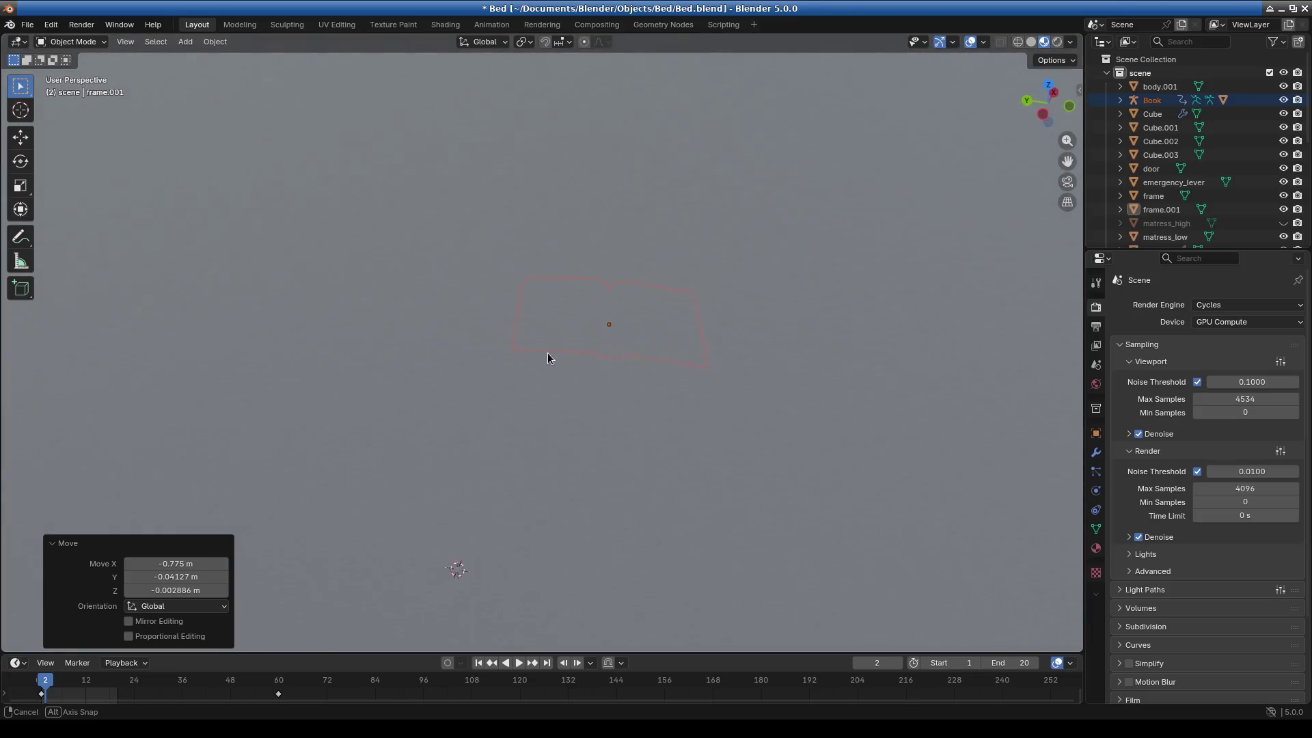
Lower the open book onto the bed near the pillow beside the character.
{"action": "key", "text": "g"}
{"action": "left_click", "coordinate": [511, 370]}
{"action": "mouse_move", "coordinate": [511, 370]}
{"action": "middle_mouse_down"}
{"action": "mouse_move", "coordinate": [512, 407]}
{"action": "mouse_move", "coordinate": [605, 437]}
{"action": "mouse_move", "coordinate": [645, 510]}
{"action": "mouse_move", "coordinate": [622, 473]}
{"action": "mouse_move", "coordinate": [580, 480]}
{"action": "middle_mouse_up"}
{"action": "key", "text": "g"}
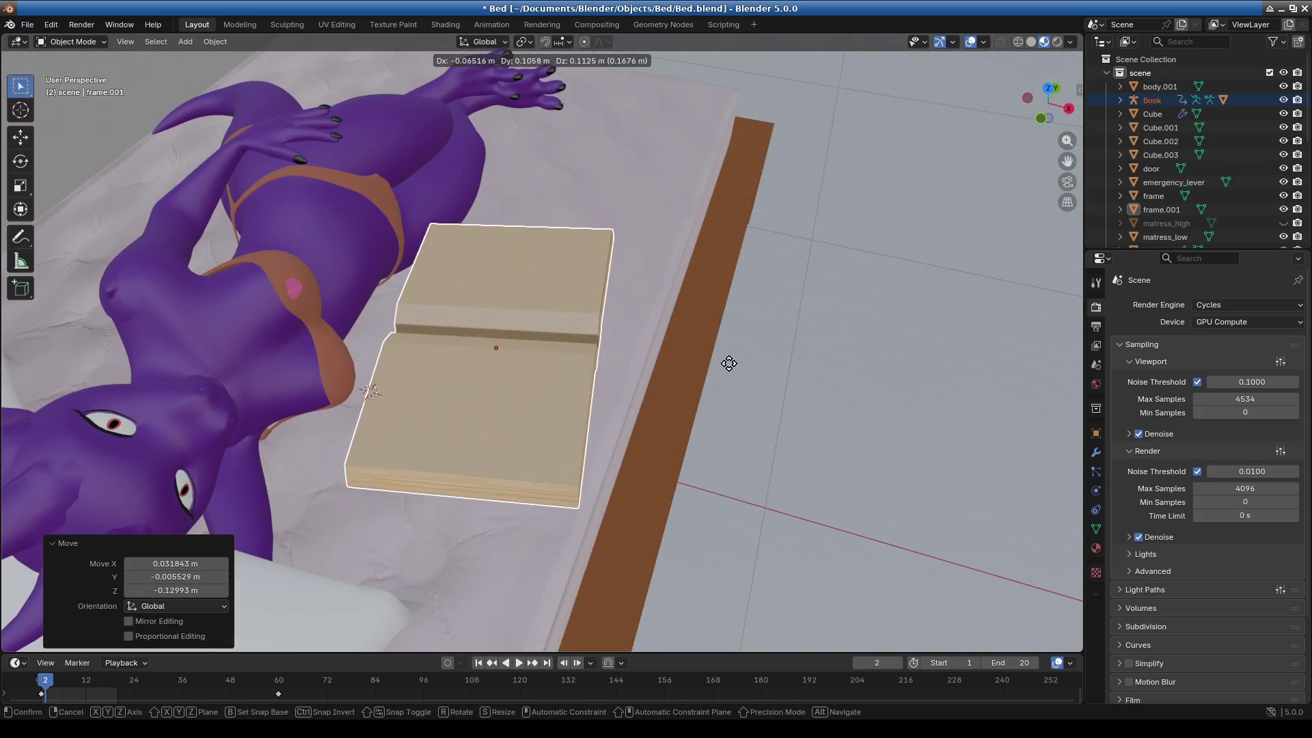
{"action": "left_click", "coordinate": [724, 451]}
{"action": "mouse_move", "coordinate": [723, 451]}
{"action": "middle_mouse_down"}
{"action": "mouse_move", "coordinate": [709, 488]}
{"action": "mouse_move", "coordinate": [635, 454]}
{"action": "mouse_move", "coordinate": [662, 428]}
{"action": "mouse_move", "coordinate": [640, 459]}
{"action": "middle_mouse_up"}
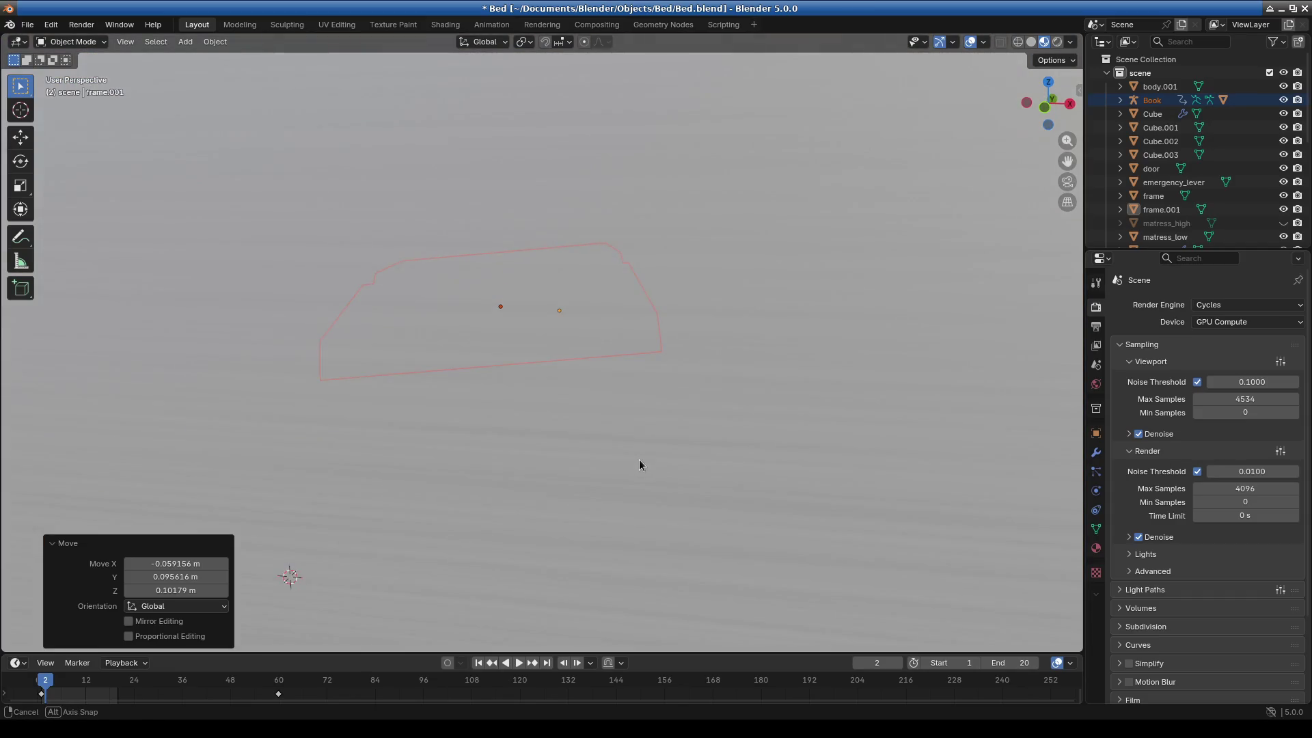
Tilt the book 41.9° about Z toward her, then reselect it and cancel a stray move.
{"action": "key", "text": "r"}
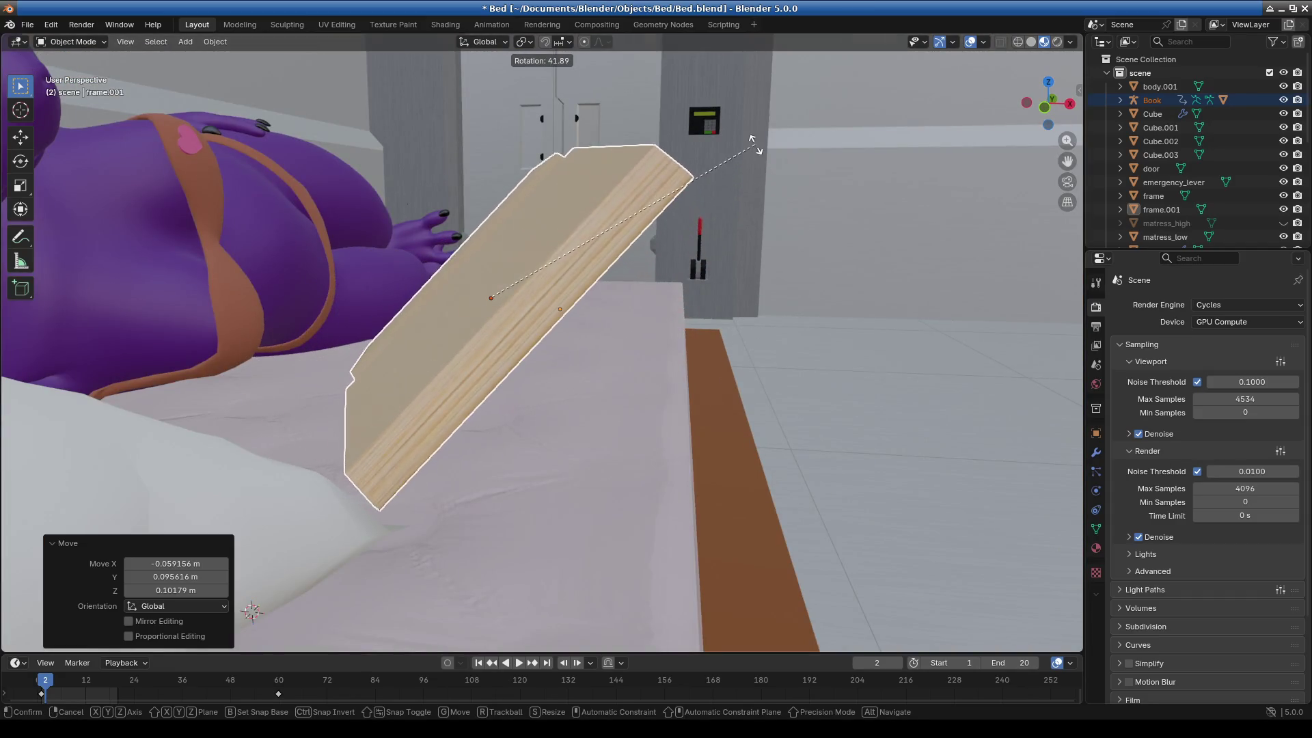
{"action": "left_click", "coordinate": [736, 268]}
{"action": "mouse_move", "coordinate": [737, 267]}
{"action": "middle_mouse_down"}
{"action": "mouse_move", "coordinate": [608, 345]}
{"action": "mouse_move", "coordinate": [478, 395]}
{"action": "mouse_move", "coordinate": [404, 384]}
{"action": "middle_mouse_up"}
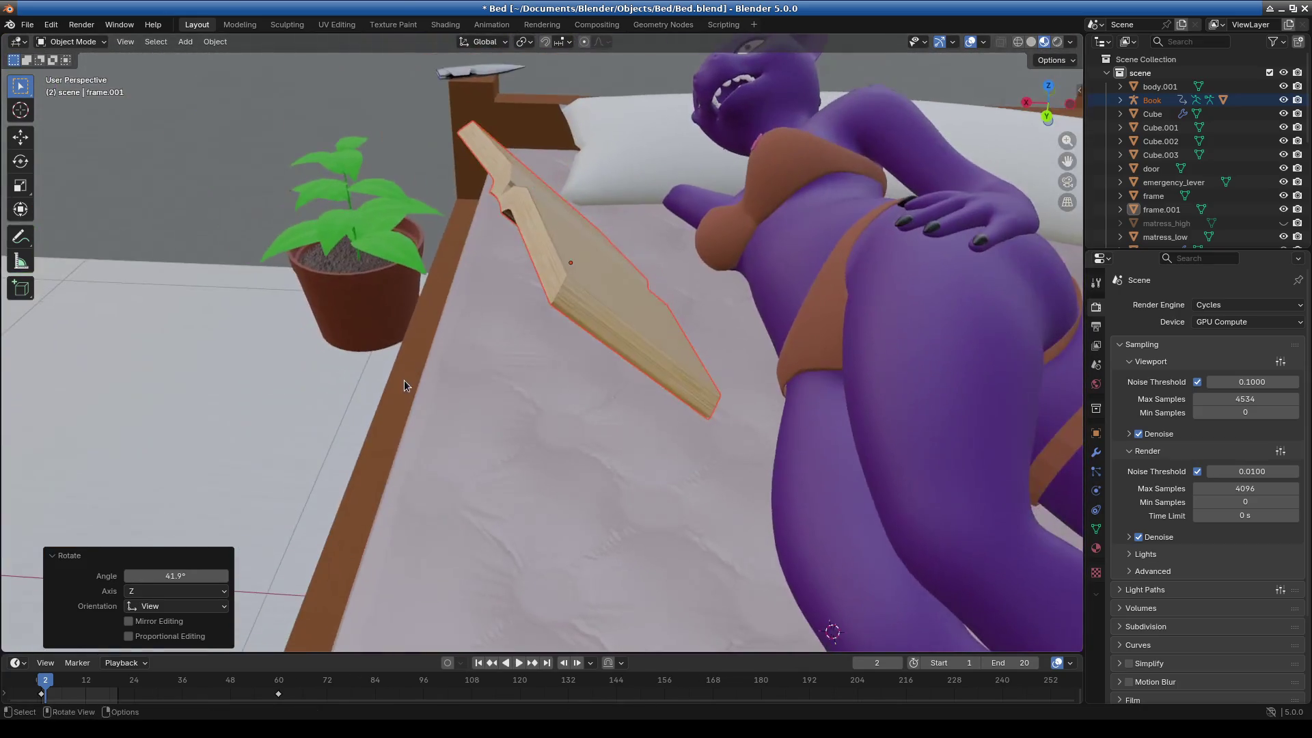
{"action": "mouse_move", "coordinate": [548, 406]}
{"action": "middle_mouse_down"}
{"action": "mouse_move", "coordinate": [603, 366]}
{"action": "mouse_move", "coordinate": [520, 401]}
{"action": "middle_mouse_up"}
{"action": "middle_click_drag", "start_coordinate": [802, 326], "coordinate": [605, 355]}
{"action": "left_click", "coordinate": [444, 381]}
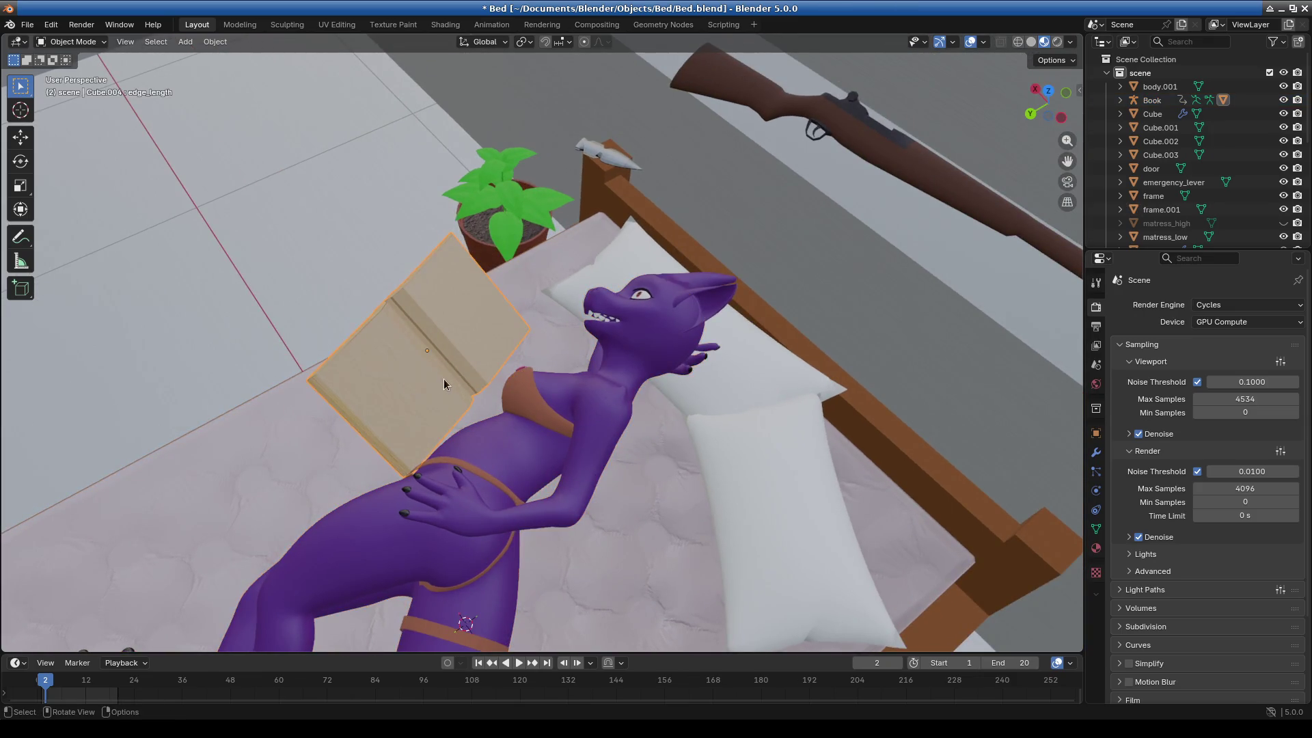
{"action": "key", "text": "g"}
{"action": "right_click", "coordinate": [448, 341]}
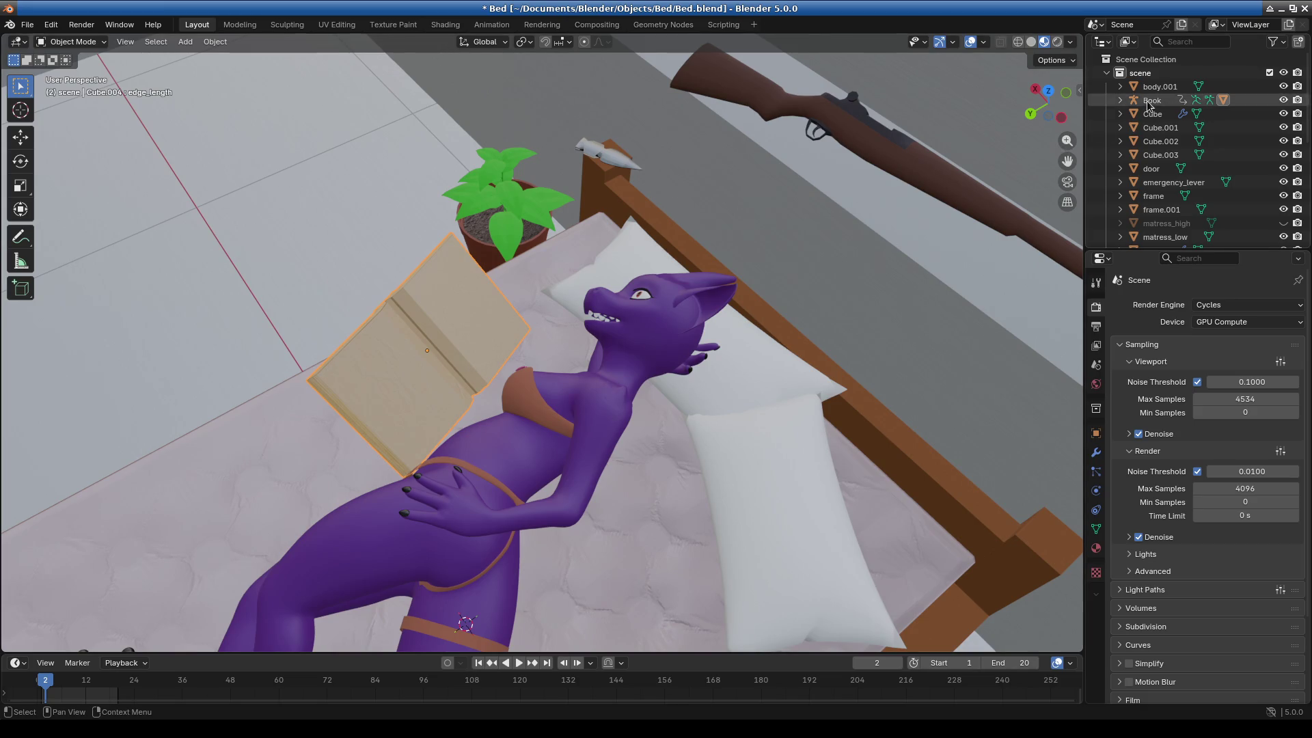
Enlarge the Outliner and browse the metarig.001 rig's contents.
{"action": "mouse_move", "coordinate": [1154, 248]}
{"action": "left_mouse_down"}
{"action": "mouse_move", "coordinate": [1155, 410]}
{"action": "mouse_move", "coordinate": [1155, 391]}
{"action": "left_mouse_up"}
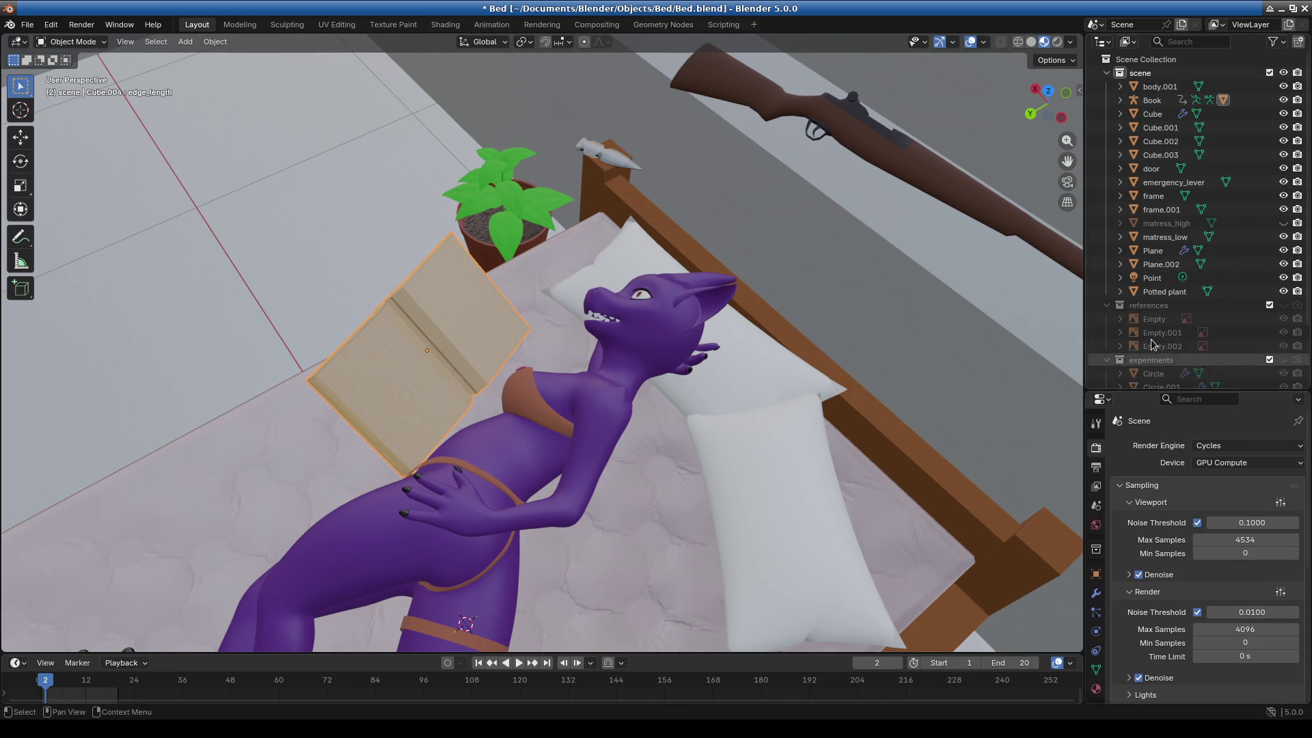
{"action": "scroll", "coordinate": [1159, 322], "scroll_direction": "down", "scroll_amount": 3}
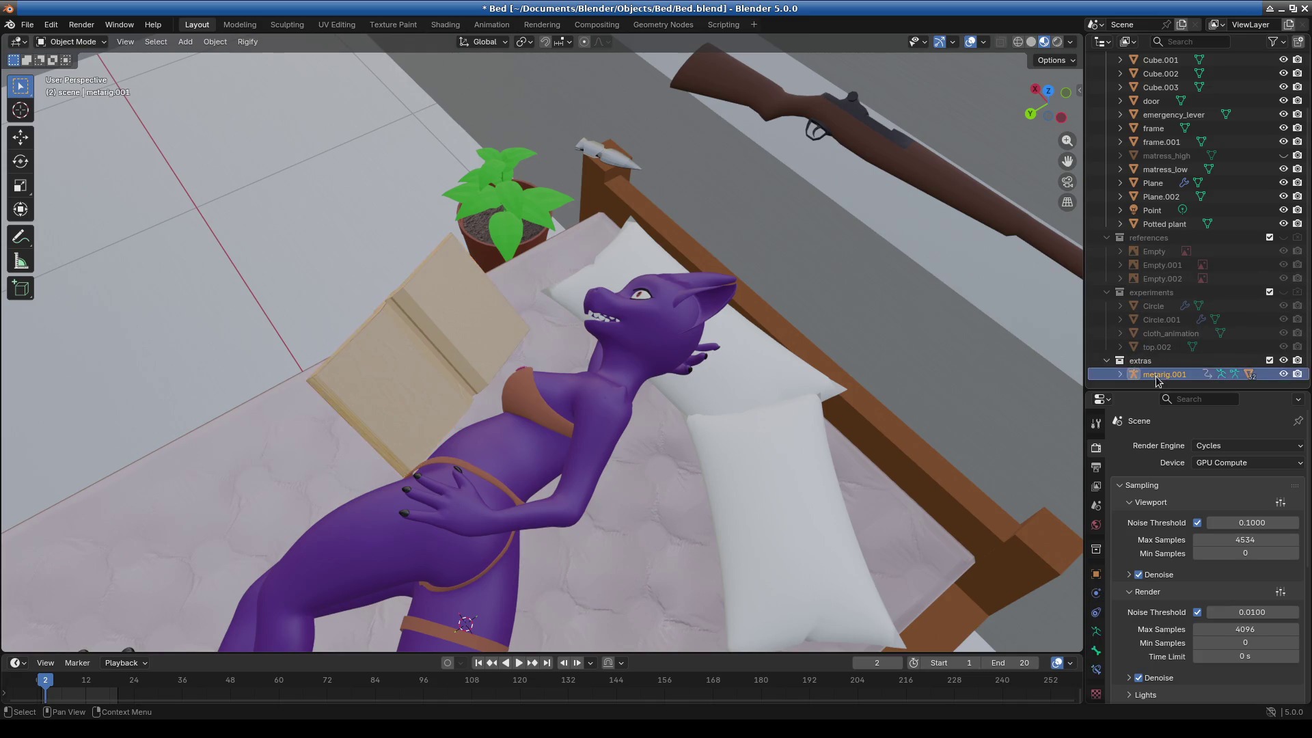
{"action": "left_click", "coordinate": [1119, 375]}
{"action": "scroll", "coordinate": [1178, 273], "scroll_direction": "down", "scroll_amount": 5}
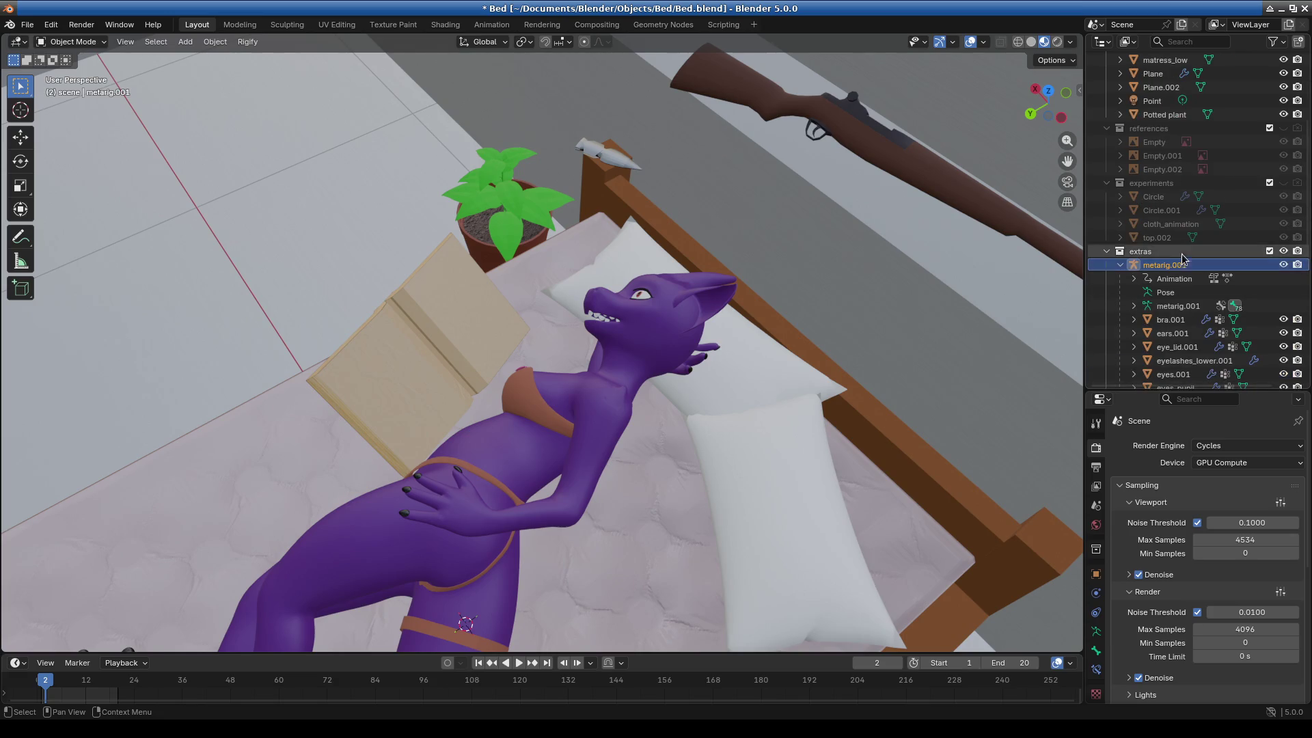
{"action": "left_click", "coordinate": [1120, 266]}
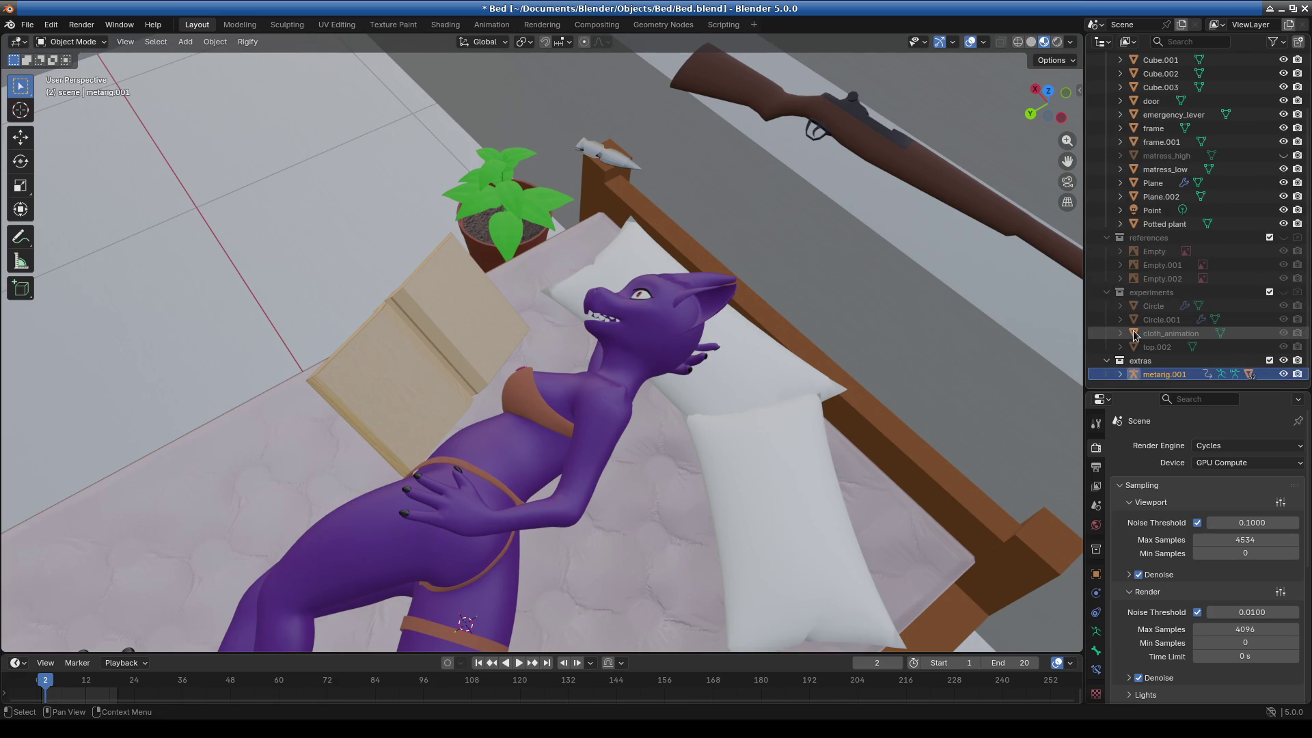
{"action": "scroll", "coordinate": [1133, 335], "scroll_direction": "up", "scroll_amount": 3}
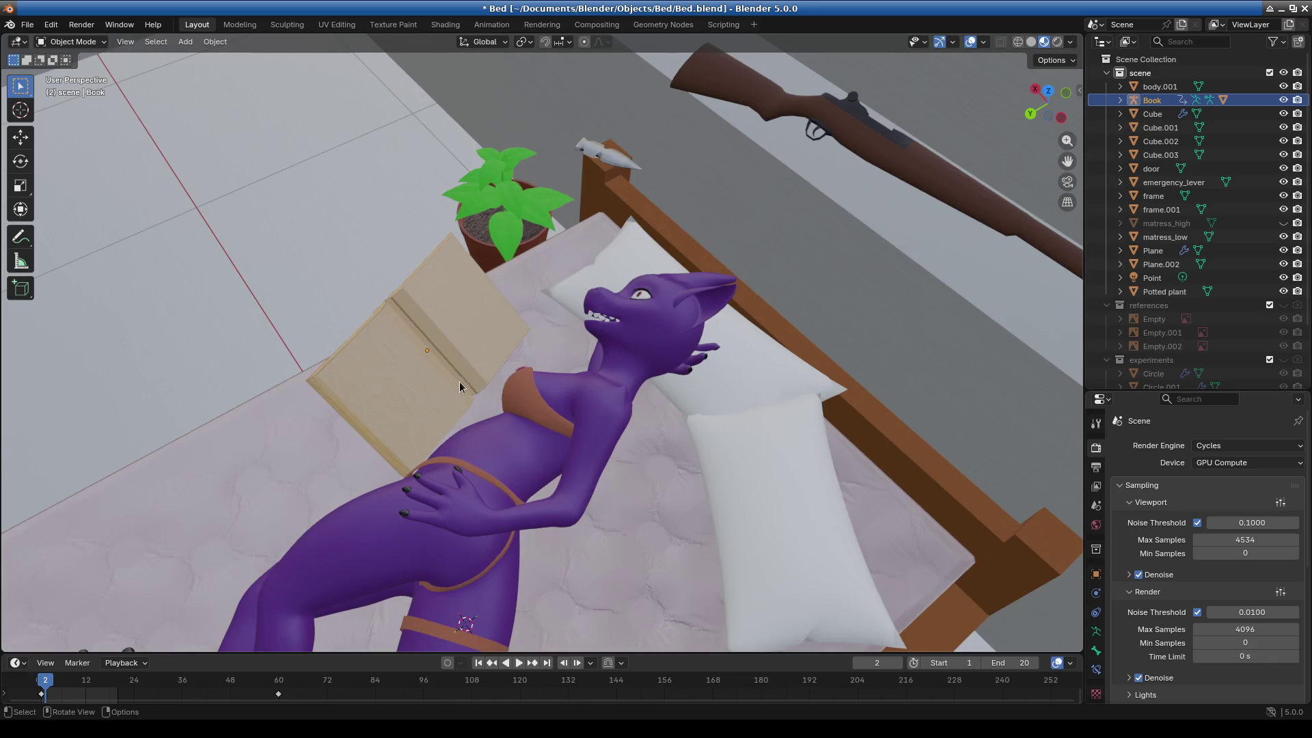
Move the book higher, up toward her face, and select the character for posing.
{"action": "key", "text": "g"}
{"action": "left_click", "coordinate": [494, 317]}
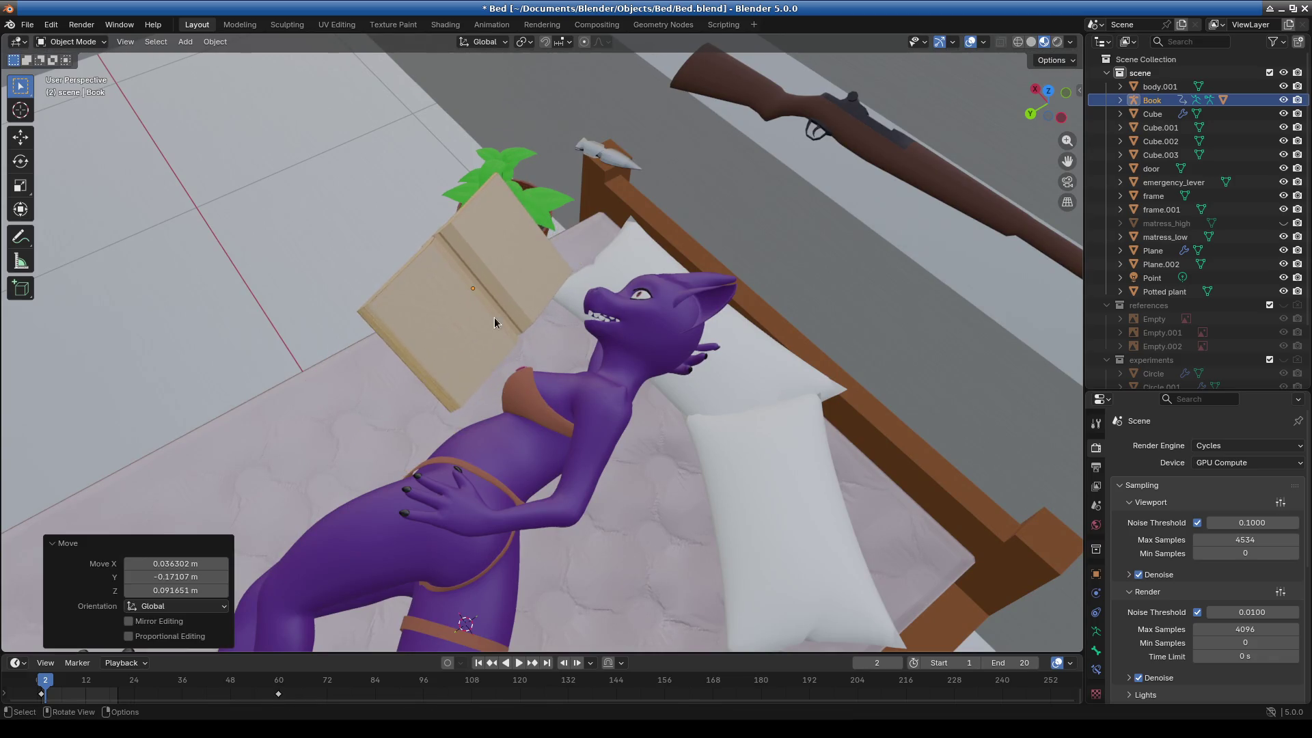
{"action": "left_click", "coordinate": [703, 359]}
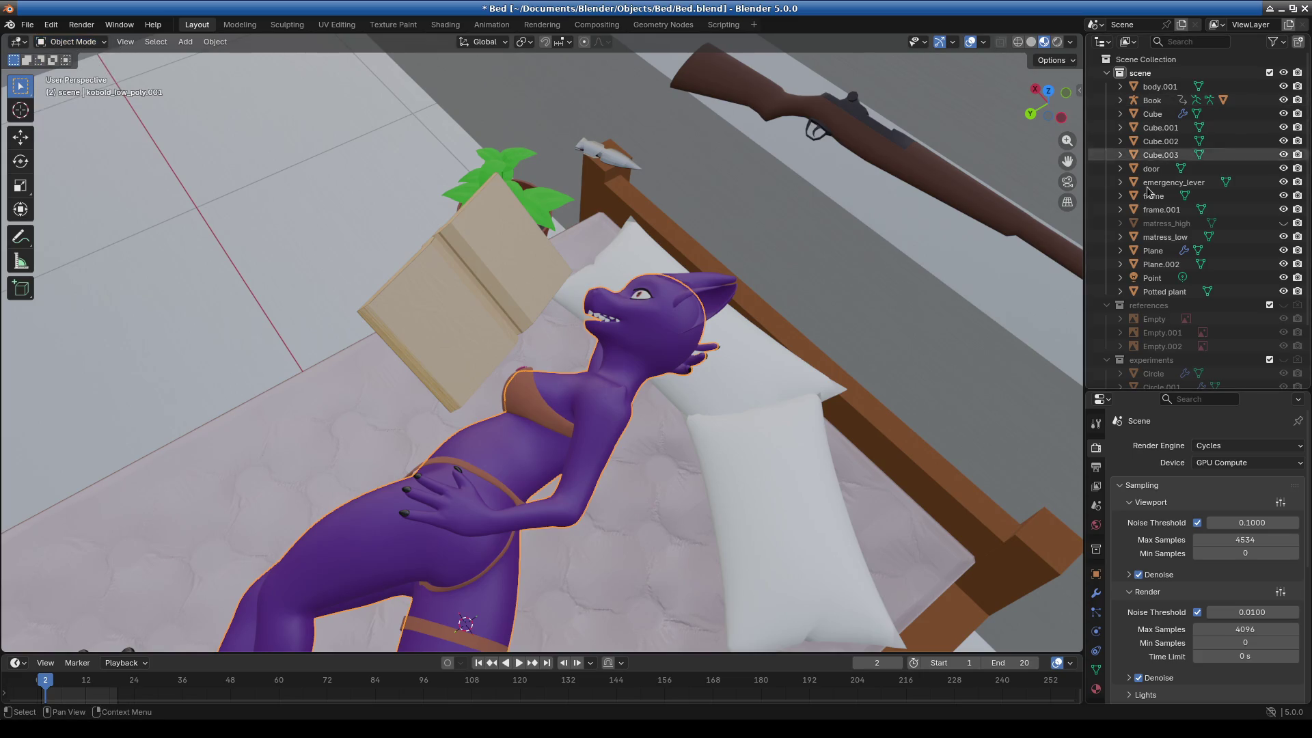
{"action": "scroll", "coordinate": [1158, 282], "scroll_direction": "down", "scroll_amount": 5}
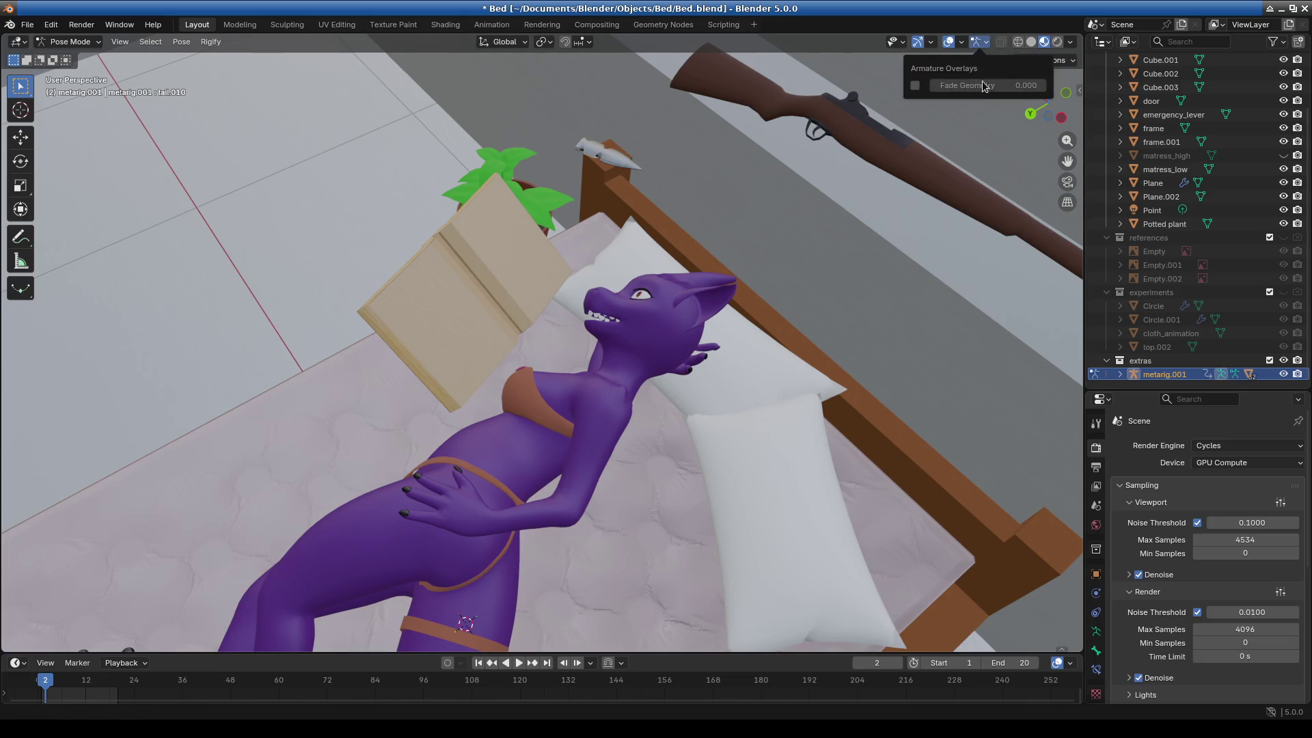
Turn on Bones in the Viewport Overlays so the rig is visible.
{"action": "left_click", "coordinate": [1072, 41]}
{"action": "left_click", "coordinate": [931, 42]}
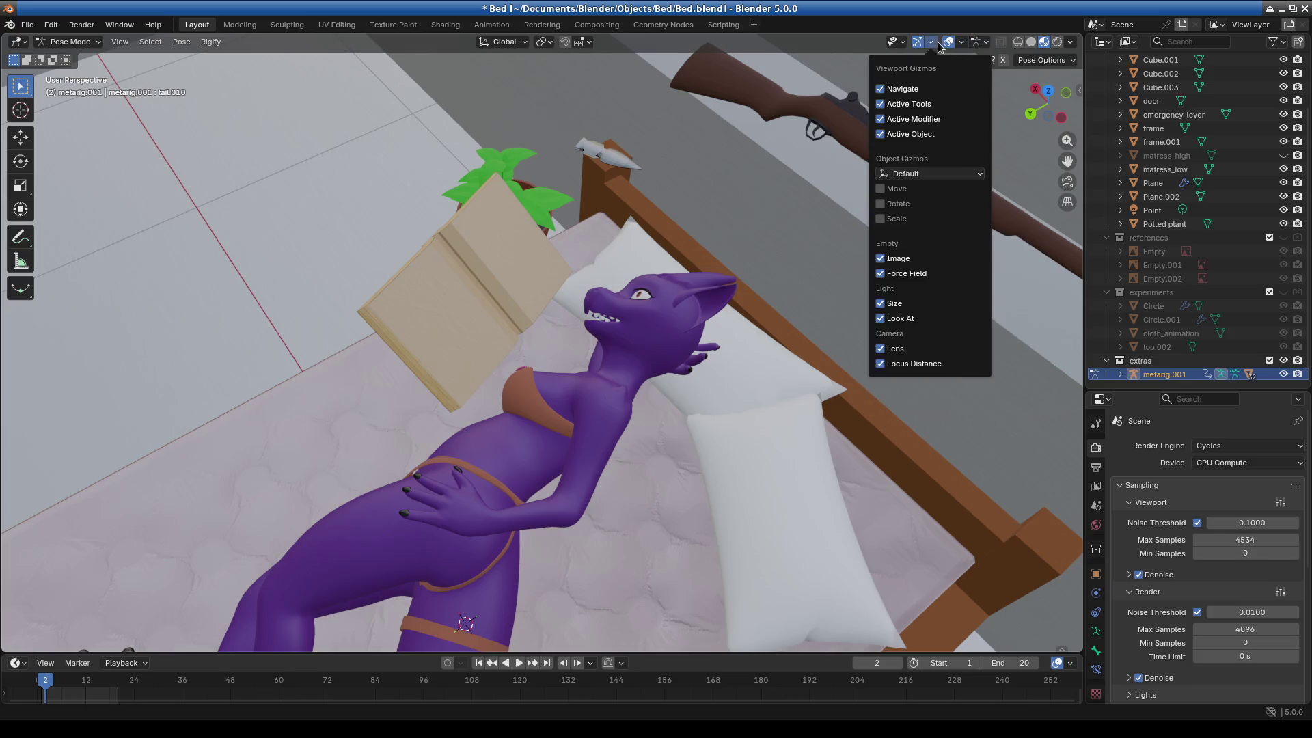
{"action": "left_click", "coordinate": [962, 43]}
{"action": "left_click", "coordinate": [968, 207]}
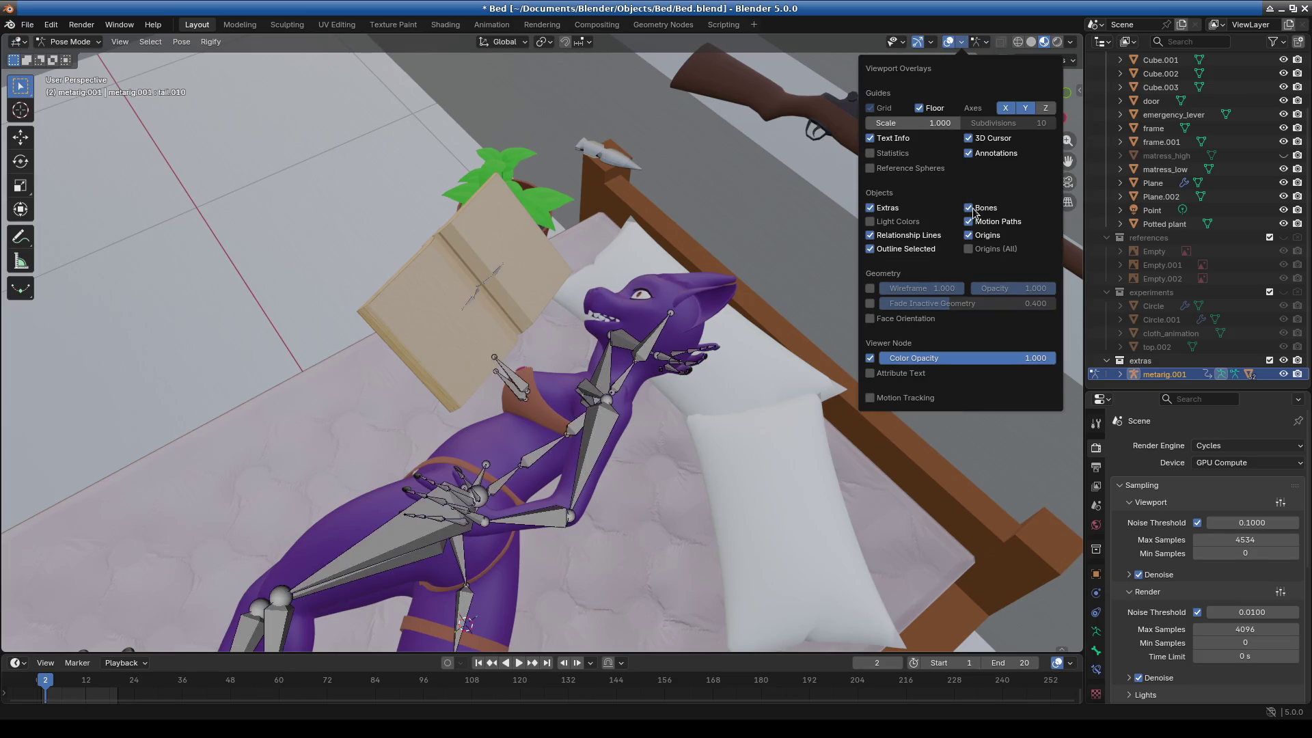
Try rotating the right upper arm and forearm bones, cancelling both rotations.
{"action": "mouse_move", "coordinate": [662, 404]}
{"action": "middle_mouse_down"}
{"action": "mouse_move", "coordinate": [581, 432]}
{"action": "mouse_move", "coordinate": [619, 403]}
{"action": "mouse_move", "coordinate": [602, 371]}
{"action": "mouse_move", "coordinate": [629, 294]}
{"action": "middle_mouse_up"}
{"action": "left_click", "coordinate": [616, 361]}
{"action": "middle_click_drag", "start_coordinate": [610, 367], "coordinate": [594, 328]}
{"action": "key", "text": "r"}
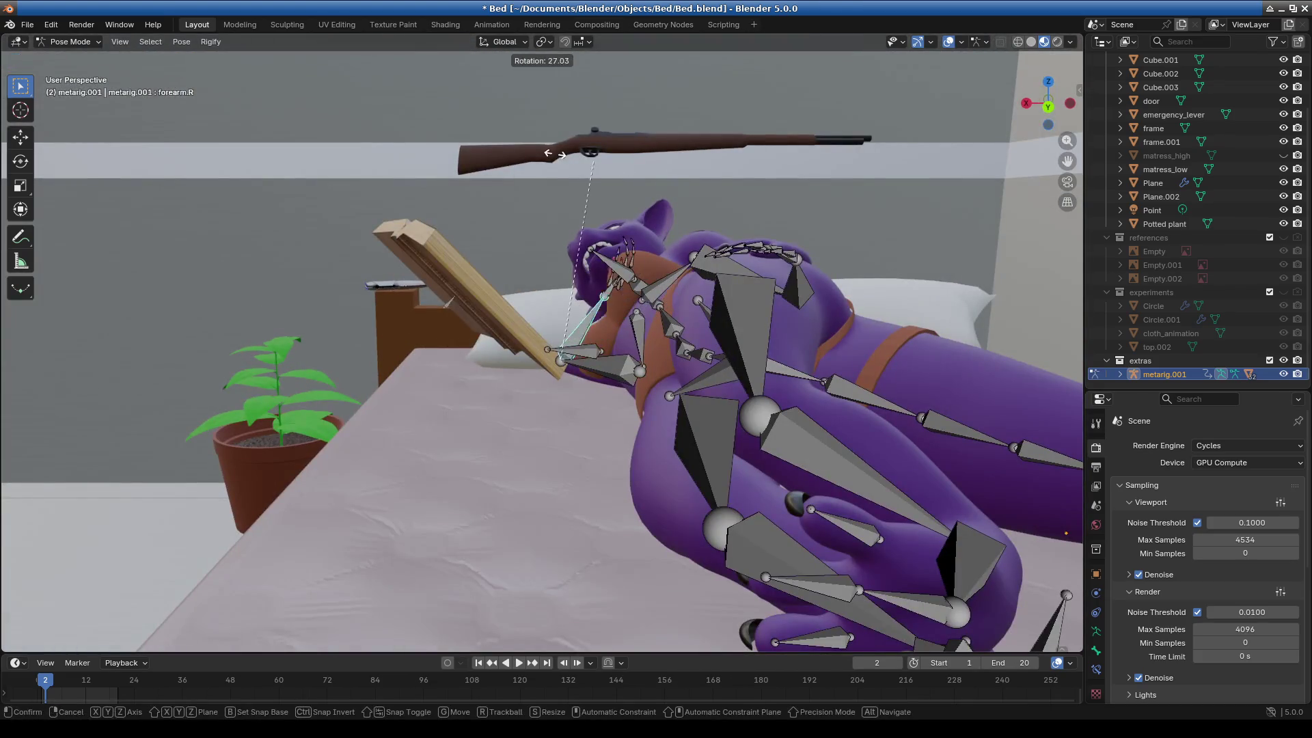
{"action": "right_click", "coordinate": [326, 287]}
{"action": "mouse_move", "coordinate": [327, 287]}
{"action": "middle_mouse_down"}
{"action": "mouse_move", "coordinate": [367, 403]}
{"action": "mouse_move", "coordinate": [513, 403]}
{"action": "middle_mouse_up"}
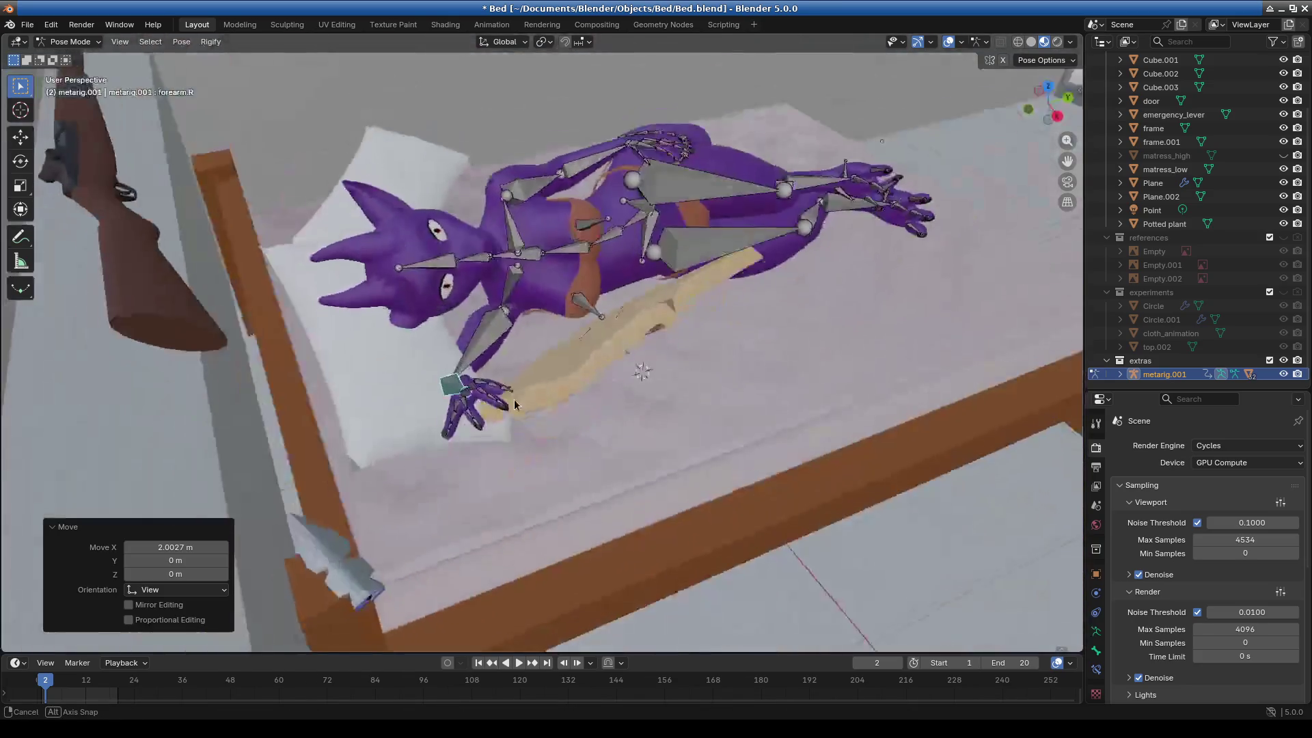
{"action": "key", "text": "r"}
{"action": "middle_click_drag", "start_coordinate": [483, 141], "coordinate": [710, 261], "text": "alt"}
{"action": "right_click", "coordinate": [731, 352]}
{"action": "mouse_move", "coordinate": [731, 352]}
{"action": "middle_mouse_down"}
{"action": "mouse_move", "coordinate": [728, 470]}
{"action": "mouse_move", "coordinate": [692, 356]}
{"action": "middle_mouse_up"}
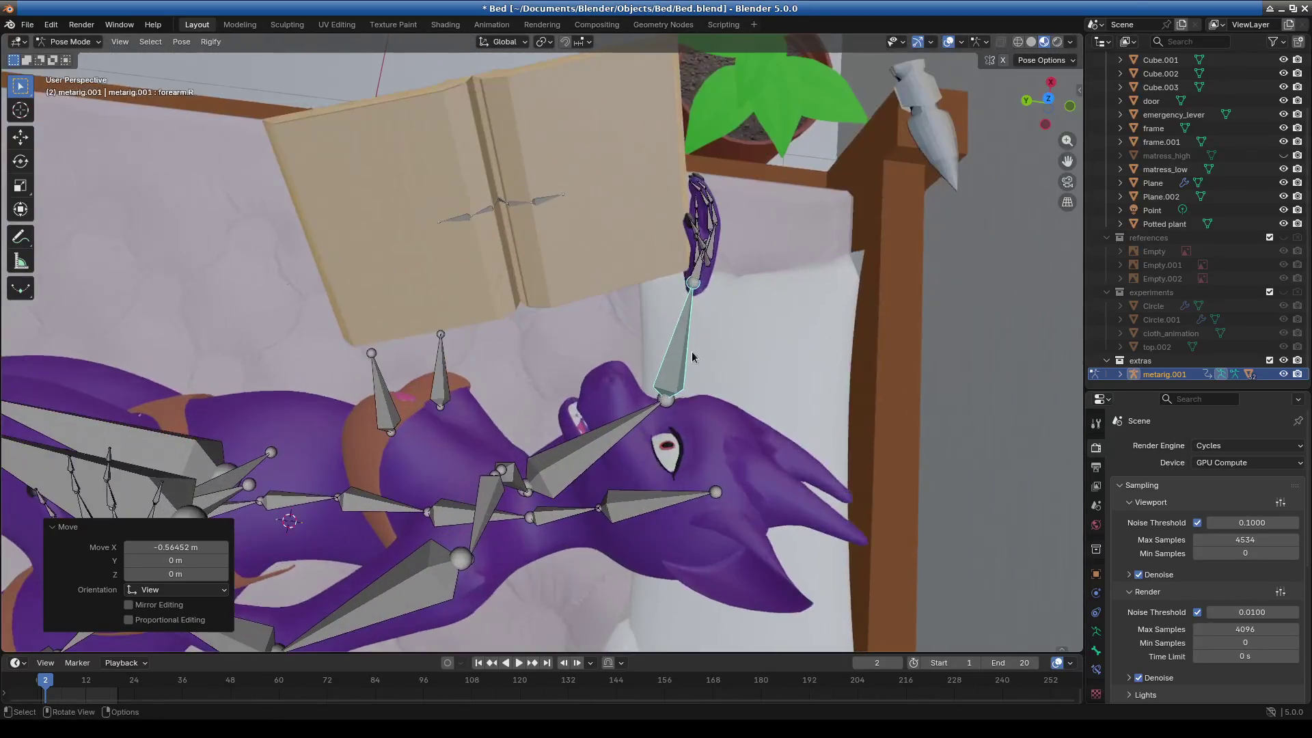
{"action": "mouse_move", "coordinate": [502, 372]}
{"action": "middle_mouse_down"}
{"action": "mouse_move", "coordinate": [332, 405]}
{"action": "mouse_move", "coordinate": [368, 457]}
{"action": "mouse_move", "coordinate": [499, 407]}
{"action": "middle_mouse_up"}
Rotate upper_arm.L about Z by -46.5°, then -7.73°, raising her arm toward the book.
{"action": "left_click", "coordinate": [423, 470]}
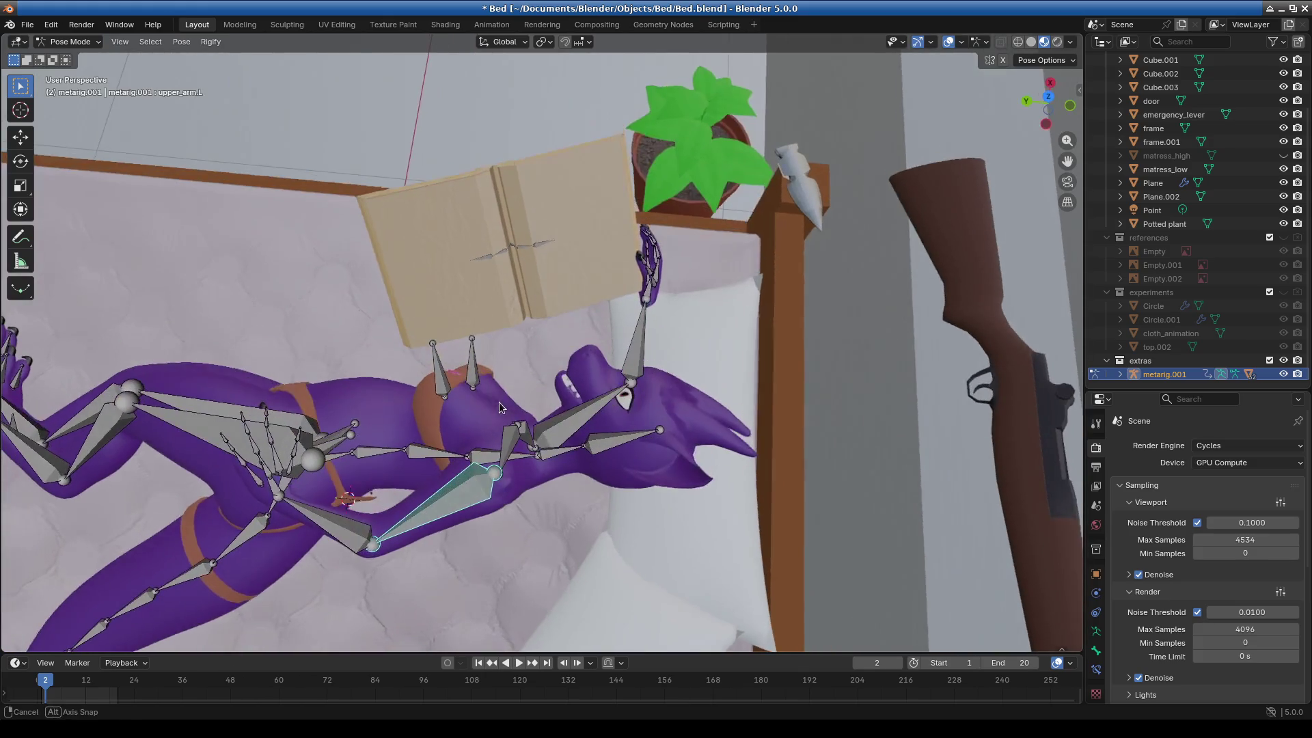
{"action": "right_click", "coordinate": [528, 351]}
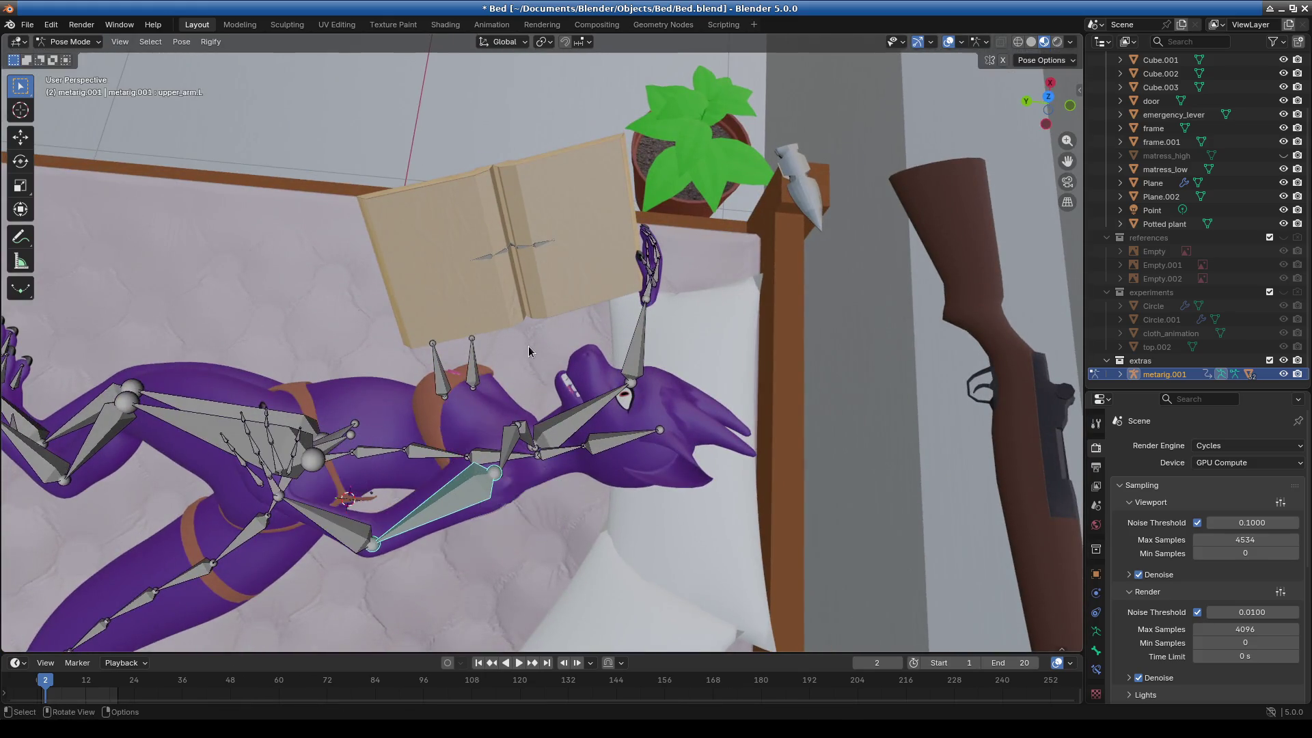
{"action": "key", "text": "r"}
{"action": "left_click", "coordinate": [484, 363]}
{"action": "mouse_move", "coordinate": [483, 364]}
{"action": "middle_mouse_down"}
{"action": "mouse_move", "coordinate": [548, 265]}
{"action": "mouse_move", "coordinate": [607, 261]}
{"action": "mouse_move", "coordinate": [608, 424]}
{"action": "mouse_move", "coordinate": [662, 378]}
{"action": "middle_mouse_up"}
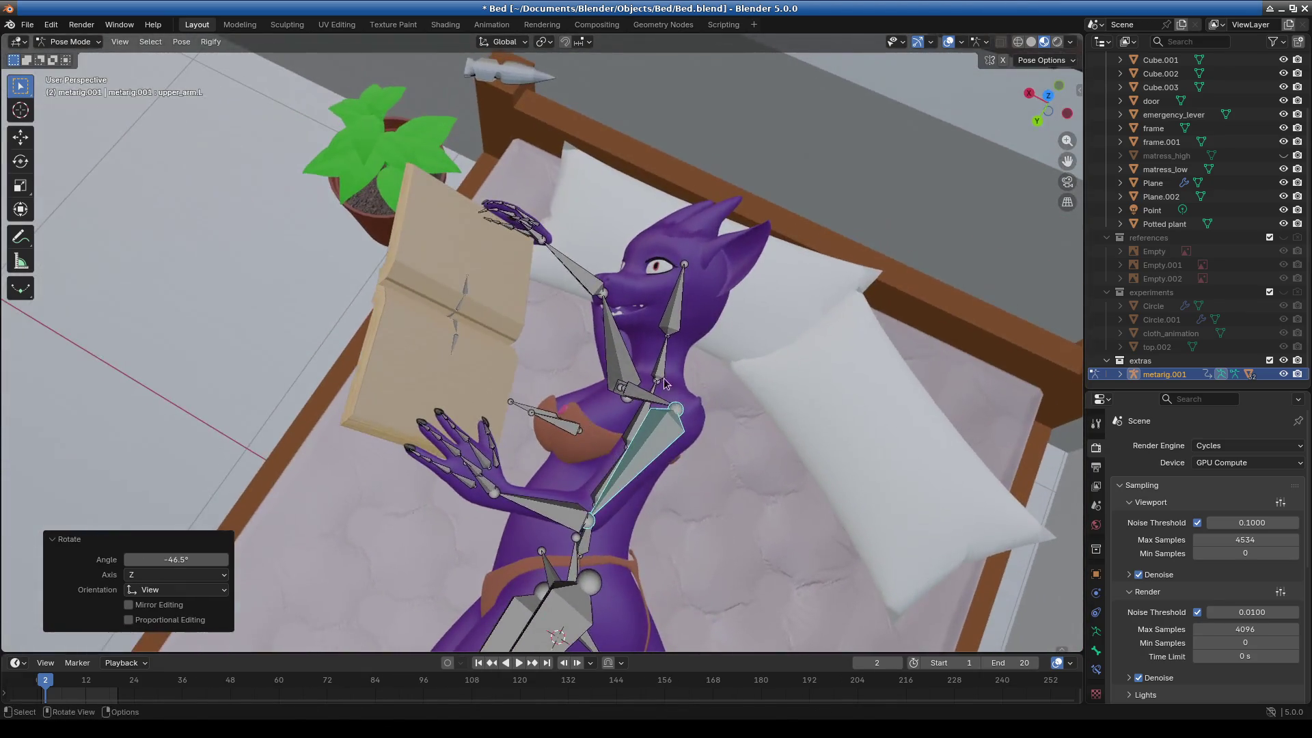
{"action": "key", "text": "r"}
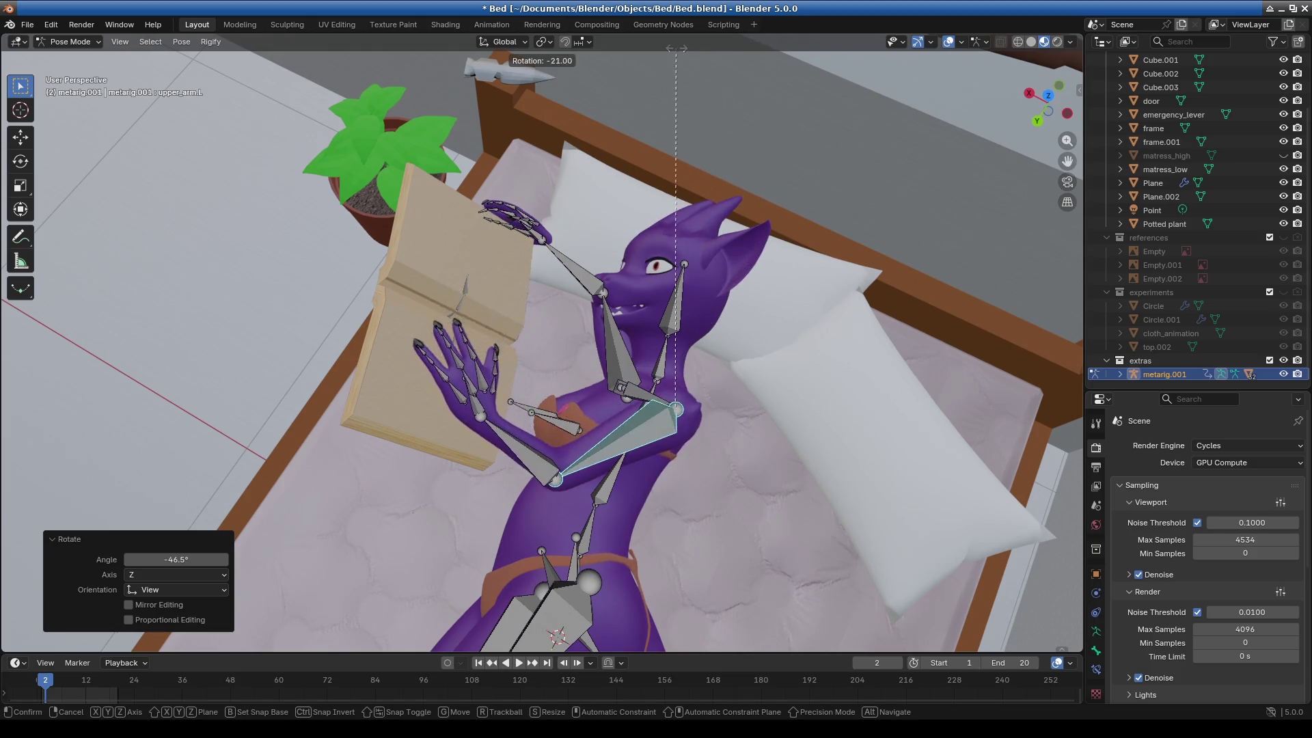
{"action": "mouse_move", "coordinate": [584, 339]}
{"action": "middle_mouse_down"}
{"action": "mouse_move", "coordinate": [866, 313]}
{"action": "mouse_move", "coordinate": [870, 218]}
{"action": "middle_mouse_up"}
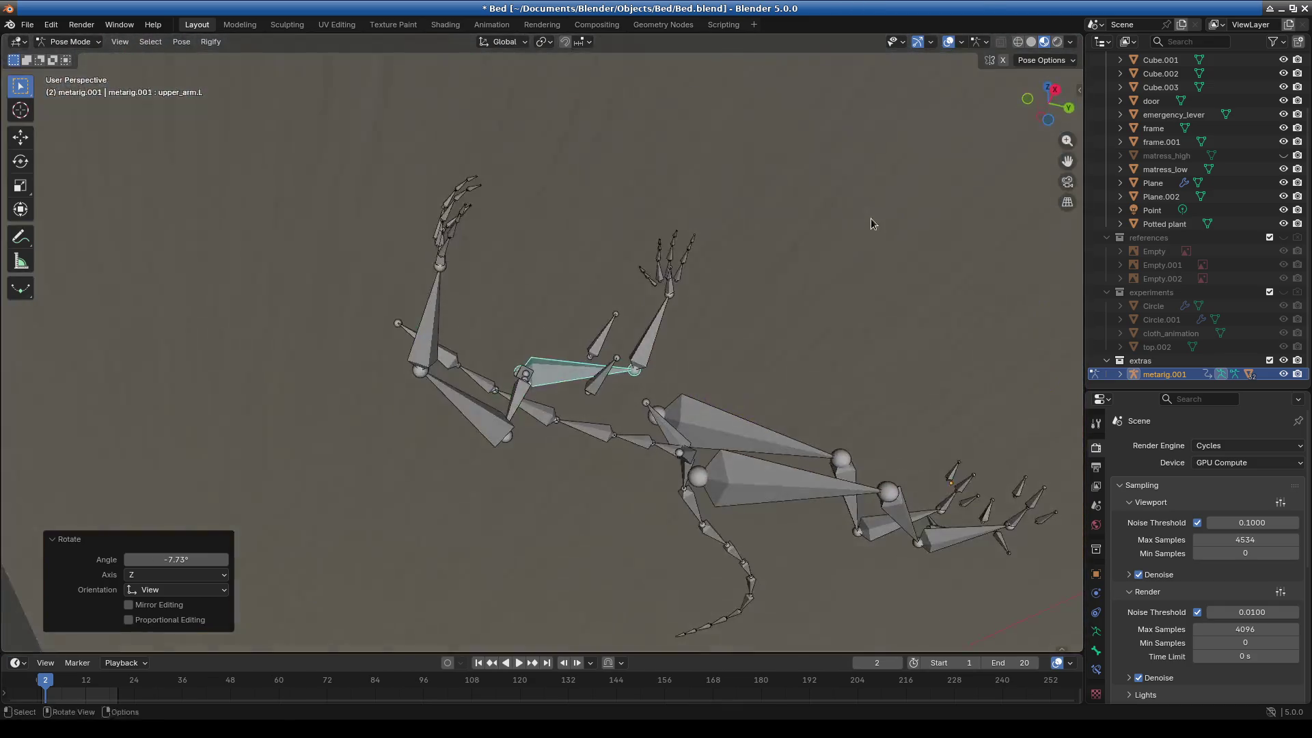
Bend the left forearm bone up toward the book.
{"action": "left_click", "coordinate": [655, 341]}
{"action": "middle_click_drag", "start_coordinate": [707, 421], "coordinate": [724, 346]}
{"action": "key", "text": "r"}
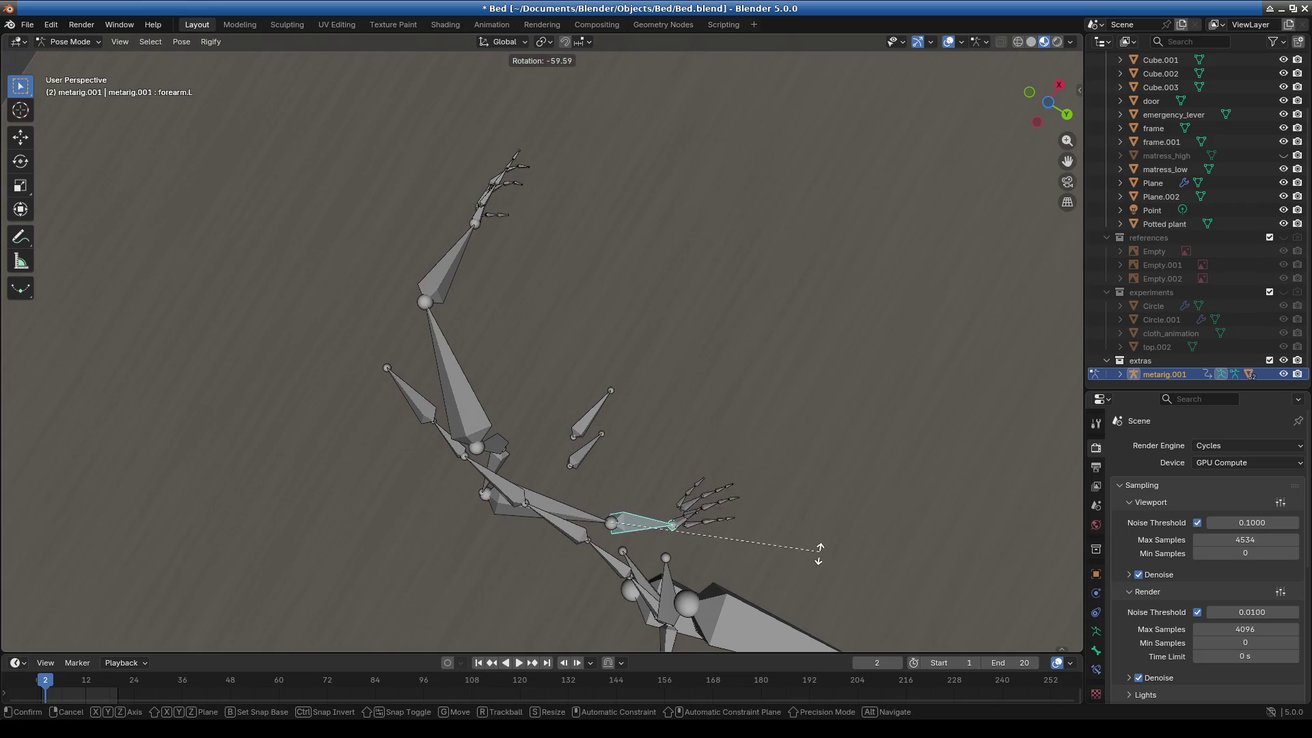
{"action": "left_click", "coordinate": [806, 398]}
{"action": "mouse_move", "coordinate": [806, 399]}
{"action": "middle_mouse_down"}
{"action": "mouse_move", "coordinate": [751, 492]}
{"action": "mouse_move", "coordinate": [717, 457]}
{"action": "mouse_move", "coordinate": [630, 479]}
{"action": "mouse_move", "coordinate": [638, 506]}
{"action": "mouse_move", "coordinate": [717, 424]}
{"action": "mouse_move", "coordinate": [774, 334]}
{"action": "middle_mouse_up"}
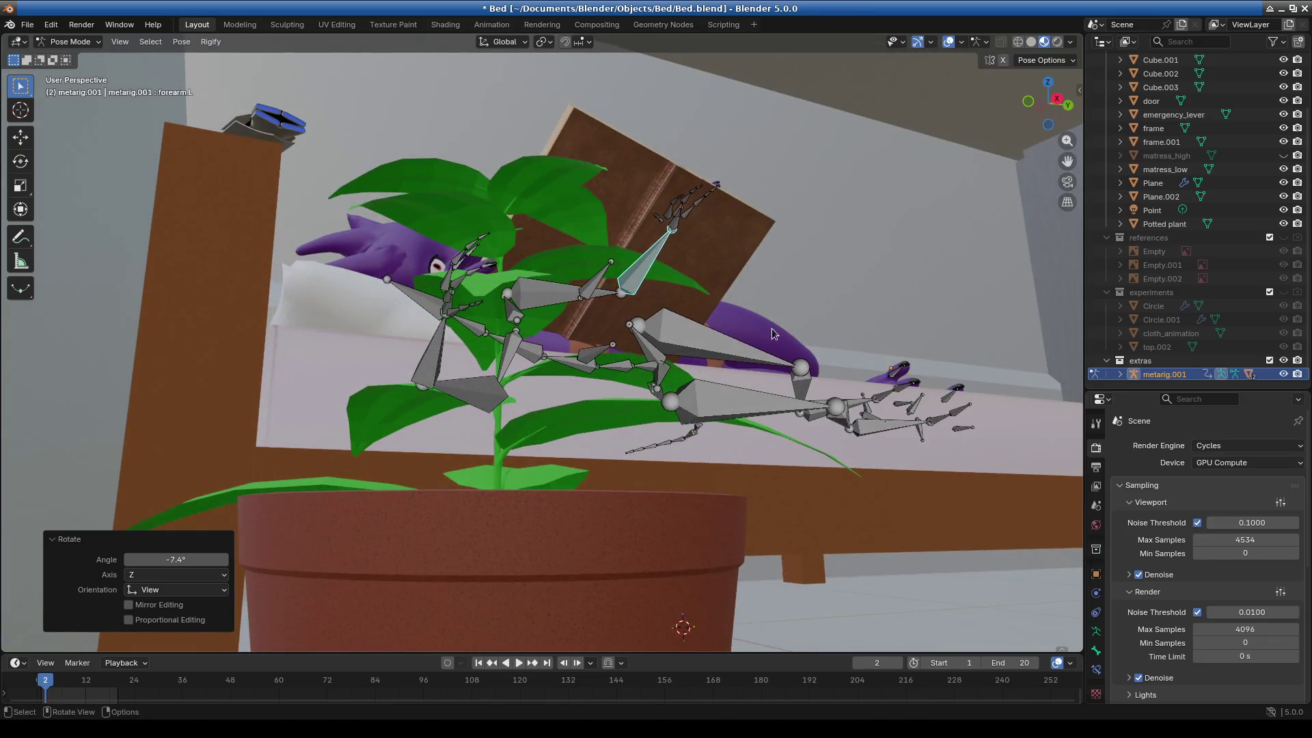
{"action": "left_click", "coordinate": [697, 490]}
{"action": "mouse_move", "coordinate": [697, 490]}
{"action": "middle_mouse_down"}
{"action": "mouse_move", "coordinate": [654, 376]}
{"action": "mouse_move", "coordinate": [779, 433]}
{"action": "mouse_move", "coordinate": [487, 401]}
{"action": "mouse_move", "coordinate": [478, 416]}
{"action": "mouse_move", "coordinate": [330, 412]}
{"action": "middle_mouse_up"}
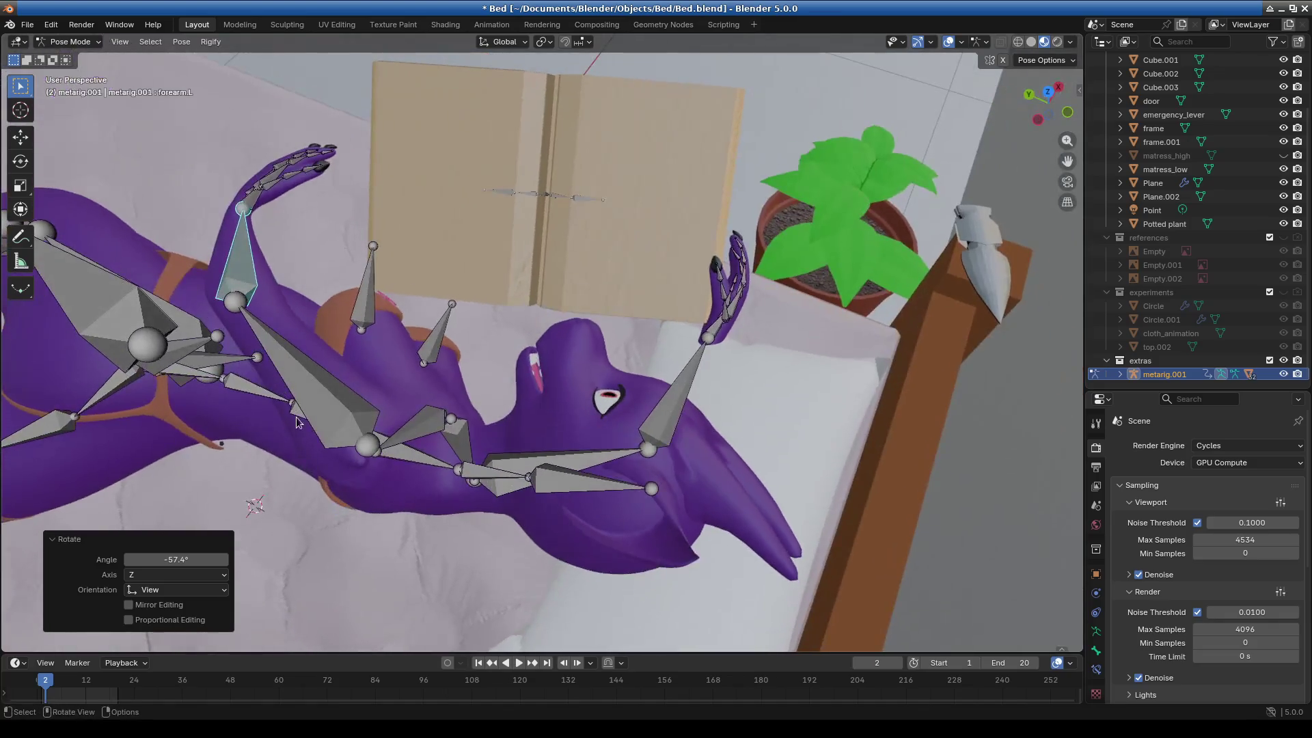
Rotate the left upper arm and hand bones, the last by about 20 degrees.
{"action": "left_click", "coordinate": [330, 412]}
{"action": "middle_click_drag", "start_coordinate": [526, 380], "coordinate": [615, 264]}
{"action": "key", "text": "r"}
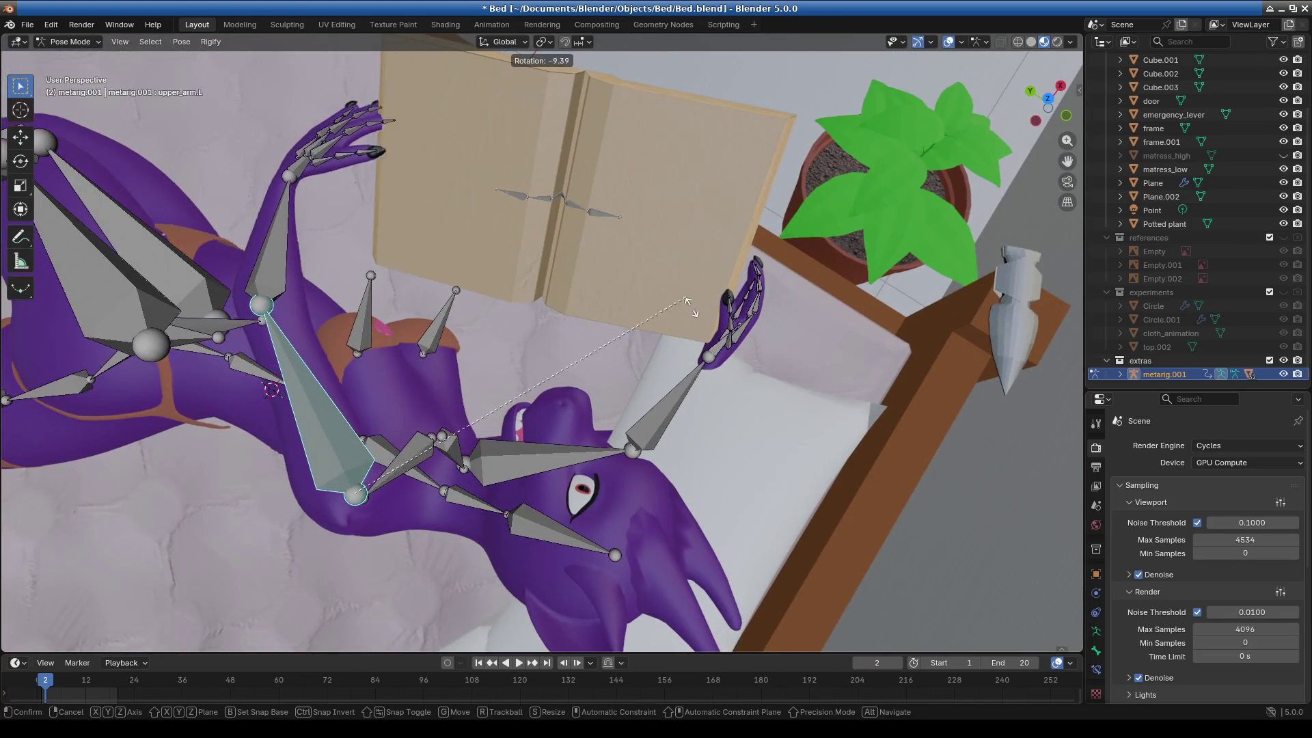
{"action": "left_click", "coordinate": [519, 287]}
{"action": "mouse_move", "coordinate": [519, 286]}
{"action": "middle_mouse_down"}
{"action": "mouse_move", "coordinate": [467, 247]}
{"action": "mouse_move", "coordinate": [656, 260]}
{"action": "mouse_move", "coordinate": [764, 230]}
{"action": "middle_mouse_up"}
{"action": "left_click", "coordinate": [552, 291]}
{"action": "key", "text": "r"}
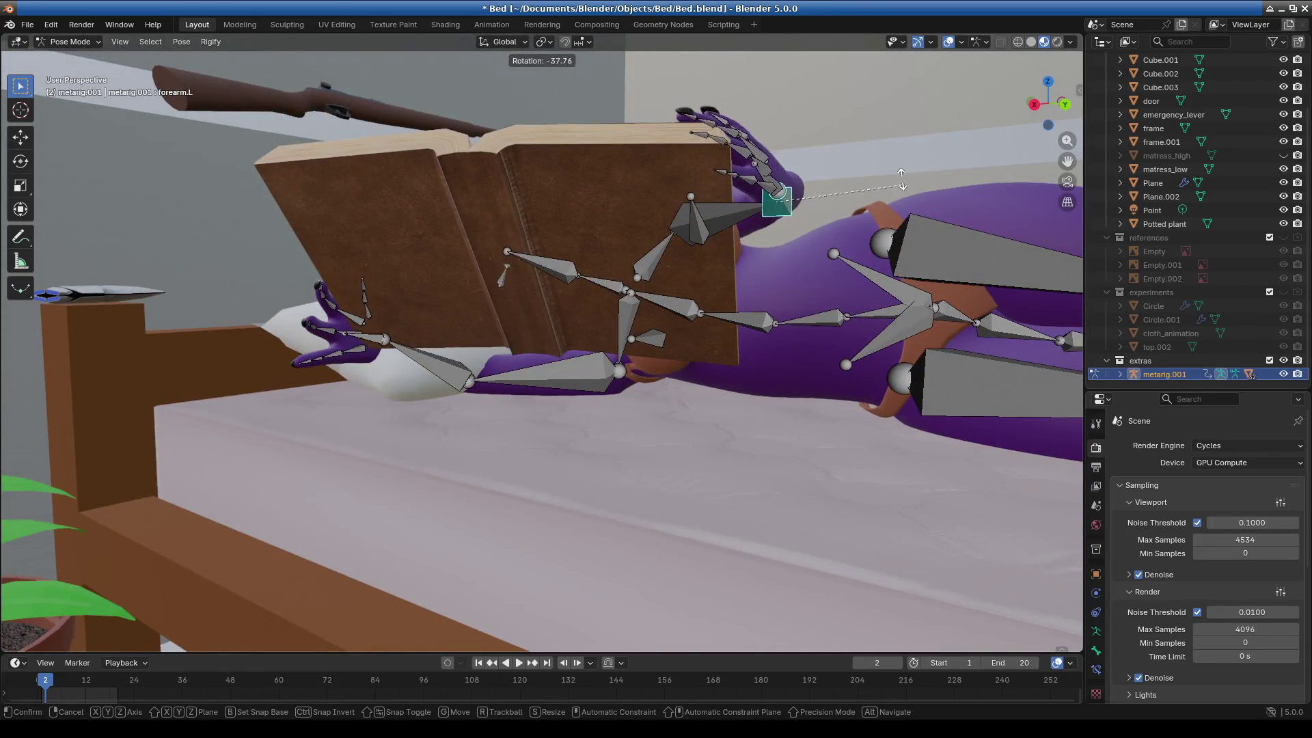
{"action": "left_click", "coordinate": [899, 181]}
{"action": "mouse_move", "coordinate": [899, 181]}
{"action": "middle_mouse_down"}
{"action": "mouse_move", "coordinate": [751, 144]}
{"action": "mouse_move", "coordinate": [823, 232]}
{"action": "mouse_move", "coordinate": [653, 298]}
{"action": "mouse_move", "coordinate": [621, 265]}
{"action": "middle_mouse_up"}
{"action": "key", "text": "r"}
{"action": "left_click", "coordinate": [752, 143]}
Re-turn upper_arm.L (21.3°, −11.9°) and forearm.L (−6.81°), then isolate spine.006 in local view.
{"action": "left_click", "coordinate": [624, 273]}
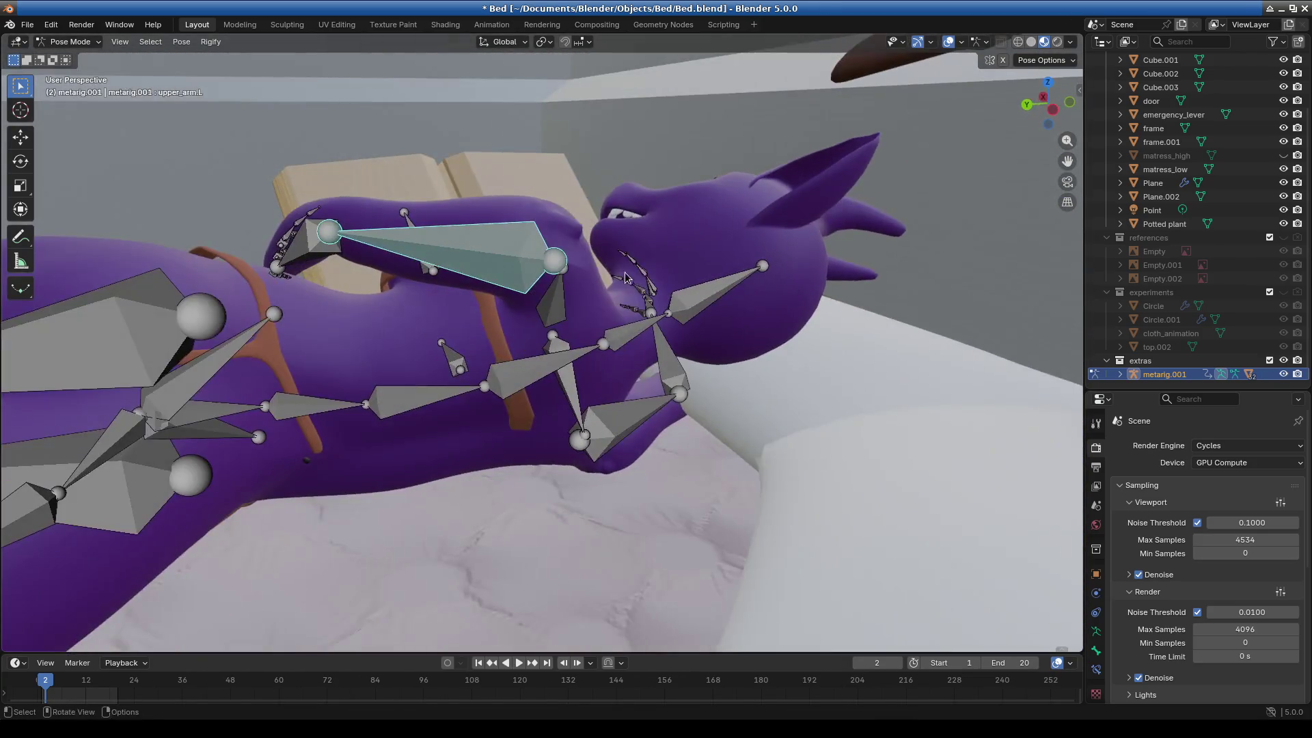
{"action": "key", "text": "r"}
{"action": "left_click", "coordinate": [656, 287]}
{"action": "key", "text": "r"}
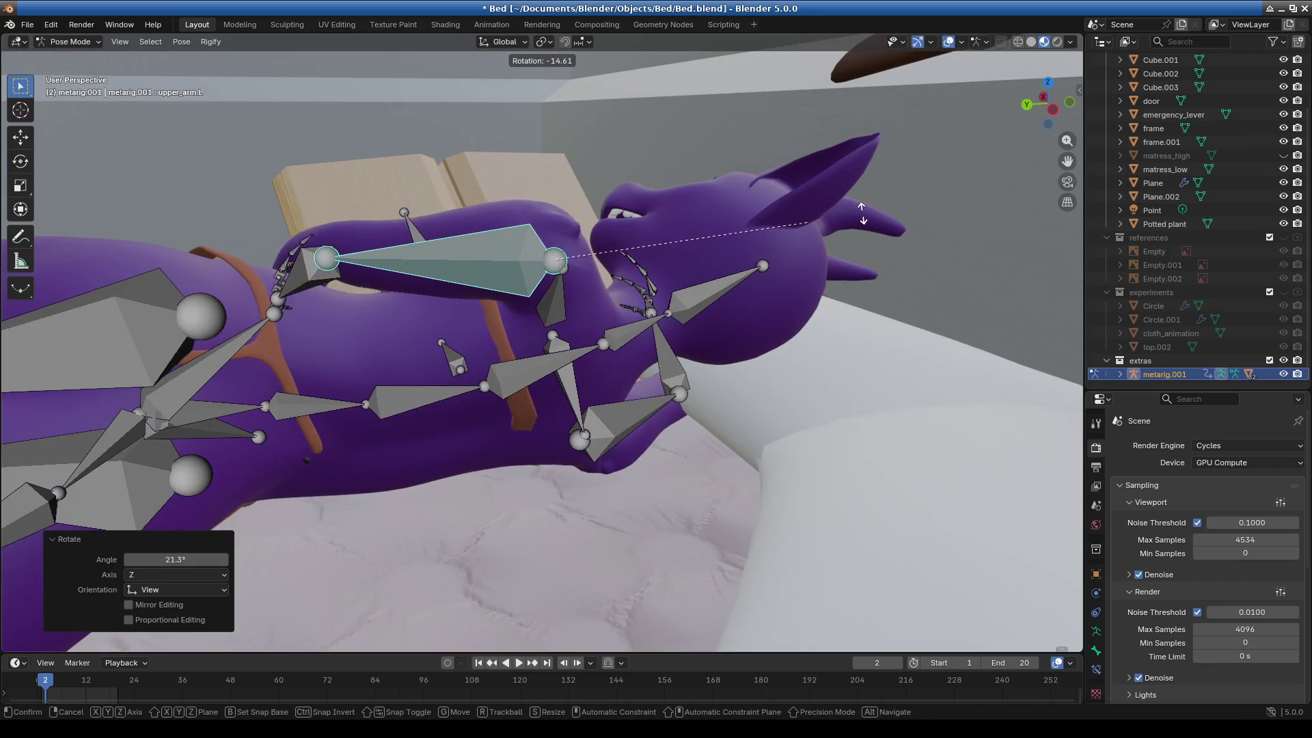
{"action": "left_click", "coordinate": [995, 172]}
{"action": "mouse_move", "coordinate": [996, 172]}
{"action": "middle_mouse_down"}
{"action": "mouse_move", "coordinate": [621, 323]}
{"action": "mouse_move", "coordinate": [619, 281]}
{"action": "middle_mouse_up"}
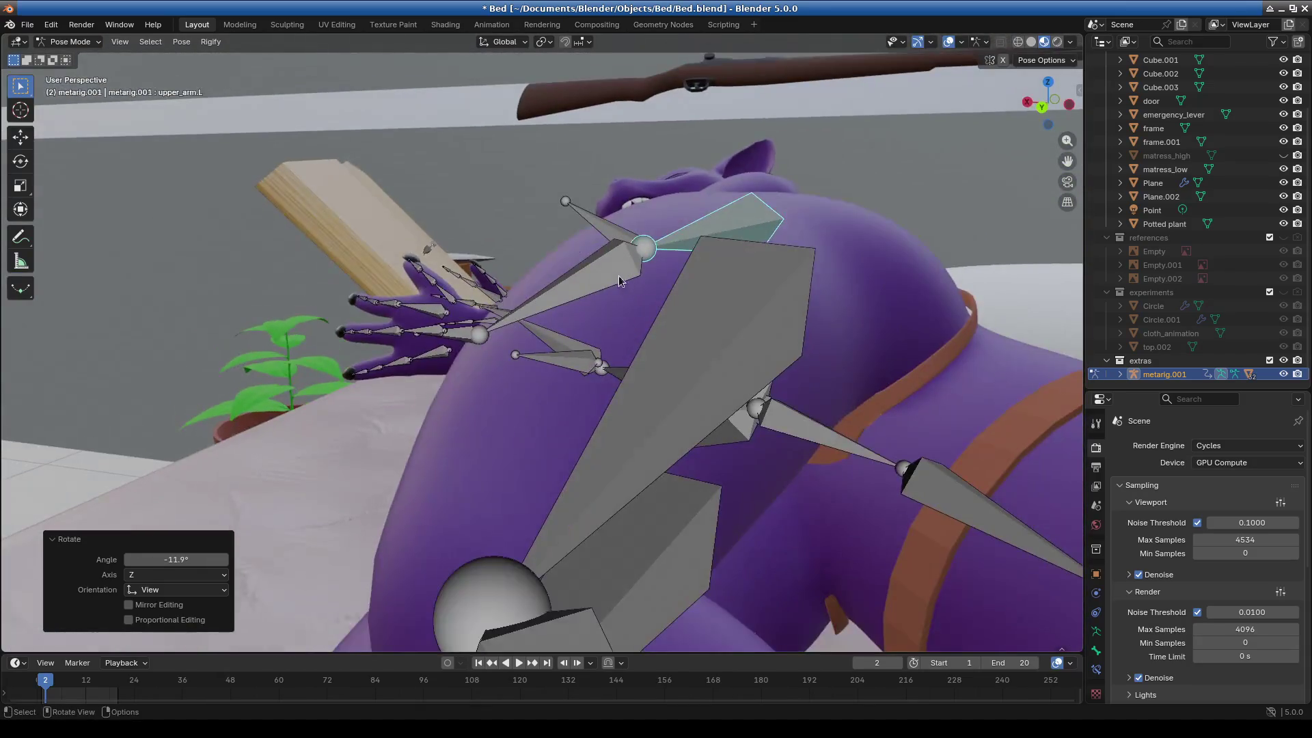
{"action": "left_click", "coordinate": [619, 281]}
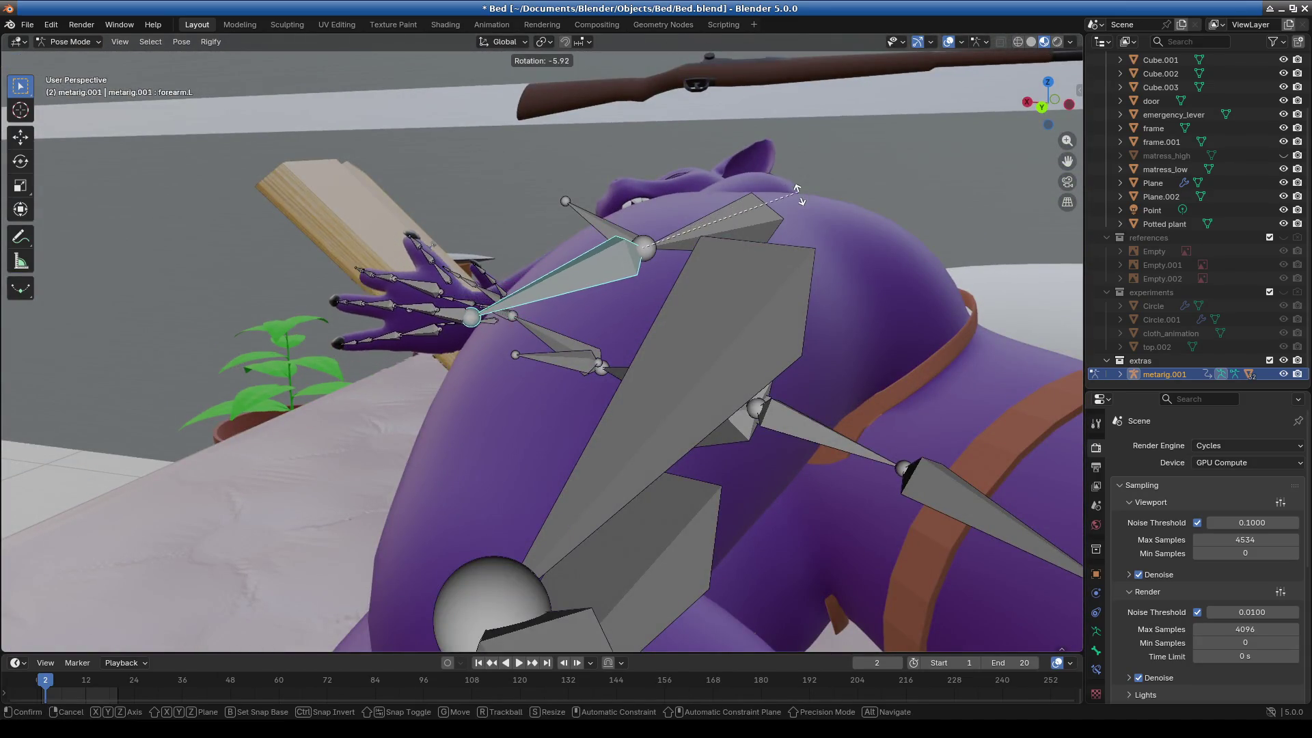
{"action": "left_click", "coordinate": [800, 191]}
{"action": "mouse_move", "coordinate": [800, 191]}
{"action": "middle_mouse_down"}
{"action": "mouse_move", "coordinate": [779, 285]}
{"action": "mouse_move", "coordinate": [660, 363]}
{"action": "mouse_move", "coordinate": [506, 412]}
{"action": "mouse_move", "coordinate": [417, 366]}
{"action": "mouse_move", "coordinate": [292, 353]}
{"action": "middle_mouse_up"}
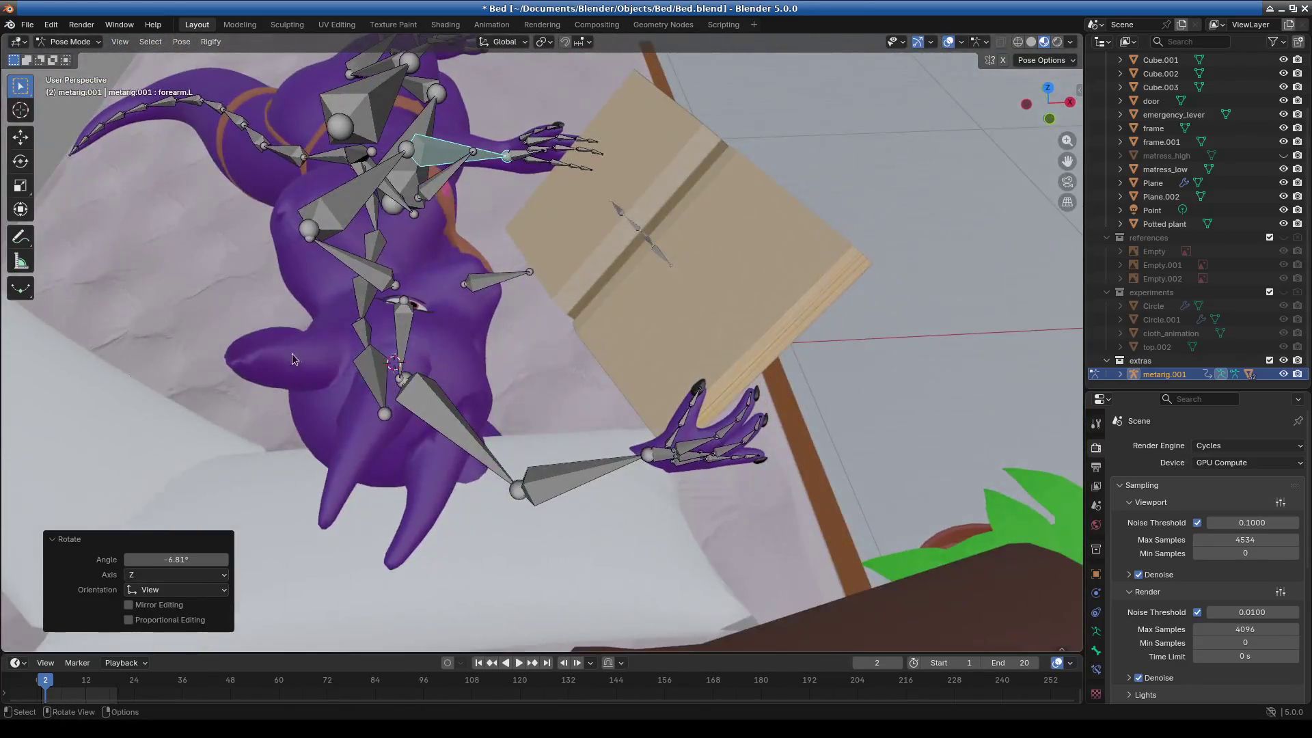
{"action": "left_click", "coordinate": [371, 392]}
{"action": "key", "text": "KP_Divide"}
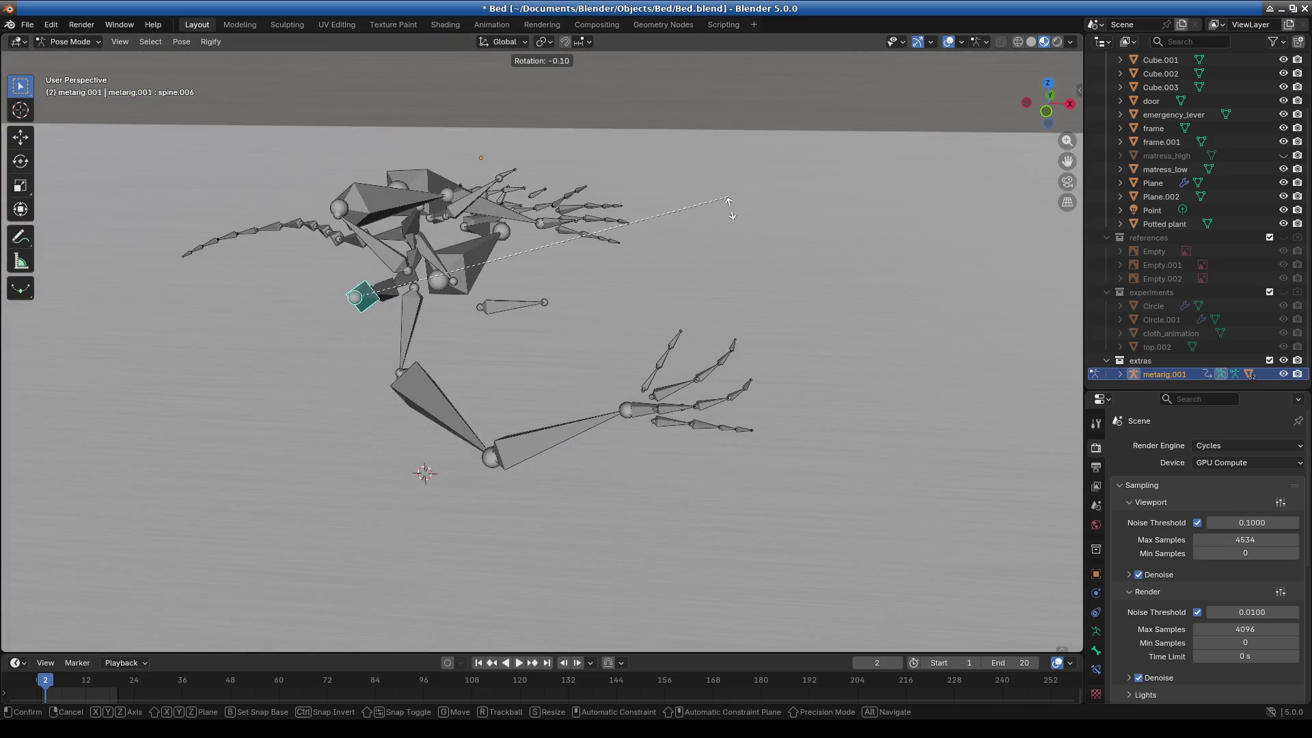
Rotate spine.006 about 21° and leave local view so the character mesh shows again.
{"action": "left_click", "coordinate": [722, 315]}
{"action": "mouse_move", "coordinate": [714, 321]}
{"action": "middle_mouse_down"}
{"action": "mouse_move", "coordinate": [671, 333]}
{"action": "mouse_move", "coordinate": [755, 334]}
{"action": "mouse_move", "coordinate": [915, 300]}
{"action": "middle_mouse_up"}
{"action": "key", "text": "KP_Divide"}
{"action": "mouse_move", "coordinate": [808, 236]}
{"action": "middle_mouse_down"}
{"action": "mouse_move", "coordinate": [959, 295]}
{"action": "mouse_move", "coordinate": [639, 414]}
{"action": "mouse_move", "coordinate": [588, 388]}
{"action": "mouse_move", "coordinate": [761, 228]}
{"action": "middle_mouse_up"}
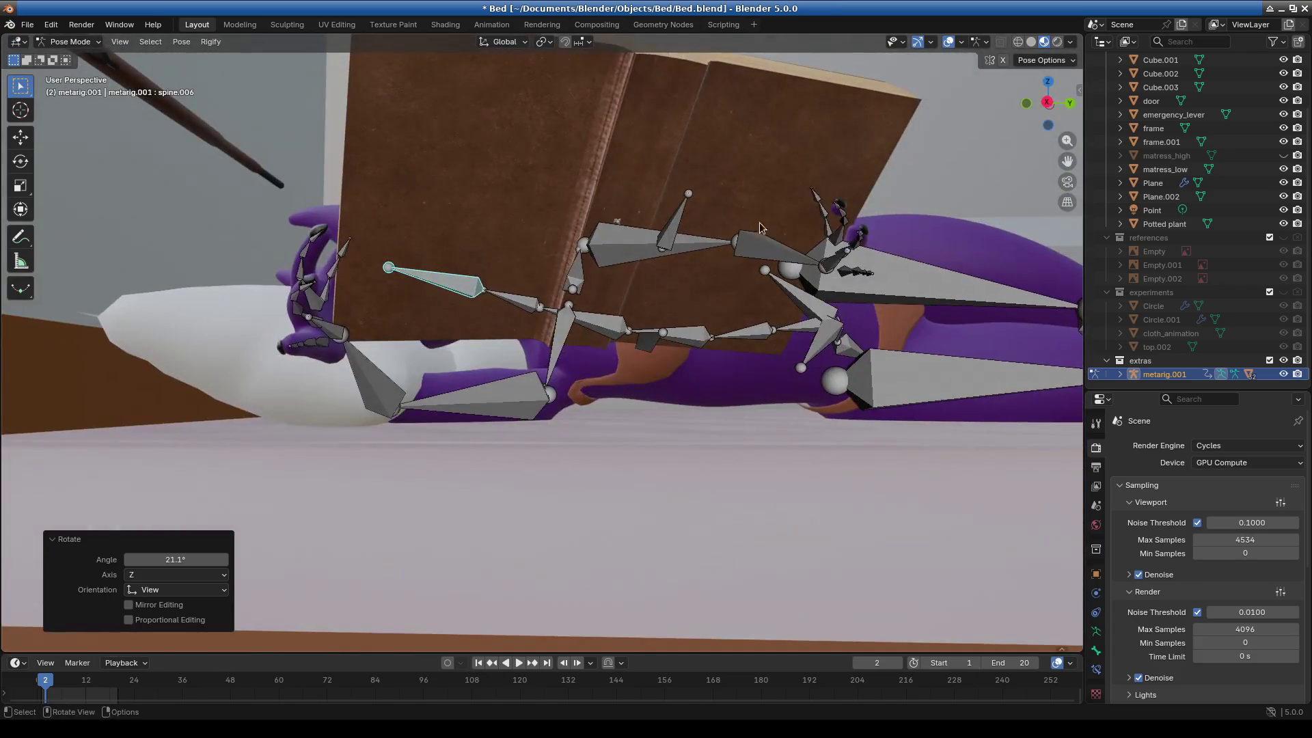
{"action": "mouse_move", "coordinate": [696, 307]}
{"action": "middle_mouse_down"}
{"action": "mouse_move", "coordinate": [728, 384]}
{"action": "mouse_move", "coordinate": [786, 348]}
{"action": "mouse_move", "coordinate": [748, 318]}
{"action": "mouse_move", "coordinate": [785, 383]}
{"action": "middle_mouse_up"}
Turn the left hand bone 30.3° about Z so the fingers lie flat on the book.
{"action": "left_click", "coordinate": [773, 440]}
{"action": "mouse_move", "coordinate": [589, 371]}
{"action": "middle_mouse_down"}
{"action": "mouse_move", "coordinate": [553, 342]}
{"action": "mouse_move", "coordinate": [682, 357]}
{"action": "middle_mouse_up"}
{"action": "mouse_move", "coordinate": [544, 433]}
{"action": "middle_mouse_down"}
{"action": "mouse_move", "coordinate": [616, 388]}
{"action": "mouse_move", "coordinate": [670, 391]}
{"action": "mouse_move", "coordinate": [640, 348]}
{"action": "mouse_move", "coordinate": [690, 359]}
{"action": "mouse_move", "coordinate": [691, 375]}
{"action": "mouse_move", "coordinate": [801, 376]}
{"action": "mouse_move", "coordinate": [894, 328]}
{"action": "mouse_move", "coordinate": [848, 373]}
{"action": "mouse_move", "coordinate": [832, 439]}
{"action": "mouse_move", "coordinate": [707, 442]}
{"action": "mouse_move", "coordinate": [678, 327]}
{"action": "mouse_move", "coordinate": [502, 351]}
{"action": "mouse_move", "coordinate": [428, 386]}
{"action": "mouse_move", "coordinate": [449, 336]}
{"action": "mouse_move", "coordinate": [530, 276]}
{"action": "middle_mouse_up"}
{"action": "left_click", "coordinate": [473, 137]}
Angle hand.L further against the book's edge.
{"action": "mouse_move", "coordinate": [472, 140]}
{"action": "middle_mouse_down"}
{"action": "mouse_move", "coordinate": [519, 246]}
{"action": "mouse_move", "coordinate": [567, 276]}
{"action": "mouse_move", "coordinate": [496, 282]}
{"action": "mouse_move", "coordinate": [758, 88]}
{"action": "middle_mouse_up"}
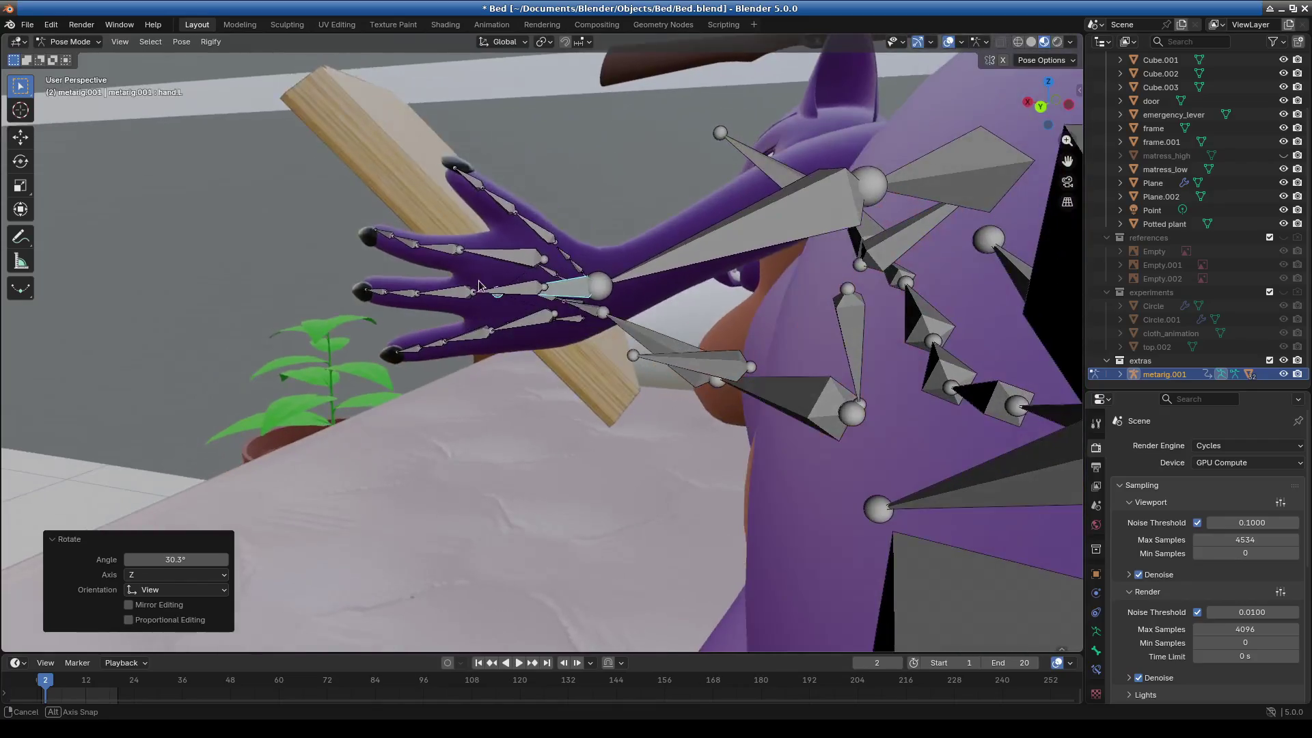
{"action": "key", "text": "r"}
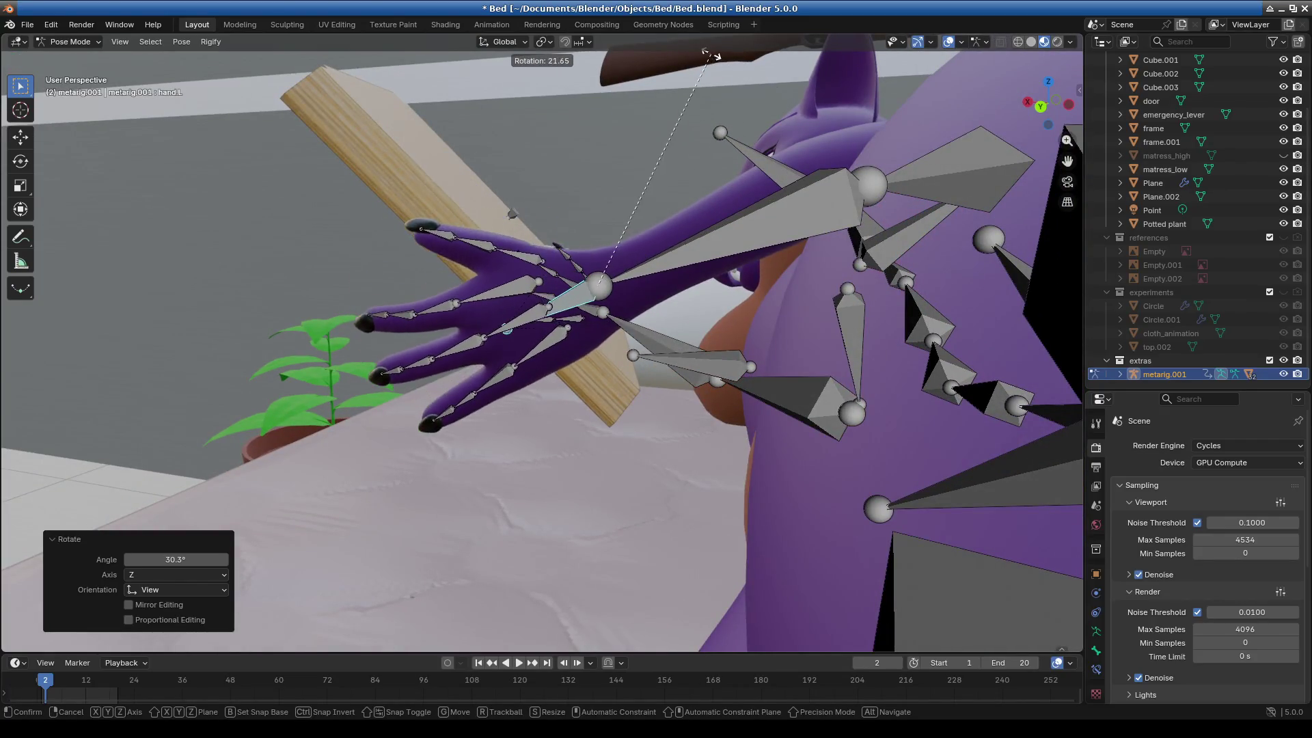
{"action": "left_click", "coordinate": [717, 133]}
{"action": "mouse_move", "coordinate": [717, 134]}
{"action": "middle_mouse_down"}
{"action": "mouse_move", "coordinate": [713, 284]}
{"action": "mouse_move", "coordinate": [744, 371]}
{"action": "mouse_move", "coordinate": [919, 281]}
{"action": "middle_mouse_up"}
{"action": "key", "text": "r"}
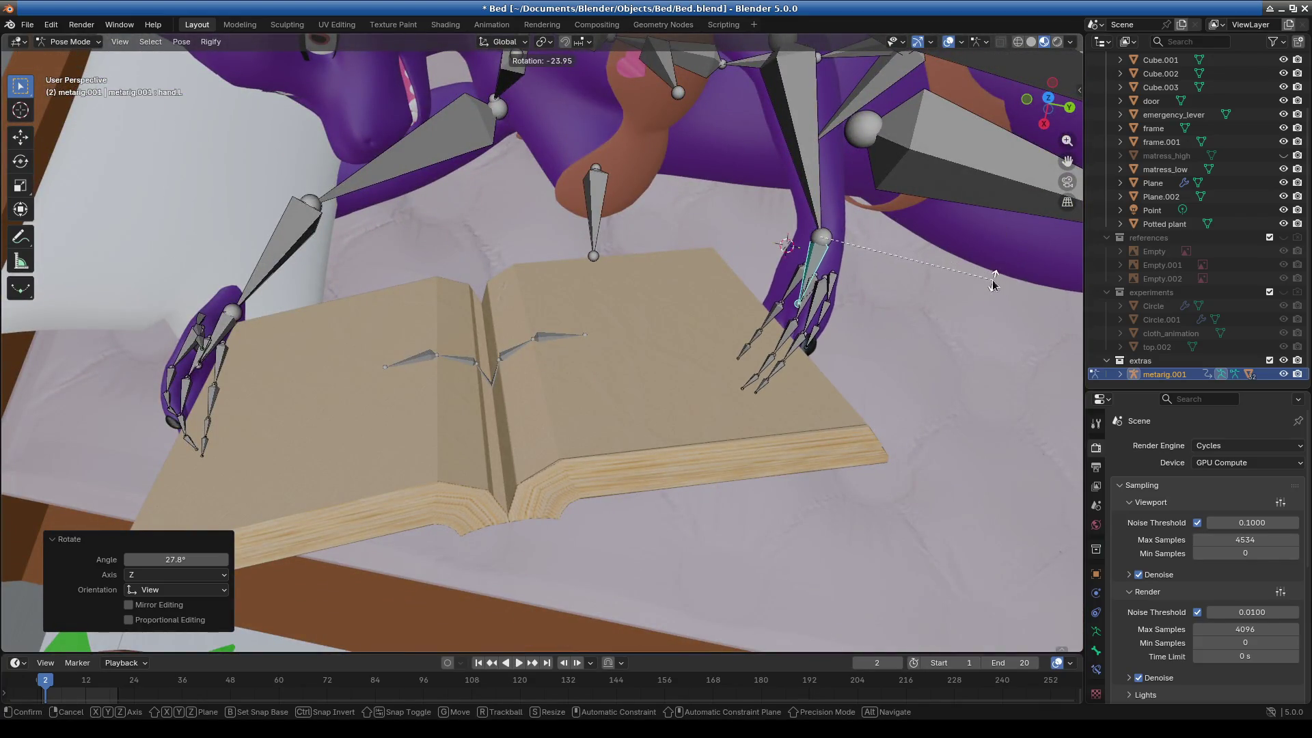
{"action": "mouse_move", "coordinate": [318, 325]}
{"action": "middle_mouse_down"}
{"action": "mouse_move", "coordinate": [375, 378]}
{"action": "mouse_move", "coordinate": [515, 430]}
{"action": "mouse_move", "coordinate": [564, 313]}
{"action": "mouse_move", "coordinate": [605, 339]}
{"action": "mouse_move", "coordinate": [700, 441]}
{"action": "mouse_move", "coordinate": [507, 460]}
{"action": "mouse_move", "coordinate": [473, 405]}
{"action": "mouse_move", "coordinate": [523, 464]}
{"action": "mouse_move", "coordinate": [633, 531]}
{"action": "mouse_move", "coordinate": [630, 559]}
{"action": "middle_mouse_up"}
Rotate upper_arm.R and forearm.R to bring the right arm toward the book.
{"action": "left_click", "coordinate": [630, 559]}
{"action": "key", "text": "r"}
{"action": "left_click", "coordinate": [797, 489]}
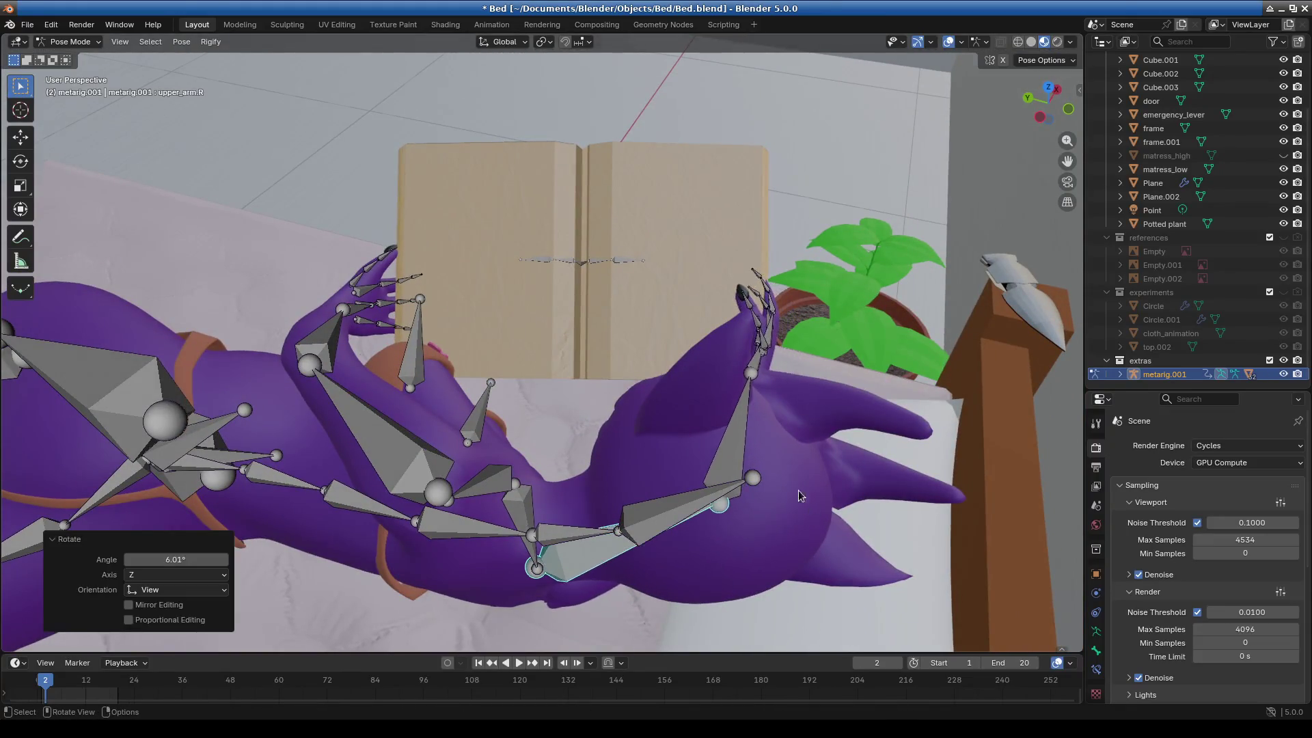
{"action": "middle_click_drag", "start_coordinate": [798, 490], "coordinate": [729, 436]}
{"action": "left_click", "coordinate": [604, 402]}
{"action": "middle_click_drag", "start_coordinate": [604, 402], "coordinate": [776, 424]}
{"action": "key", "text": "r"}
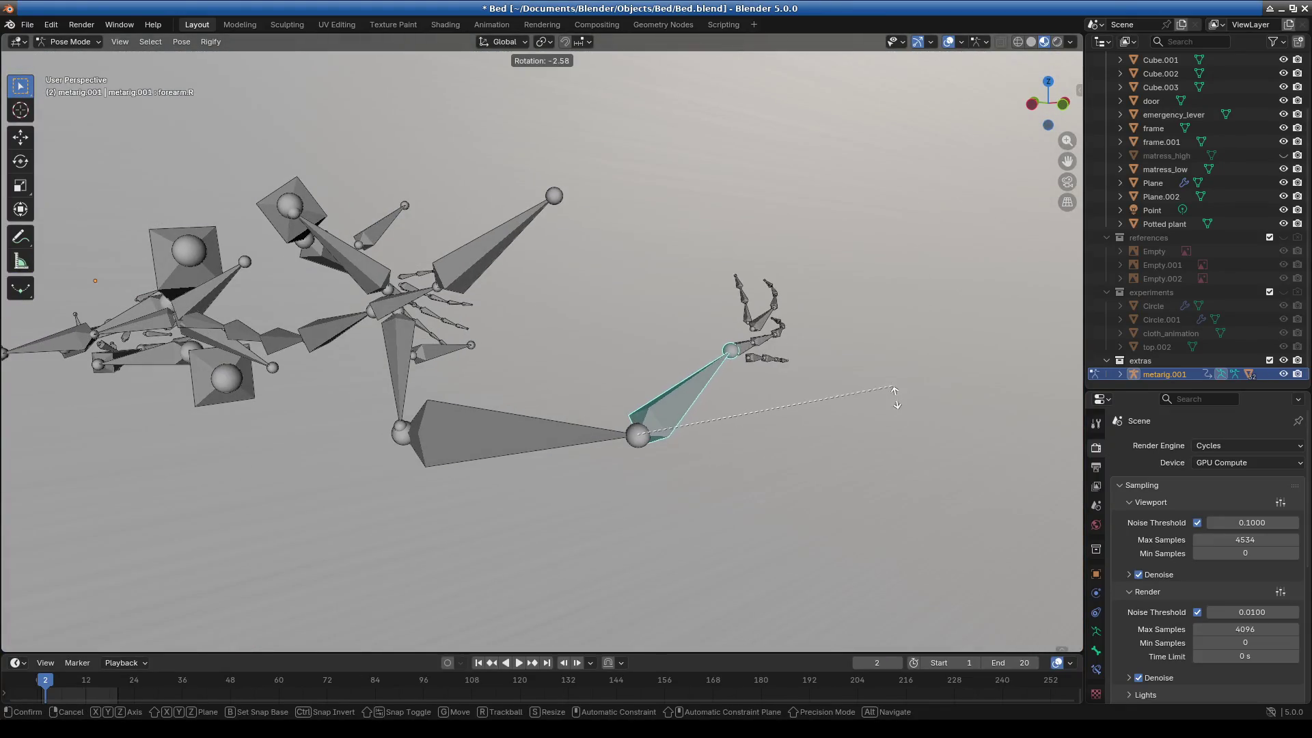
{"action": "left_click", "coordinate": [892, 424]}
{"action": "mouse_move", "coordinate": [892, 424]}
{"action": "middle_mouse_down"}
{"action": "mouse_move", "coordinate": [833, 388]}
{"action": "mouse_move", "coordinate": [642, 339]}
{"action": "mouse_move", "coordinate": [578, 427]}
{"action": "mouse_move", "coordinate": [532, 421]}
{"action": "middle_mouse_up"}
Rotate hand.R toward the book's edge.
{"action": "left_click", "coordinate": [536, 395]}
{"action": "scroll", "coordinate": [705, 354], "scroll_direction": "up", "scroll_amount": 5}
{"action": "middle_click_drag", "start_coordinate": [705, 354], "coordinate": [770, 492]}
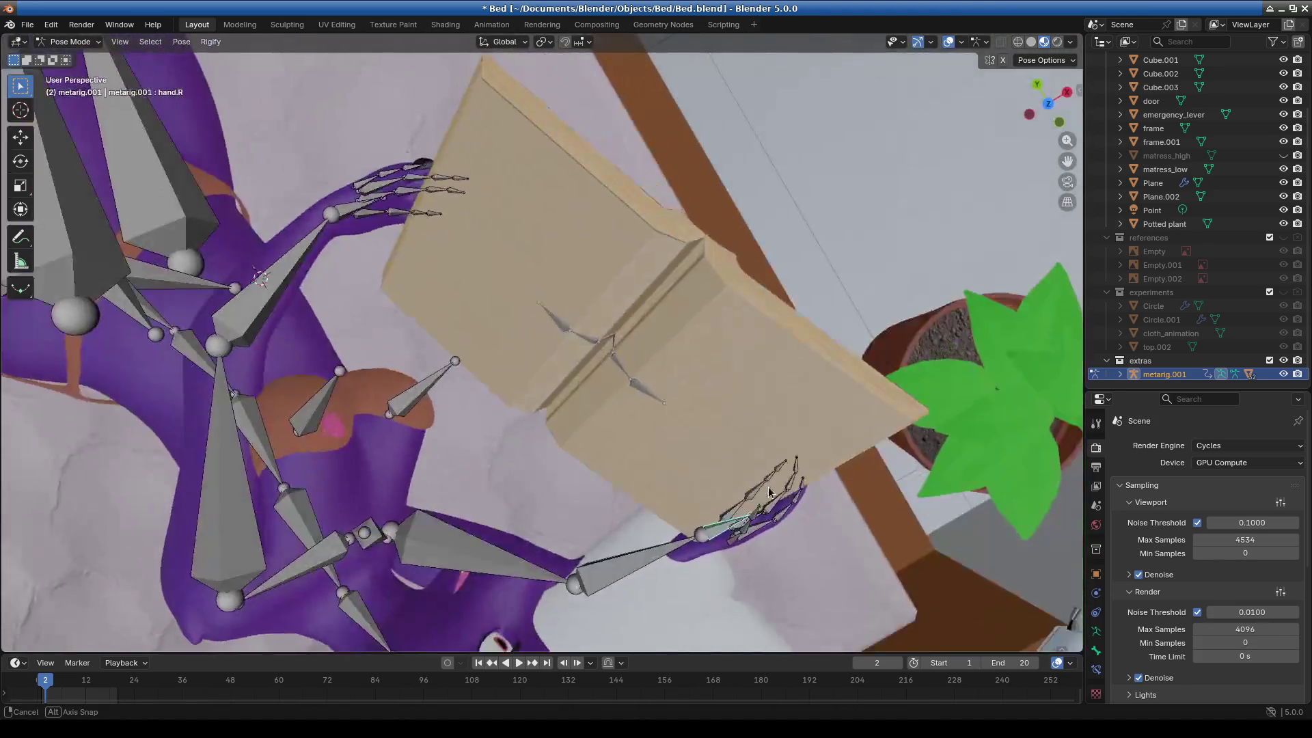
{"action": "left_click", "coordinate": [908, 430]}
{"action": "mouse_move", "coordinate": [908, 430]}
{"action": "middle_mouse_down"}
{"action": "mouse_move", "coordinate": [750, 384]}
{"action": "mouse_move", "coordinate": [786, 349]}
{"action": "mouse_move", "coordinate": [560, 383]}
{"action": "middle_mouse_up"}
{"action": "scroll", "coordinate": [440, 410], "scroll_direction": "up", "scroll_amount": 4}
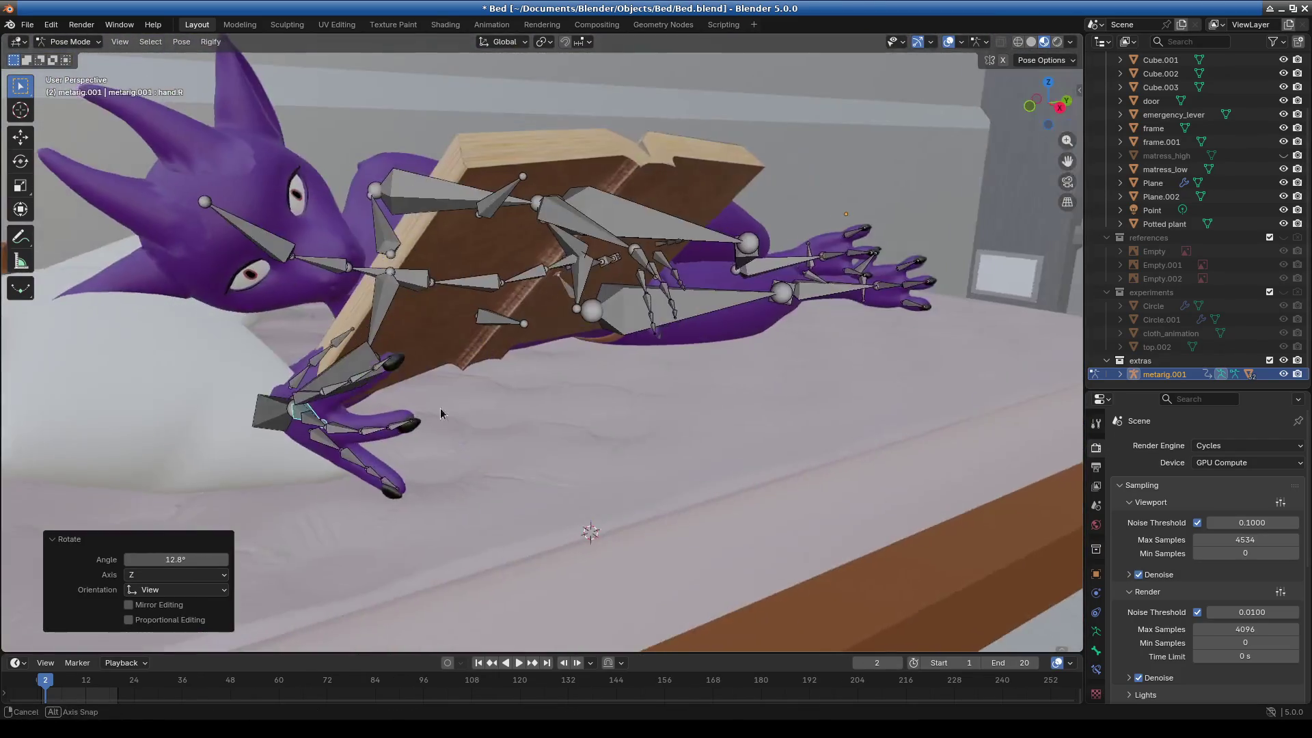
{"action": "mouse_move", "coordinate": [420, 438]}
{"action": "middle_mouse_down"}
{"action": "mouse_move", "coordinate": [611, 437]}
{"action": "mouse_move", "coordinate": [679, 517]}
{"action": "mouse_move", "coordinate": [661, 511]}
{"action": "middle_mouse_up"}
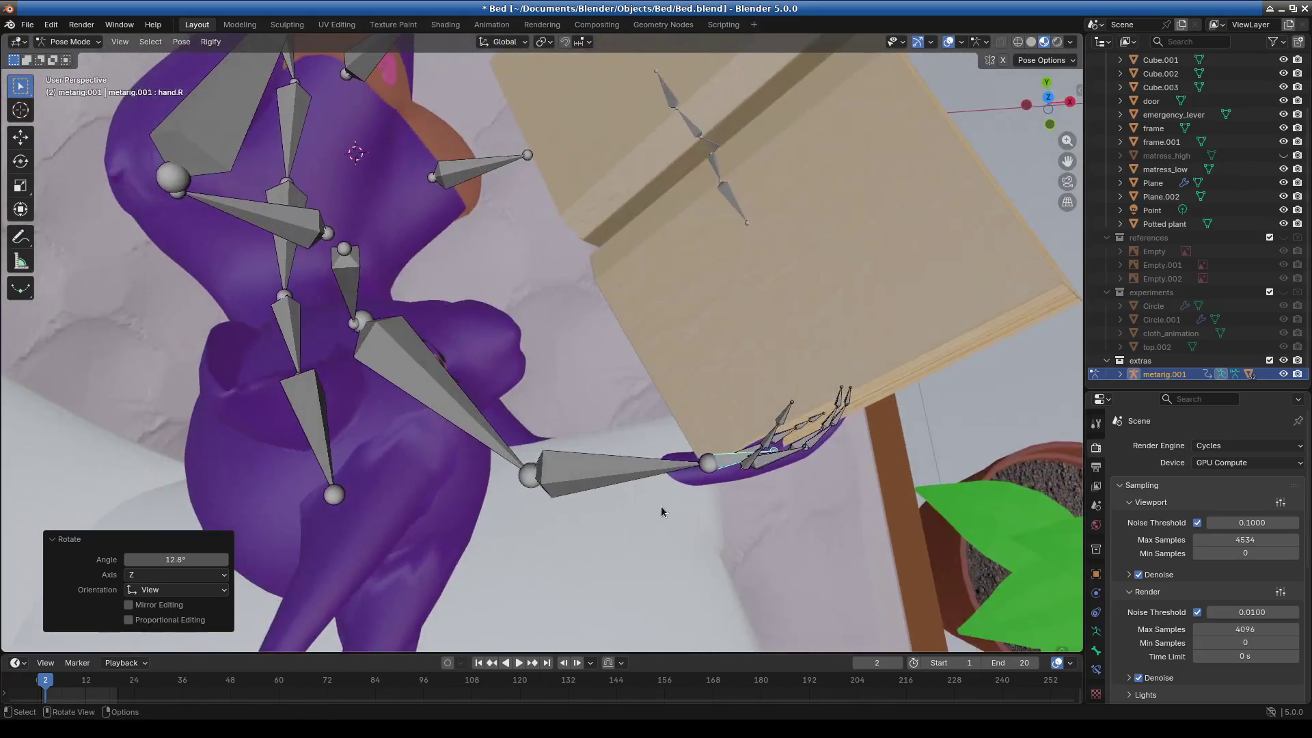
{"action": "middle_click_drag", "start_coordinate": [706, 562], "coordinate": [666, 416]}
Refine the right forearm and hand rotations so the hand reaches the book.
{"action": "left_click", "coordinate": [666, 417]}
{"action": "key", "text": "r"}
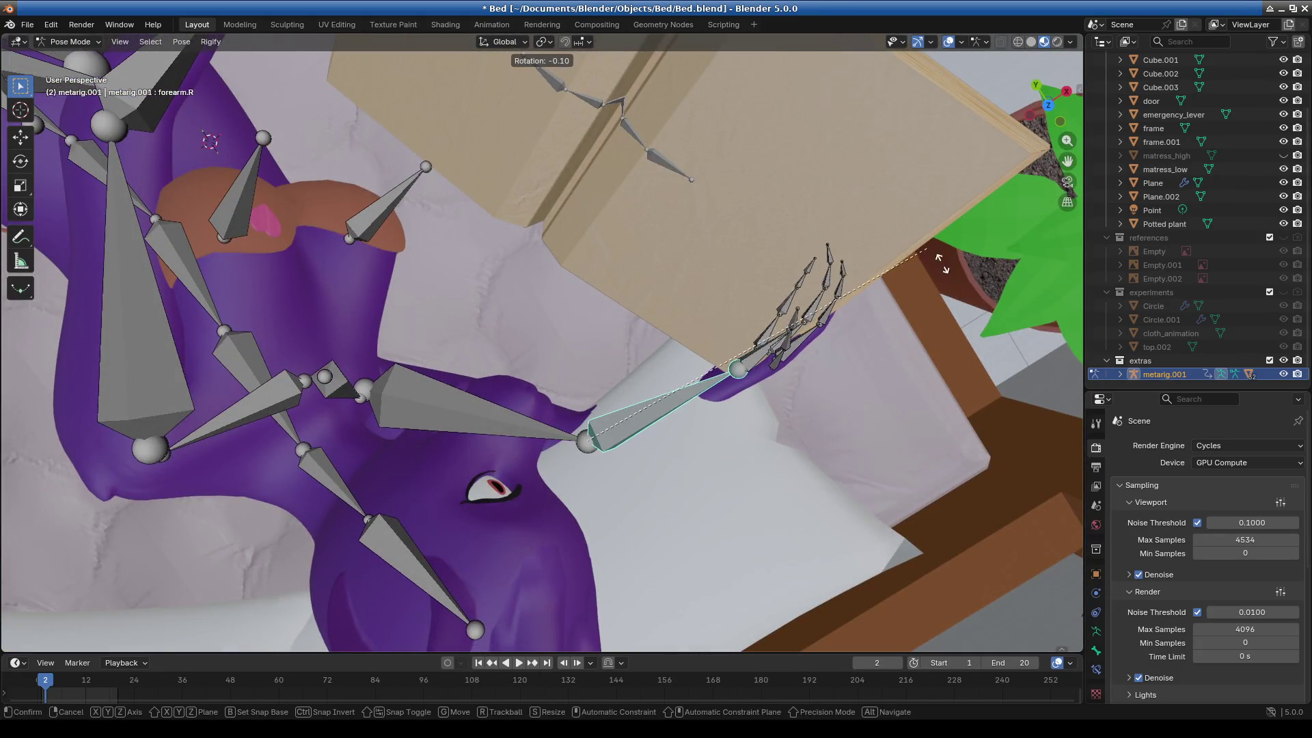
{"action": "left_click", "coordinate": [970, 308]}
{"action": "mouse_move", "coordinate": [970, 309]}
{"action": "middle_mouse_down"}
{"action": "mouse_move", "coordinate": [969, 285]}
{"action": "mouse_move", "coordinate": [742, 370]}
{"action": "middle_mouse_up"}
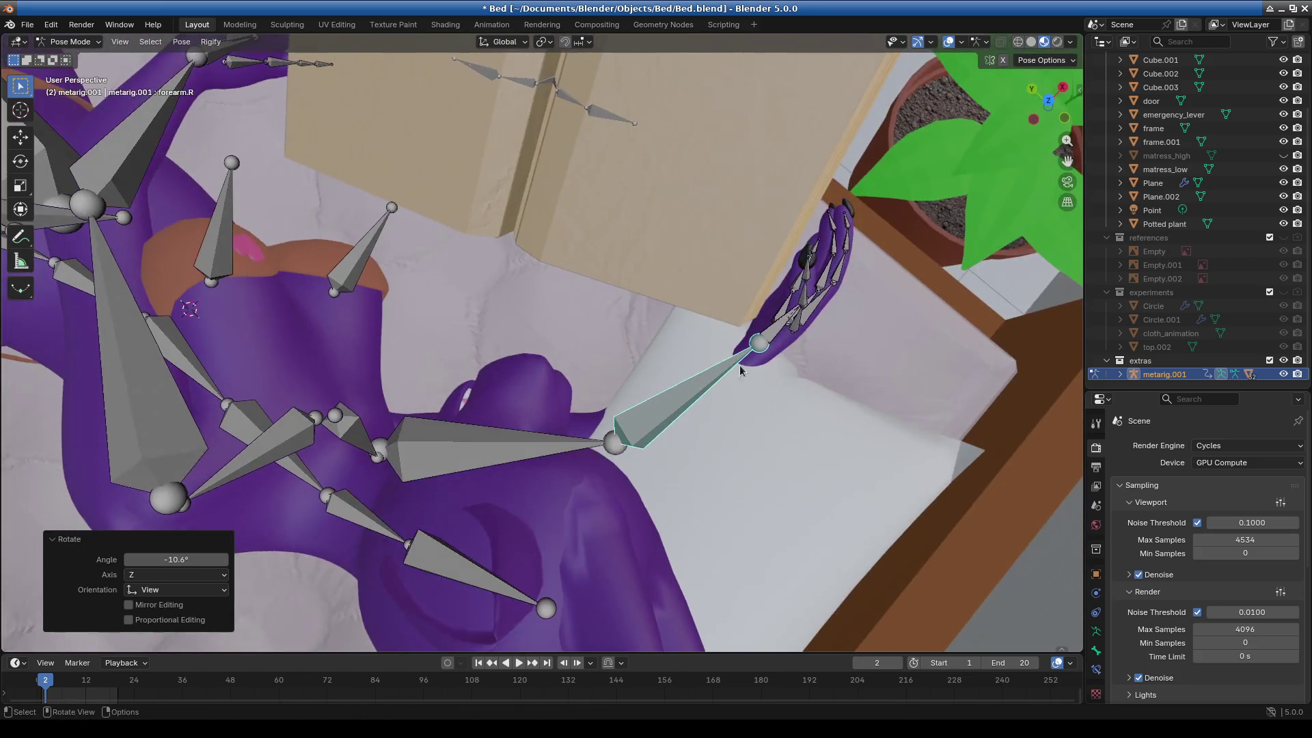
{"action": "left_click", "coordinate": [787, 326]}
{"action": "key", "text": "r"}
{"action": "left_click", "coordinate": [1022, 272]}
{"action": "mouse_move", "coordinate": [1021, 272]}
{"action": "middle_mouse_down"}
{"action": "mouse_move", "coordinate": [780, 256]}
{"action": "mouse_move", "coordinate": [670, 142]}
{"action": "mouse_move", "coordinate": [744, 166]}
{"action": "mouse_move", "coordinate": [925, 178]}
{"action": "mouse_move", "coordinate": [888, 150]}
{"action": "middle_mouse_up"}
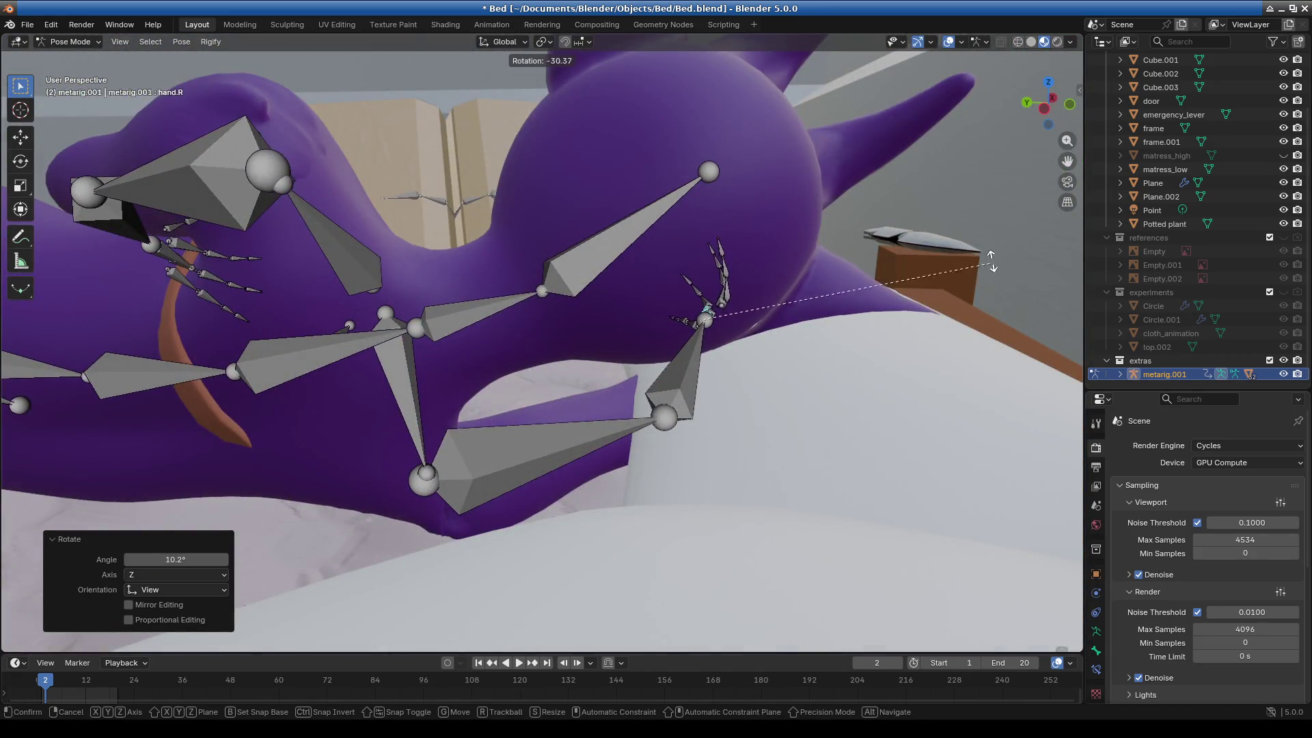
{"action": "middle_click_drag", "start_coordinate": [964, 268], "coordinate": [783, 339]}
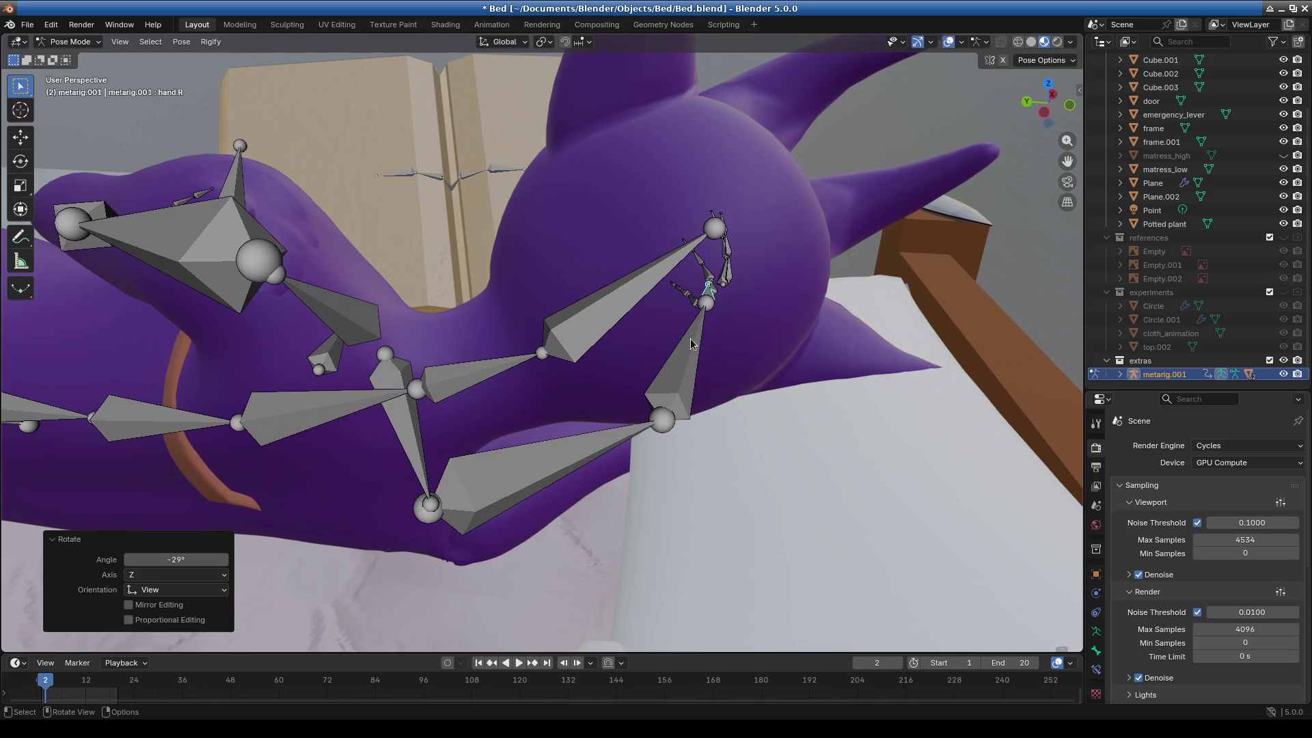
Turn hand.R 25.4° about Z and select the f_pinky.01.R finger bone.
{"action": "left_click", "coordinate": [710, 298]}
{"action": "left_click", "coordinate": [709, 287]}
{"action": "mouse_move", "coordinate": [710, 287]}
{"action": "middle_mouse_down"}
{"action": "mouse_move", "coordinate": [818, 281]}
{"action": "mouse_move", "coordinate": [738, 358]}
{"action": "middle_mouse_up"}
{"action": "left_click", "coordinate": [986, 253]}
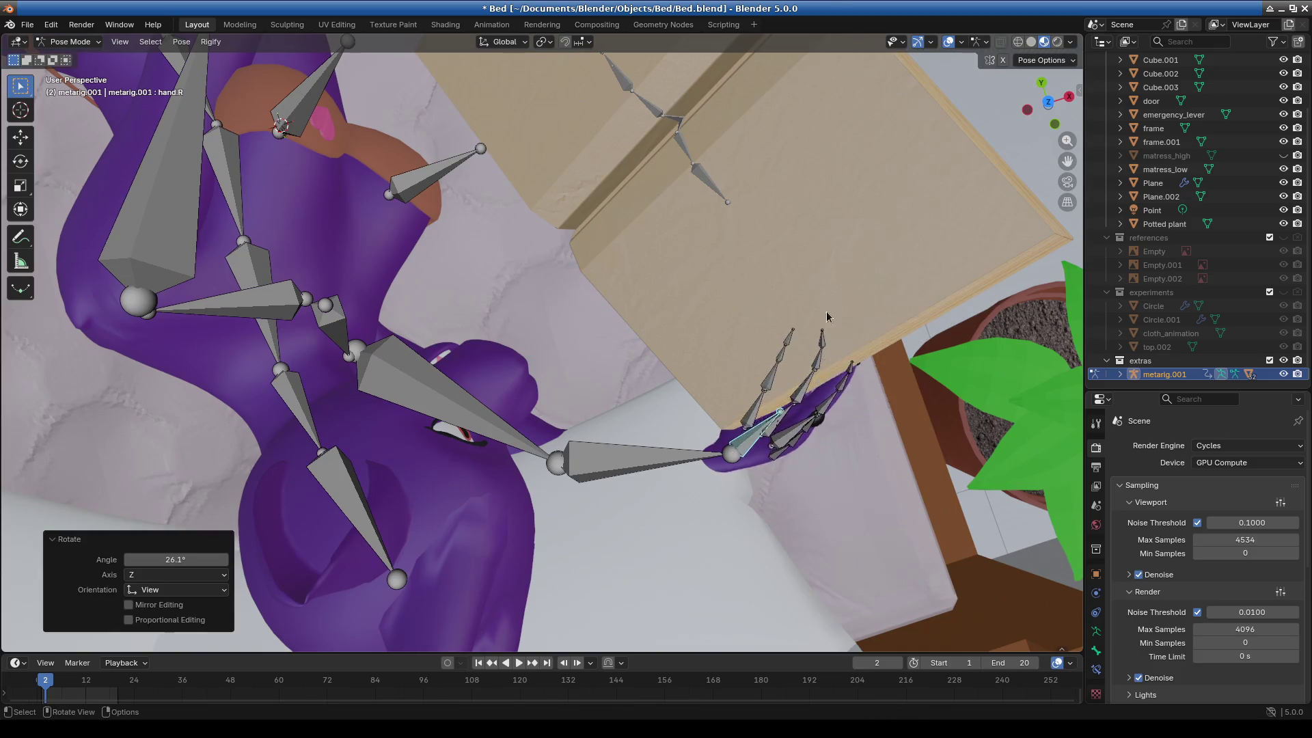
{"action": "middle_click_drag", "start_coordinate": [987, 252], "coordinate": [744, 203]}
{"action": "mouse_move", "coordinate": [692, 337]}
{"action": "middle_mouse_down"}
{"action": "mouse_move", "coordinate": [601, 332]}
{"action": "mouse_move", "coordinate": [605, 434]}
{"action": "middle_mouse_up"}
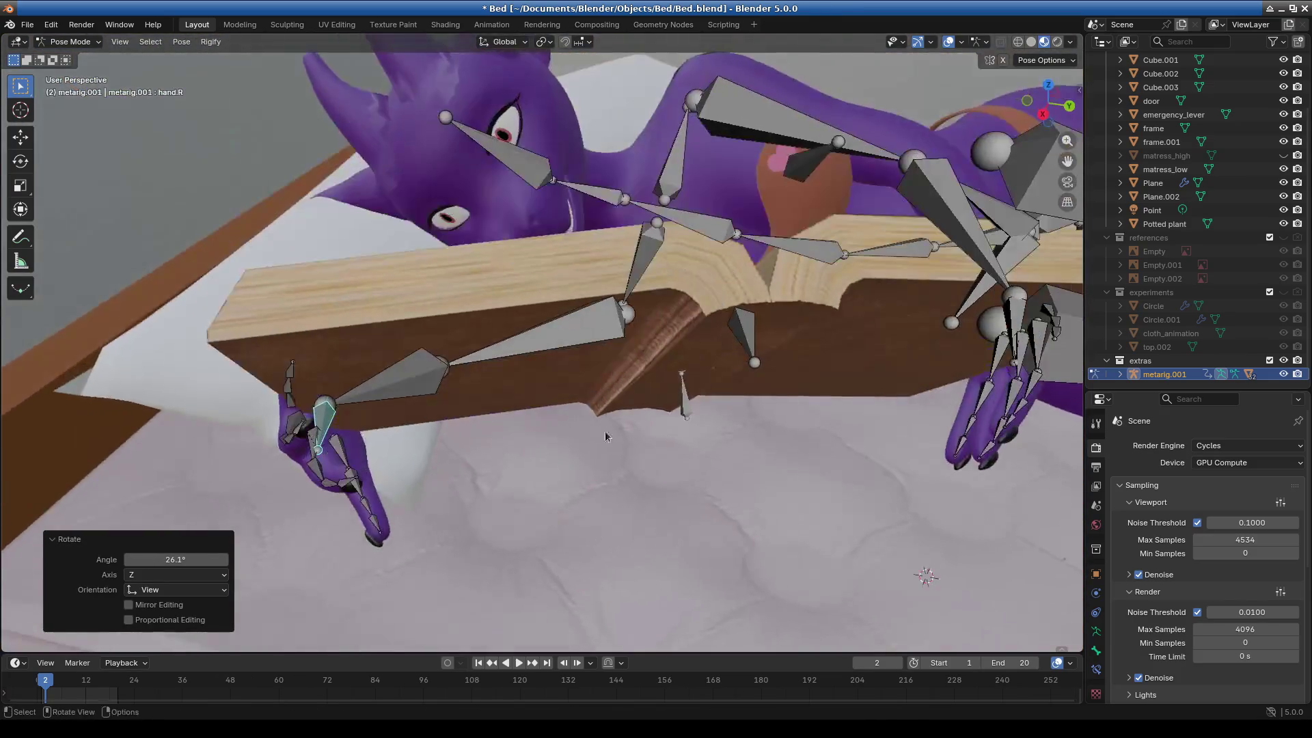
{"action": "middle_click_drag", "start_coordinate": [533, 441], "coordinate": [465, 312]}
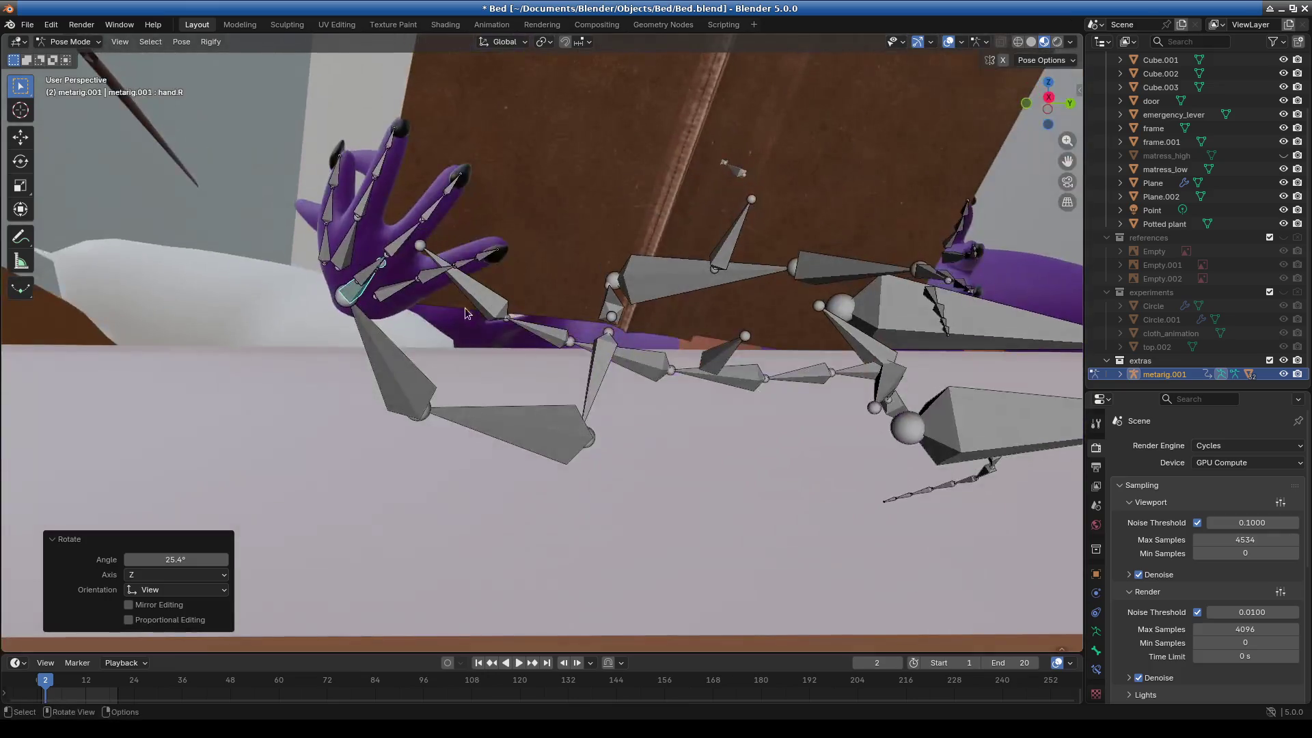
{"action": "mouse_move", "coordinate": [428, 273]}
{"action": "middle_mouse_down"}
{"action": "mouse_move", "coordinate": [576, 436]}
{"action": "mouse_move", "coordinate": [603, 509]}
{"action": "middle_mouse_up"}
{"action": "left_click", "coordinate": [603, 509]}
Curl the right pinky bones, starting with a 20° rotation of the pinky base bone.
{"action": "type", "text": "20"}
{"action": "key", "text": "Return"}
{"action": "mouse_move", "coordinate": [685, 326]}
{"action": "middle_mouse_down"}
{"action": "mouse_move", "coordinate": [628, 325]}
{"action": "mouse_move", "coordinate": [597, 489]}
{"action": "mouse_move", "coordinate": [642, 473]}
{"action": "mouse_move", "coordinate": [599, 575]}
{"action": "middle_mouse_up"}
{"action": "key", "text": "r"}
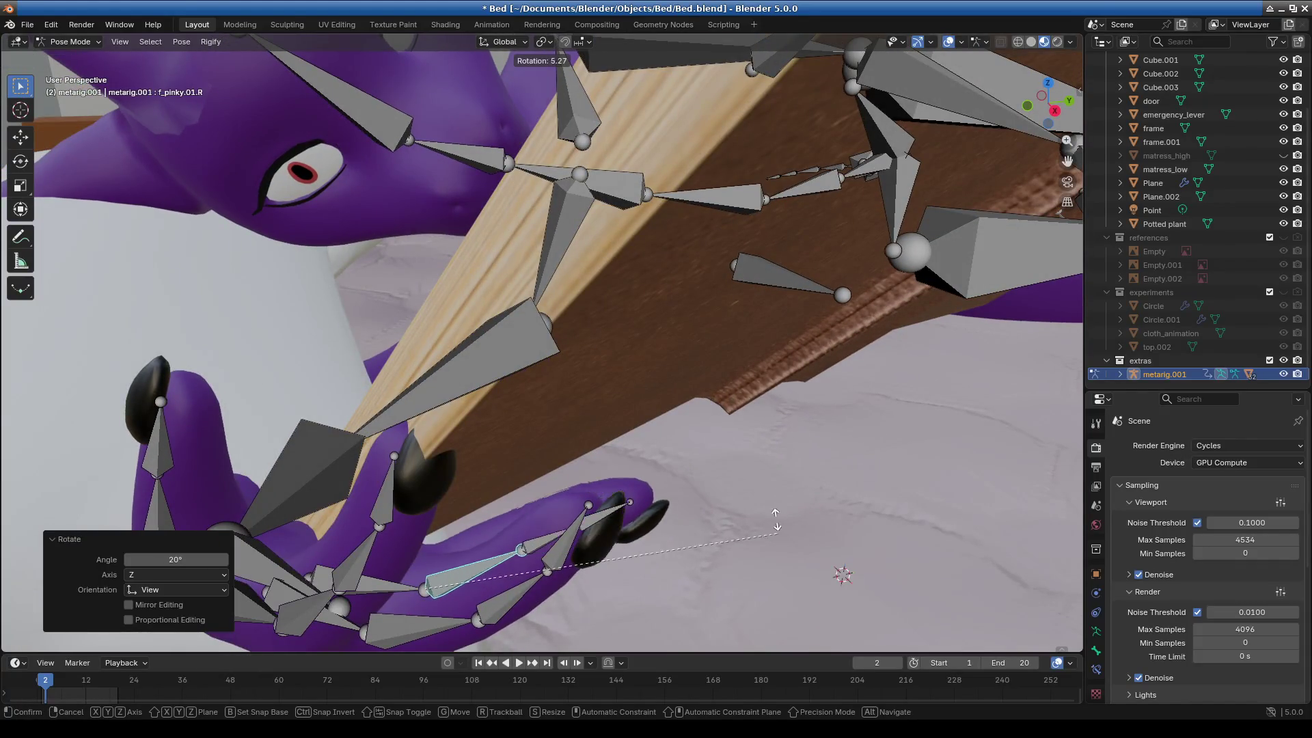
{"action": "left_click", "coordinate": [761, 443]}
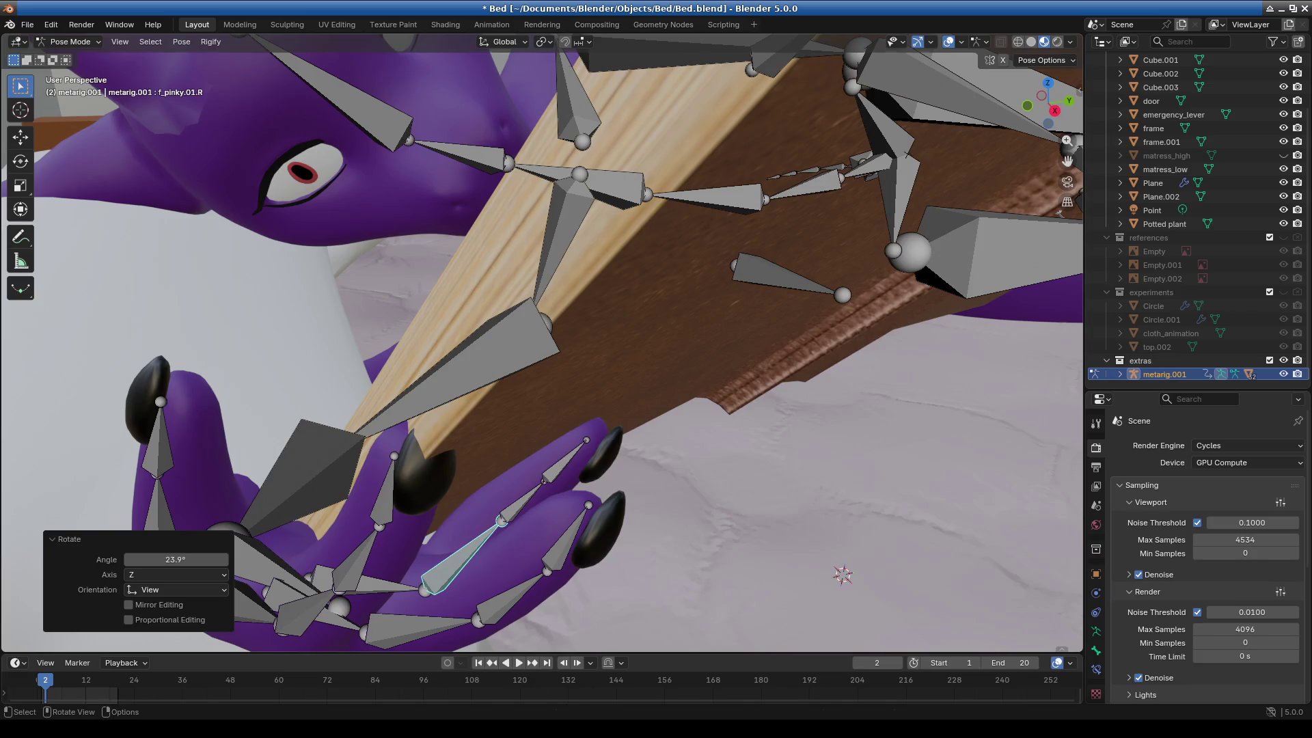
{"action": "key", "text": "r"}
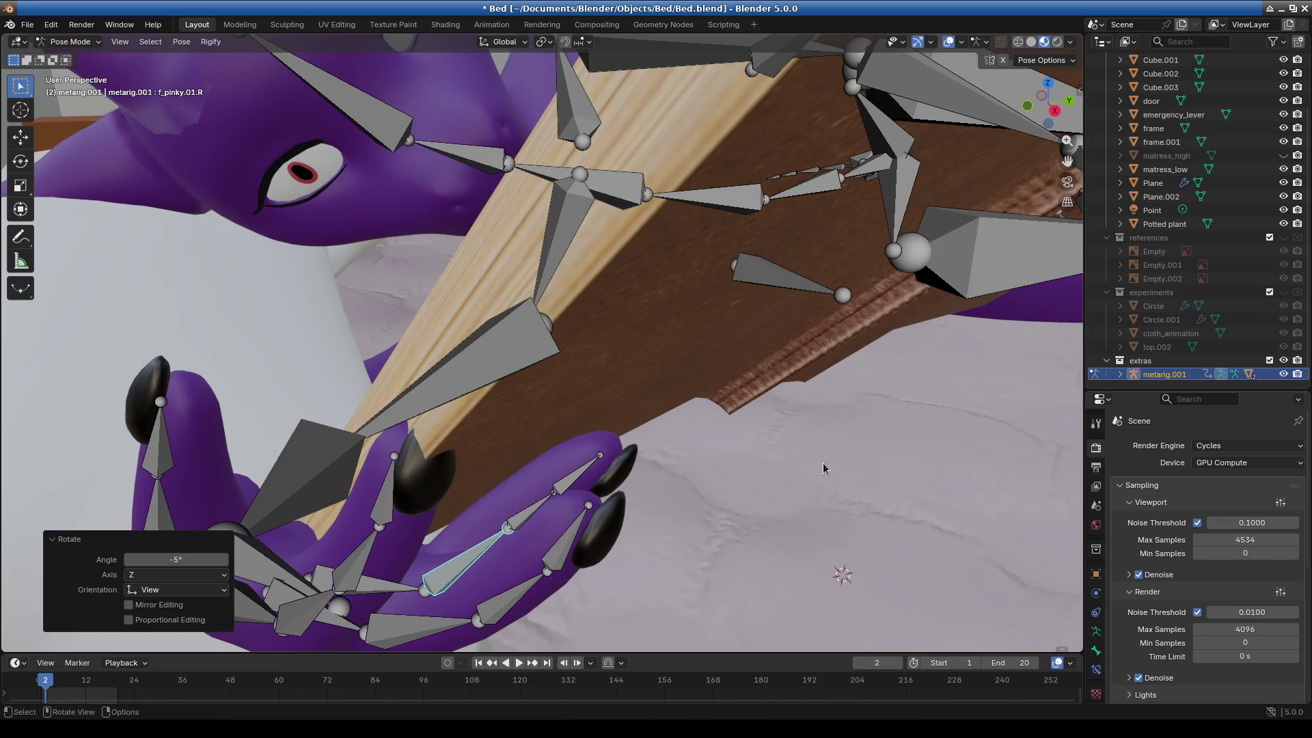
{"action": "left_click", "coordinate": [533, 510]}
{"action": "key", "text": "r"}
{"action": "key", "text": "Return"}
{"action": "key", "text": "Return"}
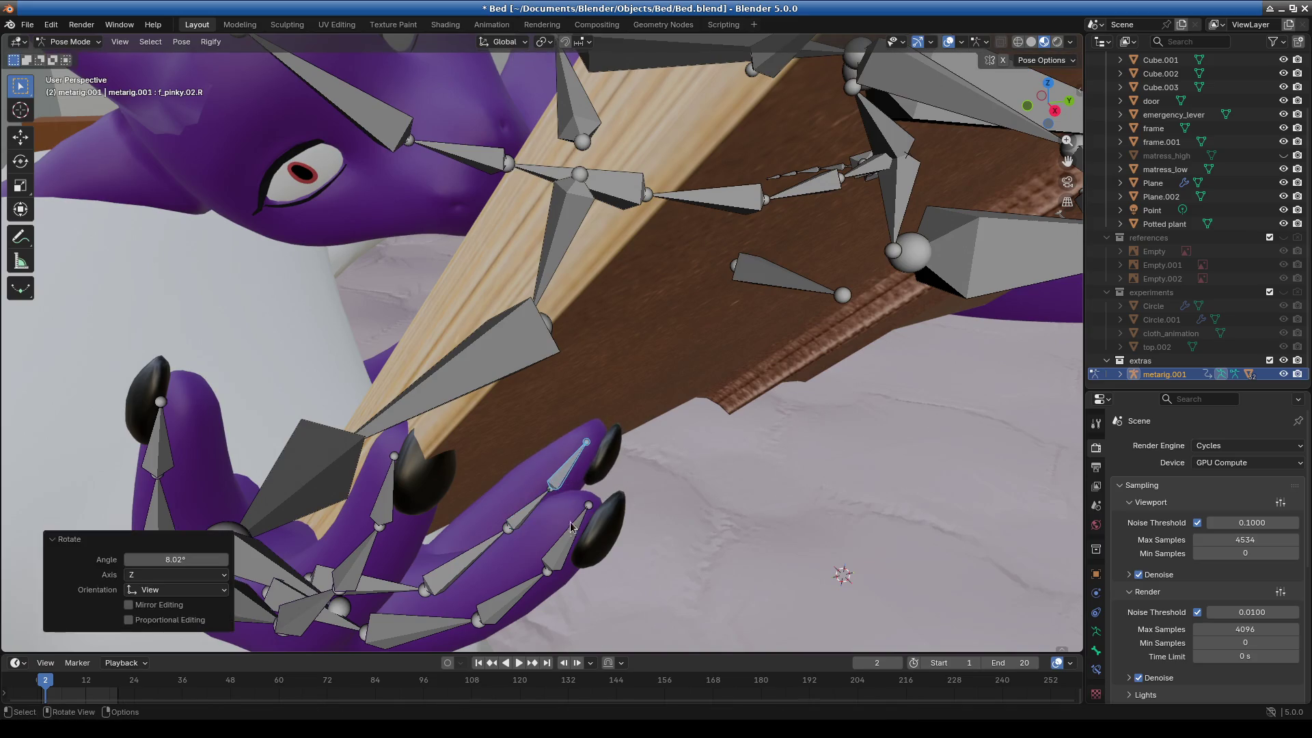
{"action": "left_click", "coordinate": [519, 518]}
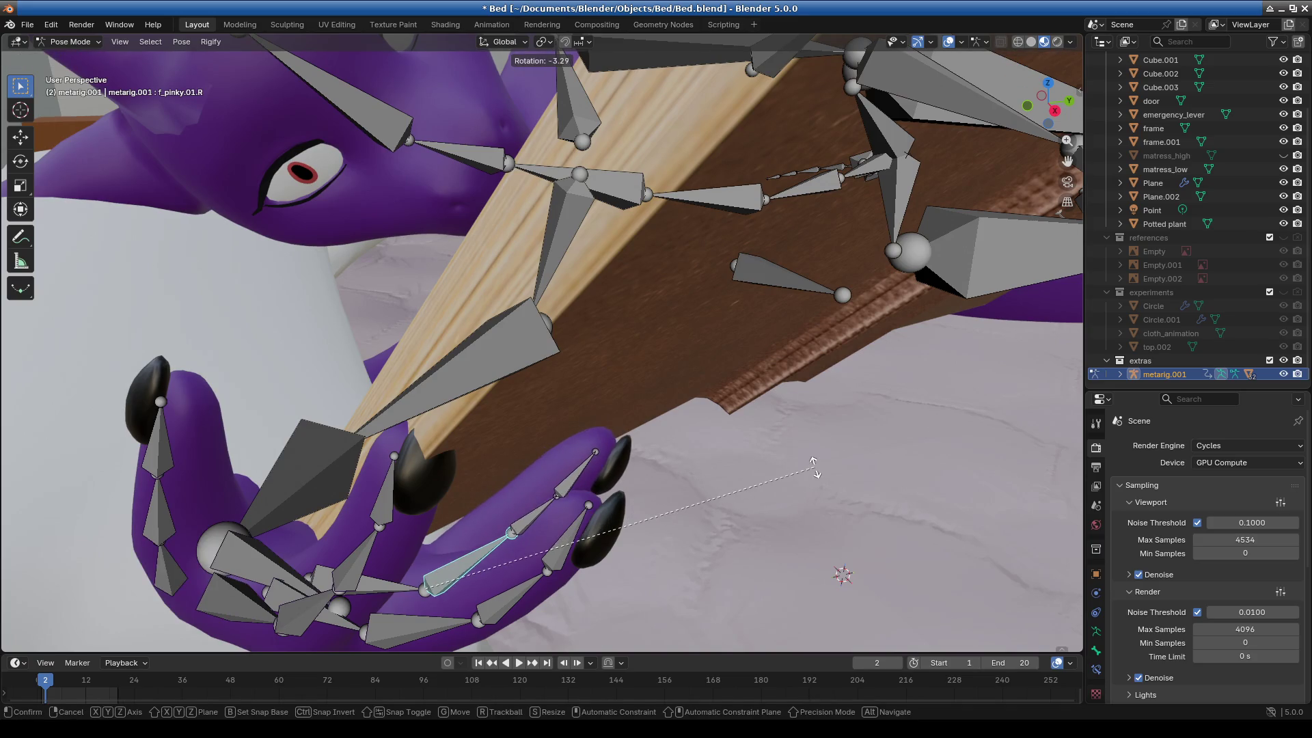
{"action": "key", "text": "Return"}
{"action": "left_click", "coordinate": [536, 515]}
{"action": "key", "text": "Return"}
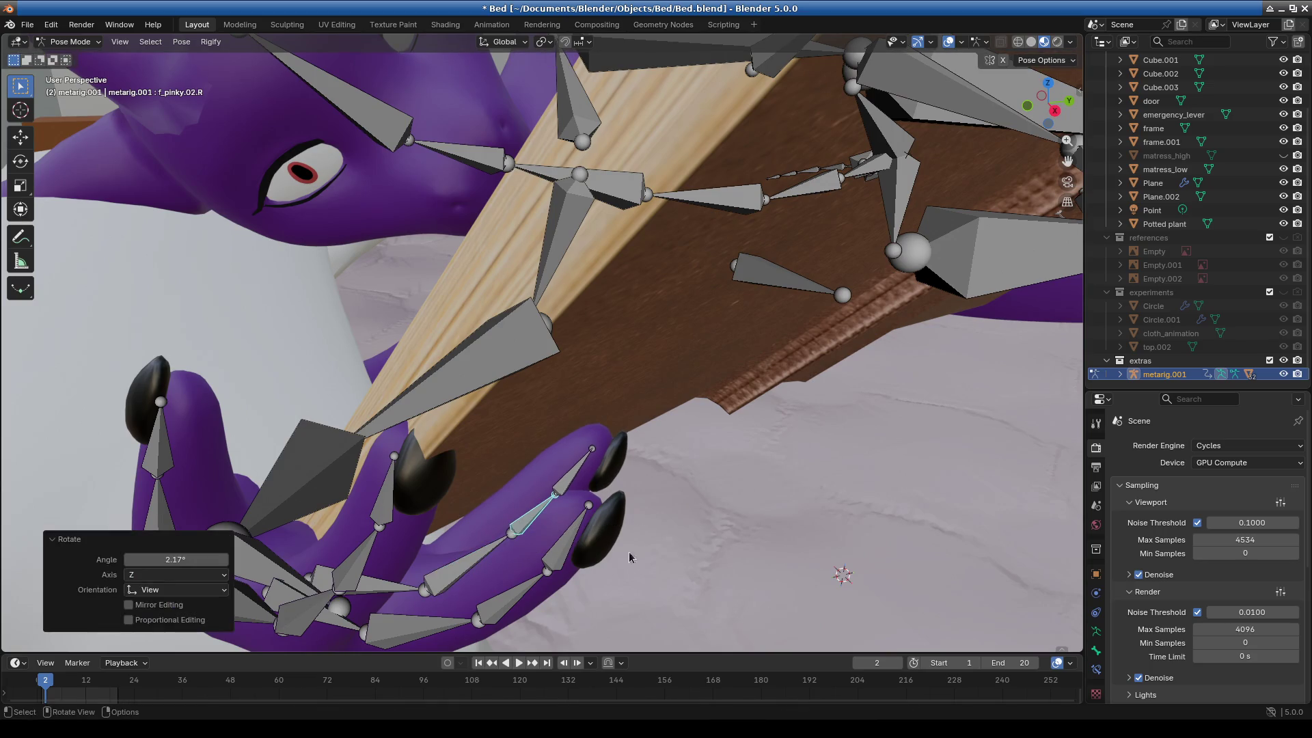
{"action": "left_click", "coordinate": [576, 485]}
{"action": "mouse_move", "coordinate": [577, 485]}
{"action": "middle_mouse_down"}
{"action": "mouse_move", "coordinate": [649, 587]}
{"action": "mouse_move", "coordinate": [649, 517]}
{"action": "mouse_move", "coordinate": [691, 551]}
{"action": "mouse_move", "coordinate": [850, 530]}
{"action": "mouse_move", "coordinate": [772, 535]}
{"action": "mouse_move", "coordinate": [759, 497]}
{"action": "mouse_move", "coordinate": [652, 482]}
{"action": "mouse_move", "coordinate": [711, 464]}
{"action": "mouse_move", "coordinate": [584, 522]}
{"action": "middle_mouse_up"}
Bend the right middle finger's base and second bones, bringing f_middle.02.R to 9.91°.
{"action": "left_click", "coordinate": [626, 489]}
{"action": "key", "text": "r"}
{"action": "left_click", "coordinate": [853, 507]}
{"action": "key", "text": "r"}
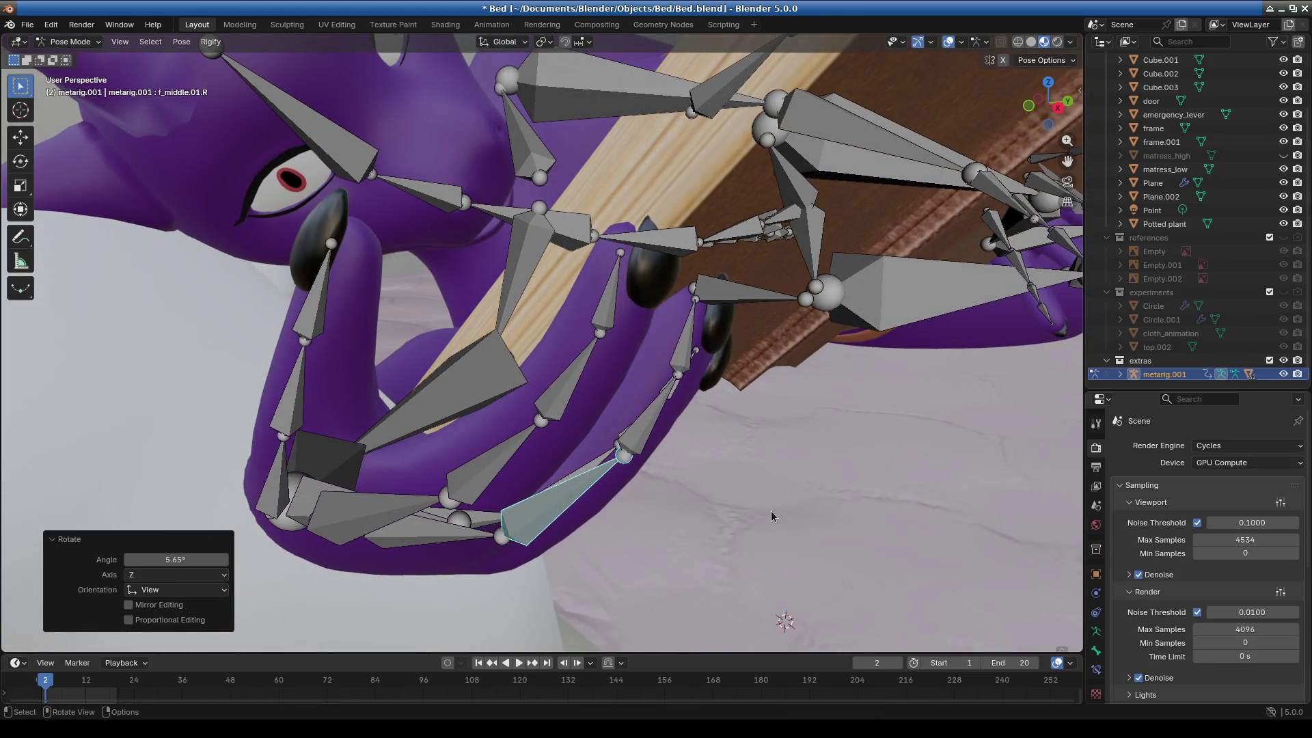
{"action": "mouse_move", "coordinate": [649, 536]}
{"action": "middle_mouse_down"}
{"action": "mouse_move", "coordinate": [839, 536]}
{"action": "mouse_move", "coordinate": [781, 495]}
{"action": "mouse_move", "coordinate": [933, 469]}
{"action": "middle_mouse_up"}
{"action": "left_click", "coordinate": [786, 528]}
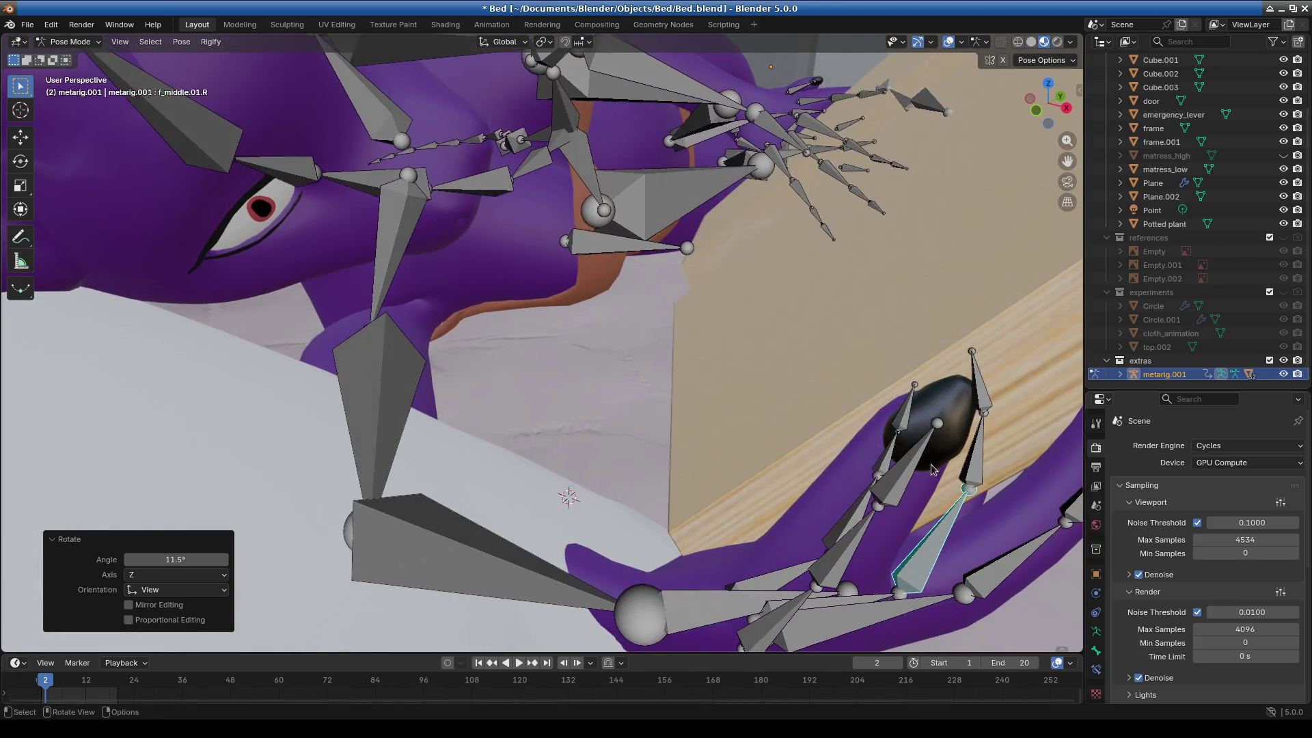
{"action": "left_click", "coordinate": [976, 451]}
{"action": "key", "text": "r"}
{"action": "left_click", "coordinate": [1067, 481]}
{"action": "mouse_move", "coordinate": [1067, 481]}
{"action": "middle_mouse_down"}
{"action": "mouse_move", "coordinate": [985, 499]}
{"action": "mouse_move", "coordinate": [765, 497]}
{"action": "middle_mouse_up"}
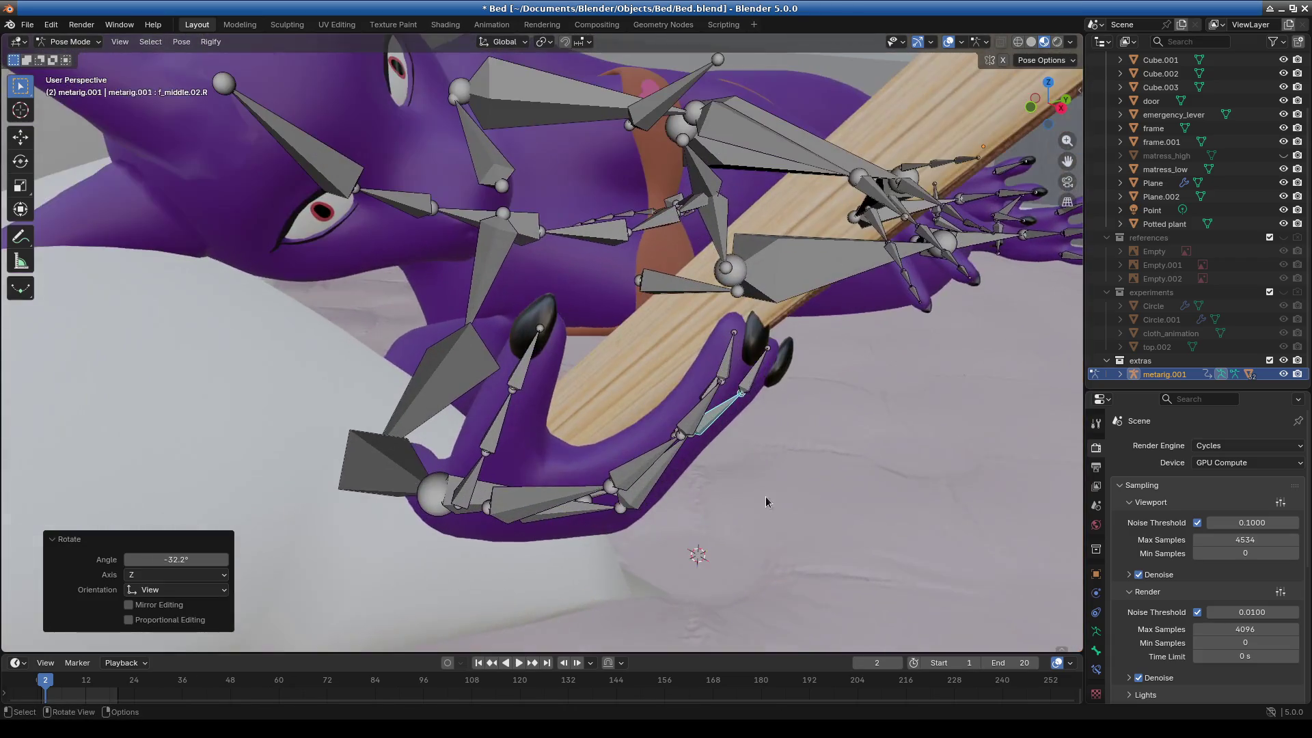
{"action": "left_click", "coordinate": [945, 445]}
{"action": "mouse_move", "coordinate": [944, 445]}
{"action": "middle_mouse_down"}
{"action": "mouse_move", "coordinate": [506, 393]}
{"action": "mouse_move", "coordinate": [585, 380]}
{"action": "middle_mouse_up"}
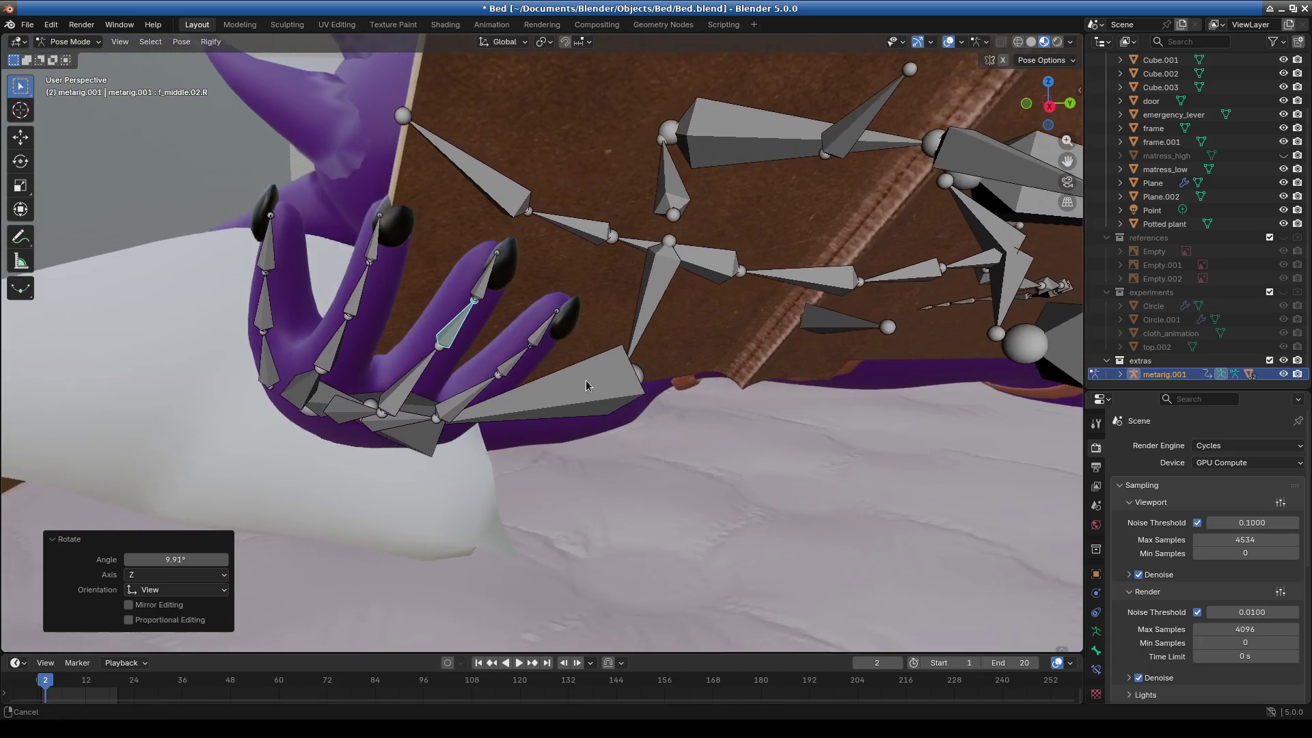
Curl the right pinky tip to −5.32° and the index middle bone to −3.41°.
{"action": "left_click", "coordinate": [541, 334]}
{"action": "mouse_move", "coordinate": [541, 334]}
{"action": "middle_mouse_down"}
{"action": "mouse_move", "coordinate": [642, 390]}
{"action": "mouse_move", "coordinate": [896, 379]}
{"action": "mouse_move", "coordinate": [755, 310]}
{"action": "mouse_move", "coordinate": [802, 493]}
{"action": "mouse_move", "coordinate": [686, 485]}
{"action": "mouse_move", "coordinate": [781, 513]}
{"action": "mouse_move", "coordinate": [701, 461]}
{"action": "mouse_move", "coordinate": [641, 463]}
{"action": "mouse_move", "coordinate": [592, 490]}
{"action": "middle_mouse_up"}
{"action": "left_click", "coordinate": [914, 389]}
{"action": "left_click", "coordinate": [582, 471]}
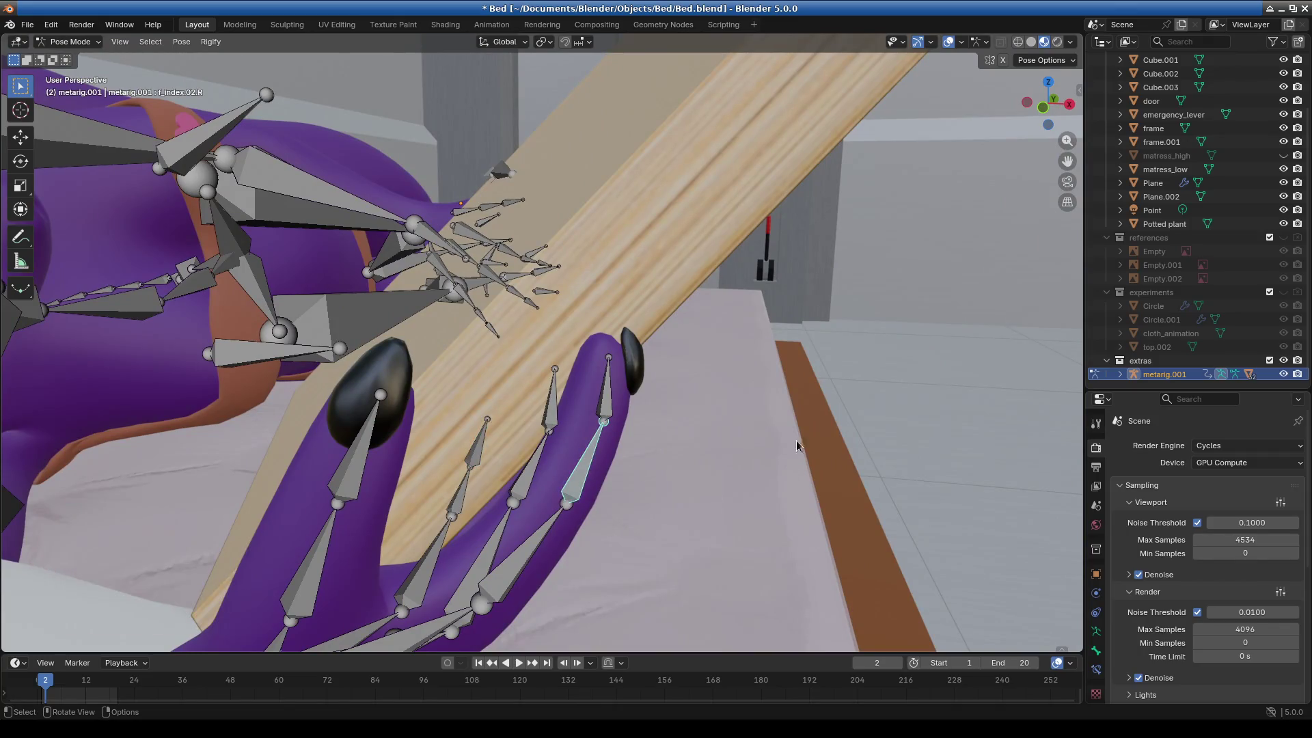
{"action": "key", "text": "r"}
{"action": "left_click", "coordinate": [849, 413]}
{"action": "key", "text": "r"}
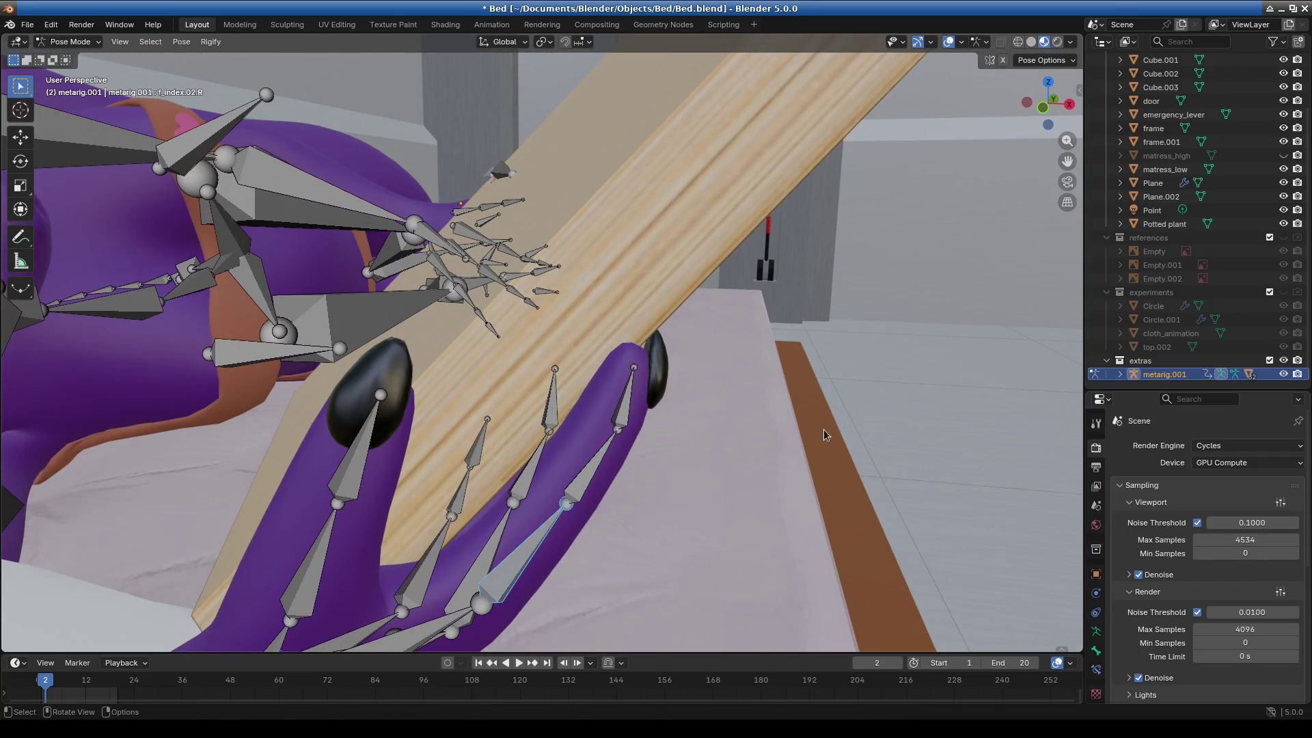
{"action": "left_click", "coordinate": [849, 444]}
{"action": "middle_click_drag", "start_coordinate": [847, 444], "coordinate": [422, 421]}
Rotate the right forearm bone toward the book's edge.
{"action": "mouse_move", "coordinate": [332, 498]}
{"action": "middle_mouse_down"}
{"action": "mouse_move", "coordinate": [338, 462]}
{"action": "mouse_move", "coordinate": [293, 489]}
{"action": "middle_mouse_up"}
{"action": "left_click", "coordinate": [293, 489]}
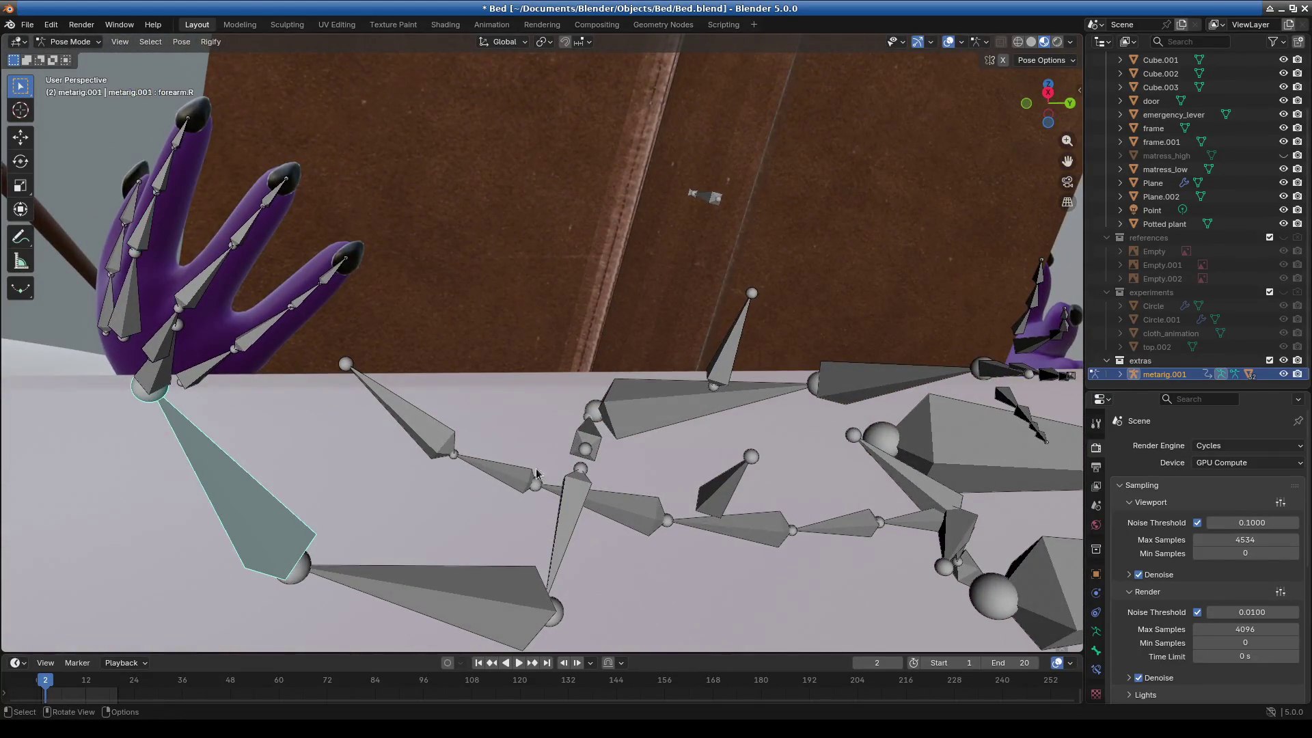
{"action": "left_click", "coordinate": [842, 333]}
{"action": "key", "text": "r"}
{"action": "left_click", "coordinate": [847, 334]}
Adjust the right palm and middle finger base bone to close the hand.
{"action": "mouse_move", "coordinate": [510, 318]}
{"action": "middle_mouse_down"}
{"action": "mouse_move", "coordinate": [426, 354]}
{"action": "mouse_move", "coordinate": [526, 398]}
{"action": "mouse_move", "coordinate": [711, 415]}
{"action": "middle_mouse_up"}
{"action": "left_click", "coordinate": [745, 492]}
{"action": "mouse_move", "coordinate": [744, 492]}
{"action": "middle_mouse_down"}
{"action": "mouse_move", "coordinate": [806, 511]}
{"action": "mouse_move", "coordinate": [846, 493]}
{"action": "mouse_move", "coordinate": [813, 446]}
{"action": "middle_mouse_up"}
{"action": "left_click", "coordinate": [925, 390]}
{"action": "mouse_move", "coordinate": [925, 389]}
{"action": "middle_mouse_down"}
{"action": "mouse_move", "coordinate": [822, 458]}
{"action": "mouse_move", "coordinate": [679, 452]}
{"action": "mouse_move", "coordinate": [647, 497]}
{"action": "mouse_move", "coordinate": [729, 448]}
{"action": "mouse_move", "coordinate": [700, 419]}
{"action": "middle_mouse_up"}
{"action": "middle_click_drag", "start_coordinate": [739, 367], "coordinate": [699, 371]}
{"action": "left_click", "coordinate": [531, 344]}
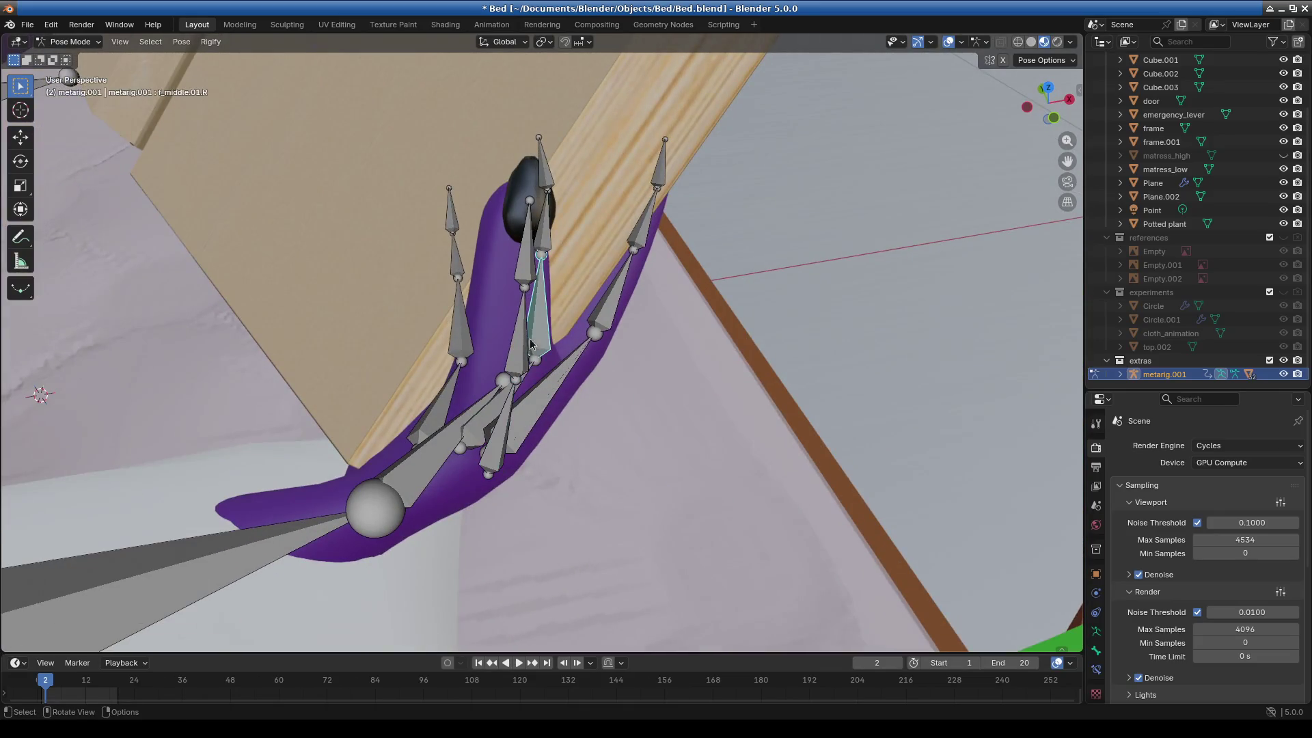
{"action": "mouse_move", "coordinate": [648, 419]}
{"action": "middle_mouse_down"}
{"action": "mouse_move", "coordinate": [543, 430]}
{"action": "mouse_move", "coordinate": [690, 451]}
{"action": "mouse_move", "coordinate": [644, 443]}
{"action": "mouse_move", "coordinate": [658, 354]}
{"action": "middle_mouse_up"}
{"action": "left_click", "coordinate": [634, 251]}
{"action": "mouse_move", "coordinate": [634, 251]}
{"action": "middle_mouse_down"}
{"action": "mouse_move", "coordinate": [663, 355]}
{"action": "mouse_move", "coordinate": [625, 145]}
{"action": "mouse_move", "coordinate": [751, 333]}
{"action": "mouse_move", "coordinate": [785, 242]}
{"action": "mouse_move", "coordinate": [745, 308]}
{"action": "mouse_move", "coordinate": [382, 336]}
{"action": "mouse_move", "coordinate": [586, 367]}
{"action": "mouse_move", "coordinate": [651, 301]}
{"action": "mouse_move", "coordinate": [632, 278]}
{"action": "mouse_move", "coordinate": [401, 164]}
{"action": "middle_mouse_up"}
Bend the right thumb around the book: thumb.01.R 6.26°, thumb.02.R −2.89°.
{"action": "left_click", "coordinate": [626, 145]}
{"action": "key", "text": "r"}
{"action": "left_click", "coordinate": [759, 209]}
{"action": "left_click", "coordinate": [330, 337]}
{"action": "left_click", "coordinate": [595, 336]}
{"action": "key", "text": "r"}
{"action": "left_click", "coordinate": [352, 215]}
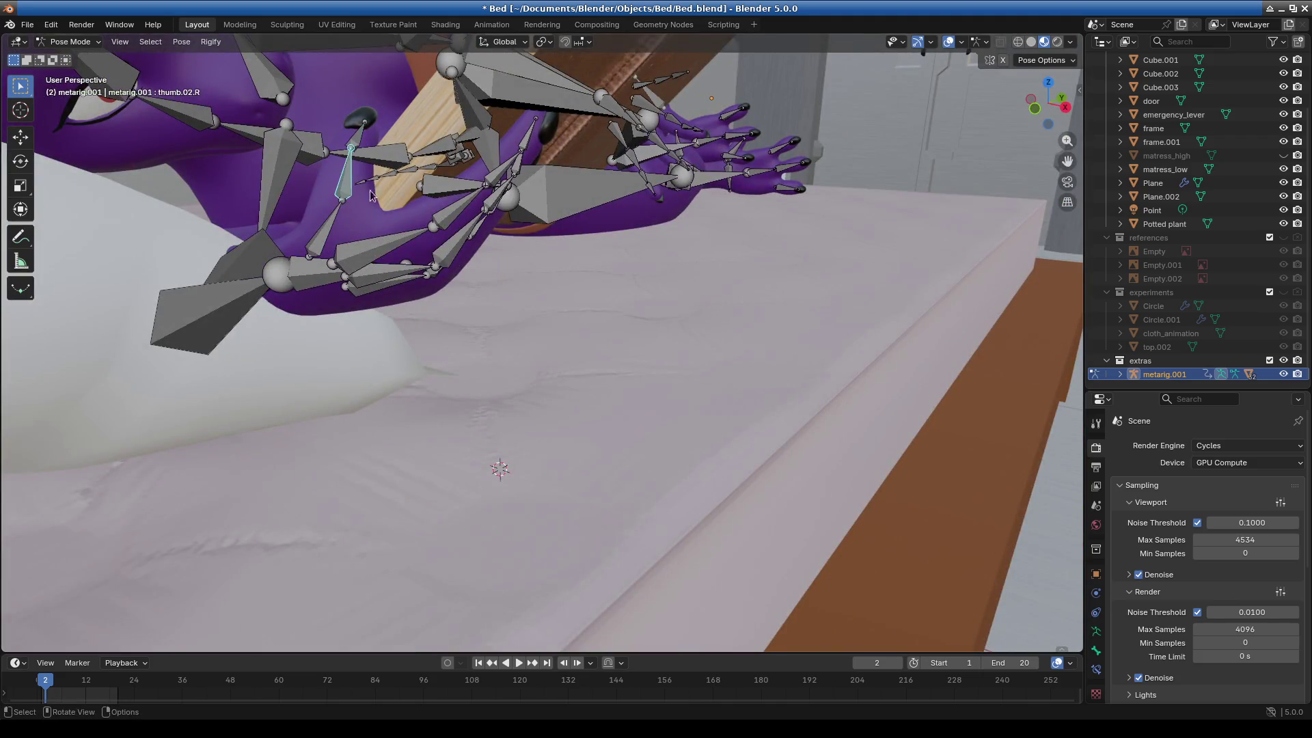
{"action": "left_click", "coordinate": [772, 240]}
{"action": "middle_click_drag", "start_coordinate": [771, 241], "coordinate": [641, 339]}
{"action": "mouse_move", "coordinate": [342, 260]}
{"action": "middle_mouse_down"}
{"action": "mouse_move", "coordinate": [585, 317]}
{"action": "mouse_move", "coordinate": [556, 399]}
{"action": "mouse_move", "coordinate": [621, 378]}
{"action": "mouse_move", "coordinate": [550, 375]}
{"action": "mouse_move", "coordinate": [698, 313]}
{"action": "mouse_move", "coordinate": [610, 439]}
{"action": "mouse_move", "coordinate": [553, 381]}
{"action": "middle_mouse_up"}
{"action": "left_click", "coordinate": [564, 393]}
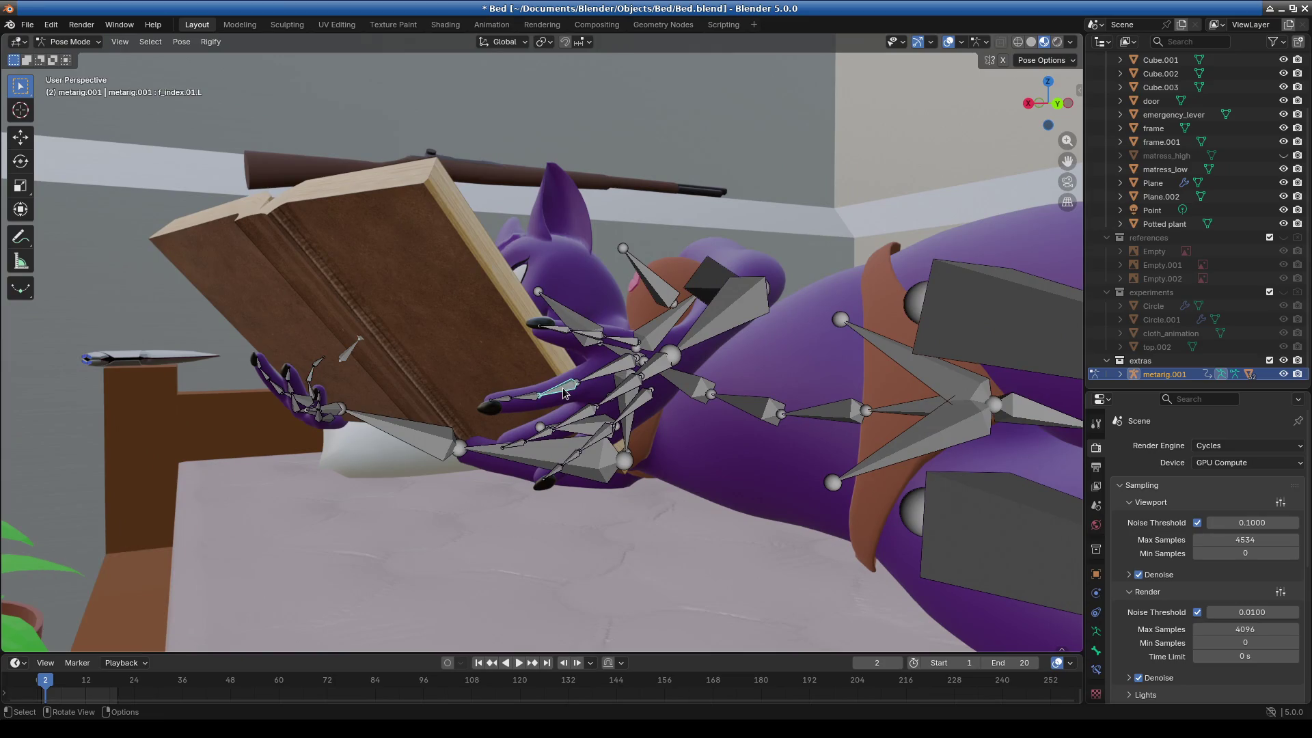
Bend the left index finger, base bone to 23.3°, then its middle bone.
{"action": "key", "text": "KP_Decimal"}
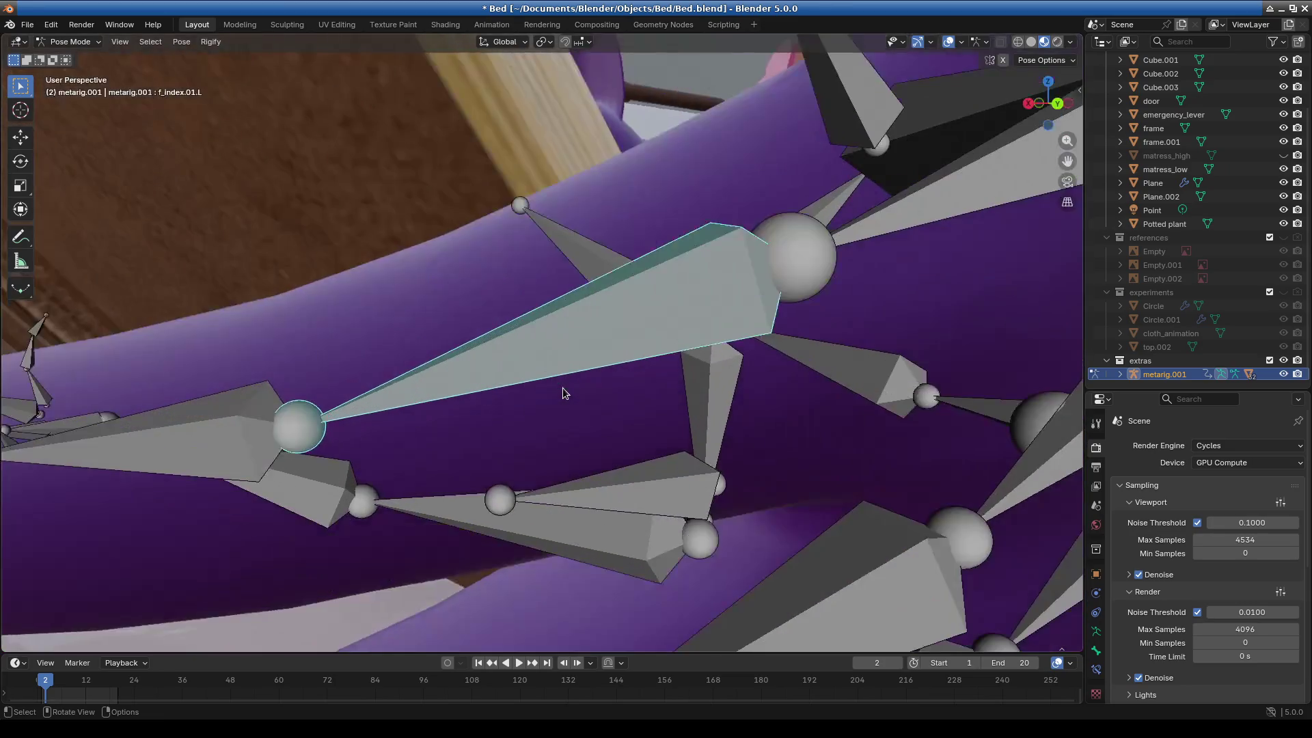
{"action": "scroll", "coordinate": [564, 393], "scroll_direction": "down", "scroll_amount": 6}
{"action": "mouse_move", "coordinate": [563, 467]}
{"action": "middle_mouse_down"}
{"action": "mouse_move", "coordinate": [614, 527]}
{"action": "mouse_move", "coordinate": [565, 532]}
{"action": "middle_mouse_up"}
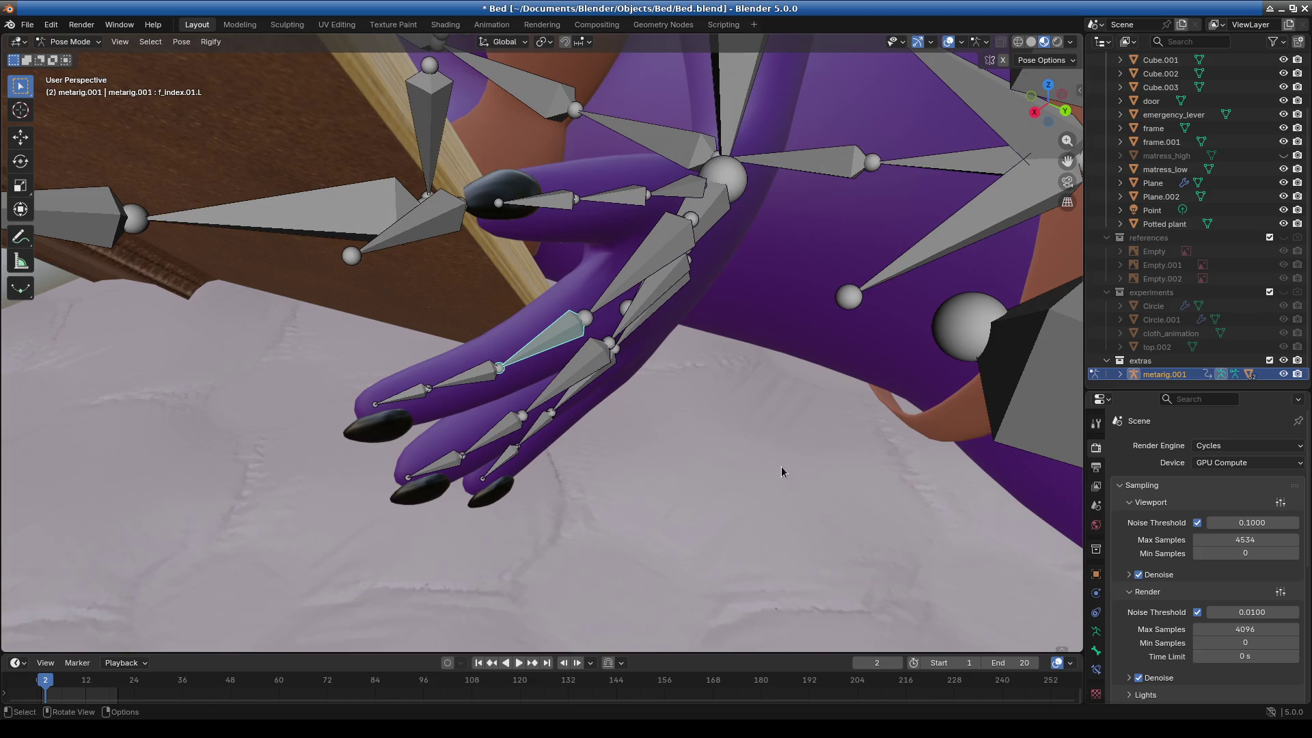
{"action": "scroll", "coordinate": [781, 466], "scroll_direction": "down", "scroll_amount": 3}
{"action": "mouse_move", "coordinate": [781, 466]}
{"action": "middle_mouse_down"}
{"action": "mouse_move", "coordinate": [702, 450]}
{"action": "mouse_move", "coordinate": [735, 372]}
{"action": "mouse_move", "coordinate": [822, 276]}
{"action": "middle_mouse_up"}
{"action": "key", "text": "r"}
{"action": "left_click", "coordinate": [805, 452]}
{"action": "mouse_move", "coordinate": [608, 459]}
{"action": "middle_mouse_down"}
{"action": "mouse_move", "coordinate": [756, 401]}
{"action": "mouse_move", "coordinate": [801, 330]}
{"action": "middle_mouse_up"}
{"action": "left_click", "coordinate": [752, 371]}
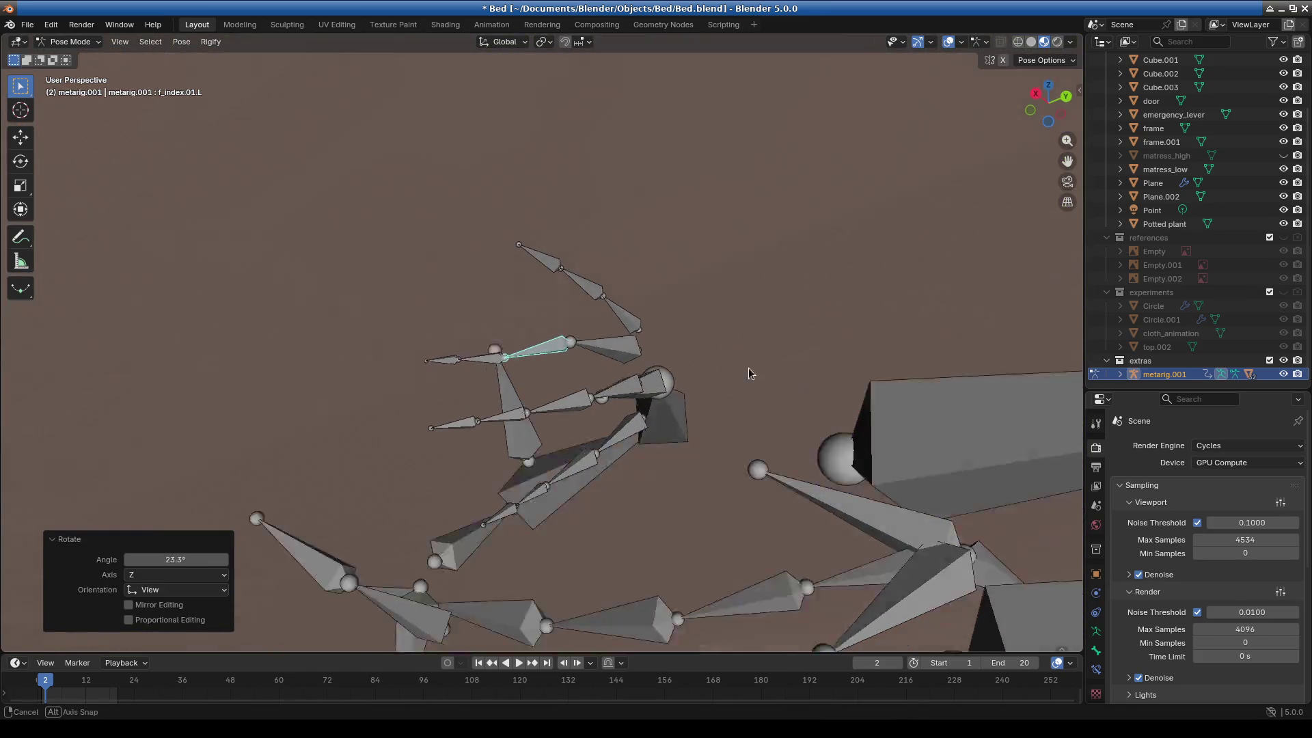
{"action": "middle_click_drag", "start_coordinate": [753, 371], "coordinate": [763, 485]}
{"action": "left_click", "coordinate": [480, 331]}
{"action": "middle_click_drag", "start_coordinate": [728, 347], "coordinate": [741, 110]}
{"action": "left_click", "coordinate": [795, 267]}
Curl the left middle finger base and the pinky's base, middle and tip bones.
{"action": "left_click", "coordinate": [562, 422]}
{"action": "middle_click_drag", "start_coordinate": [562, 422], "coordinate": [812, 369]}
{"action": "key", "text": "r"}
{"action": "left_click", "coordinate": [824, 261]}
{"action": "left_click", "coordinate": [554, 393]}
{"action": "key", "text": "r"}
{"action": "left_click", "coordinate": [885, 281]}
{"action": "left_click", "coordinate": [488, 380]}
{"action": "key", "text": "r"}
{"action": "left_click", "coordinate": [620, 374]}
{"action": "left_click", "coordinate": [443, 404]}
{"action": "key", "text": "r"}
{"action": "left_click", "coordinate": [981, 371]}
{"action": "mouse_move", "coordinate": [981, 370]}
{"action": "middle_mouse_down"}
{"action": "mouse_move", "coordinate": [523, 432]}
{"action": "mouse_move", "coordinate": [668, 556]}
{"action": "mouse_move", "coordinate": [611, 75]}
{"action": "mouse_move", "coordinate": [489, 50]}
{"action": "mouse_move", "coordinate": [586, 74]}
{"action": "middle_mouse_up"}
Bend the left middle finger further and rotate the left thumb base to −21.8°.
{"action": "left_click", "coordinate": [550, 341]}
{"action": "key", "text": "r"}
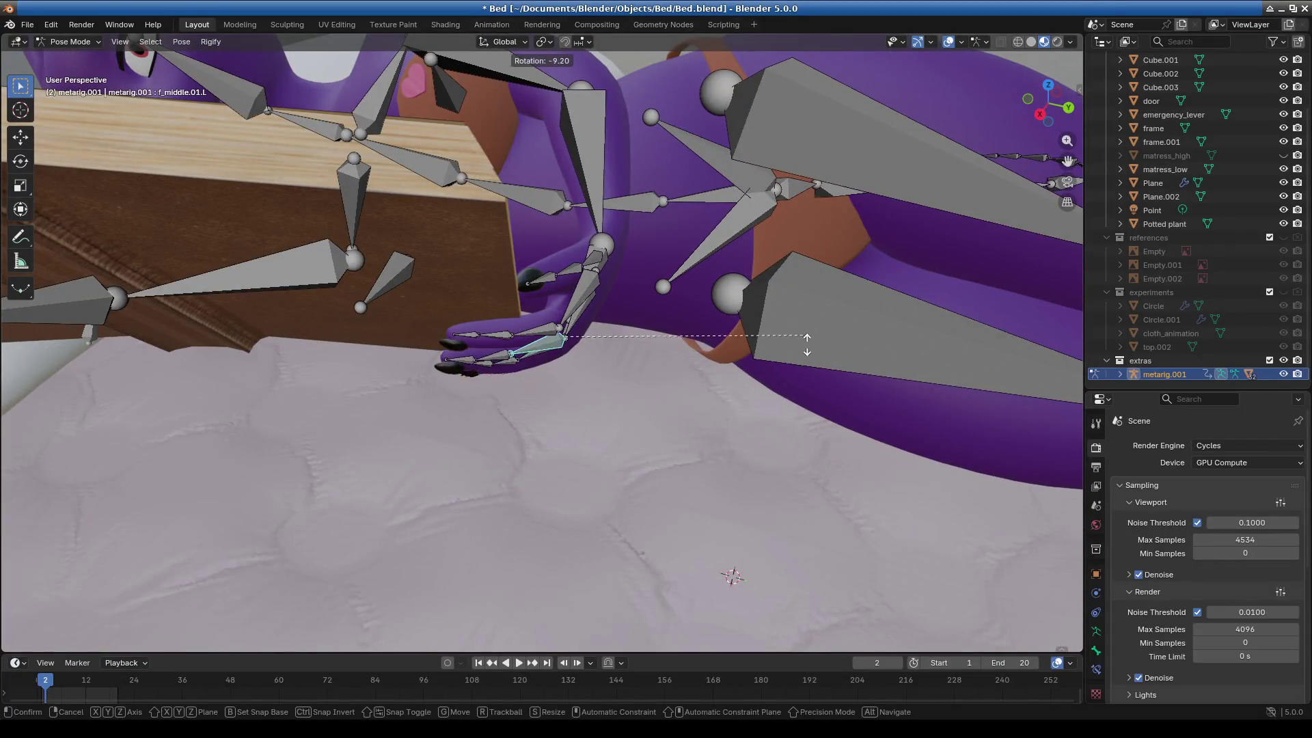
{"action": "left_click", "coordinate": [567, 371]}
{"action": "mouse_move", "coordinate": [567, 372]}
{"action": "middle_mouse_down"}
{"action": "mouse_move", "coordinate": [622, 282]}
{"action": "mouse_move", "coordinate": [462, 351]}
{"action": "middle_mouse_up"}
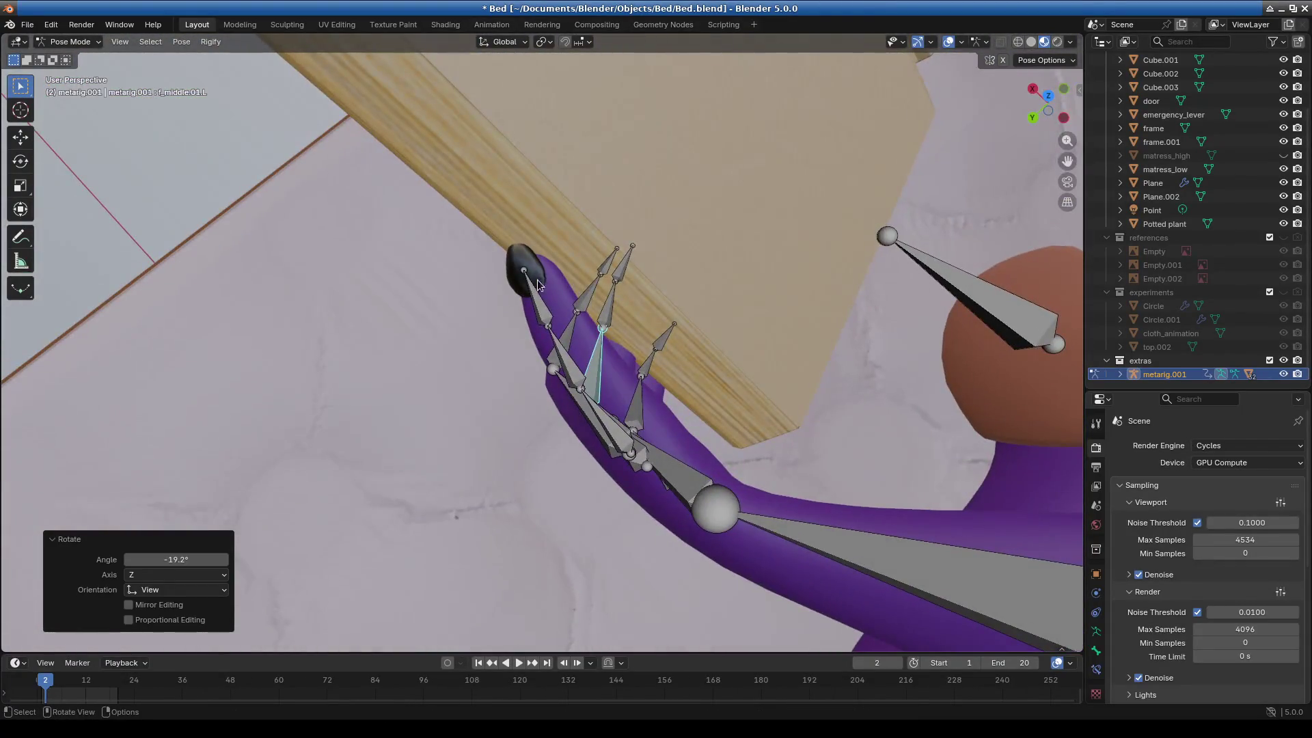
{"action": "left_click", "coordinate": [598, 421]}
{"action": "mouse_move", "coordinate": [598, 421]}
{"action": "middle_mouse_down"}
{"action": "mouse_move", "coordinate": [599, 374]}
{"action": "mouse_move", "coordinate": [688, 399]}
{"action": "middle_mouse_up"}
{"action": "key", "text": "r"}
{"action": "left_click", "coordinate": [615, 382]}
{"action": "key", "text": "r"}
{"action": "left_click", "coordinate": [886, 253]}
{"action": "mouse_move", "coordinate": [886, 253]}
{"action": "middle_mouse_down"}
{"action": "mouse_move", "coordinate": [888, 373]}
{"action": "mouse_move", "coordinate": [776, 367]}
{"action": "mouse_move", "coordinate": [826, 388]}
{"action": "middle_mouse_up"}
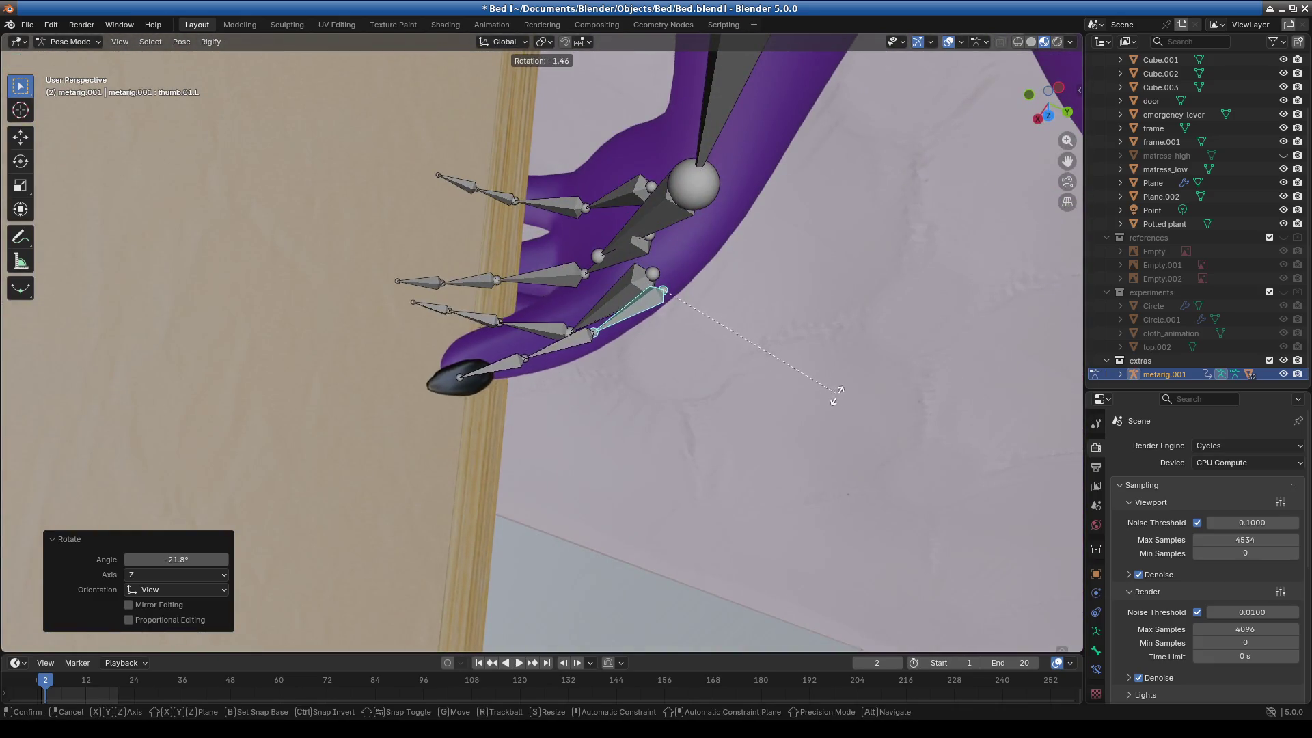
{"action": "left_click", "coordinate": [804, 456]}
{"action": "mouse_move", "coordinate": [804, 456]}
{"action": "middle_mouse_down"}
{"action": "mouse_move", "coordinate": [566, 397]}
{"action": "mouse_move", "coordinate": [756, 362]}
{"action": "mouse_move", "coordinate": [678, 167]}
{"action": "middle_mouse_up"}
Turn the left forearm −6.2° and bend thumb.03.L to 4.33°.
{"action": "left_click", "coordinate": [678, 167]}
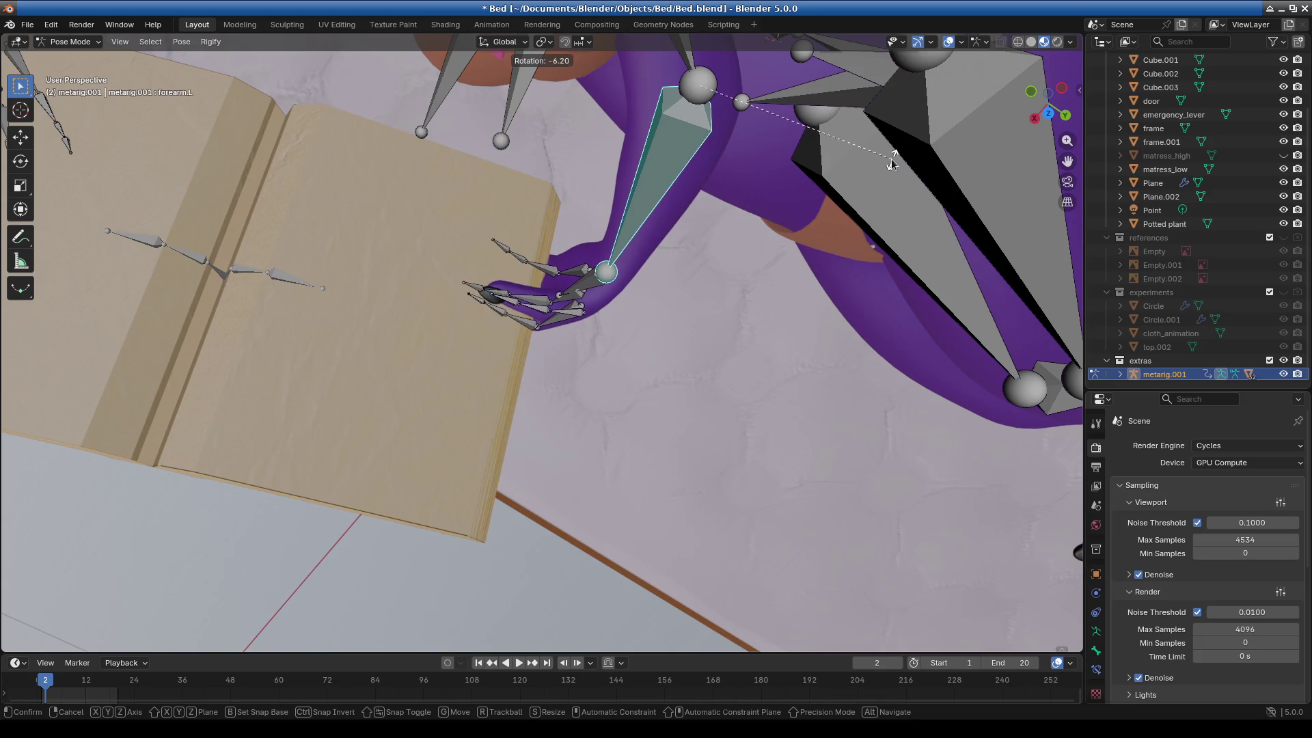
{"action": "left_click", "coordinate": [891, 162]}
{"action": "mouse_move", "coordinate": [526, 371]}
{"action": "middle_mouse_down"}
{"action": "mouse_move", "coordinate": [529, 347]}
{"action": "mouse_move", "coordinate": [624, 311]}
{"action": "mouse_move", "coordinate": [531, 285]}
{"action": "mouse_move", "coordinate": [695, 256]}
{"action": "mouse_move", "coordinate": [522, 228]}
{"action": "middle_mouse_up"}
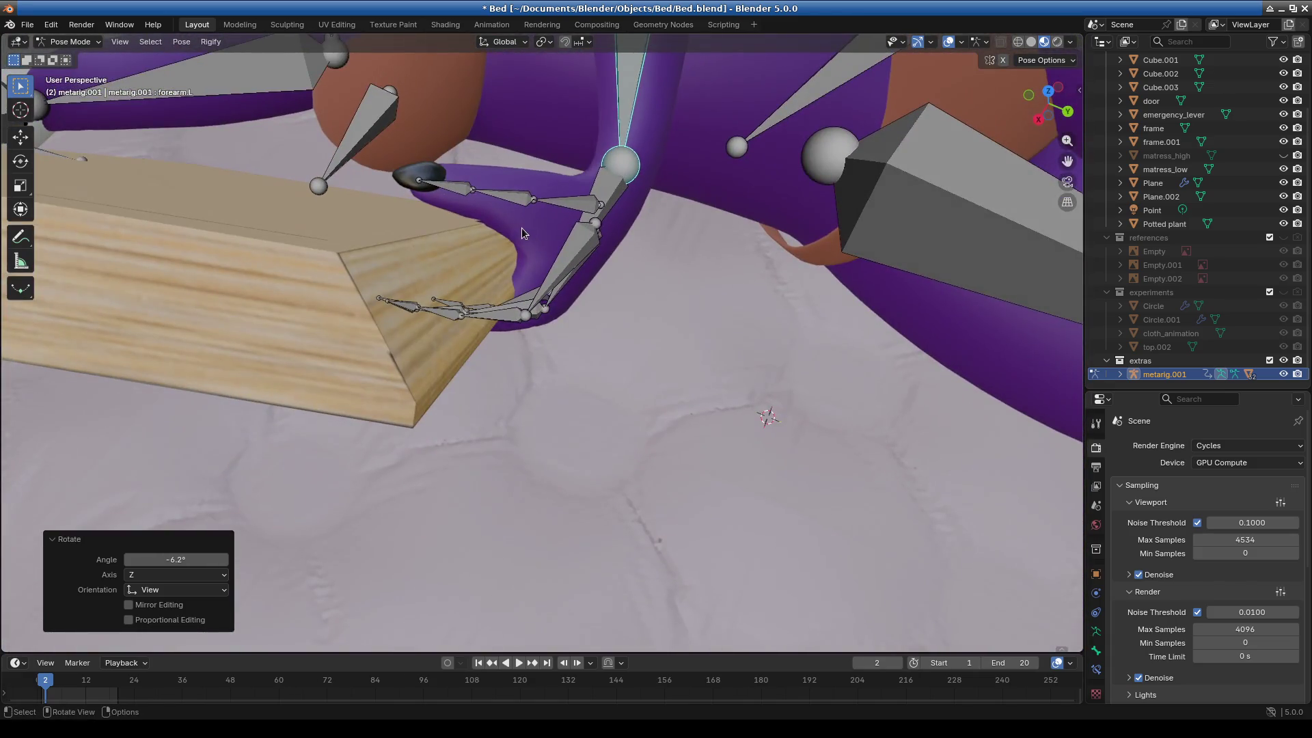
{"action": "left_click", "coordinate": [576, 202]}
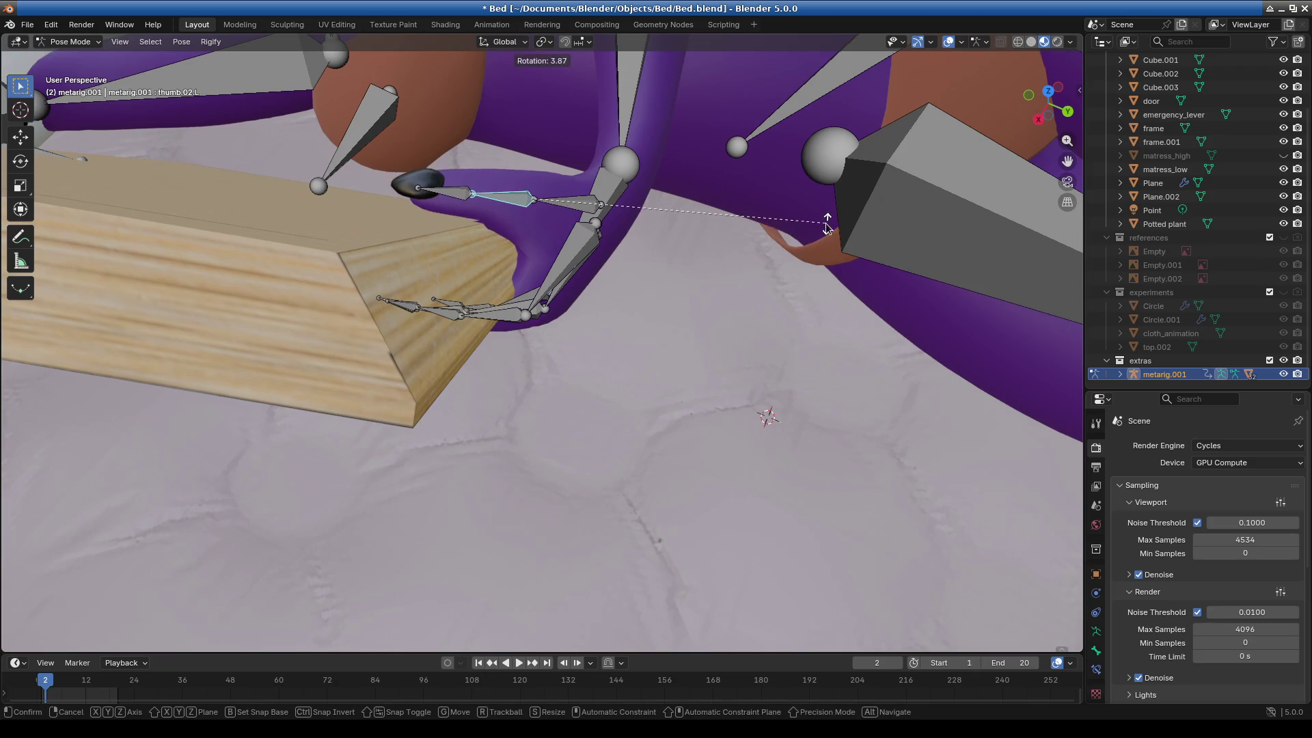
{"action": "left_click", "coordinate": [826, 222]}
{"action": "key", "text": "bracketright"}
{"action": "left_click", "coordinate": [823, 212]}
{"action": "mouse_move", "coordinate": [824, 212]}
{"action": "middle_mouse_down"}
{"action": "mouse_move", "coordinate": [561, 351]}
{"action": "mouse_move", "coordinate": [600, 257]}
{"action": "mouse_move", "coordinate": [509, 413]}
{"action": "mouse_move", "coordinate": [621, 403]}
{"action": "mouse_move", "coordinate": [625, 360]}
{"action": "mouse_move", "coordinate": [678, 298]}
{"action": "mouse_move", "coordinate": [734, 326]}
{"action": "mouse_move", "coordinate": [637, 343]}
{"action": "middle_mouse_up"}
{"action": "left_click", "coordinate": [639, 339]}
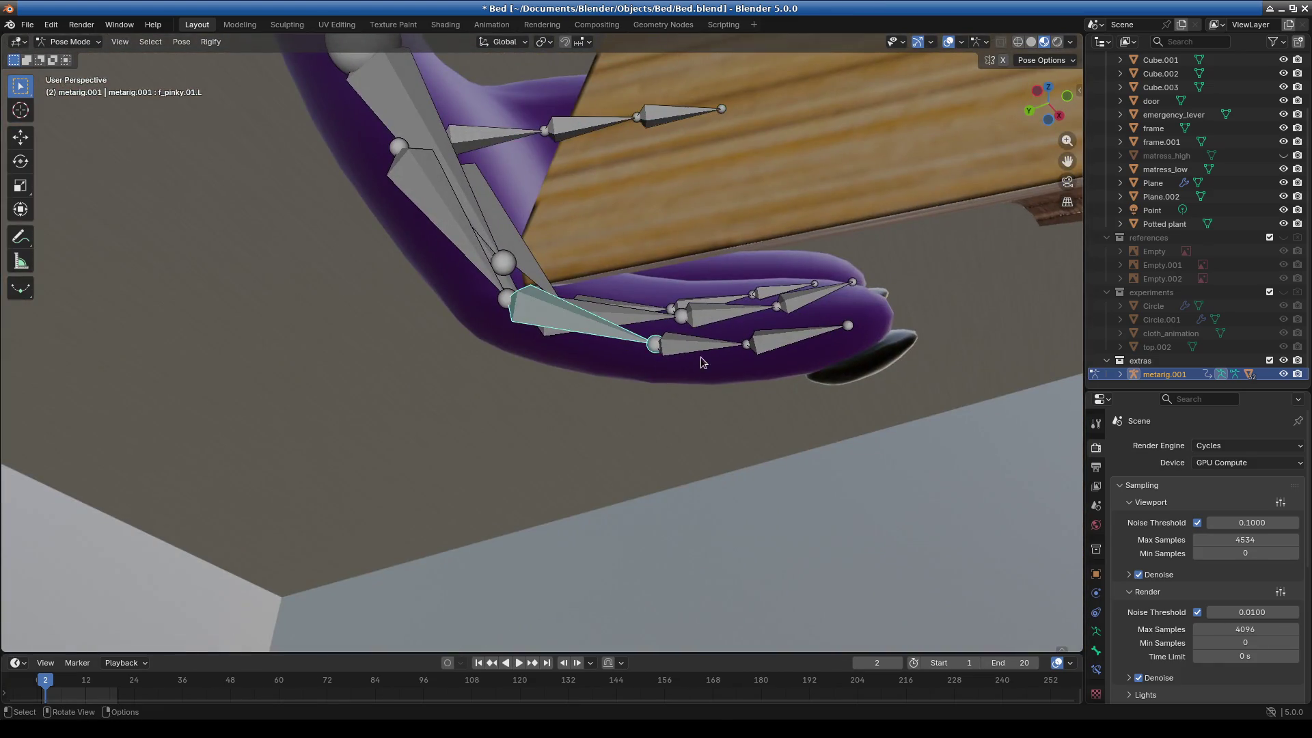
Refine the left pinky bends to −12.7° and 2.24°, checking the bones in local view.
{"action": "left_click", "coordinate": [840, 355]}
{"action": "left_click", "coordinate": [751, 301]}
{"action": "key", "text": "slash"}
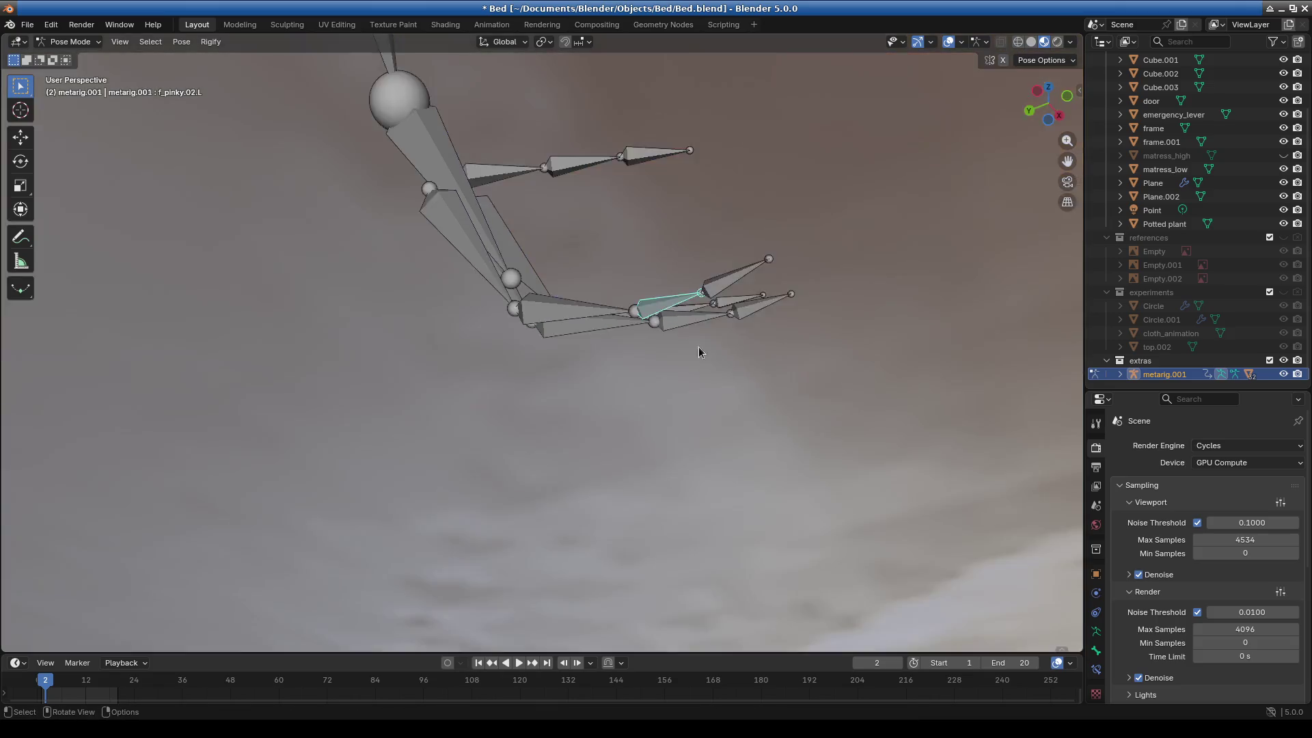
{"action": "key", "text": "slash"}
{"action": "mouse_move", "coordinate": [623, 316]}
{"action": "middle_mouse_down"}
{"action": "mouse_move", "coordinate": [624, 328]}
{"action": "mouse_move", "coordinate": [663, 318]}
{"action": "middle_mouse_up"}
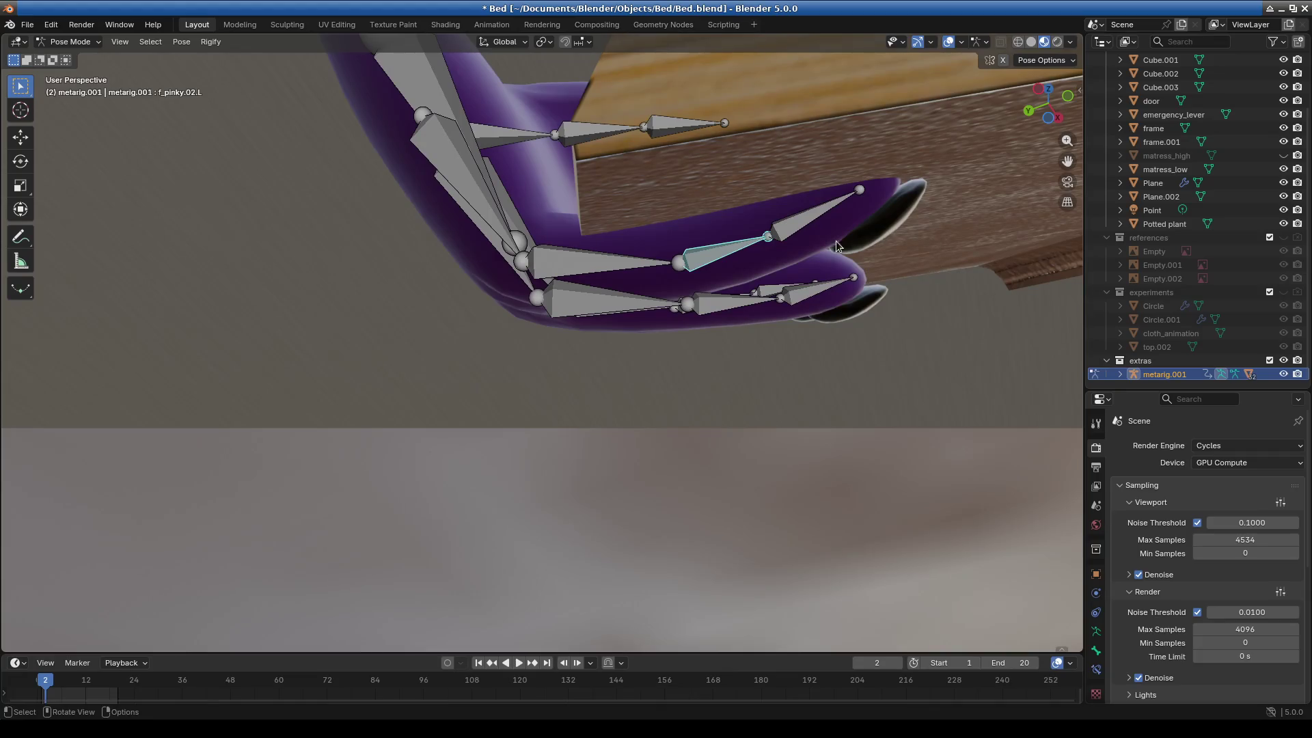
{"action": "key", "text": "r"}
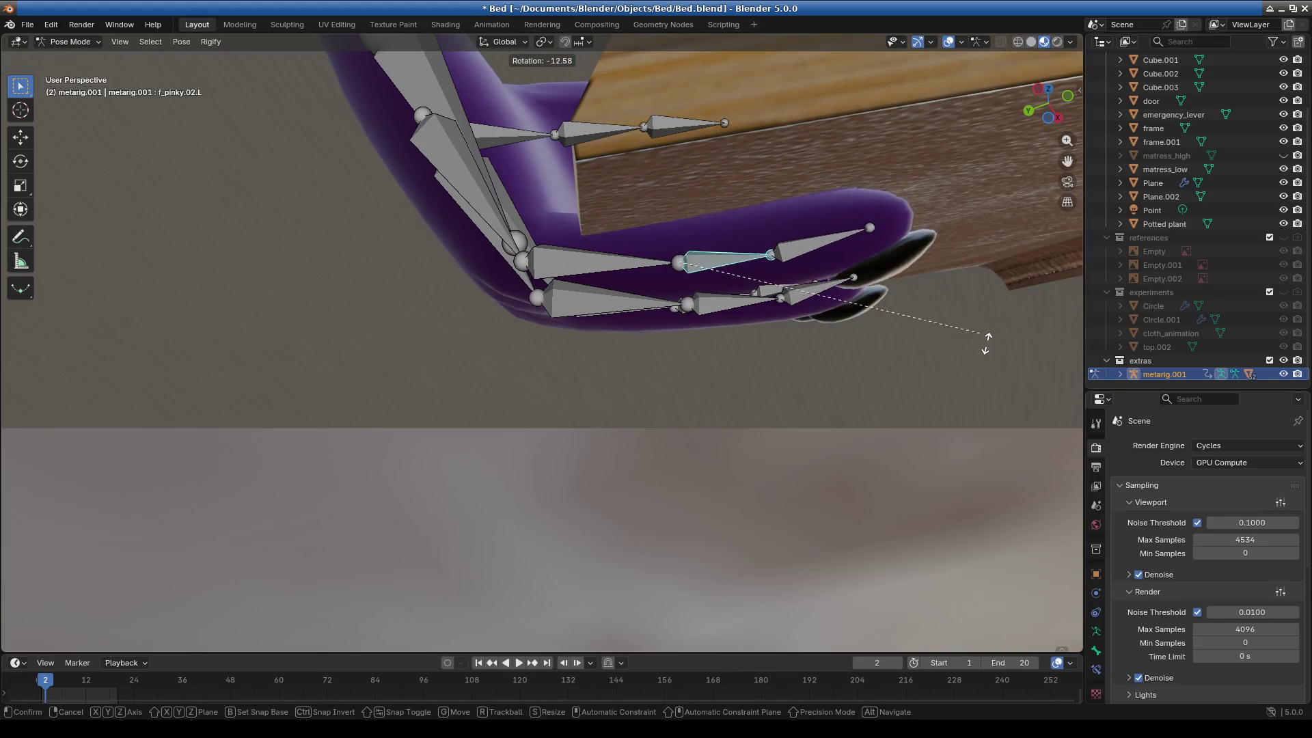
{"action": "left_click", "coordinate": [989, 344]}
{"action": "left_click", "coordinate": [587, 271]}
{"action": "key", "text": "r"}
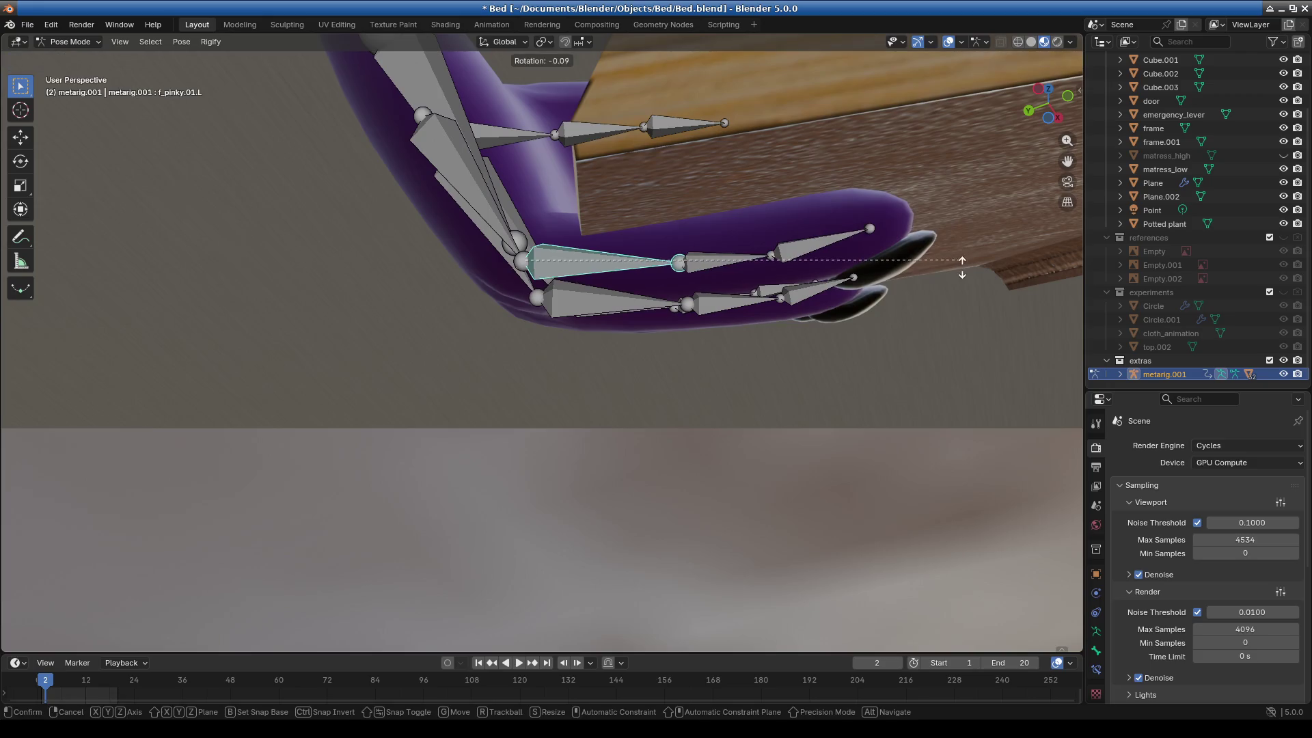
{"action": "left_click", "coordinate": [951, 272]}
{"action": "key", "text": "slash"}
{"action": "key", "text": "slash"}
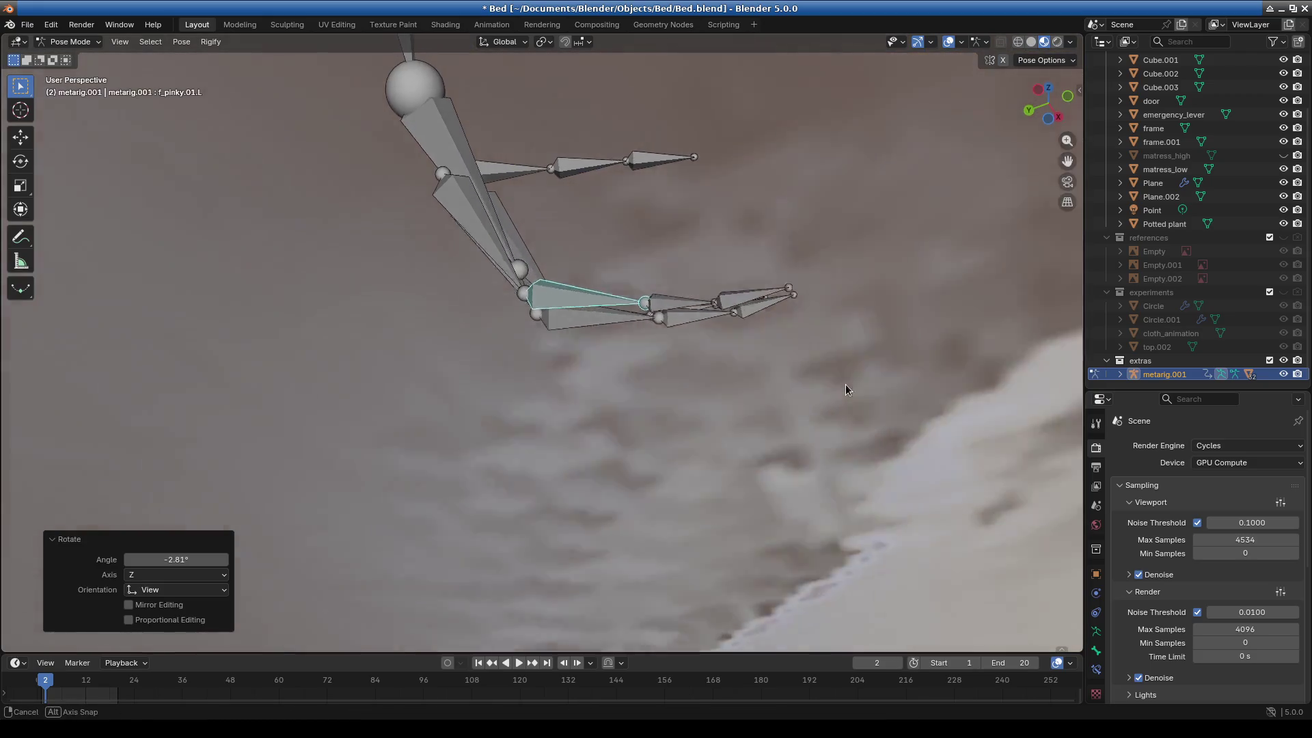
{"action": "left_click", "coordinate": [732, 317]}
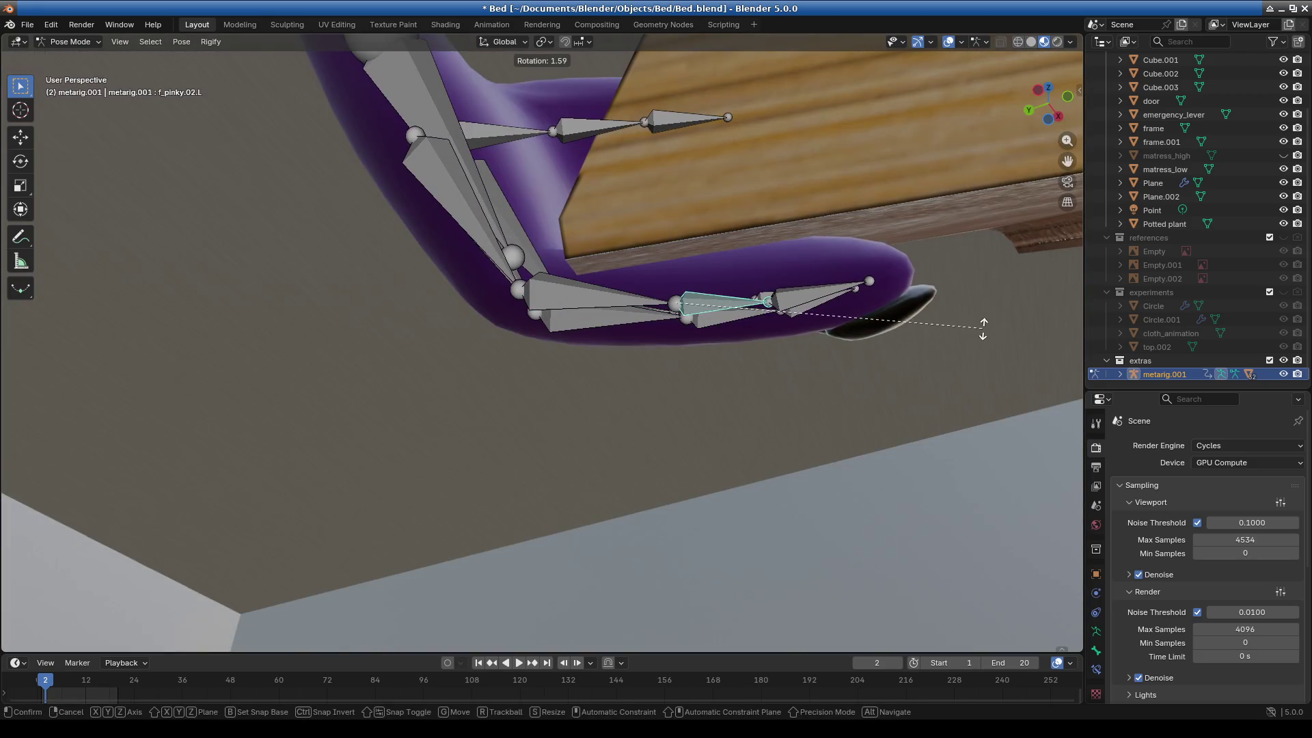
{"action": "left_click", "coordinate": [985, 325]}
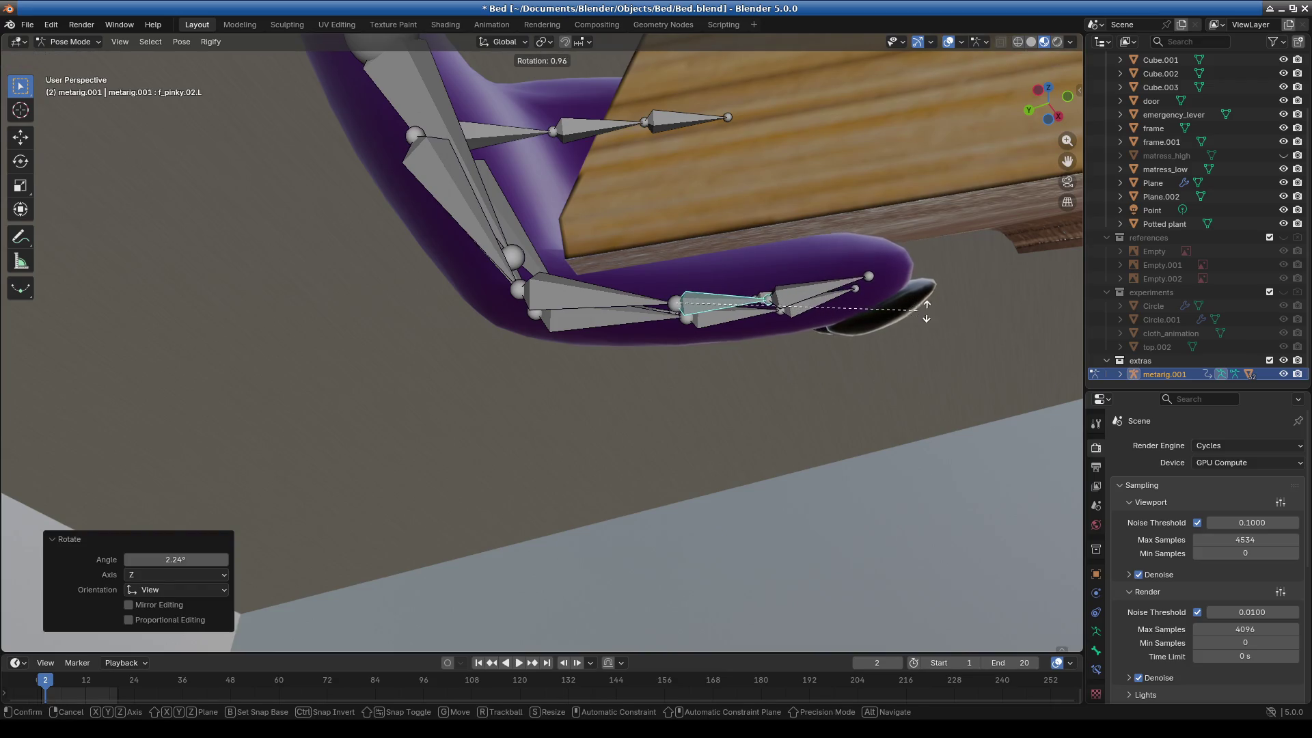
{"action": "mouse_move", "coordinate": [728, 388]}
{"action": "middle_mouse_down"}
{"action": "mouse_move", "coordinate": [740, 380]}
{"action": "mouse_move", "coordinate": [706, 401]}
{"action": "middle_mouse_up"}
Bend f_middle.02.L to 4.55° and f_index.01.L to −27.3°, then −3.88°.
{"action": "left_click", "coordinate": [655, 281]}
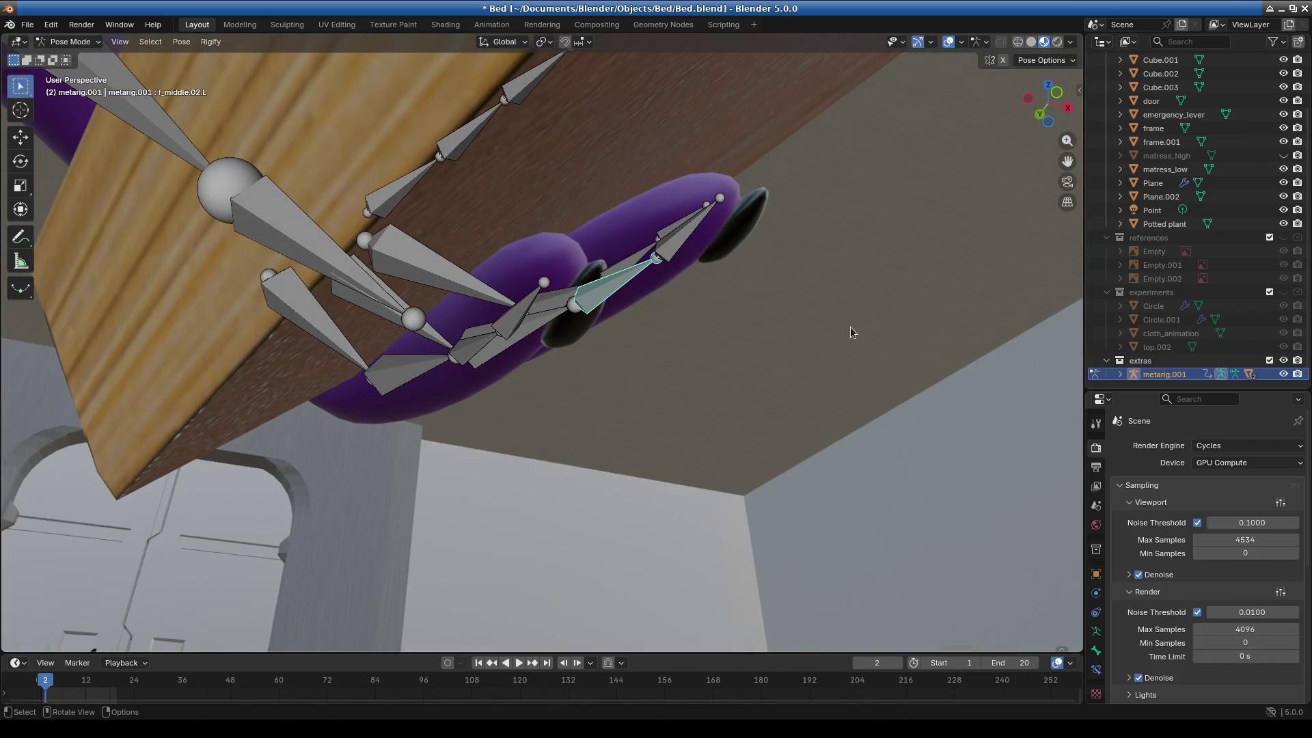
{"action": "left_click", "coordinate": [920, 306]}
{"action": "mouse_move", "coordinate": [920, 306]}
{"action": "middle_mouse_down"}
{"action": "mouse_move", "coordinate": [510, 334]}
{"action": "mouse_move", "coordinate": [499, 355]}
{"action": "mouse_move", "coordinate": [644, 255]}
{"action": "middle_mouse_up"}
{"action": "left_click", "coordinate": [499, 355]}
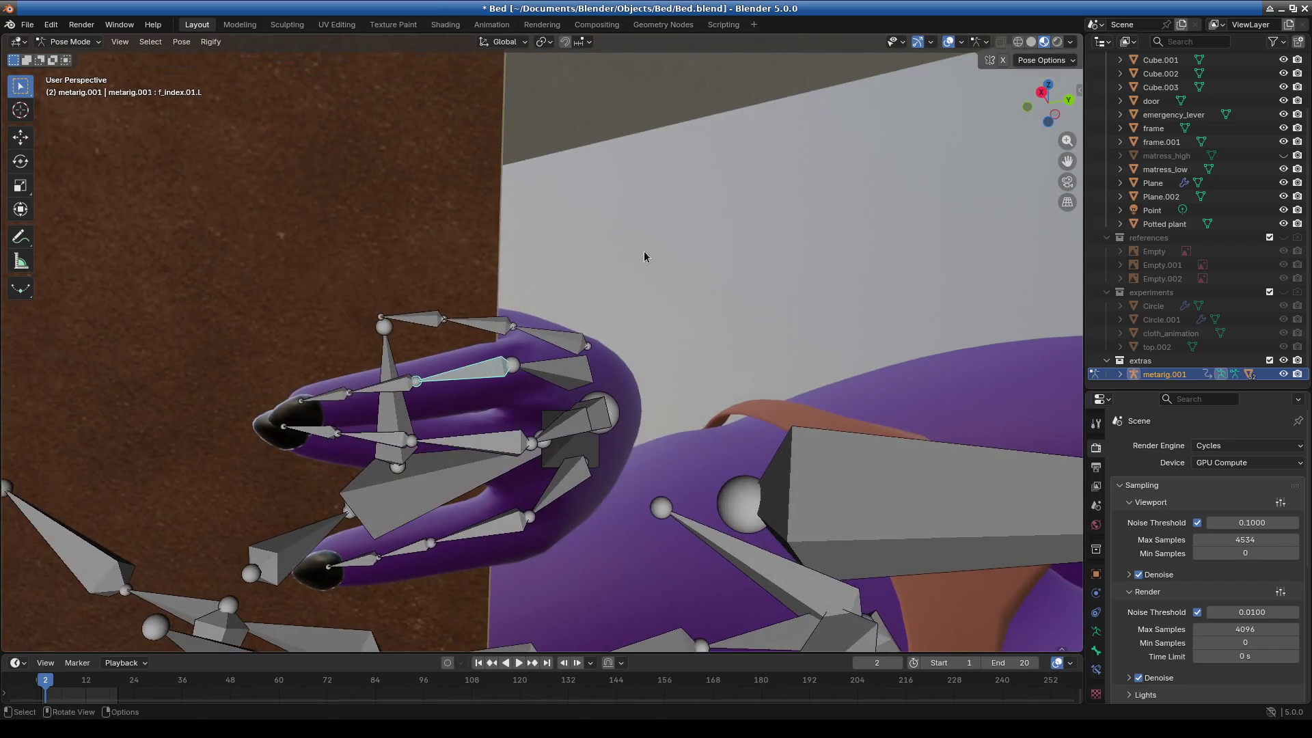
{"action": "key", "text": "r"}
{"action": "left_click", "coordinate": [726, 319]}
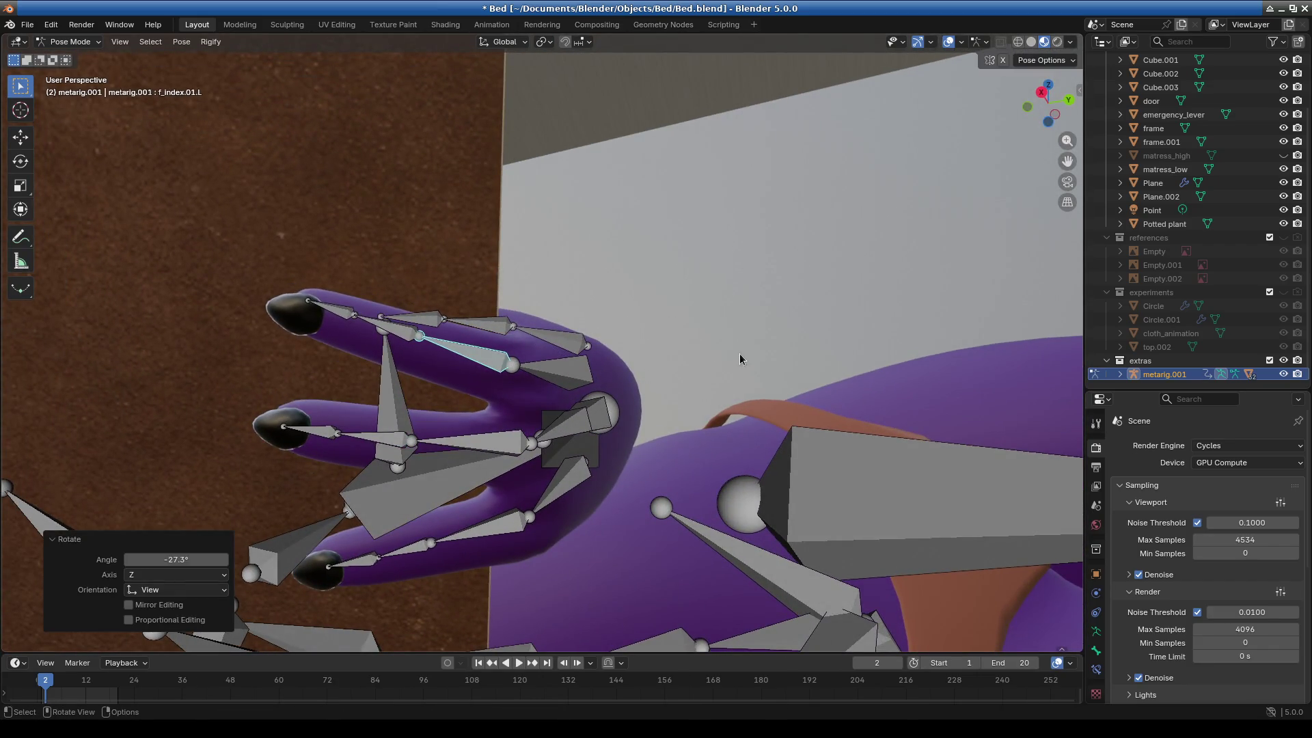
{"action": "key", "text": "r"}
{"action": "left_click", "coordinate": [739, 282]}
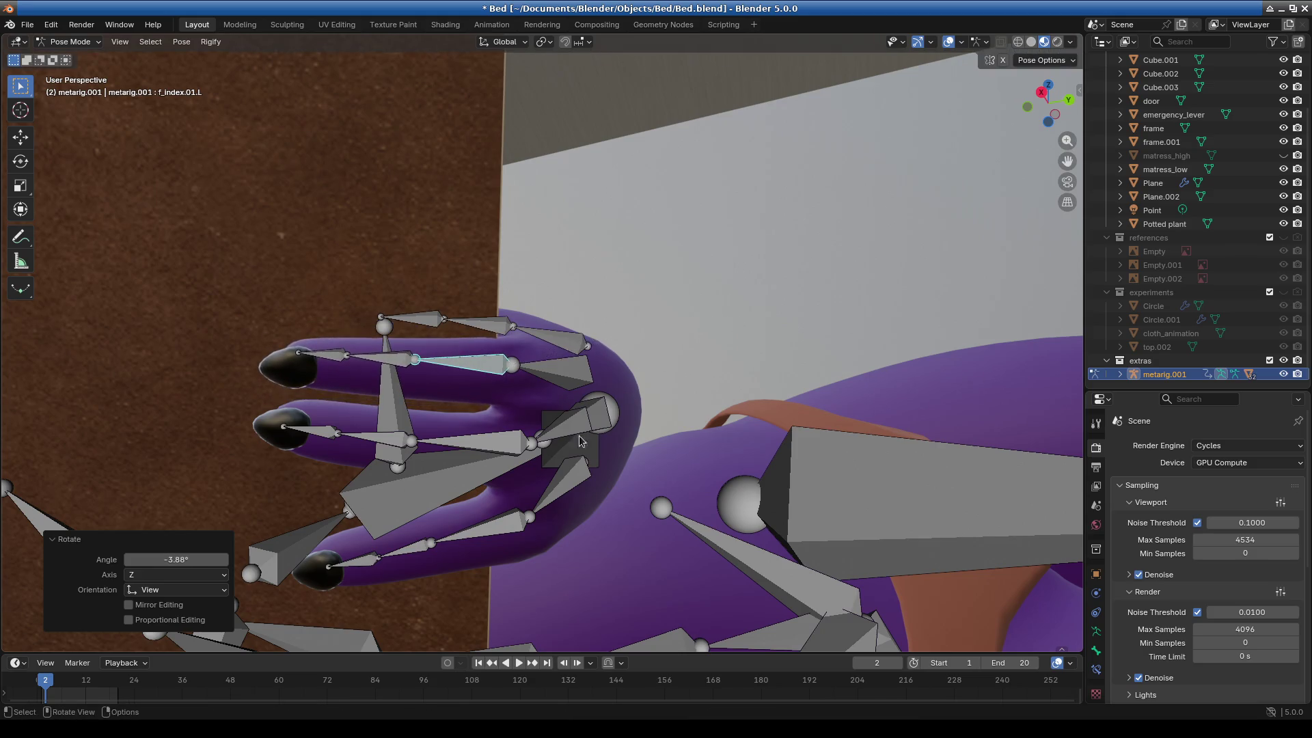
Curl the left pinky base bone f_pinky.01.L to −16.1°.
{"action": "middle_click_drag", "start_coordinate": [580, 440], "coordinate": [507, 476]}
{"action": "left_click", "coordinate": [514, 548]}
{"action": "key", "text": "r"}
{"action": "left_click", "coordinate": [836, 473]}
{"action": "middle_click_drag", "start_coordinate": [785, 479], "coordinate": [641, 506]}
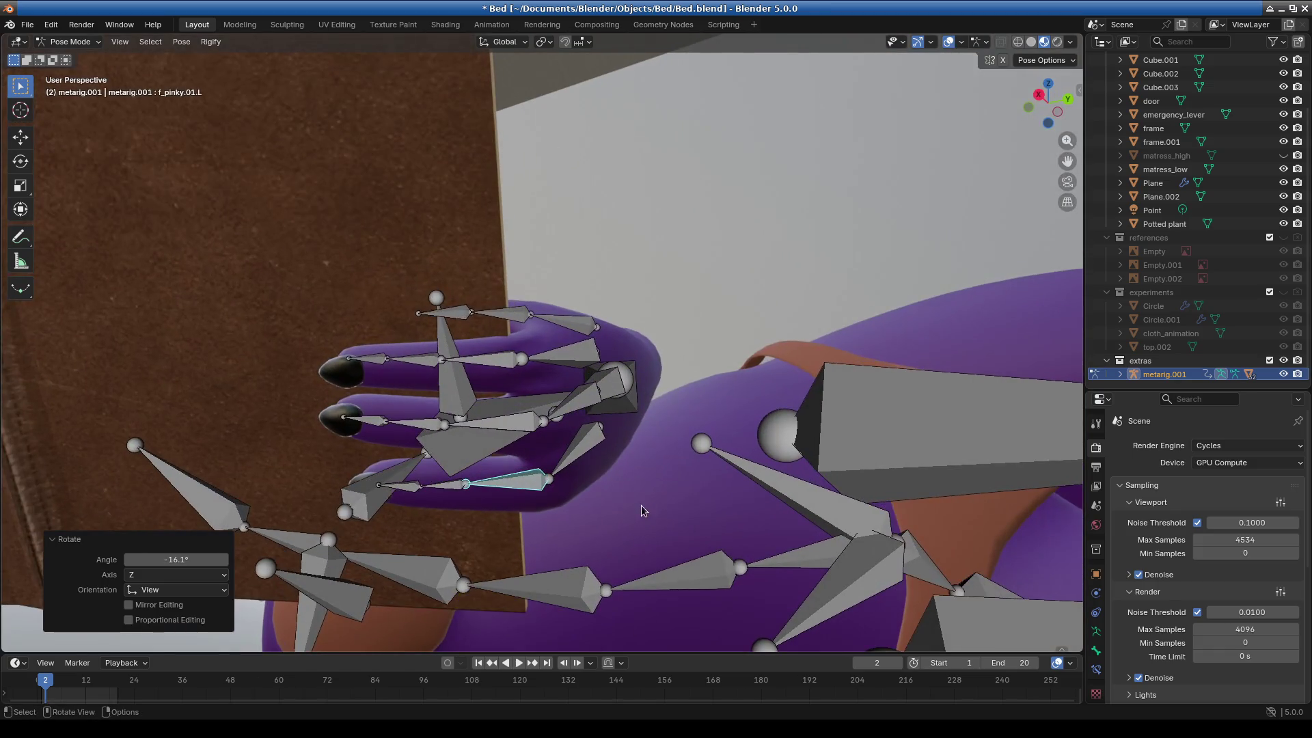
{"action": "mouse_move", "coordinate": [743, 474]}
{"action": "middle_mouse_down"}
{"action": "mouse_move", "coordinate": [576, 383]}
{"action": "mouse_move", "coordinate": [547, 462]}
{"action": "middle_mouse_up"}
{"action": "scroll", "coordinate": [519, 410], "scroll_direction": "up", "scroll_amount": 5}
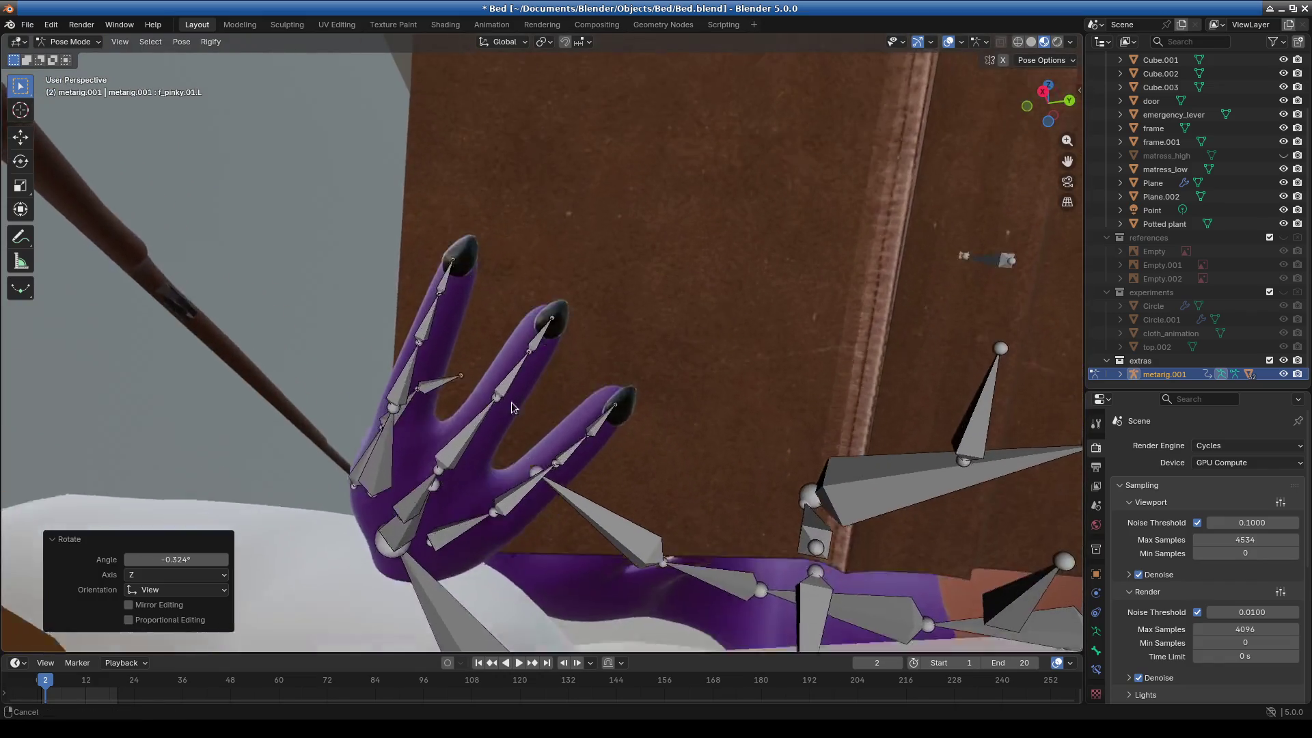
Rotate the right hand's outer and first palm bones to start curling the fingers.
{"action": "left_click", "coordinate": [475, 445]}
{"action": "key", "text": "r"}
{"action": "left_click", "coordinate": [504, 440]}
{"action": "mouse_move", "coordinate": [424, 384]}
{"action": "middle_mouse_down"}
{"action": "mouse_move", "coordinate": [430, 363]}
{"action": "mouse_move", "coordinate": [571, 390]}
{"action": "middle_mouse_up"}
{"action": "left_click", "coordinate": [387, 345]}
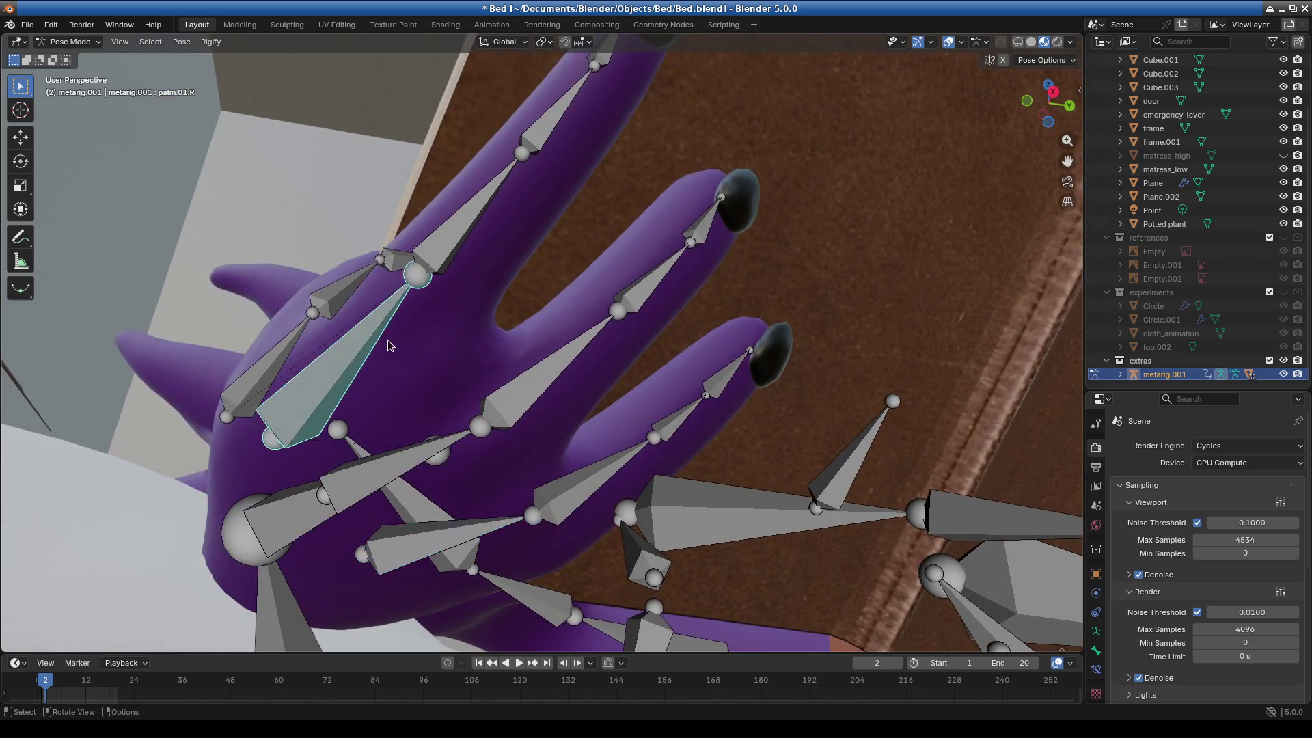
{"action": "left_click", "coordinate": [766, 294]}
Bend the right pinky at its base toward the book's edge.
{"action": "mouse_move", "coordinate": [767, 294]}
{"action": "middle_mouse_down"}
{"action": "mouse_move", "coordinate": [577, 264]}
{"action": "mouse_move", "coordinate": [647, 348]}
{"action": "mouse_move", "coordinate": [507, 418]}
{"action": "mouse_move", "coordinate": [539, 443]}
{"action": "middle_mouse_up"}
{"action": "left_click", "coordinate": [540, 442]}
{"action": "key", "text": "r"}
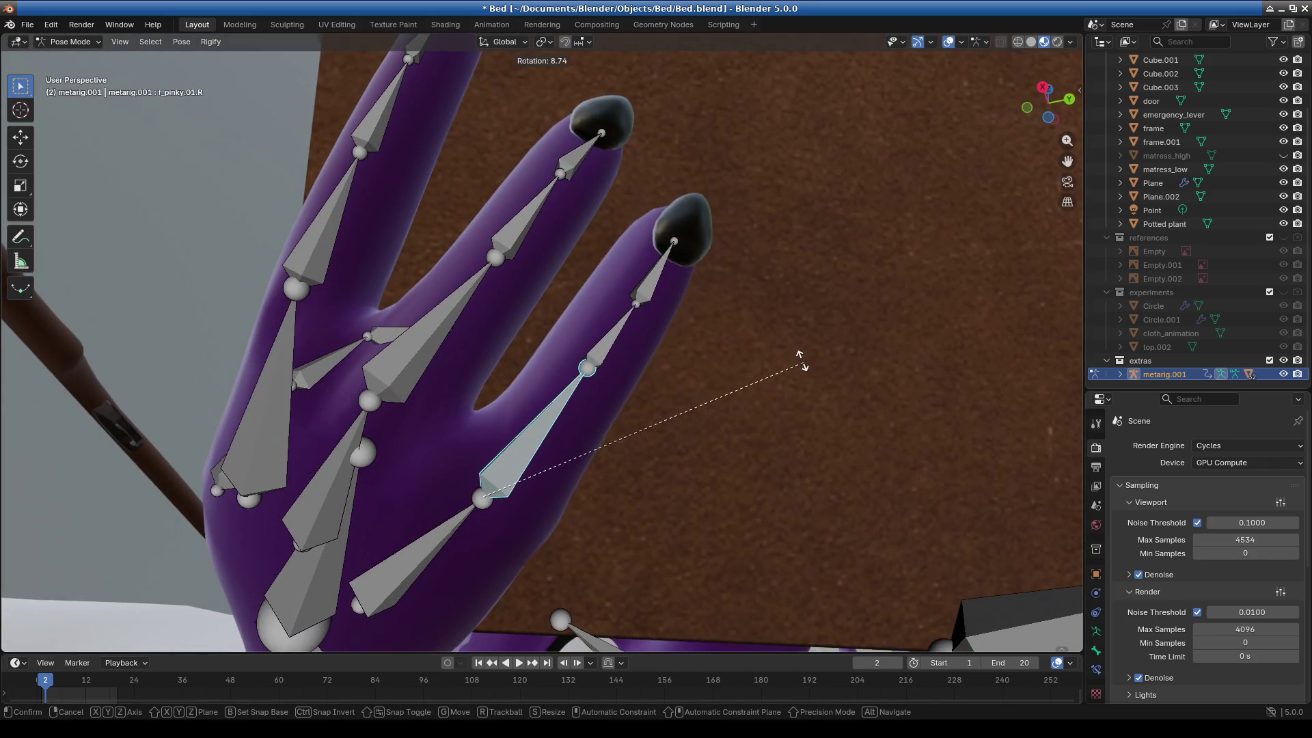
{"action": "left_click", "coordinate": [799, 357]}
Bend the right index finger at its base toward the book.
{"action": "middle_click_drag", "start_coordinate": [448, 332], "coordinate": [555, 378]}
{"action": "left_click", "coordinate": [527, 335]}
{"action": "key", "text": "r"}
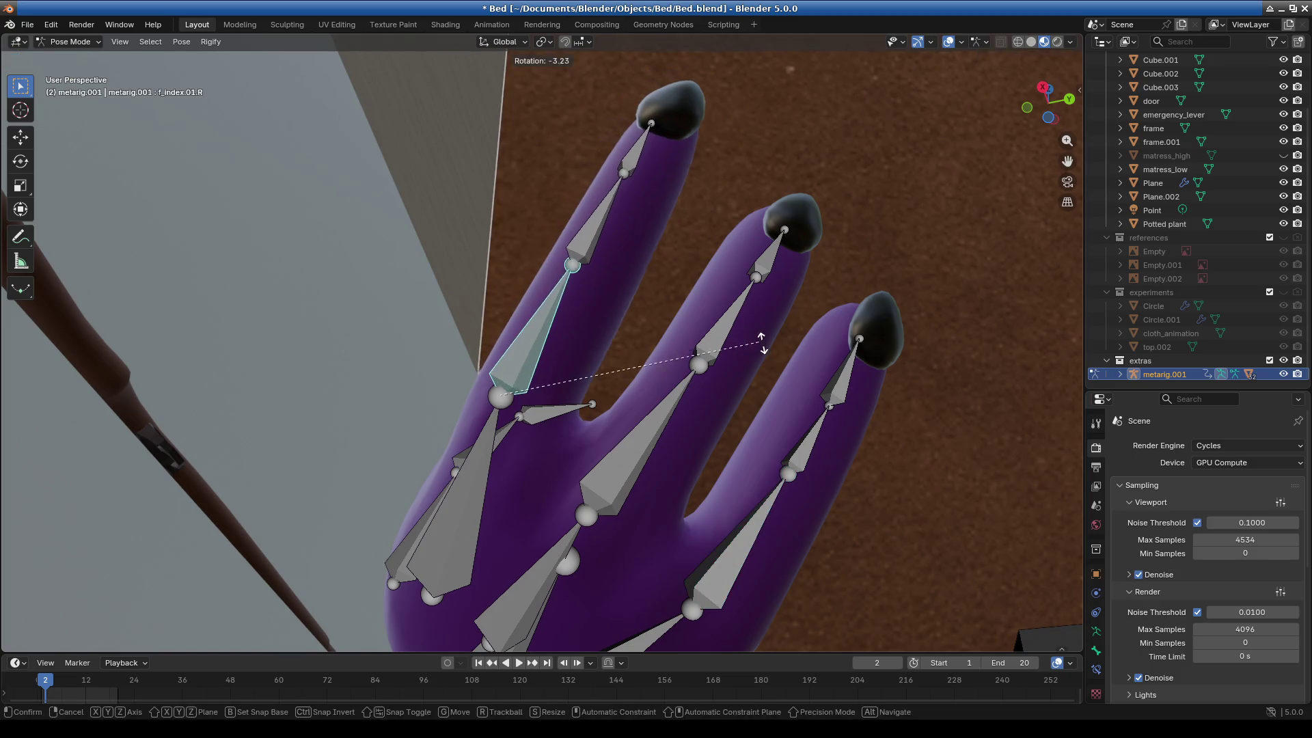
{"action": "left_click", "coordinate": [757, 369]}
{"action": "mouse_move", "coordinate": [757, 368]}
{"action": "middle_mouse_down"}
{"action": "mouse_move", "coordinate": [660, 440]}
{"action": "mouse_move", "coordinate": [725, 485]}
{"action": "mouse_move", "coordinate": [645, 443]}
{"action": "mouse_move", "coordinate": [663, 461]}
{"action": "middle_mouse_up"}
{"action": "middle_click_drag", "start_coordinate": [636, 444], "coordinate": [647, 477]}
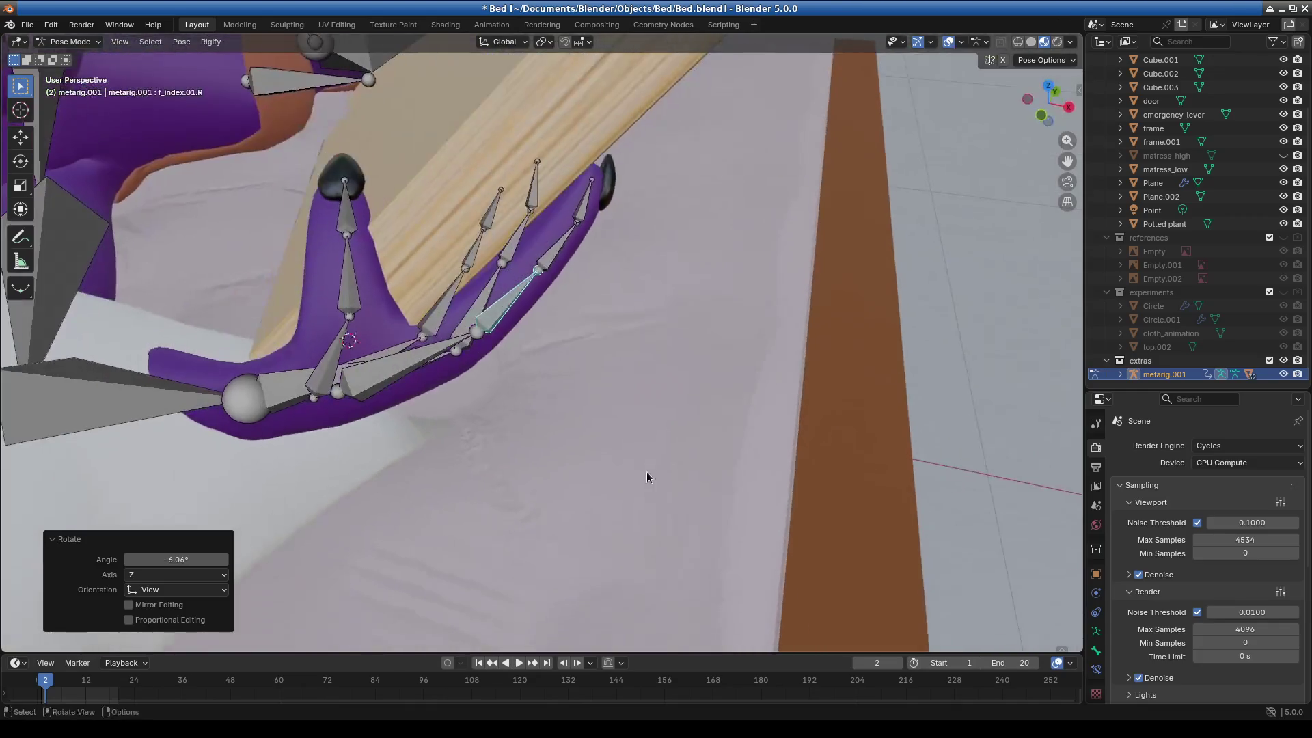
{"action": "left_click", "coordinate": [659, 413]}
{"action": "mouse_move", "coordinate": [660, 413]}
{"action": "middle_mouse_down"}
{"action": "mouse_move", "coordinate": [627, 261]}
{"action": "mouse_move", "coordinate": [682, 310]}
{"action": "mouse_move", "coordinate": [713, 469]}
{"action": "mouse_move", "coordinate": [792, 480]}
{"action": "mouse_move", "coordinate": [778, 423]}
{"action": "mouse_move", "coordinate": [392, 356]}
{"action": "mouse_move", "coordinate": [383, 326]}
{"action": "mouse_move", "coordinate": [235, 215]}
{"action": "mouse_move", "coordinate": [273, 287]}
{"action": "mouse_move", "coordinate": [310, 321]}
{"action": "middle_mouse_up"}
Adjust the right pinky's base bone rotation again.
{"action": "left_click", "coordinate": [304, 321]}
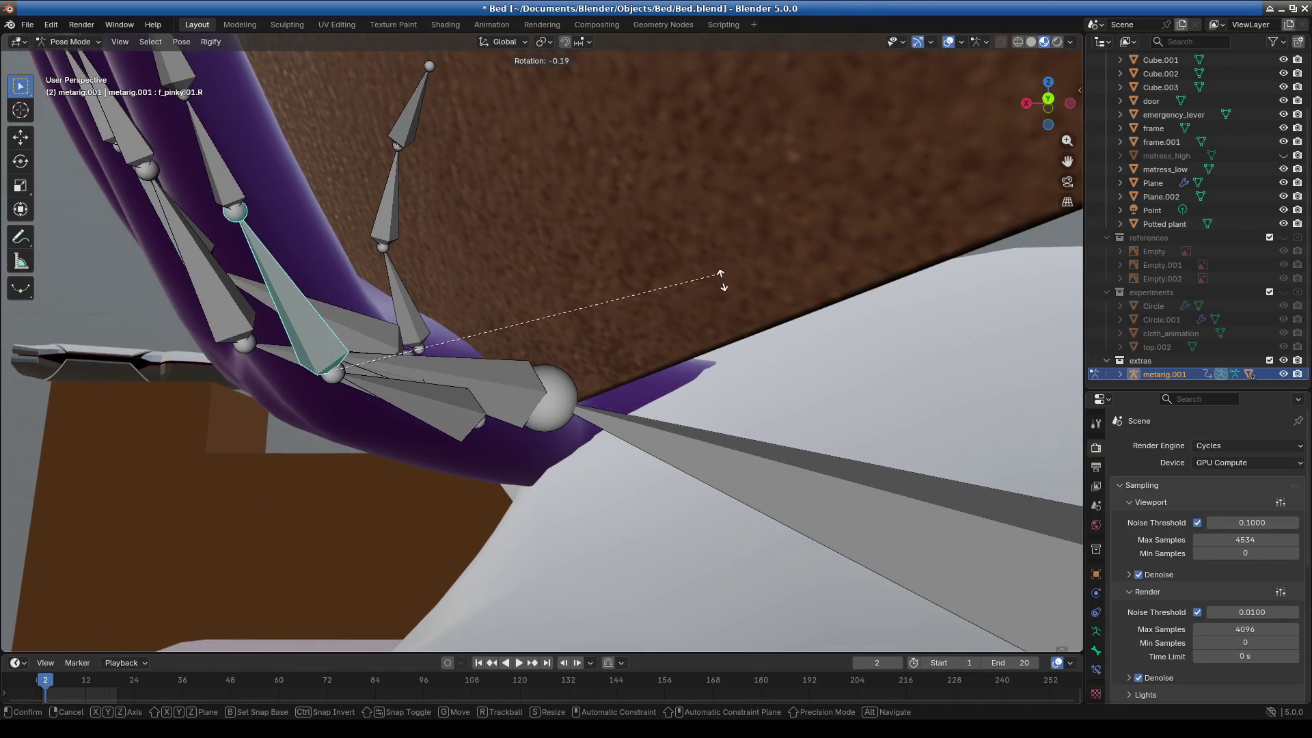
{"action": "left_click", "coordinate": [681, 294]}
{"action": "middle_click_drag", "start_coordinate": [419, 288], "coordinate": [541, 323]}
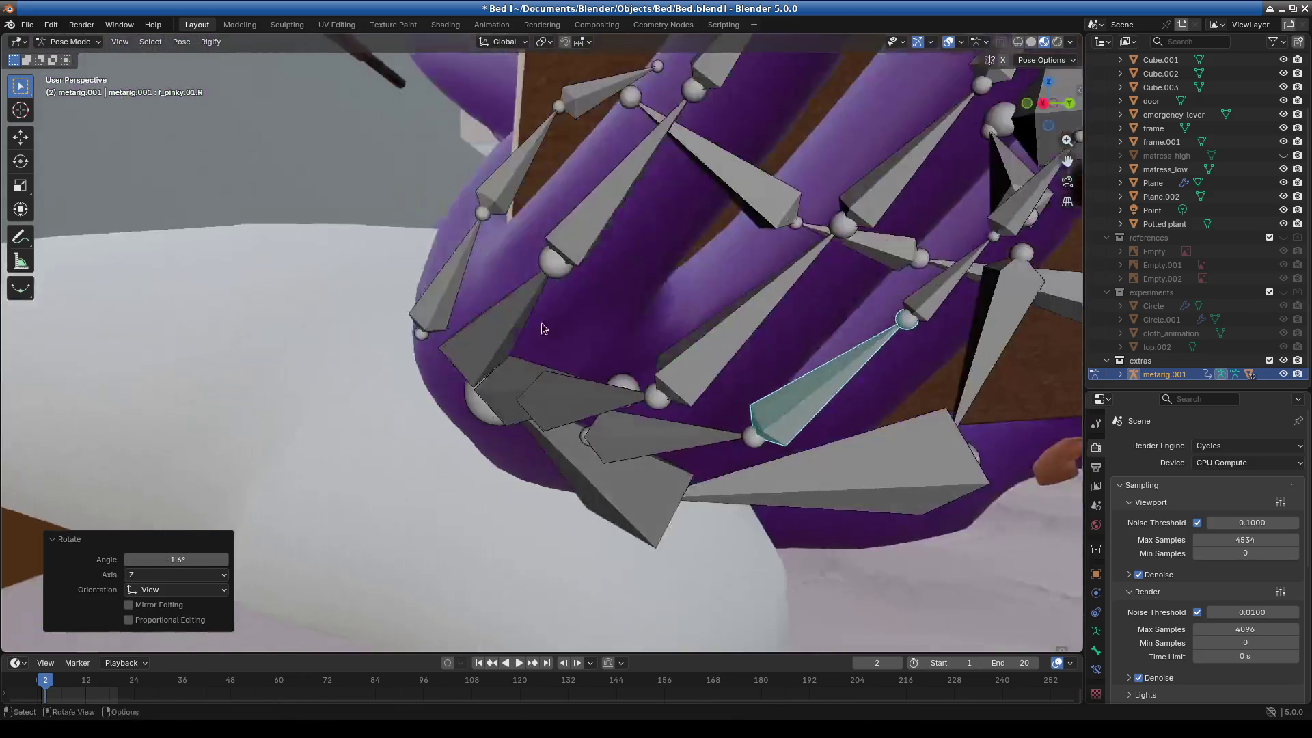
{"action": "mouse_move", "coordinate": [635, 334]}
{"action": "middle_mouse_down"}
{"action": "mouse_move", "coordinate": [437, 433]}
{"action": "mouse_move", "coordinate": [422, 211]}
{"action": "mouse_move", "coordinate": [660, 392]}
{"action": "mouse_move", "coordinate": [569, 383]}
{"action": "mouse_move", "coordinate": [563, 398]}
{"action": "mouse_move", "coordinate": [627, 424]}
{"action": "middle_mouse_up"}
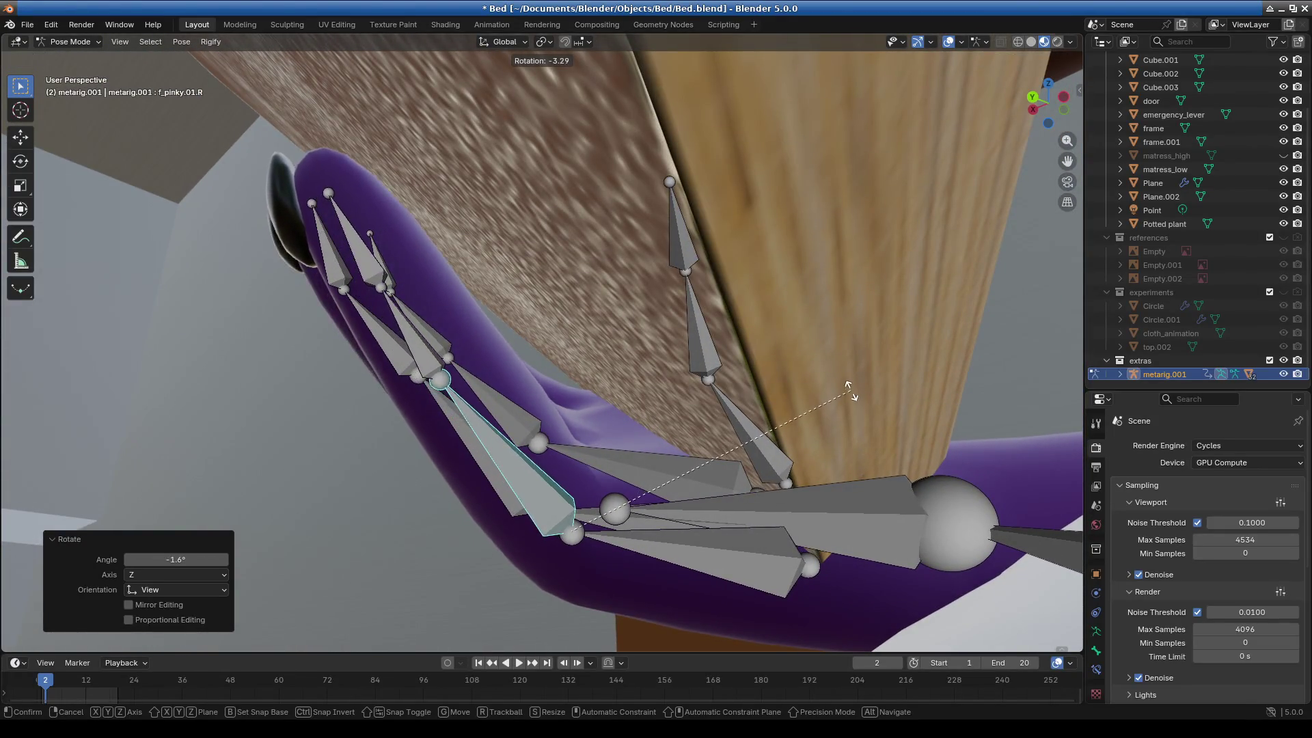
{"action": "middle_click_drag", "start_coordinate": [837, 408], "coordinate": [670, 420]}
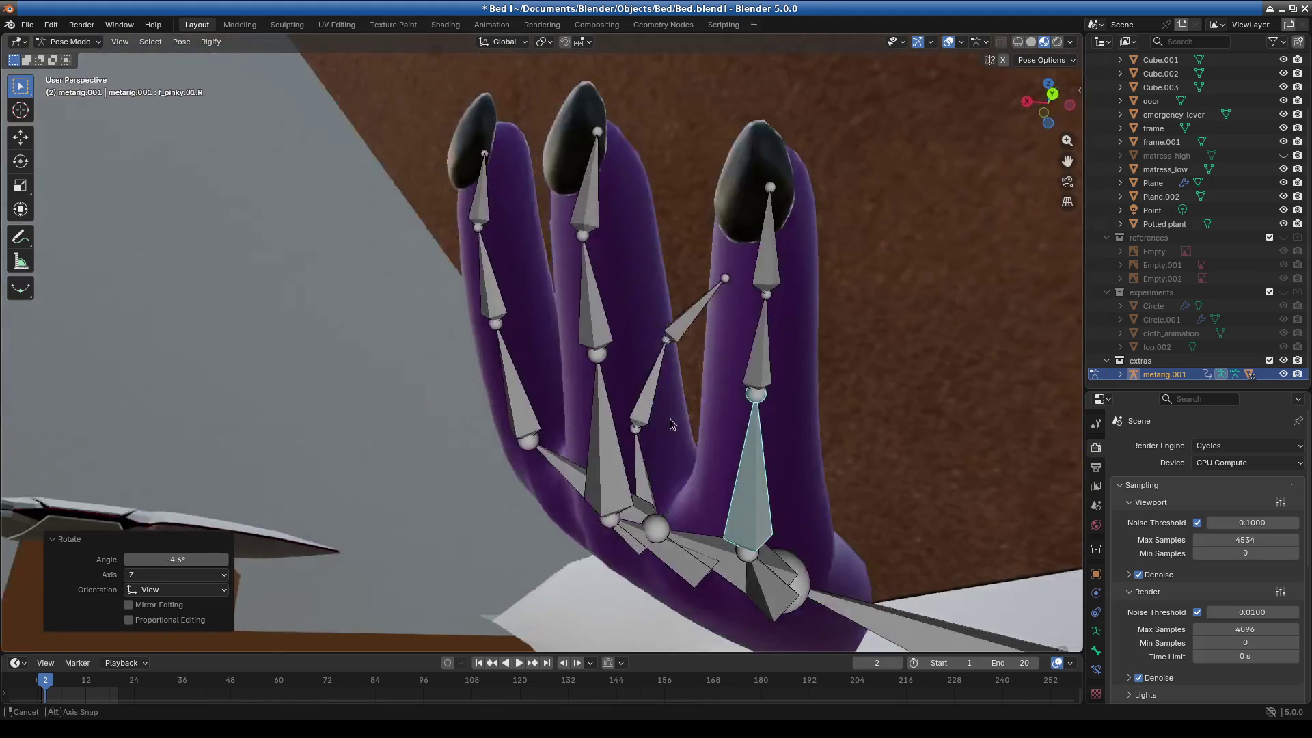
Rotate the right middle finger −6.56° and index finger −1.32° about Z to tighten the grip.
{"action": "left_click", "coordinate": [635, 479]}
{"action": "mouse_move", "coordinate": [636, 479]}
{"action": "middle_mouse_down"}
{"action": "mouse_move", "coordinate": [702, 452]}
{"action": "mouse_move", "coordinate": [640, 470]}
{"action": "middle_mouse_up"}
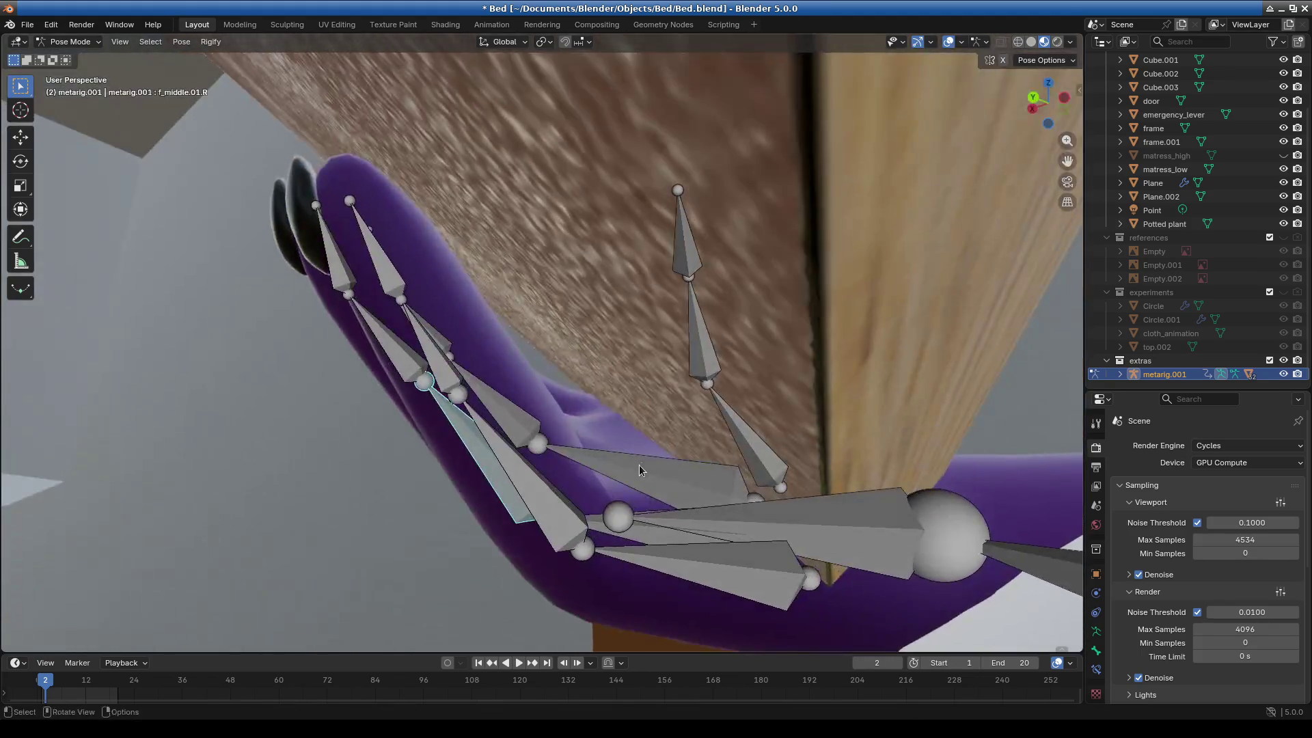
{"action": "left_click", "coordinate": [774, 456]}
{"action": "mouse_move", "coordinate": [774, 457]}
{"action": "middle_mouse_down"}
{"action": "mouse_move", "coordinate": [623, 467]}
{"action": "mouse_move", "coordinate": [641, 408]}
{"action": "mouse_move", "coordinate": [534, 405]}
{"action": "mouse_move", "coordinate": [661, 368]}
{"action": "mouse_move", "coordinate": [650, 423]}
{"action": "mouse_move", "coordinate": [673, 420]}
{"action": "mouse_move", "coordinate": [704, 465]}
{"action": "mouse_move", "coordinate": [565, 530]}
{"action": "mouse_move", "coordinate": [505, 493]}
{"action": "mouse_move", "coordinate": [691, 500]}
{"action": "mouse_move", "coordinate": [735, 457]}
{"action": "mouse_move", "coordinate": [655, 506]}
{"action": "mouse_move", "coordinate": [526, 517]}
{"action": "mouse_move", "coordinate": [415, 489]}
{"action": "mouse_move", "coordinate": [470, 223]}
{"action": "mouse_move", "coordinate": [491, 261]}
{"action": "mouse_move", "coordinate": [626, 267]}
{"action": "middle_mouse_up"}
{"action": "left_click", "coordinate": [508, 392]}
{"action": "left_click", "coordinate": [681, 416]}
{"action": "left_click", "coordinate": [532, 260]}
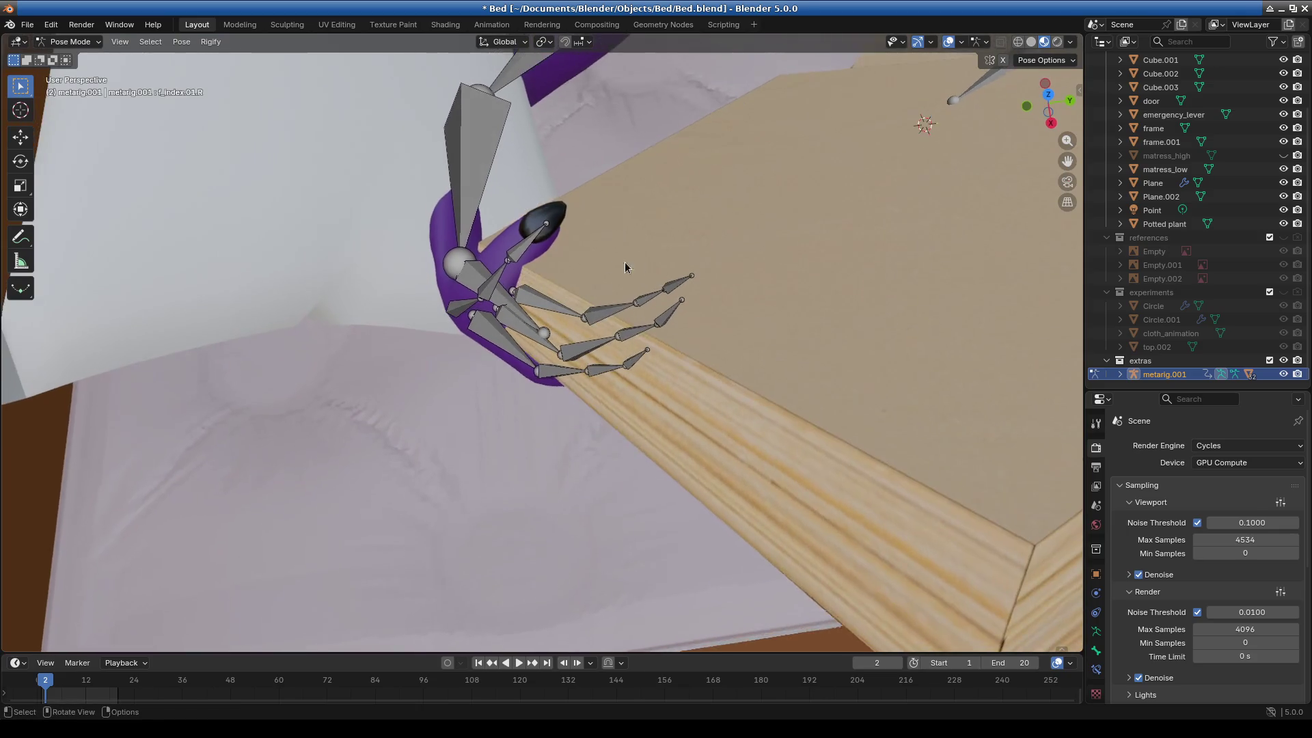
Turn thumb.03.R −2.45° and rotate the right upper arm and forearm (−3.19°) so the hand meets the book.
{"action": "left_click", "coordinate": [761, 218]}
{"action": "middle_click_drag", "start_coordinate": [761, 217], "coordinate": [331, 436]}
{"action": "left_click", "coordinate": [82, 382]}
{"action": "key", "text": "r"}
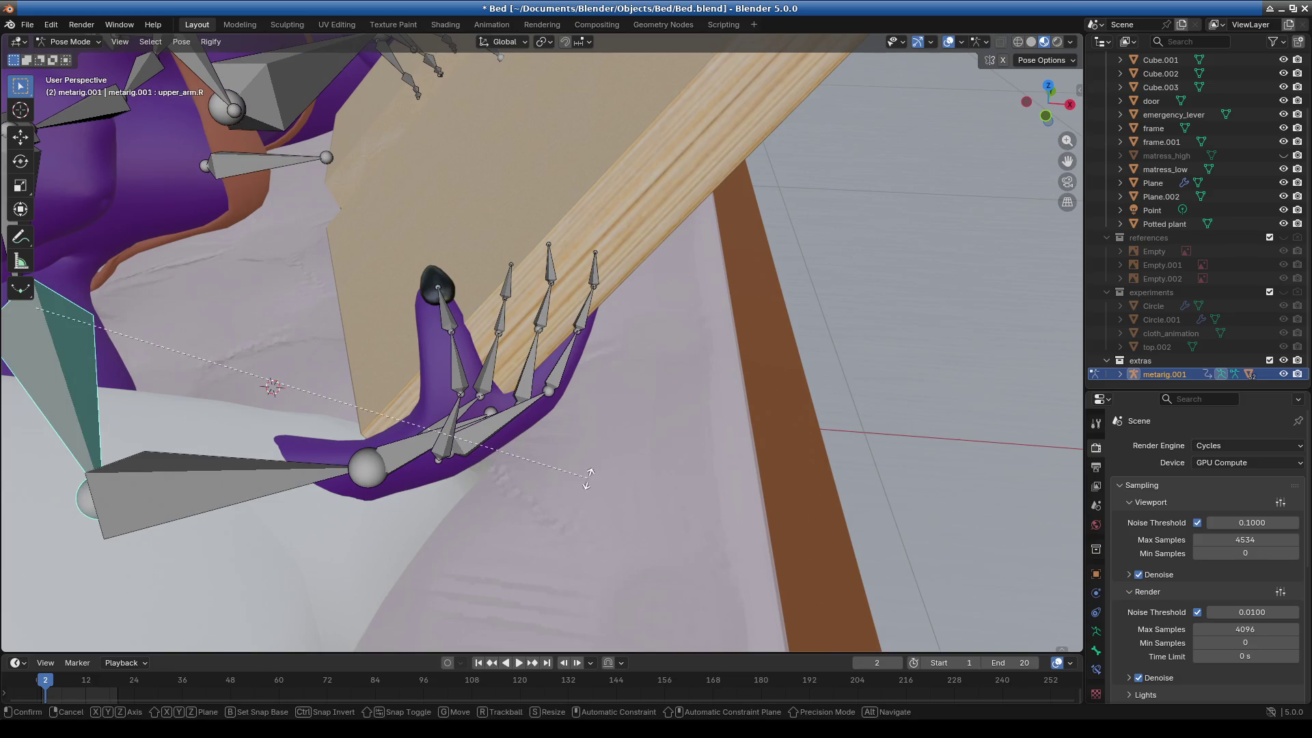
{"action": "left_click", "coordinate": [269, 461]}
{"action": "left_click", "coordinate": [269, 466]}
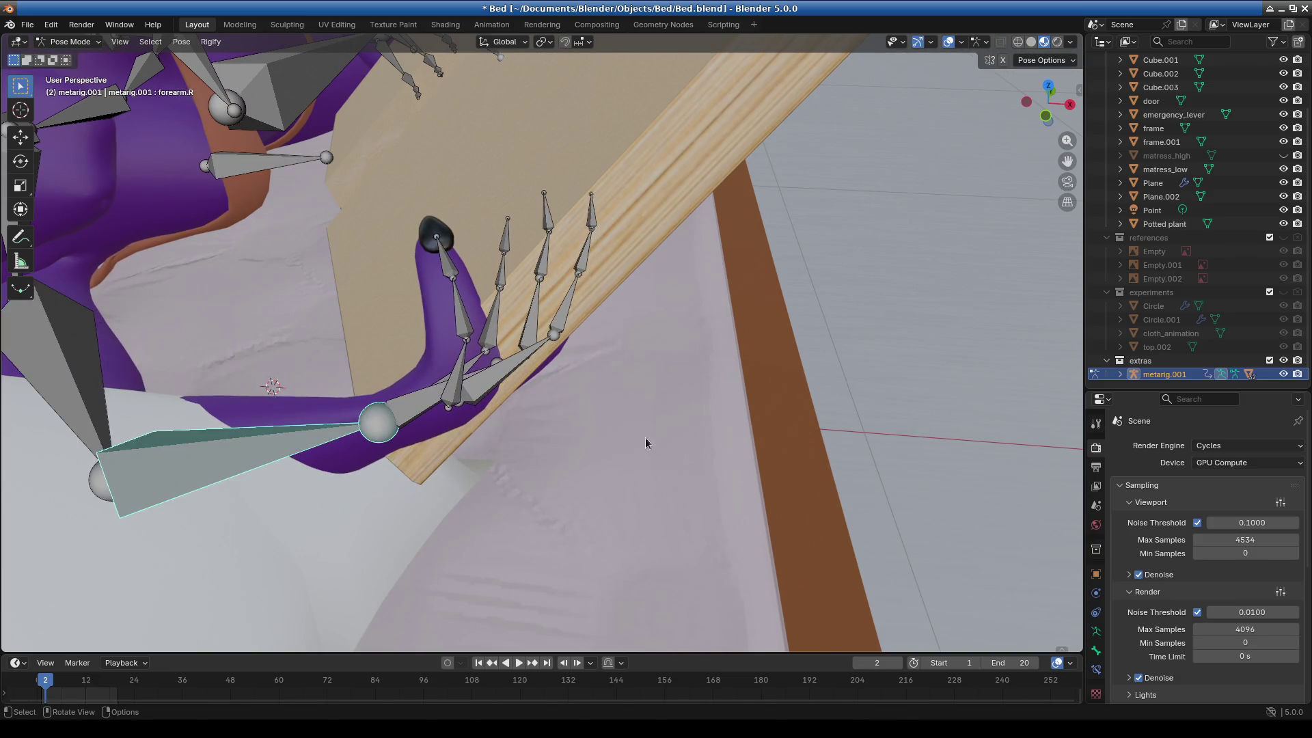
{"action": "left_click", "coordinate": [763, 434]}
{"action": "mouse_move", "coordinate": [763, 434]}
{"action": "middle_mouse_down"}
{"action": "mouse_move", "coordinate": [622, 396]}
{"action": "mouse_move", "coordinate": [956, 600]}
{"action": "mouse_move", "coordinate": [600, 400]}
{"action": "mouse_move", "coordinate": [728, 393]}
{"action": "mouse_move", "coordinate": [502, 343]}
{"action": "mouse_move", "coordinate": [604, 344]}
{"action": "mouse_move", "coordinate": [650, 280]}
{"action": "mouse_move", "coordinate": [690, 317]}
{"action": "mouse_move", "coordinate": [805, 343]}
{"action": "middle_mouse_up"}
{"action": "left_click", "coordinate": [805, 401]}
{"action": "middle_click_drag", "start_coordinate": [804, 403], "coordinate": [869, 370]}
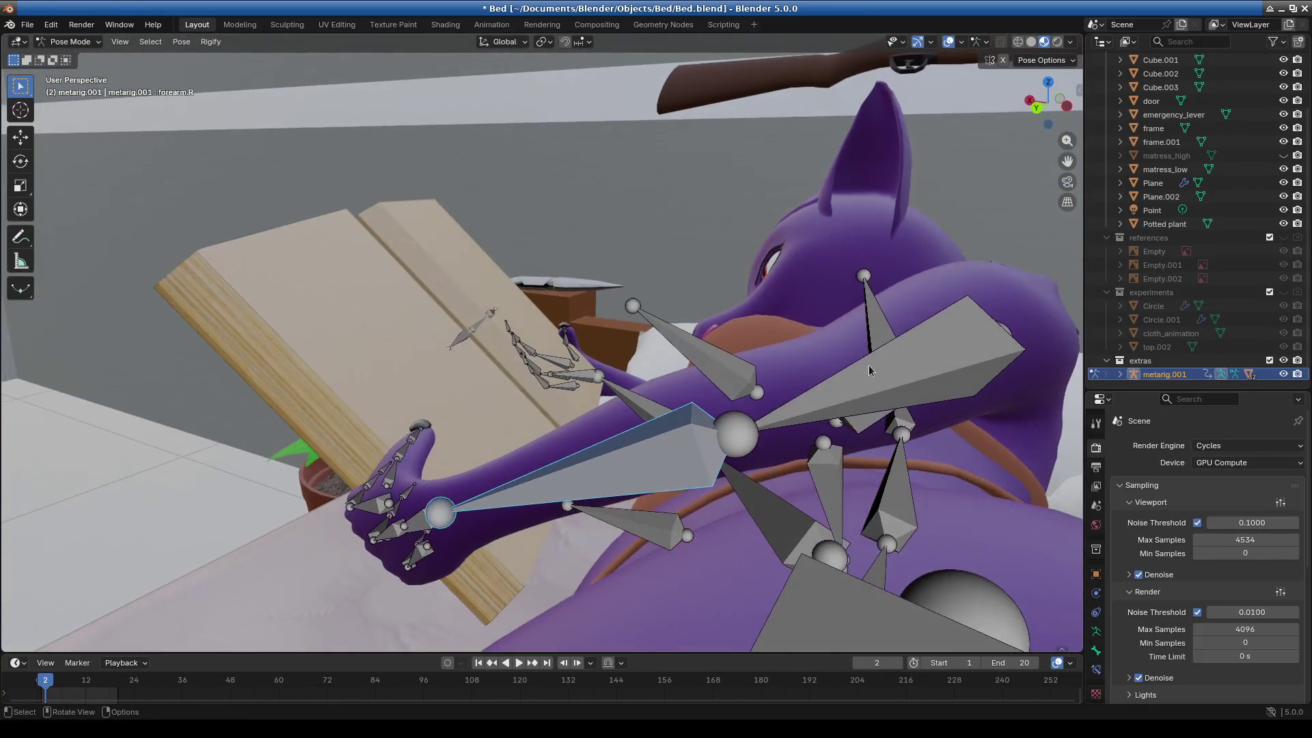
Rotate the right forearm and the left upper arm to bring the hands to the book.
{"action": "key", "text": "r"}
{"action": "left_click", "coordinate": [917, 272]}
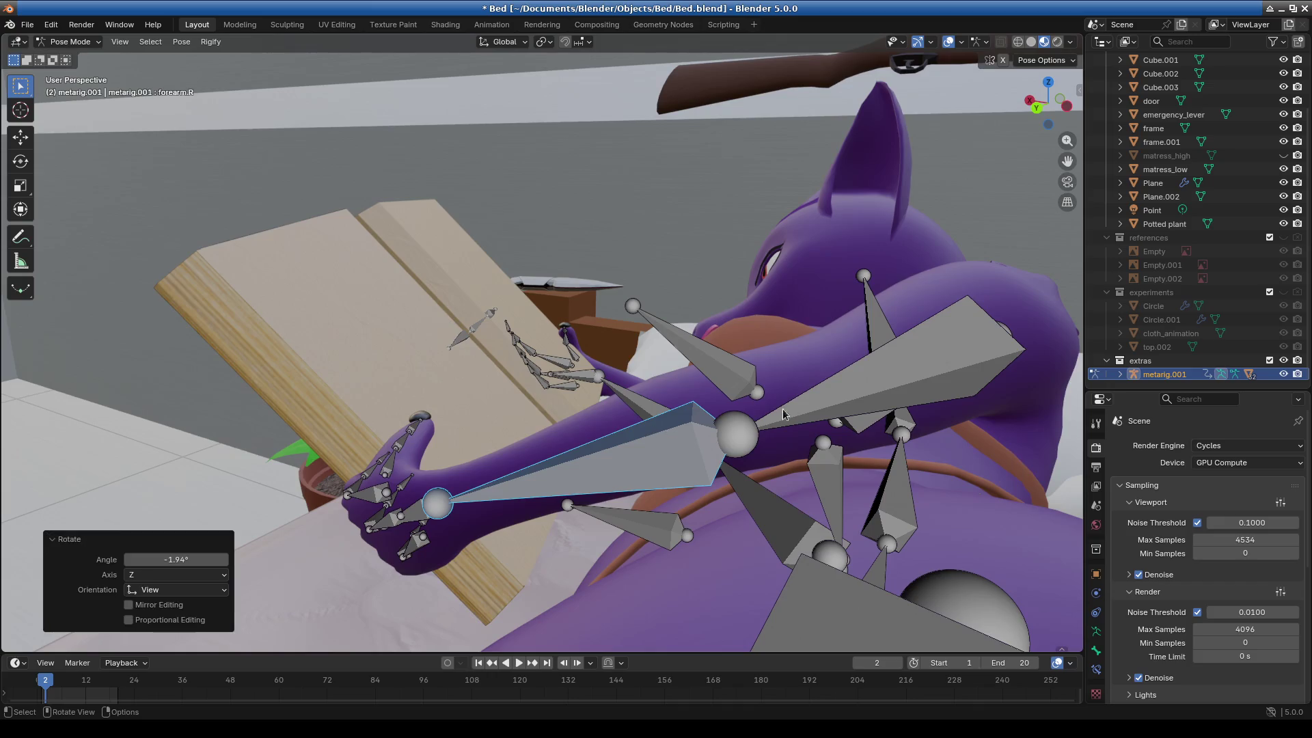
{"action": "left_click", "coordinate": [888, 368]}
{"action": "mouse_move", "coordinate": [888, 369]}
{"action": "middle_mouse_down"}
{"action": "mouse_move", "coordinate": [823, 354]}
{"action": "mouse_move", "coordinate": [527, 474]}
{"action": "mouse_move", "coordinate": [588, 520]}
{"action": "mouse_move", "coordinate": [570, 482]}
{"action": "mouse_move", "coordinate": [640, 391]}
{"action": "middle_mouse_up"}
{"action": "left_click", "coordinate": [800, 356]}
Rotate the left forearm, then refine the left upper arm and forearm, ending at 2.48° about Z.
{"action": "scroll", "coordinate": [570, 482], "scroll_direction": "up", "scroll_amount": 5}
{"action": "left_click", "coordinate": [611, 386]}
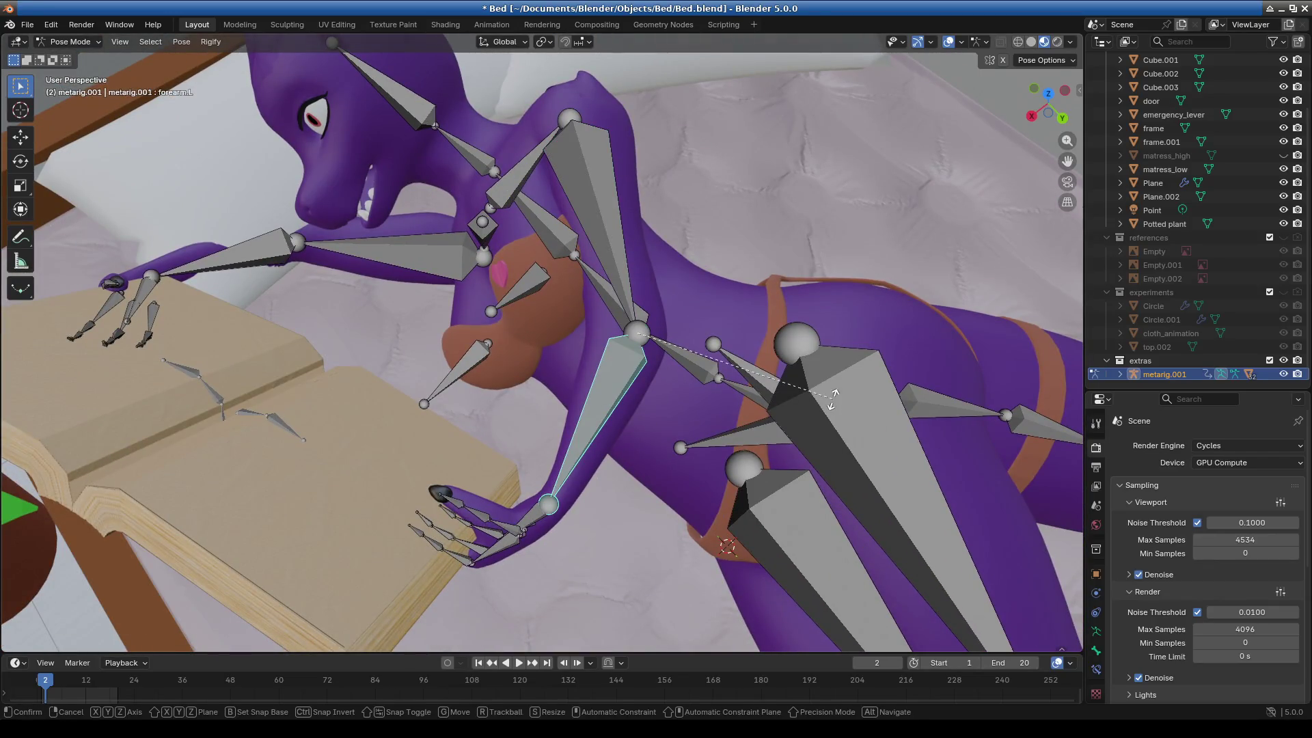
{"action": "left_click", "coordinate": [839, 391]}
{"action": "key", "text": "bracketleft"}
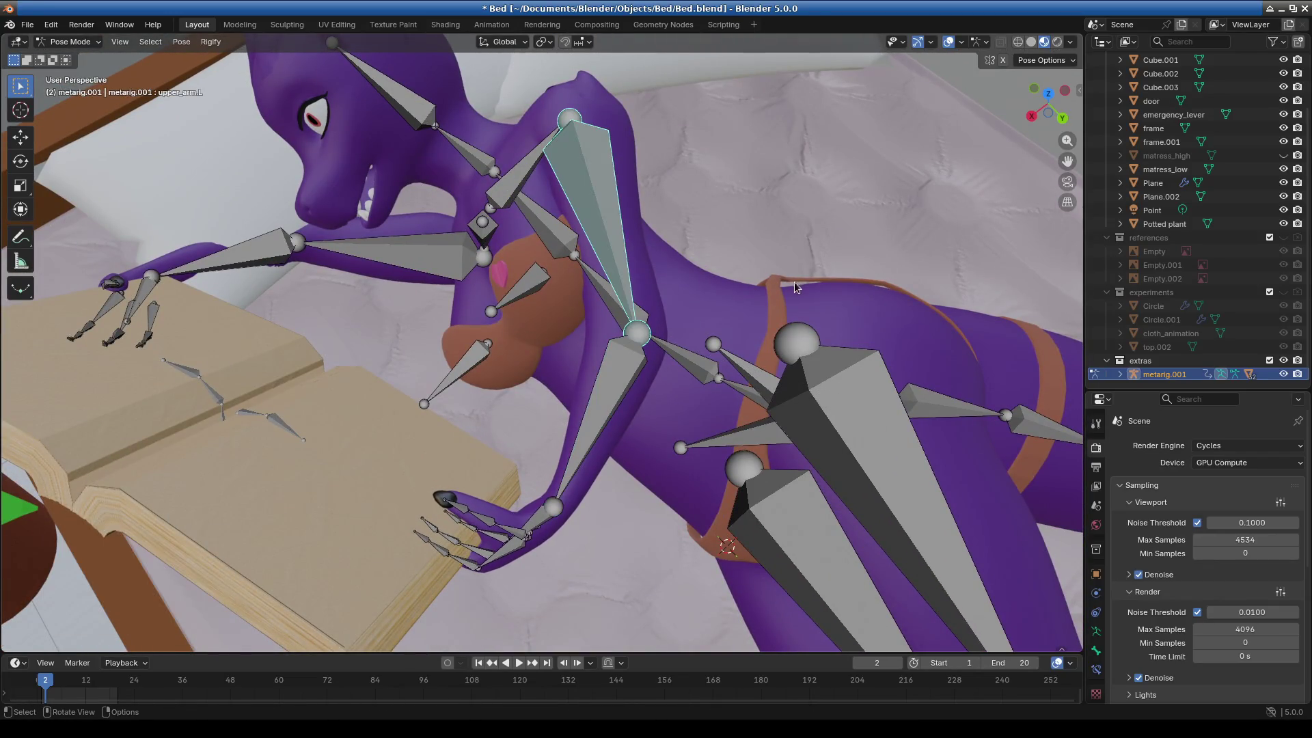
{"action": "left_click", "coordinate": [801, 283]}
{"action": "key", "text": "bracketright"}
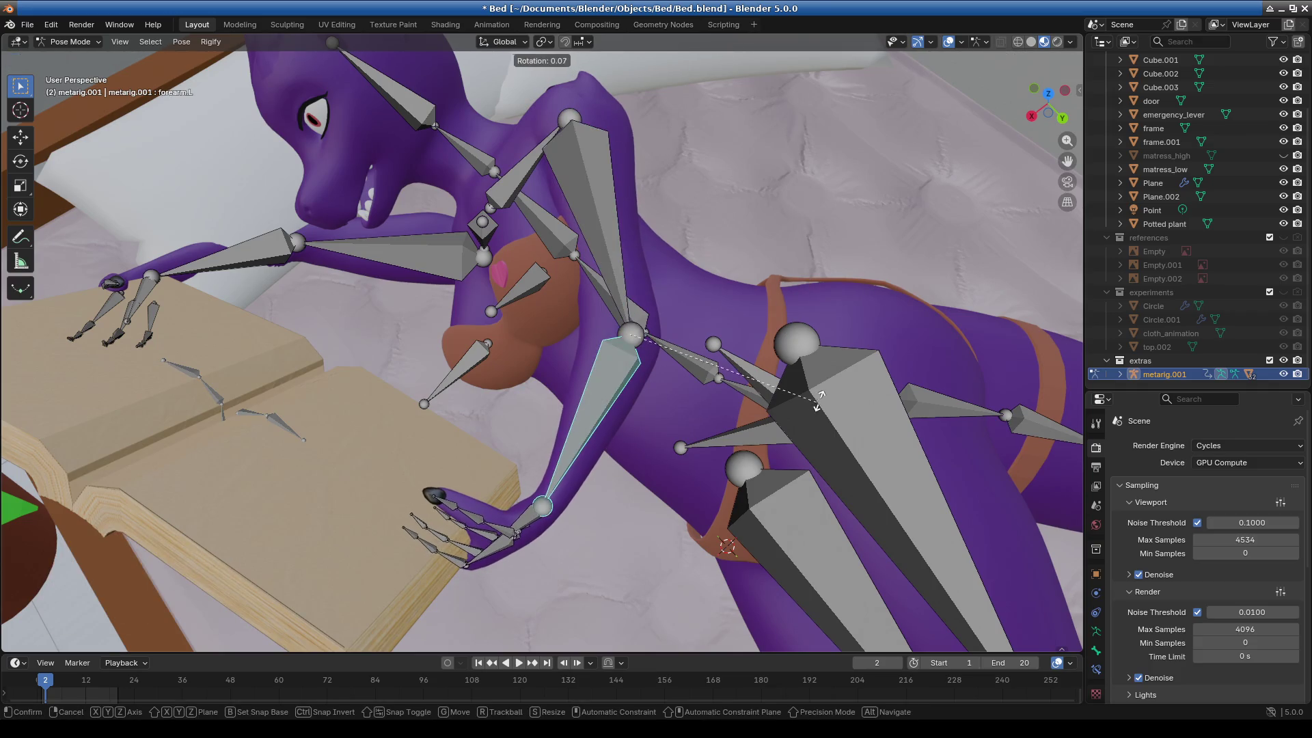
{"action": "left_click", "coordinate": [826, 395]}
Inspect the reading pose from several angles and select the left thigh bone.
{"action": "scroll", "coordinate": [559, 508], "scroll_direction": "down", "scroll_amount": 4}
{"action": "mouse_move", "coordinate": [560, 508]}
{"action": "middle_mouse_down"}
{"action": "mouse_move", "coordinate": [575, 413]}
{"action": "mouse_move", "coordinate": [558, 468]}
{"action": "mouse_move", "coordinate": [610, 443]}
{"action": "mouse_move", "coordinate": [923, 468]}
{"action": "middle_mouse_up"}
{"action": "scroll", "coordinate": [596, 442], "scroll_direction": "up", "scroll_amount": 5}
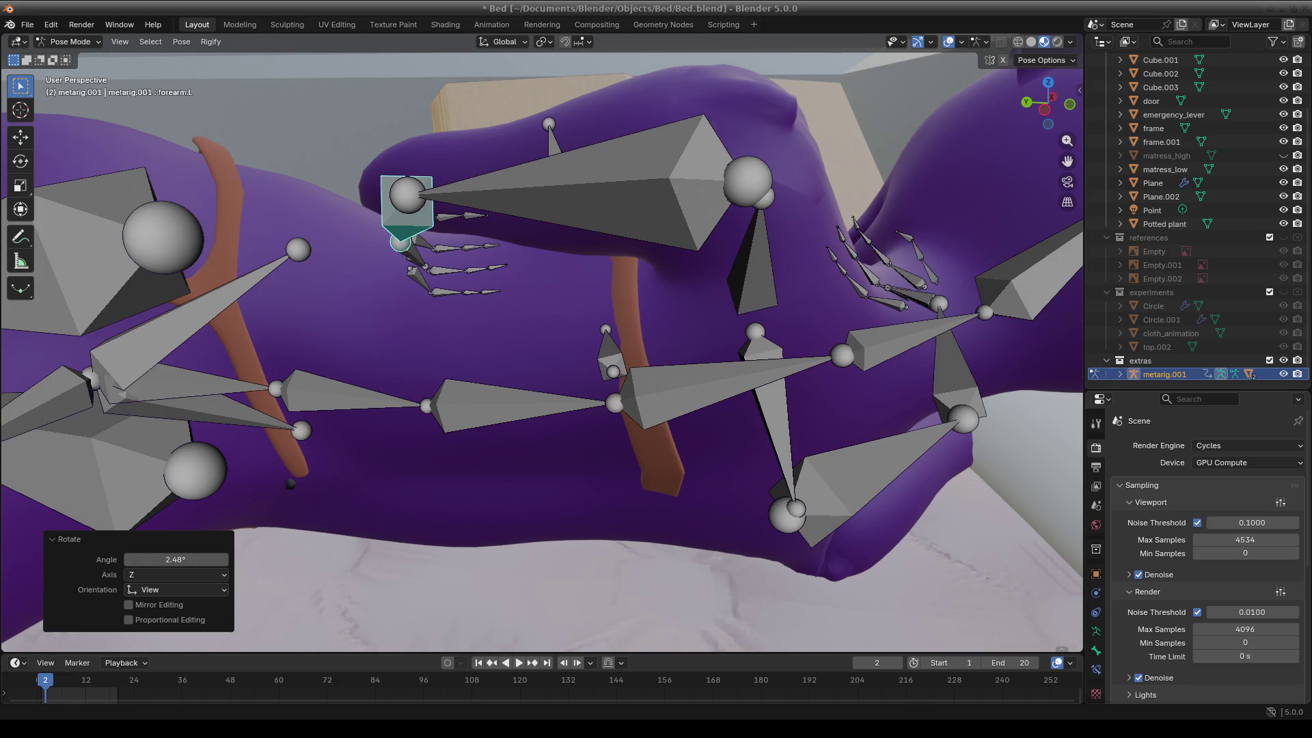
{"action": "mouse_move", "coordinate": [690, 472]}
{"action": "middle_mouse_down"}
{"action": "mouse_move", "coordinate": [621, 437]}
{"action": "mouse_move", "coordinate": [775, 457]}
{"action": "mouse_move", "coordinate": [726, 457]}
{"action": "middle_mouse_up"}
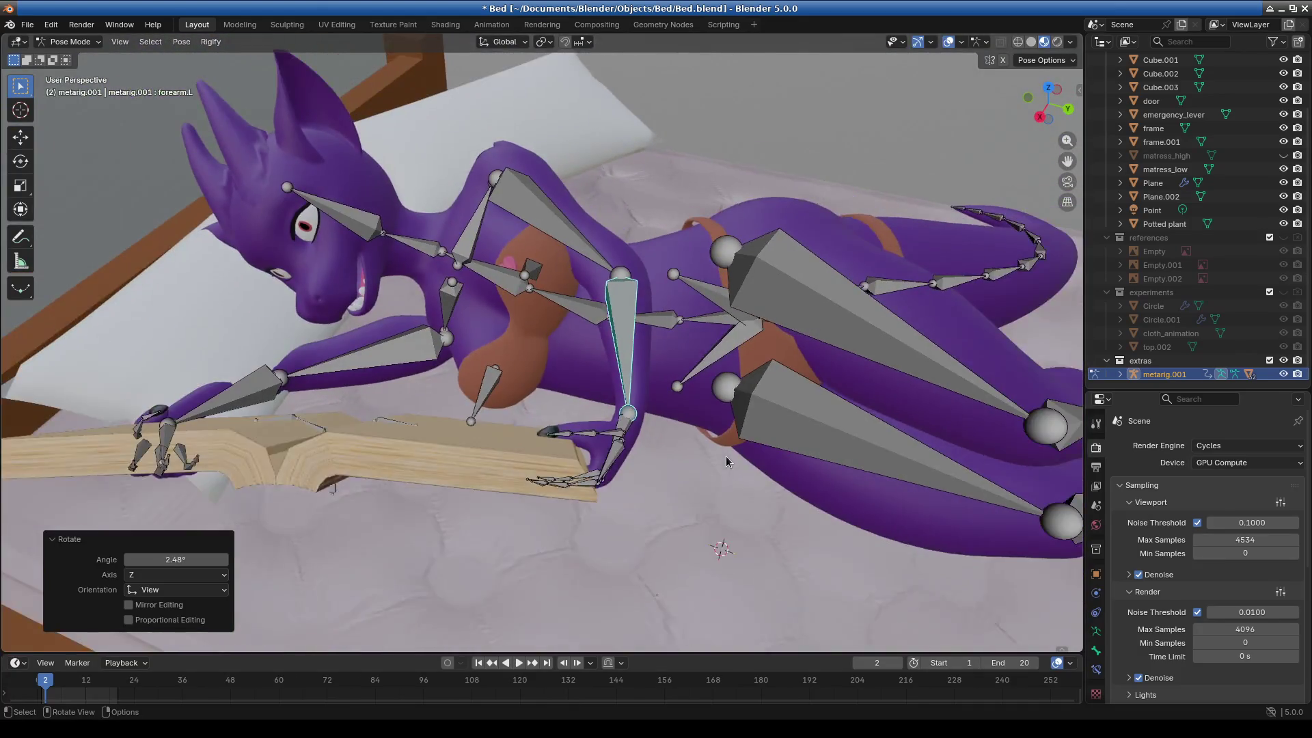
{"action": "mouse_move", "coordinate": [720, 543]}
{"action": "middle_mouse_down"}
{"action": "mouse_move", "coordinate": [697, 451]}
{"action": "mouse_move", "coordinate": [681, 473]}
{"action": "mouse_move", "coordinate": [748, 485]}
{"action": "middle_mouse_up"}
{"action": "scroll", "coordinate": [711, 493], "scroll_direction": "down", "scroll_amount": 5}
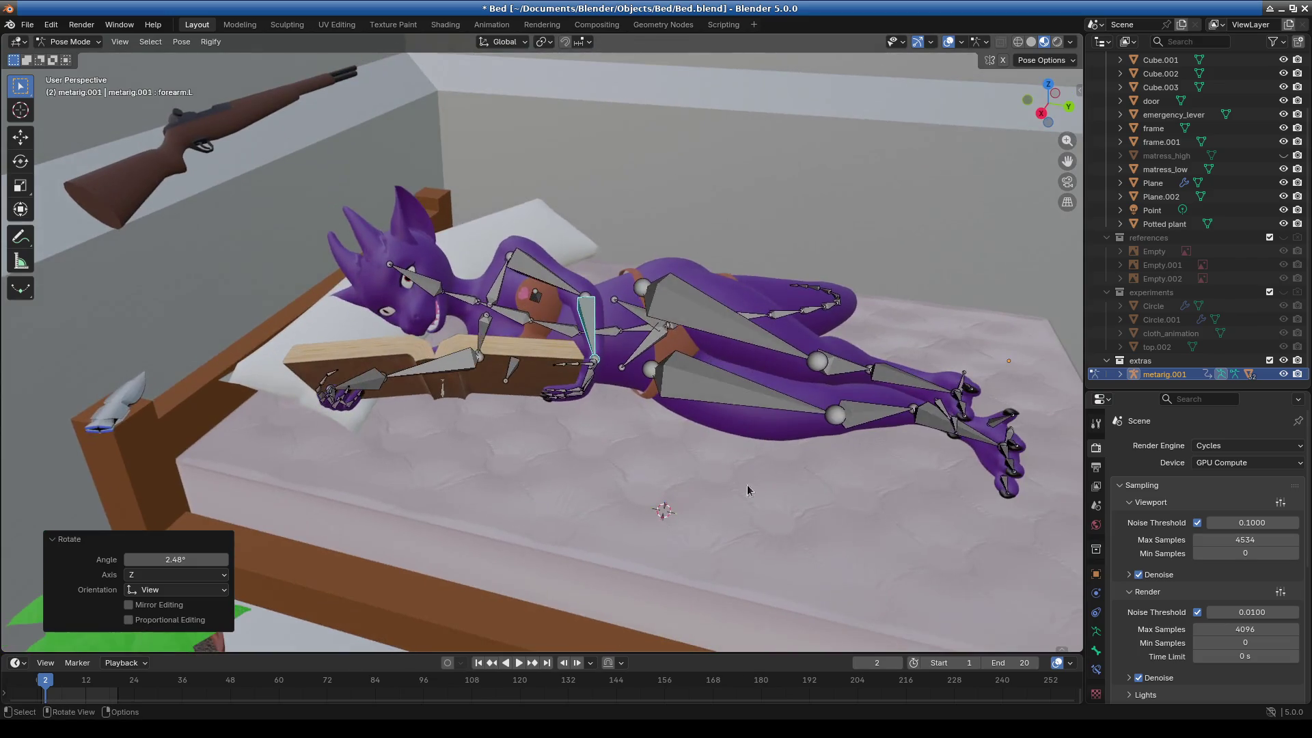
{"action": "mouse_move", "coordinate": [985, 493]}
{"action": "middle_mouse_down"}
{"action": "mouse_move", "coordinate": [827, 470]}
{"action": "mouse_move", "coordinate": [772, 479]}
{"action": "mouse_move", "coordinate": [809, 506]}
{"action": "mouse_move", "coordinate": [826, 410]}
{"action": "mouse_move", "coordinate": [843, 426]}
{"action": "middle_mouse_up"}
{"action": "left_click", "coordinate": [604, 383]}
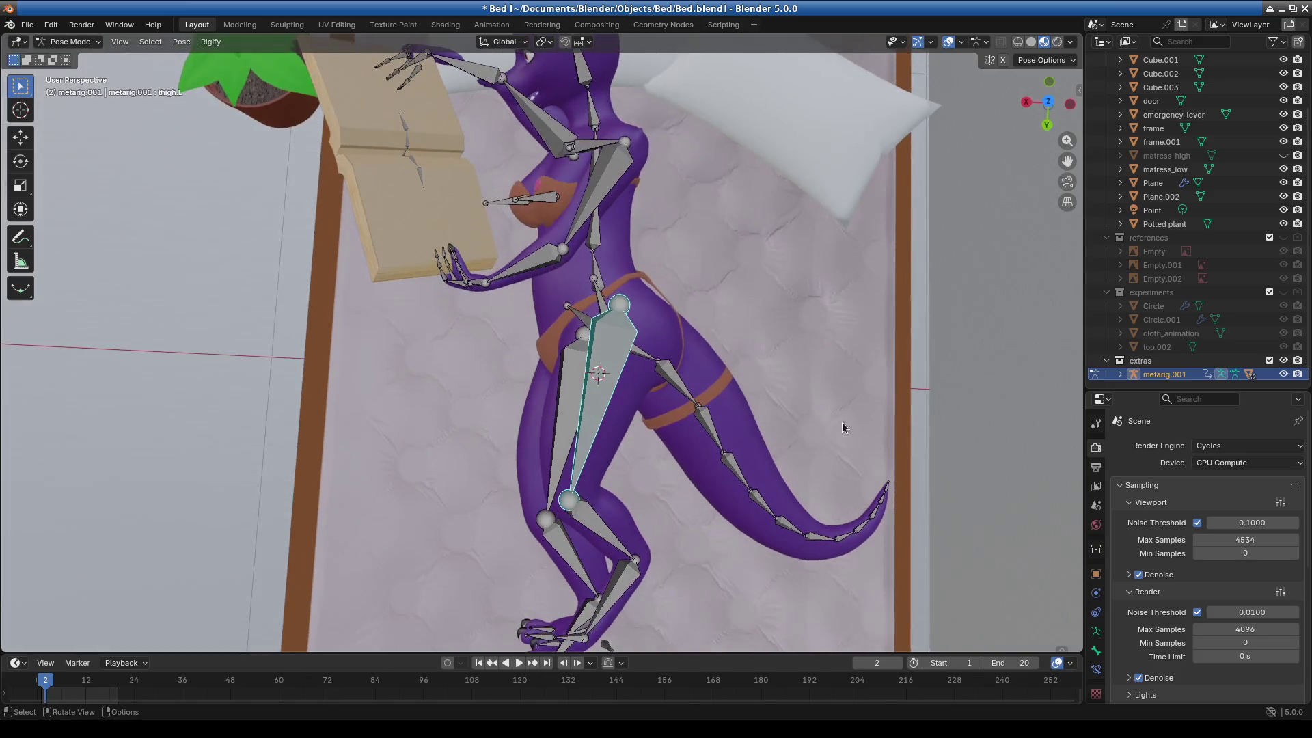
Rotate the left thigh to reposition the leg along the mattress.
{"action": "left_click", "coordinate": [886, 445]}
{"action": "mouse_move", "coordinate": [711, 530]}
{"action": "middle_mouse_down"}
{"action": "mouse_move", "coordinate": [723, 423]}
{"action": "mouse_move", "coordinate": [571, 274]}
{"action": "mouse_move", "coordinate": [643, 306]}
{"action": "mouse_move", "coordinate": [714, 302]}
{"action": "middle_mouse_up"}
{"action": "key", "text": "r"}
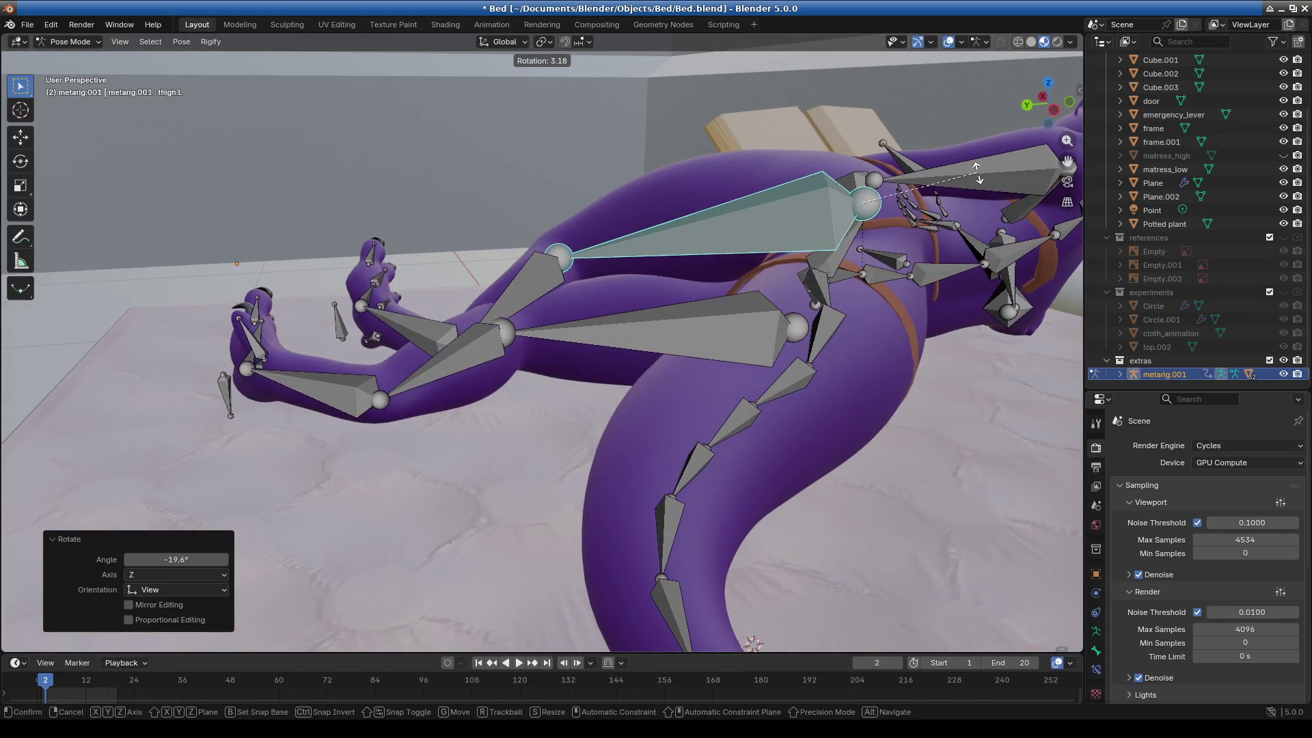
{"action": "left_click", "coordinate": [970, 179]}
{"action": "middle_click_drag", "start_coordinate": [970, 179], "coordinate": [605, 396]}
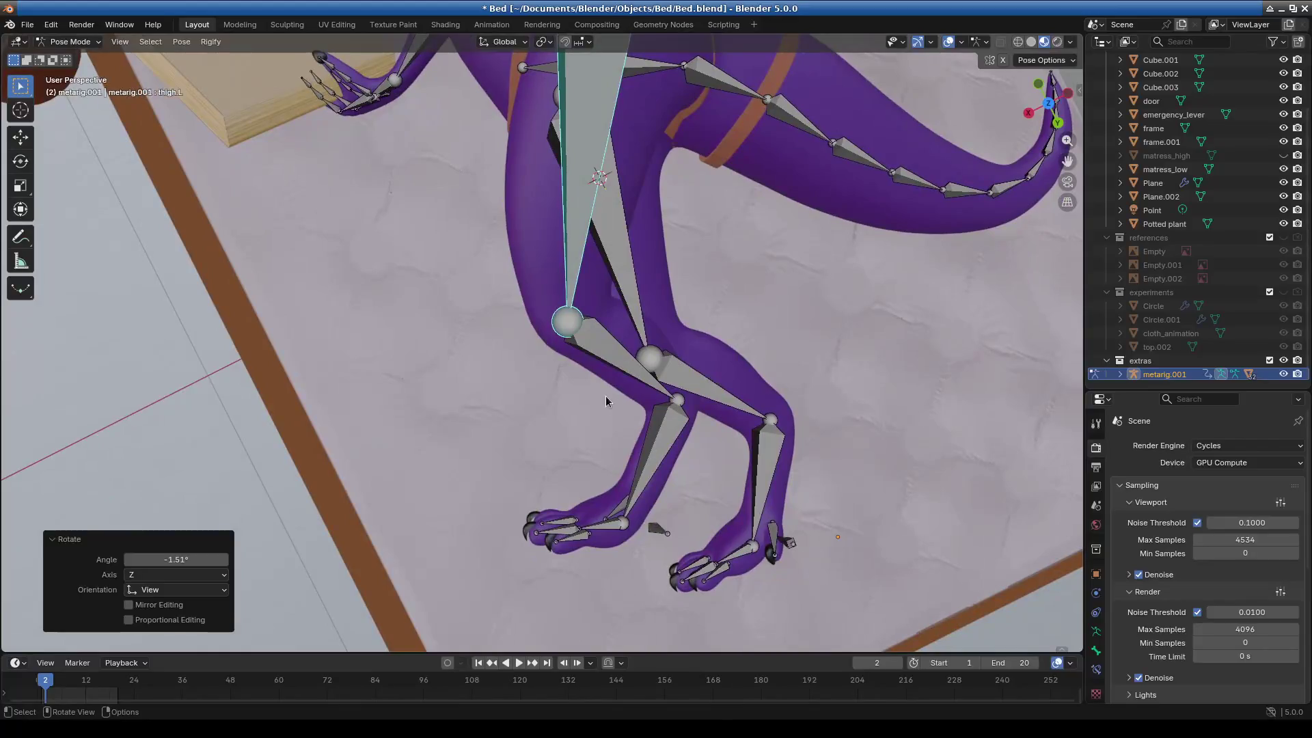
Bend the left knee with the shin bone and turn the left foot.
{"action": "left_click", "coordinate": [605, 395]}
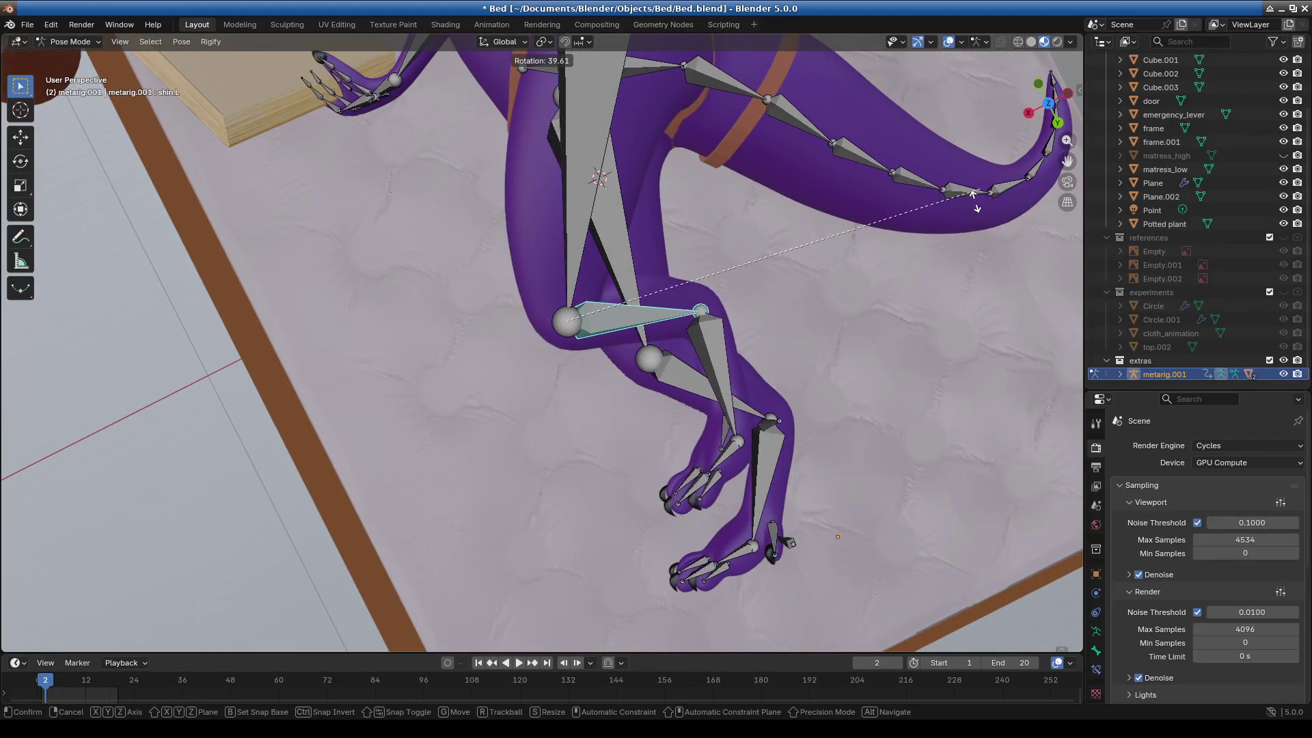
{"action": "left_click", "coordinate": [984, 193]}
{"action": "left_click", "coordinate": [726, 368]}
{"action": "mouse_move", "coordinate": [726, 369]}
{"action": "middle_mouse_down"}
{"action": "mouse_move", "coordinate": [744, 395]}
{"action": "mouse_move", "coordinate": [819, 429]}
{"action": "mouse_move", "coordinate": [806, 394]}
{"action": "middle_mouse_up"}
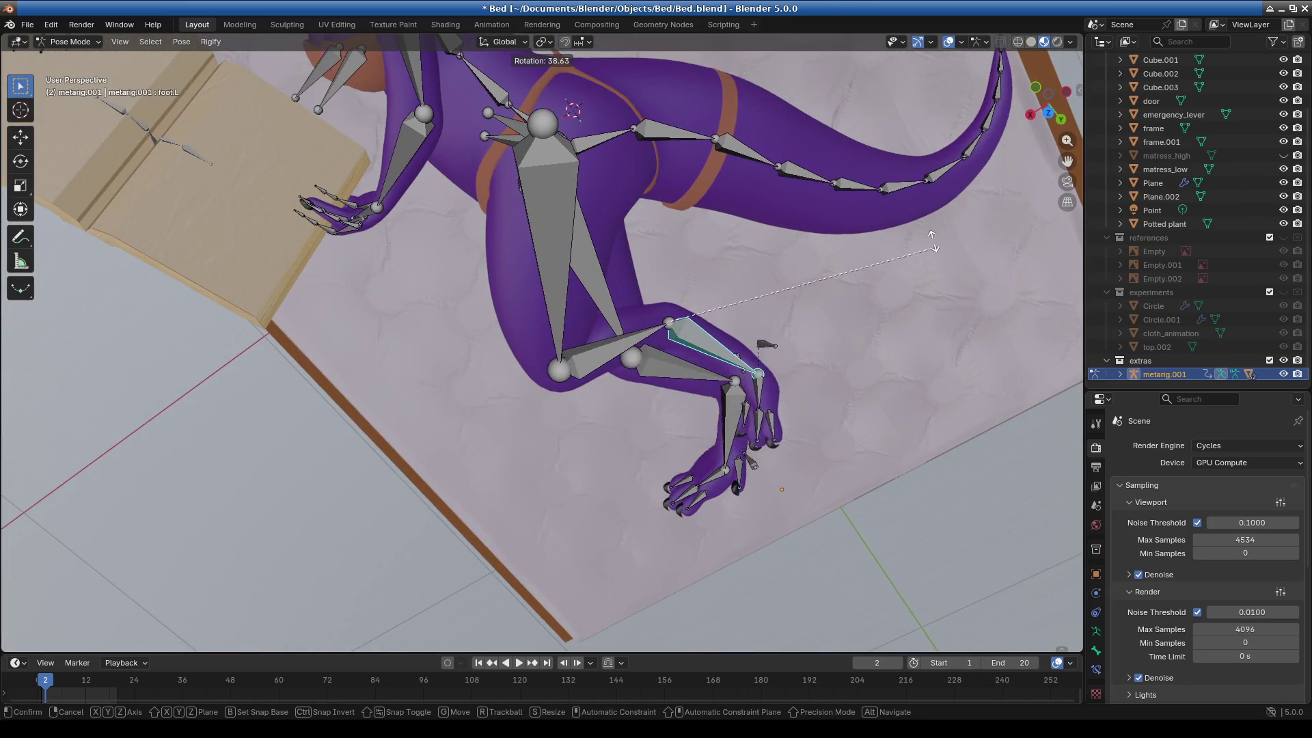
{"action": "left_click", "coordinate": [915, 267]}
Readjust the left shin and turn the left foot to −9.41° about Z.
{"action": "mouse_move", "coordinate": [887, 296]}
{"action": "middle_mouse_down"}
{"action": "mouse_move", "coordinate": [671, 358]}
{"action": "mouse_move", "coordinate": [604, 359]}
{"action": "mouse_move", "coordinate": [466, 280]}
{"action": "mouse_move", "coordinate": [379, 296]}
{"action": "mouse_move", "coordinate": [621, 272]}
{"action": "middle_mouse_up"}
{"action": "left_click", "coordinate": [621, 271]}
{"action": "key", "text": "r"}
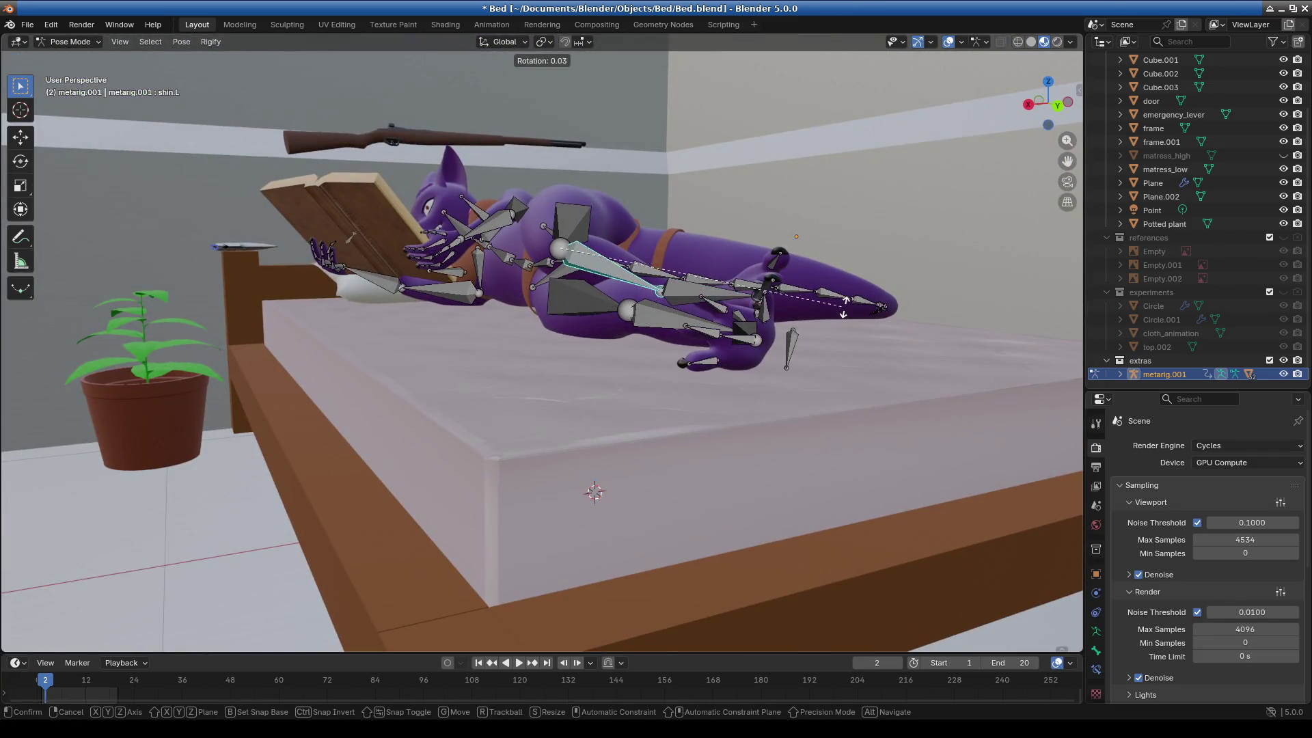
{"action": "left_click", "coordinate": [850, 280]}
{"action": "mouse_move", "coordinate": [851, 281]}
{"action": "middle_mouse_down"}
{"action": "mouse_move", "coordinate": [840, 366]}
{"action": "mouse_move", "coordinate": [846, 248]}
{"action": "middle_mouse_up"}
{"action": "key", "text": "ctrl+z"}
{"action": "key", "text": "ctrl+z"}
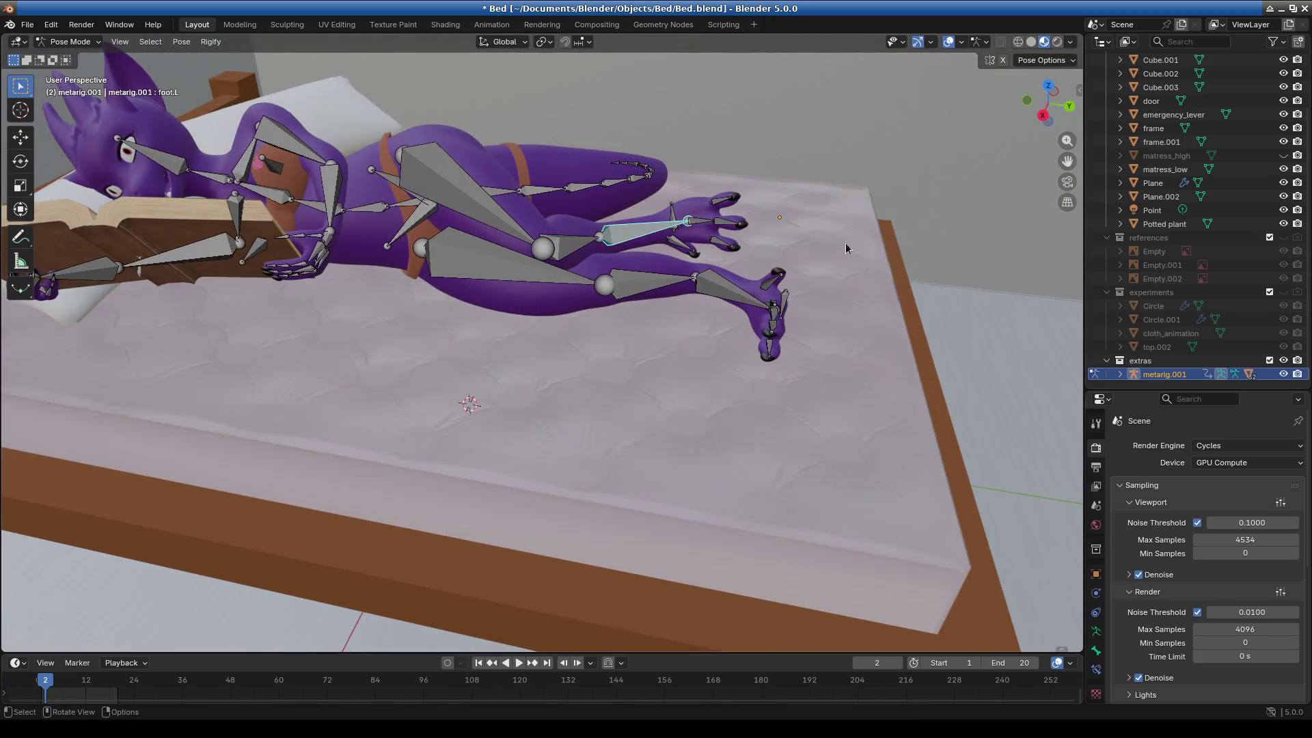
{"action": "left_click", "coordinate": [950, 282]}
{"action": "mouse_move", "coordinate": [844, 290]}
{"action": "middle_mouse_down"}
{"action": "mouse_move", "coordinate": [806, 319]}
{"action": "mouse_move", "coordinate": [711, 249]}
{"action": "mouse_move", "coordinate": [661, 186]}
{"action": "mouse_move", "coordinate": [621, 408]}
{"action": "mouse_move", "coordinate": [644, 296]}
{"action": "mouse_move", "coordinate": [429, 419]}
{"action": "mouse_move", "coordinate": [448, 441]}
{"action": "middle_mouse_up"}
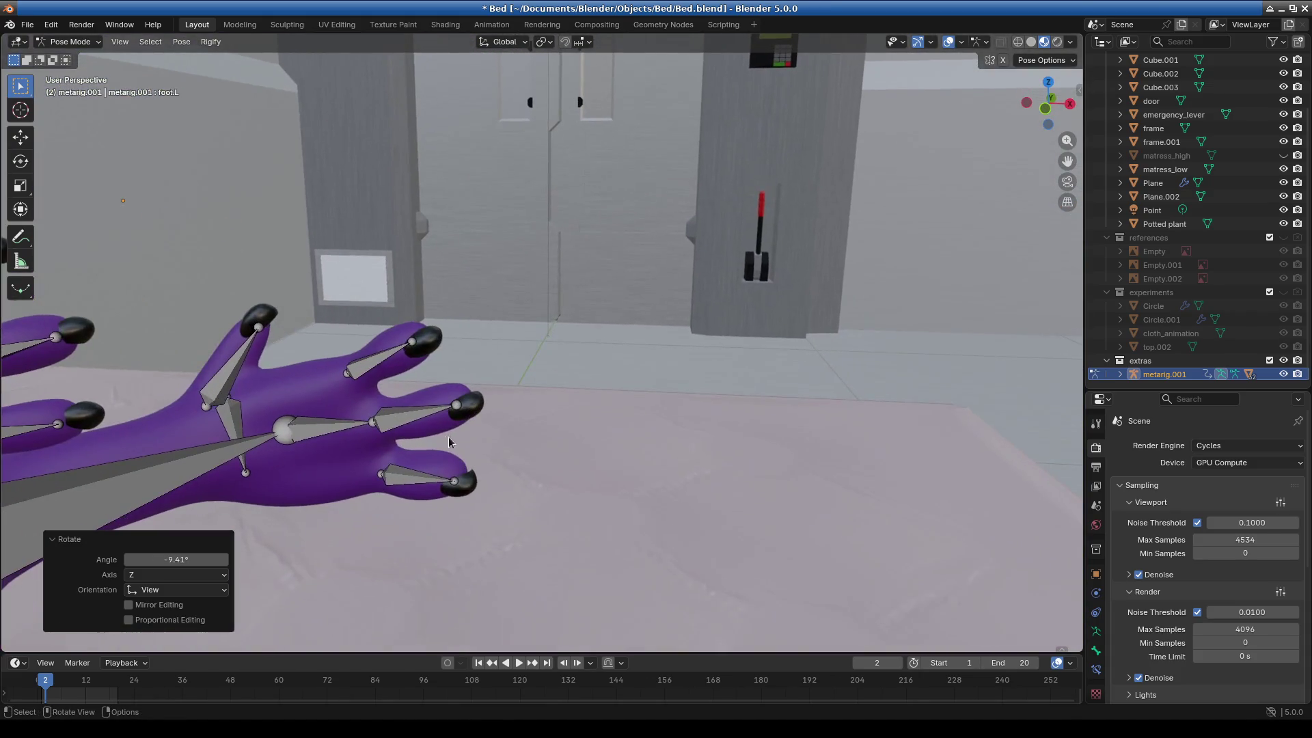
Curl three right-foot toes, with toe.1.R rotated −17.4°.
{"action": "left_click", "coordinate": [402, 355]}
{"action": "key", "text": "r"}
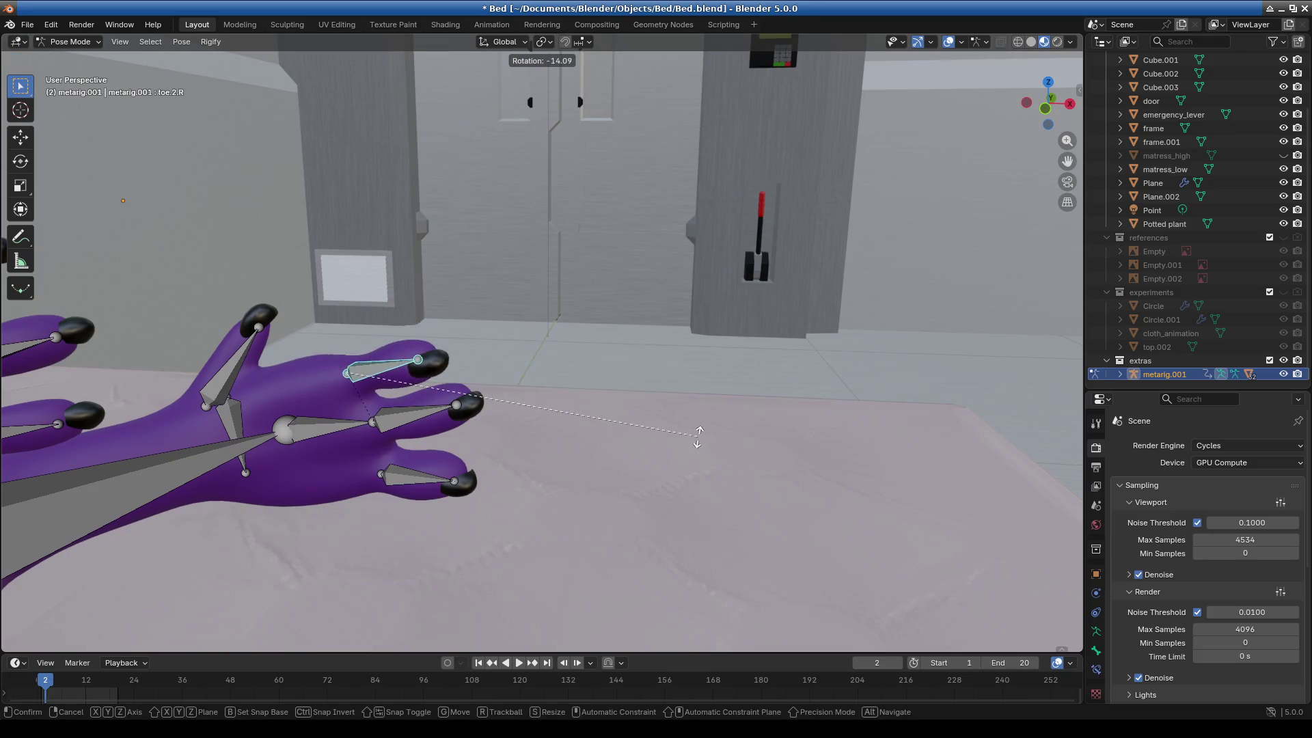
{"action": "left_click", "coordinate": [697, 437]}
{"action": "left_click", "coordinate": [420, 478]}
{"action": "left_click", "coordinate": [666, 397]}
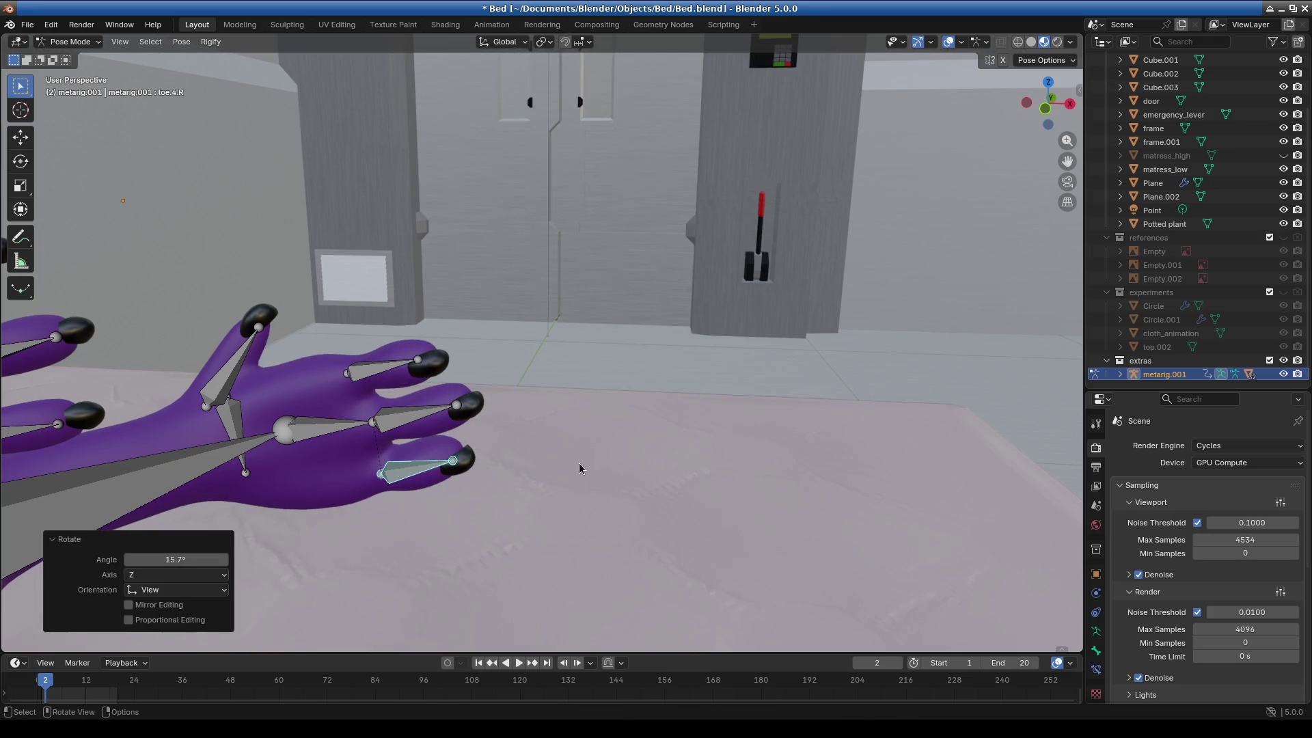
{"action": "left_click", "coordinate": [254, 370]}
{"action": "key", "text": "r"}
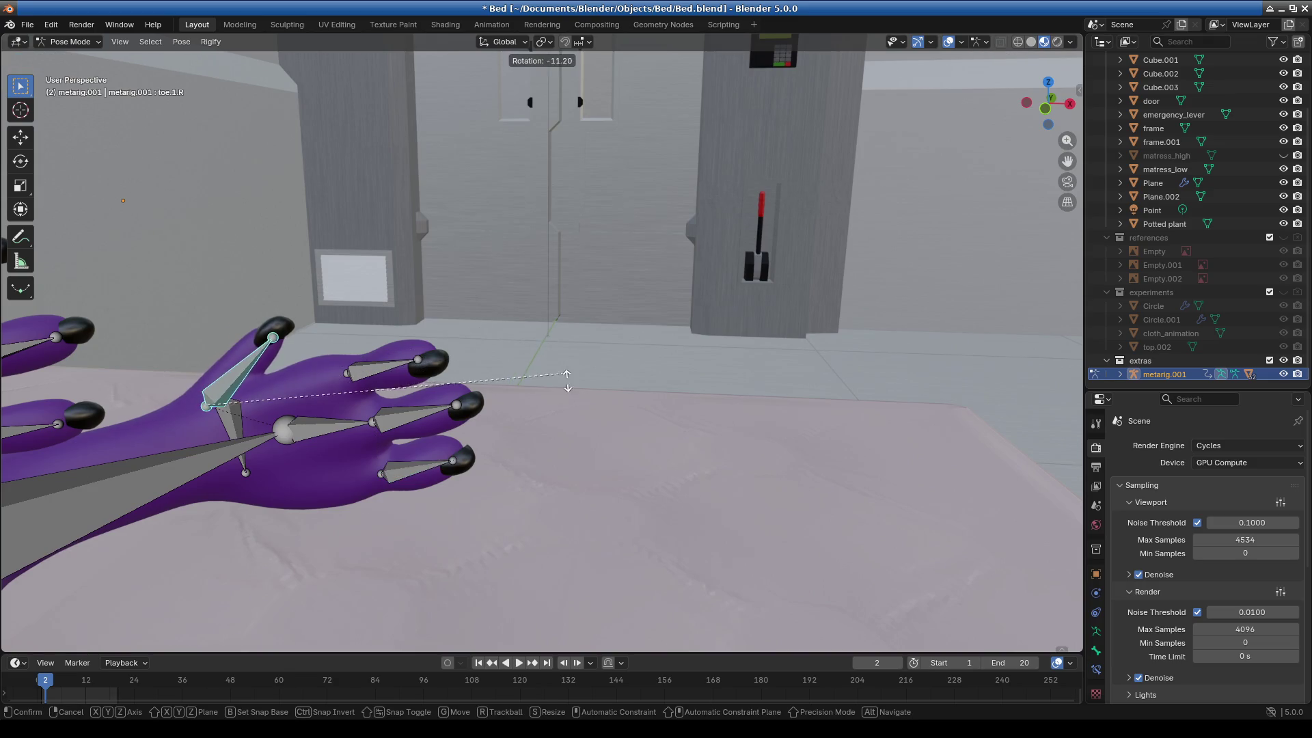
{"action": "left_click", "coordinate": [576, 415]}
{"action": "mouse_move", "coordinate": [473, 441]}
{"action": "middle_mouse_down"}
{"action": "mouse_move", "coordinate": [564, 469]}
{"action": "mouse_move", "coordinate": [564, 499]}
{"action": "mouse_move", "coordinate": [685, 317]}
{"action": "mouse_move", "coordinate": [576, 353]}
{"action": "mouse_move", "coordinate": [715, 200]}
{"action": "middle_mouse_up"}
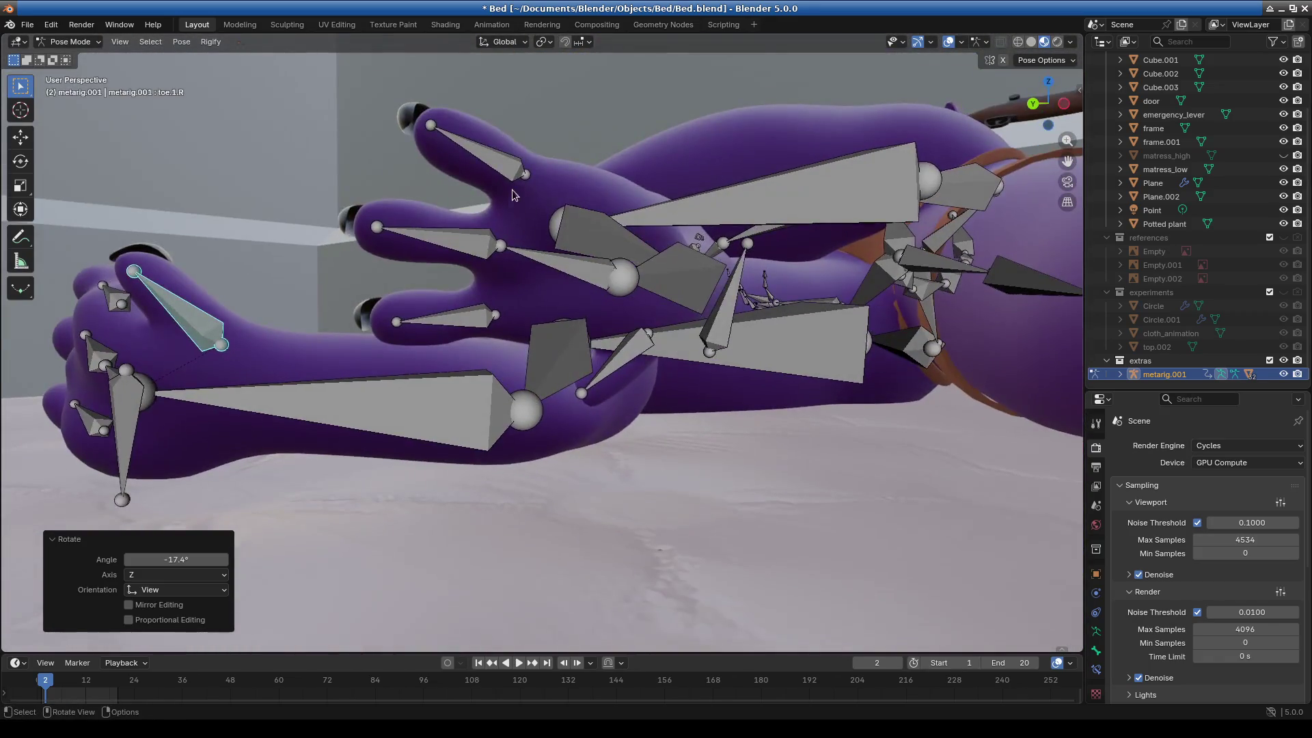
Curl the left toes: toe.4.L, toe.2.L at −12.1° and toe.1.L at 12.4°.
{"action": "key", "text": "ctrl+z"}
{"action": "left_click", "coordinate": [722, 149]}
{"action": "left_click", "coordinate": [532, 311]}
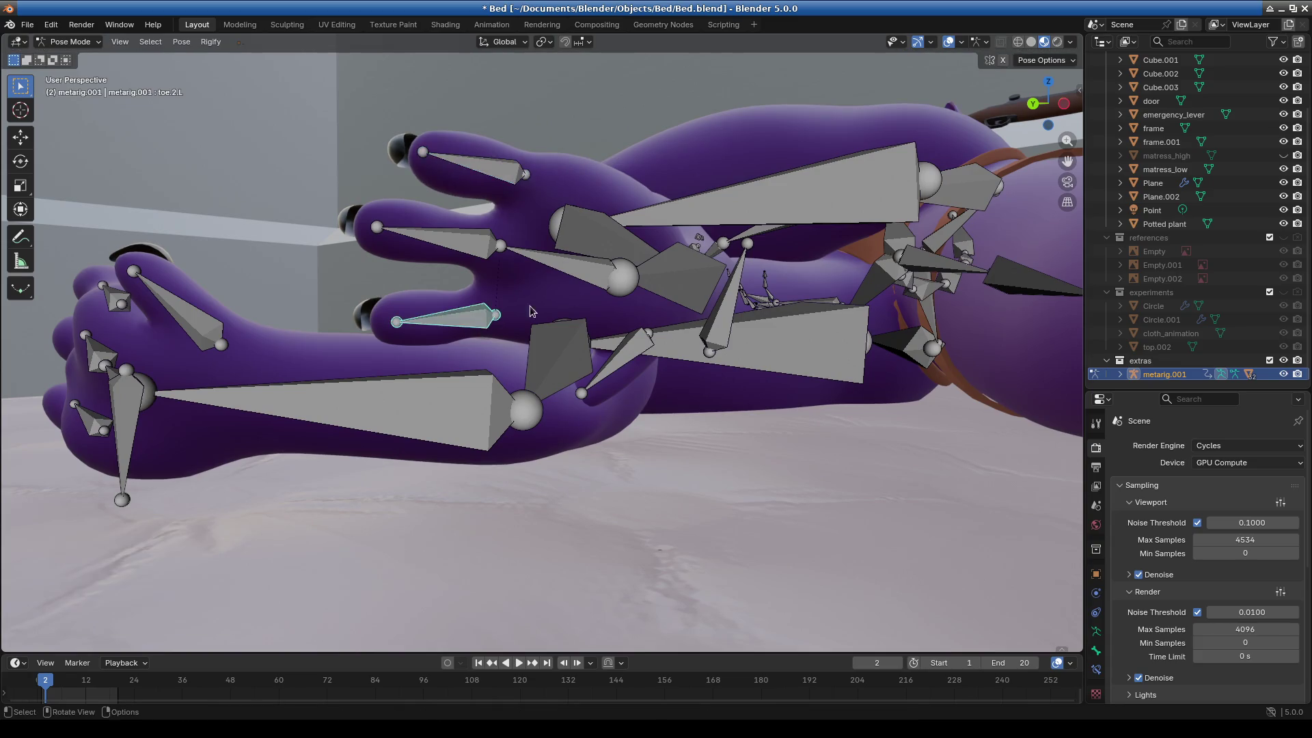
{"action": "left_click", "coordinate": [783, 292]}
{"action": "mouse_move", "coordinate": [782, 292]}
{"action": "middle_mouse_down"}
{"action": "mouse_move", "coordinate": [657, 378]}
{"action": "mouse_move", "coordinate": [551, 412]}
{"action": "mouse_move", "coordinate": [740, 390]}
{"action": "mouse_move", "coordinate": [667, 402]}
{"action": "mouse_move", "coordinate": [733, 441]}
{"action": "mouse_move", "coordinate": [712, 428]}
{"action": "middle_mouse_up"}
{"action": "scroll", "coordinate": [556, 339], "scroll_direction": "up", "scroll_amount": 4}
{"action": "left_click", "coordinate": [526, 302]}
{"action": "key", "text": "r"}
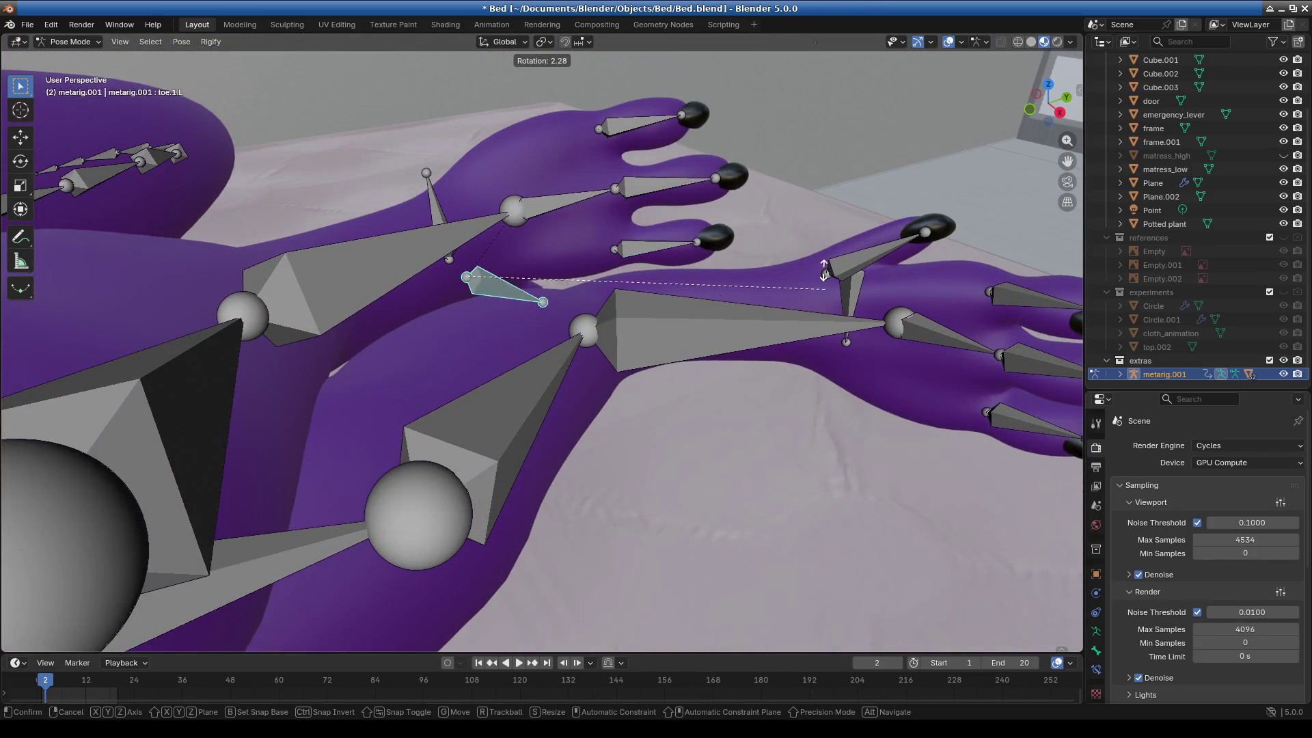
{"action": "left_click", "coordinate": [821, 225]}
{"action": "mouse_move", "coordinate": [646, 390]}
{"action": "middle_mouse_down"}
{"action": "mouse_move", "coordinate": [765, 268]}
{"action": "mouse_move", "coordinate": [770, 293]}
{"action": "mouse_move", "coordinate": [688, 339]}
{"action": "mouse_move", "coordinate": [752, 391]}
{"action": "mouse_move", "coordinate": [687, 401]}
{"action": "mouse_move", "coordinate": [622, 410]}
{"action": "mouse_move", "coordinate": [522, 301]}
{"action": "middle_mouse_up"}
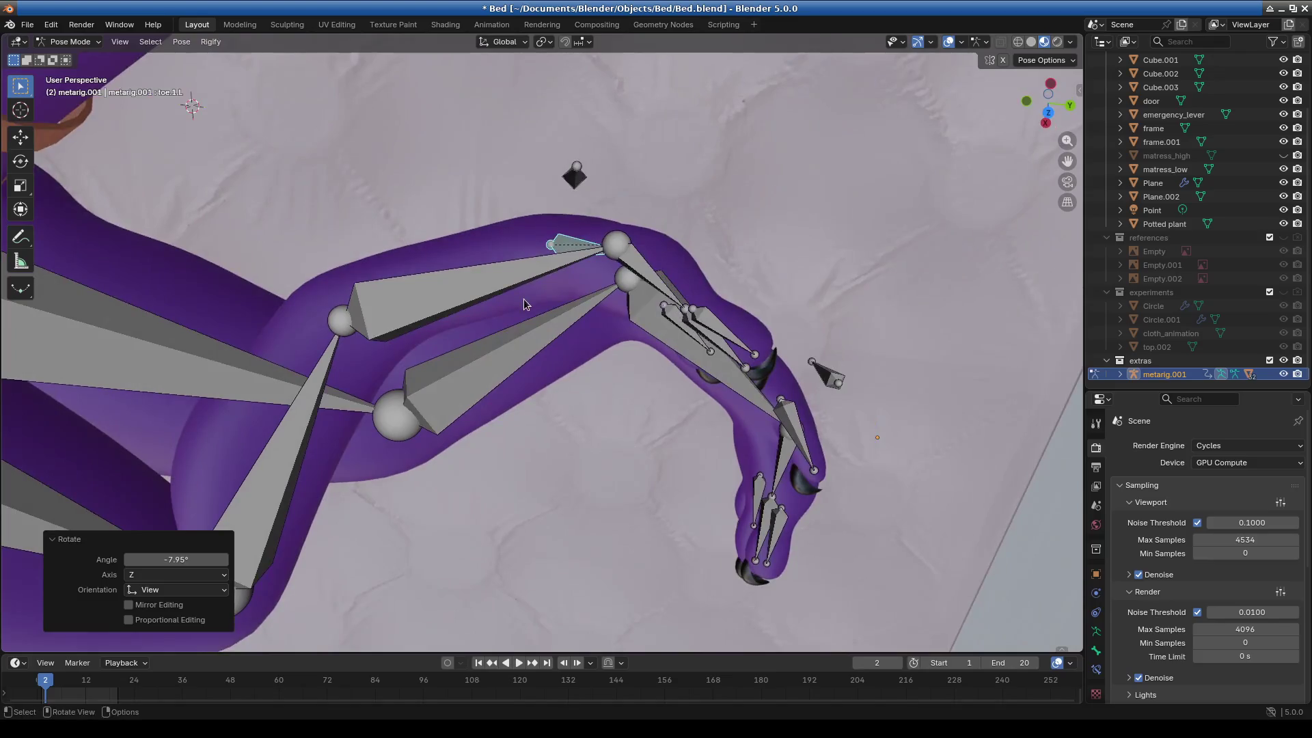
Turn the left foot to 9.48° and the left shin to −1.49°.
{"action": "left_click", "coordinate": [525, 295]}
{"action": "key", "text": "r"}
{"action": "left_click", "coordinate": [903, 270]}
{"action": "mouse_move", "coordinate": [903, 269]}
{"action": "middle_mouse_down"}
{"action": "mouse_move", "coordinate": [704, 227]}
{"action": "mouse_move", "coordinate": [743, 234]}
{"action": "middle_mouse_up"}
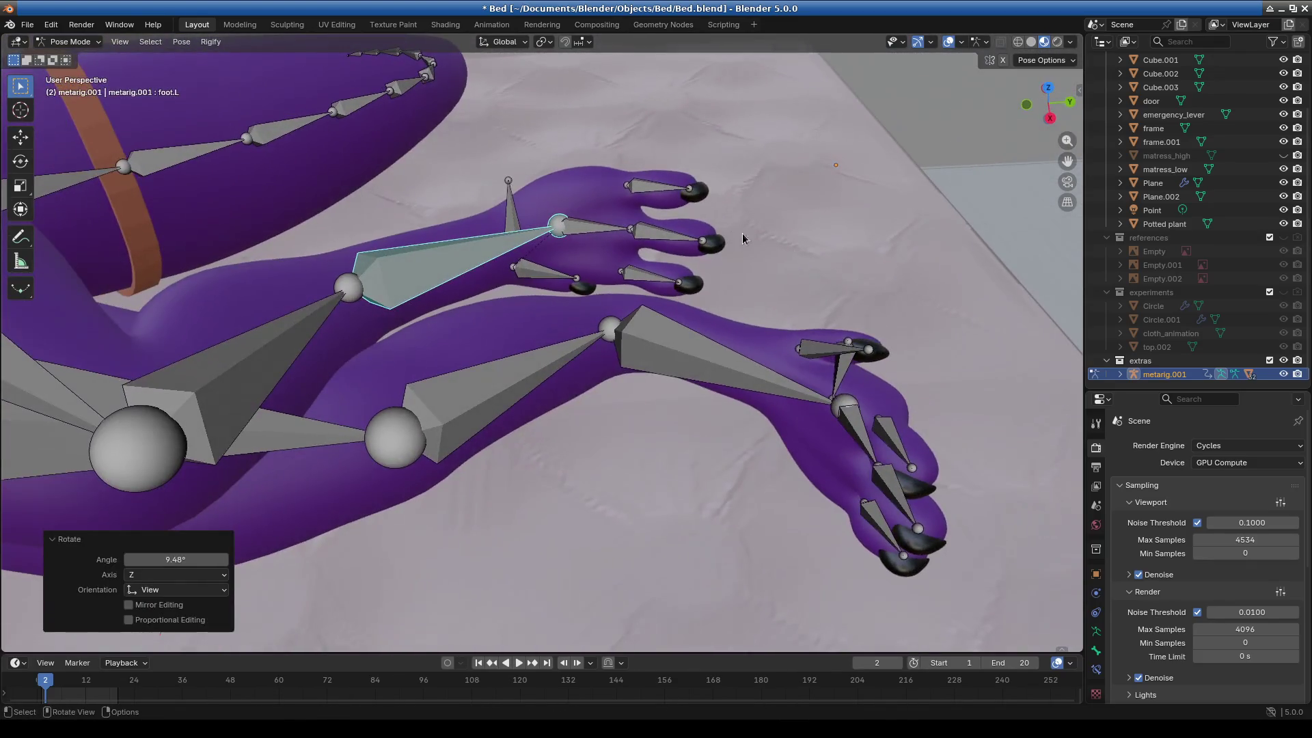
{"action": "left_click", "coordinate": [299, 295]}
{"action": "mouse_move", "coordinate": [298, 295]}
{"action": "middle_mouse_down"}
{"action": "mouse_move", "coordinate": [466, 366]}
{"action": "mouse_move", "coordinate": [519, 355]}
{"action": "middle_mouse_up"}
{"action": "key", "text": "r"}
{"action": "left_click", "coordinate": [750, 321]}
{"action": "mouse_move", "coordinate": [750, 321]}
{"action": "middle_mouse_down"}
{"action": "mouse_move", "coordinate": [705, 457]}
{"action": "mouse_move", "coordinate": [776, 494]}
{"action": "middle_mouse_up"}
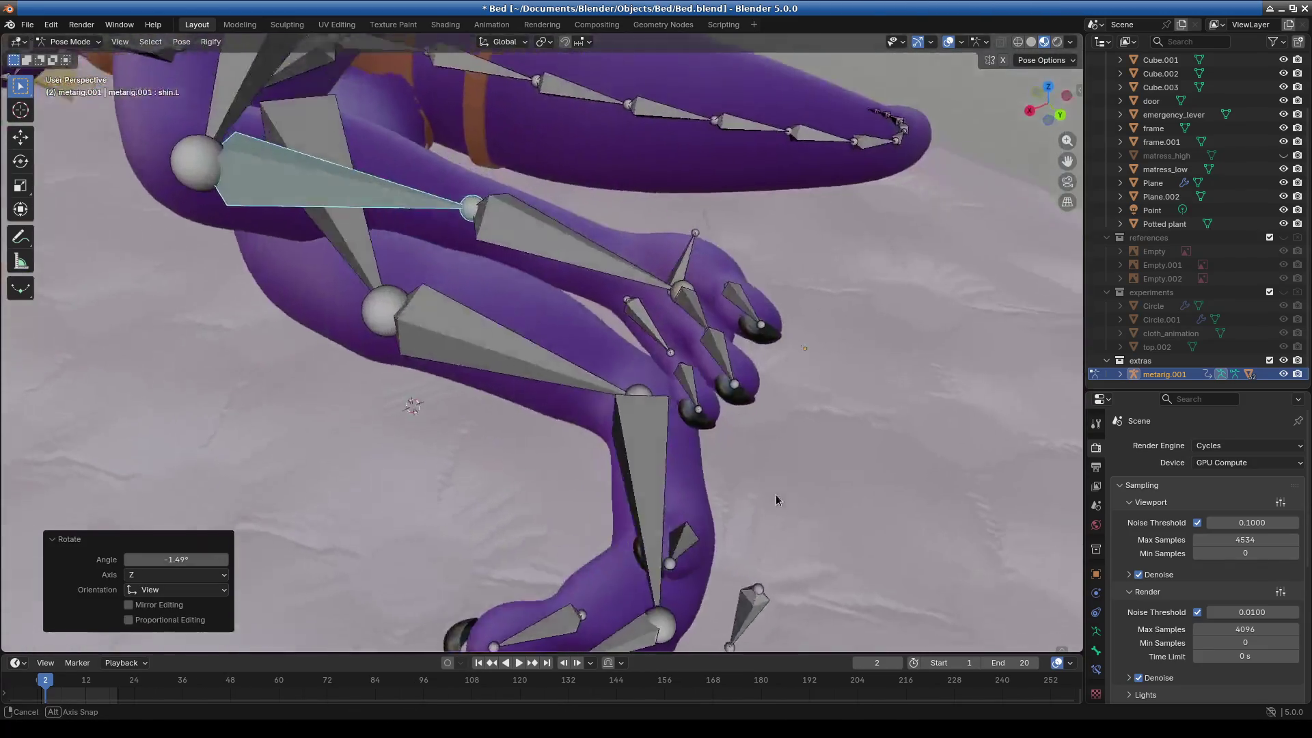
{"action": "middle_click_drag", "start_coordinate": [599, 304], "coordinate": [615, 371]}
Rework the left foot rotation, from 8.55° settling at 4.89°.
{"action": "left_click", "coordinate": [615, 371]}
{"action": "key", "text": "r"}
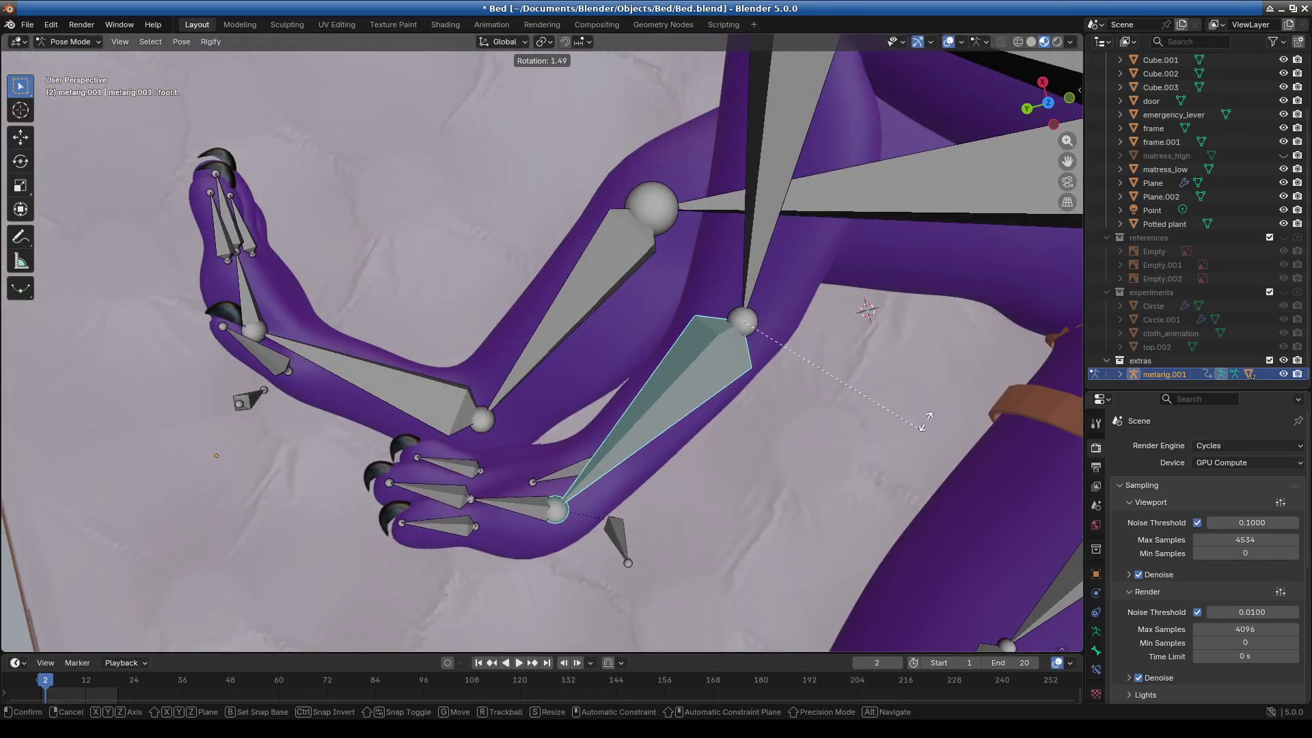
{"action": "left_click", "coordinate": [925, 409]}
{"action": "key", "text": "r"}
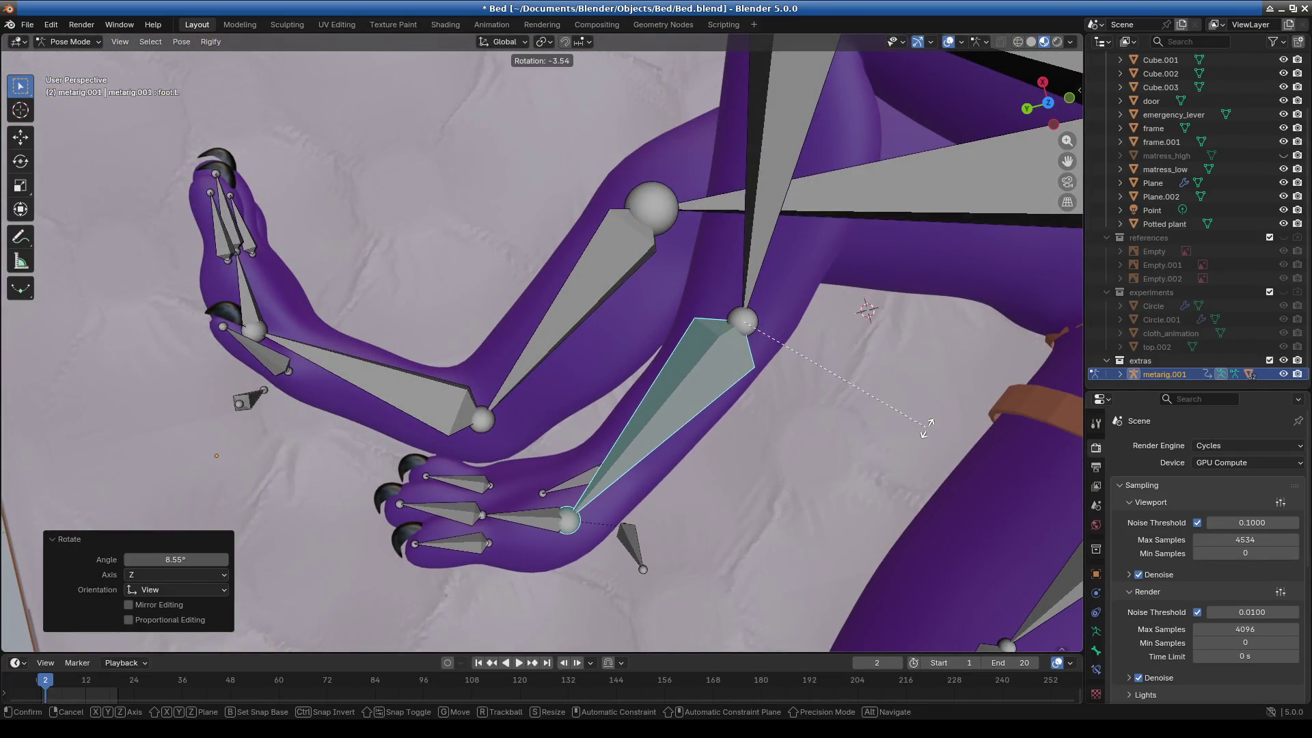
{"action": "mouse_move", "coordinate": [753, 478]}
{"action": "middle_mouse_down"}
{"action": "mouse_move", "coordinate": [736, 408]}
{"action": "mouse_move", "coordinate": [755, 366]}
{"action": "mouse_move", "coordinate": [831, 328]}
{"action": "mouse_move", "coordinate": [917, 403]}
{"action": "mouse_move", "coordinate": [727, 380]}
{"action": "mouse_move", "coordinate": [831, 429]}
{"action": "mouse_move", "coordinate": [883, 395]}
{"action": "mouse_move", "coordinate": [832, 350]}
{"action": "mouse_move", "coordinate": [426, 367]}
{"action": "mouse_move", "coordinate": [469, 242]}
{"action": "middle_mouse_up"}
{"action": "key", "text": "r"}
{"action": "left_click", "coordinate": [854, 349]}
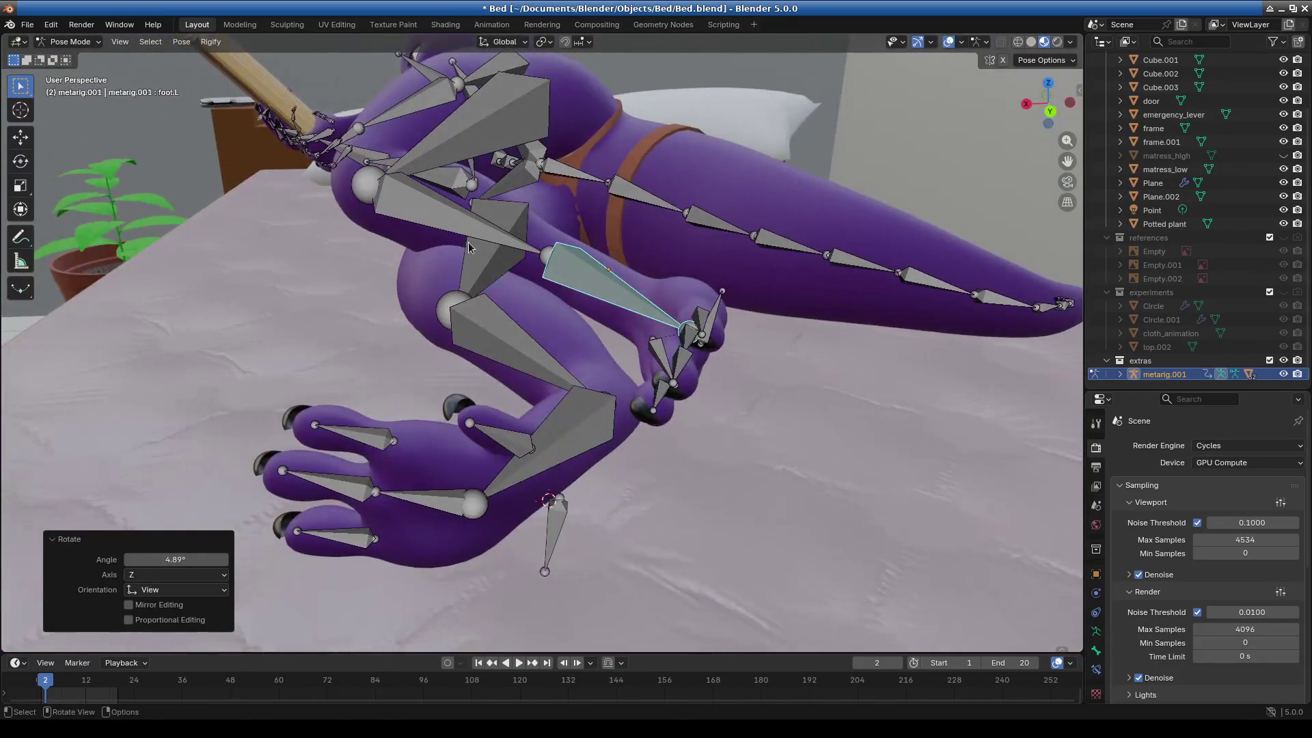
Set the left shin rotation to 4.04° and the left thigh to 1.61°.
{"action": "left_click", "coordinate": [604, 303]}
{"action": "middle_click_drag", "start_coordinate": [604, 303], "coordinate": [697, 276]}
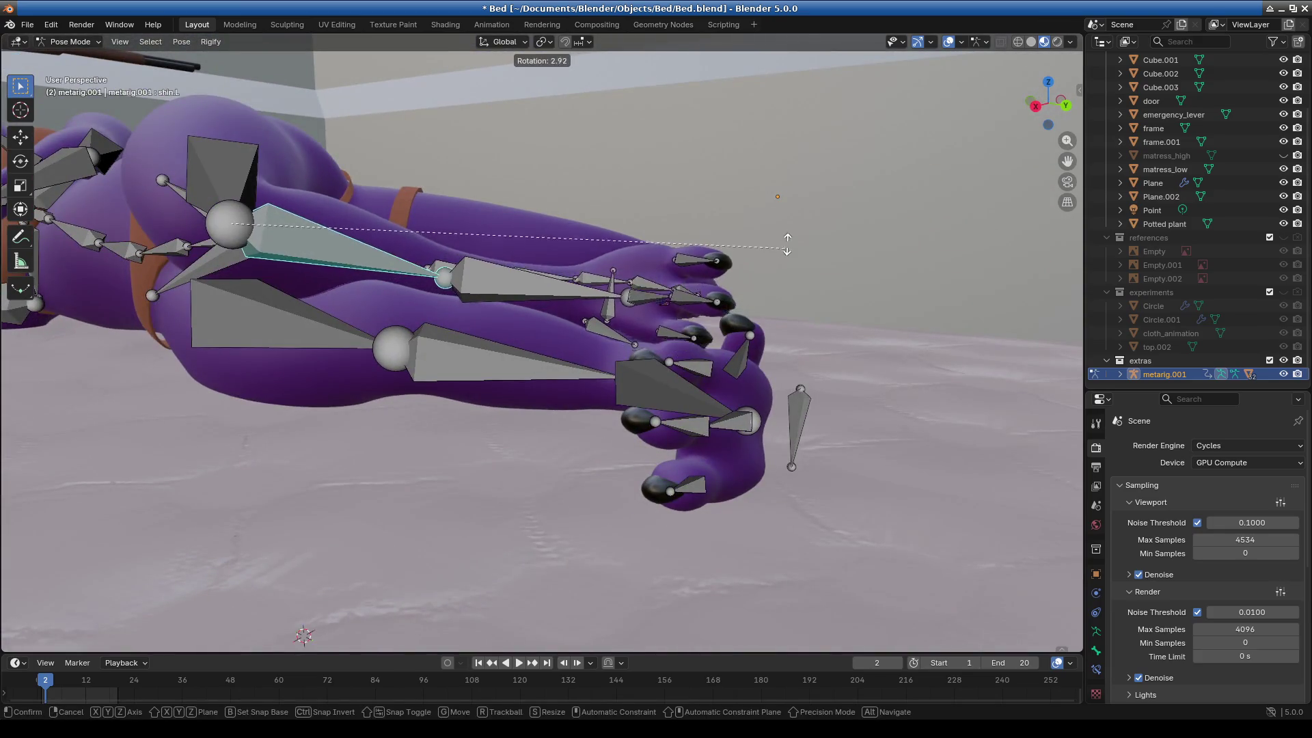
{"action": "left_click", "coordinate": [771, 239]}
{"action": "mouse_move", "coordinate": [767, 246]}
{"action": "middle_mouse_down"}
{"action": "mouse_move", "coordinate": [499, 318]}
{"action": "mouse_move", "coordinate": [545, 362]}
{"action": "middle_mouse_up"}
{"action": "left_click", "coordinate": [467, 311]}
{"action": "middle_click_drag", "start_coordinate": [467, 311], "coordinate": [646, 340]}
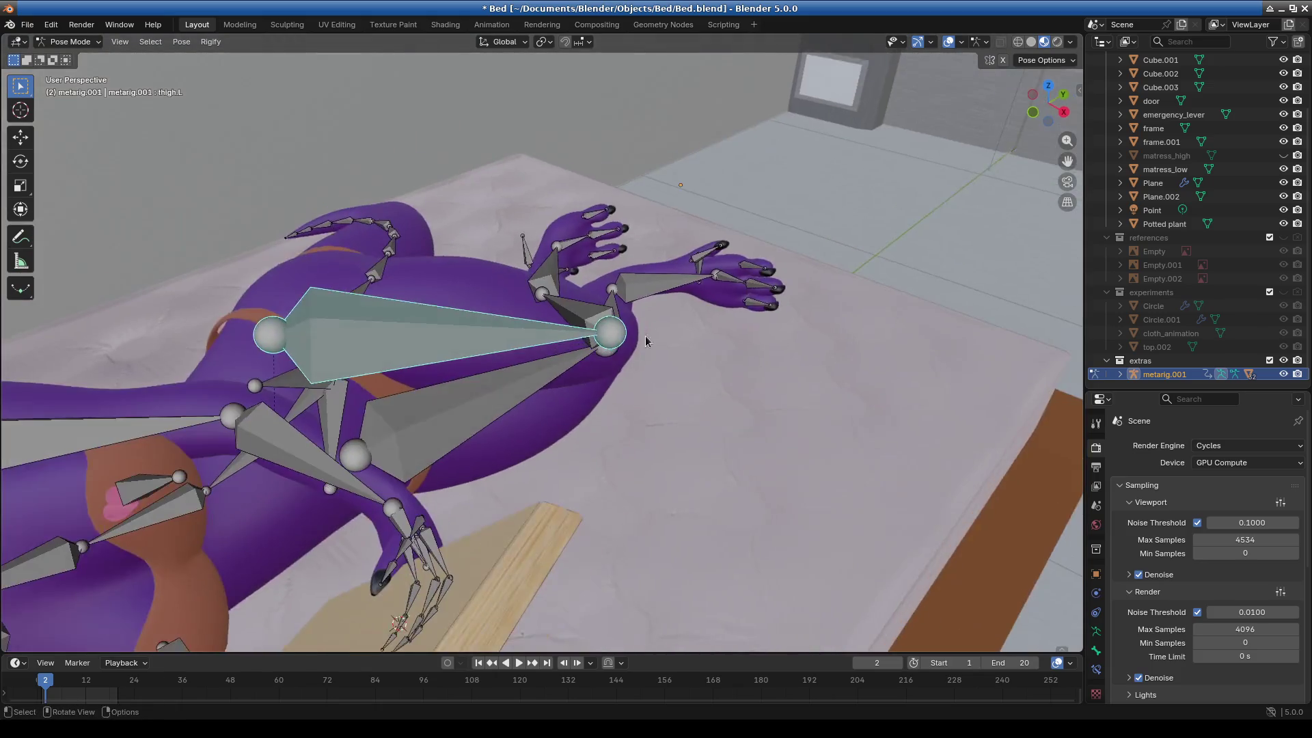
{"action": "left_click", "coordinate": [758, 275]}
{"action": "mouse_move", "coordinate": [759, 275]}
{"action": "middle_mouse_down"}
{"action": "mouse_move", "coordinate": [682, 391]}
{"action": "mouse_move", "coordinate": [518, 409]}
{"action": "mouse_move", "coordinate": [539, 375]}
{"action": "mouse_move", "coordinate": [600, 358]}
{"action": "mouse_move", "coordinate": [615, 332]}
{"action": "middle_mouse_up"}
Fine-tune the left shin, set the foot to −4.04°, and the shin to 1.77°.
{"action": "left_click", "coordinate": [534, 302]}
{"action": "mouse_move", "coordinate": [534, 302]}
{"action": "middle_mouse_down"}
{"action": "mouse_move", "coordinate": [729, 256]}
{"action": "mouse_move", "coordinate": [586, 338]}
{"action": "middle_mouse_up"}
{"action": "left_click", "coordinate": [721, 272]}
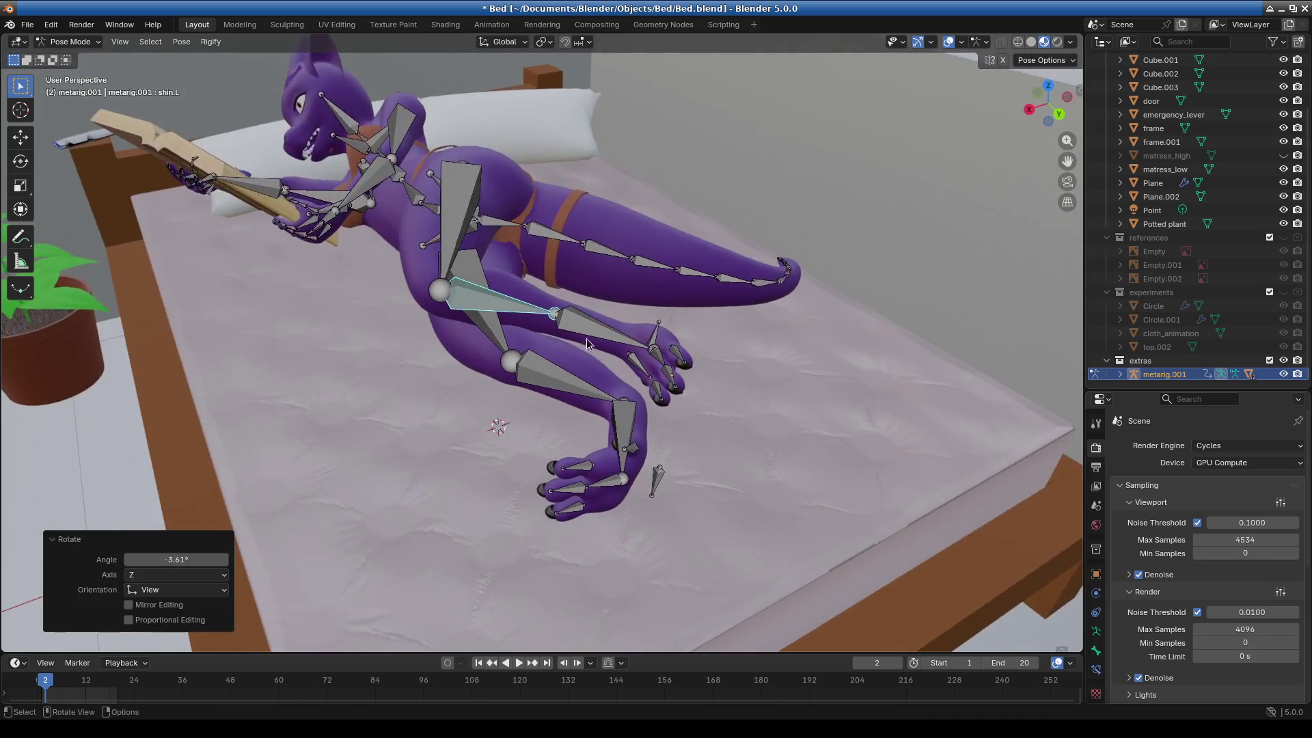
{"action": "left_click", "coordinate": [700, 339]}
{"action": "mouse_move", "coordinate": [699, 339]}
{"action": "middle_mouse_down"}
{"action": "mouse_move", "coordinate": [785, 303]}
{"action": "mouse_move", "coordinate": [569, 355]}
{"action": "mouse_move", "coordinate": [577, 384]}
{"action": "mouse_move", "coordinate": [526, 375]}
{"action": "middle_mouse_up"}
{"action": "left_click", "coordinate": [788, 321]}
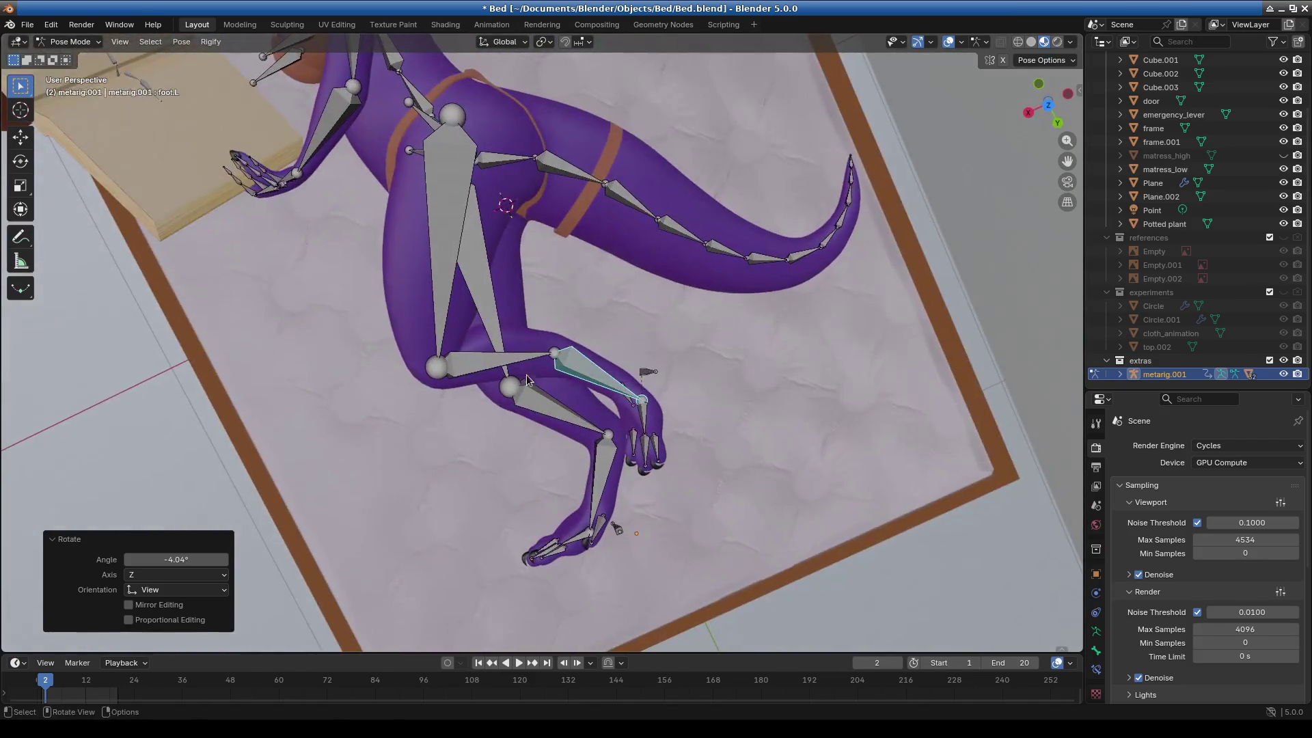
{"action": "left_click", "coordinate": [533, 356]}
{"action": "left_click", "coordinate": [793, 344]}
{"action": "mouse_move", "coordinate": [792, 343]}
{"action": "middle_mouse_down"}
{"action": "mouse_move", "coordinate": [680, 326]}
{"action": "mouse_move", "coordinate": [691, 304]}
{"action": "mouse_move", "coordinate": [478, 328]}
{"action": "middle_mouse_up"}
{"action": "scroll", "coordinate": [458, 329], "scroll_direction": "up", "scroll_amount": 3}
Rotate tail.003 and tail.004 so the tail begins curving and its tip swings right.
{"action": "mouse_move", "coordinate": [390, 417]}
{"action": "middle_mouse_down"}
{"action": "mouse_move", "coordinate": [489, 436]}
{"action": "mouse_move", "coordinate": [596, 261]}
{"action": "middle_mouse_up"}
{"action": "left_click", "coordinate": [596, 261]}
{"action": "scroll", "coordinate": [717, 395], "scroll_direction": "up", "scroll_amount": 2}
{"action": "middle_click_drag", "start_coordinate": [716, 395], "coordinate": [778, 304]}
{"action": "key", "text": "r"}
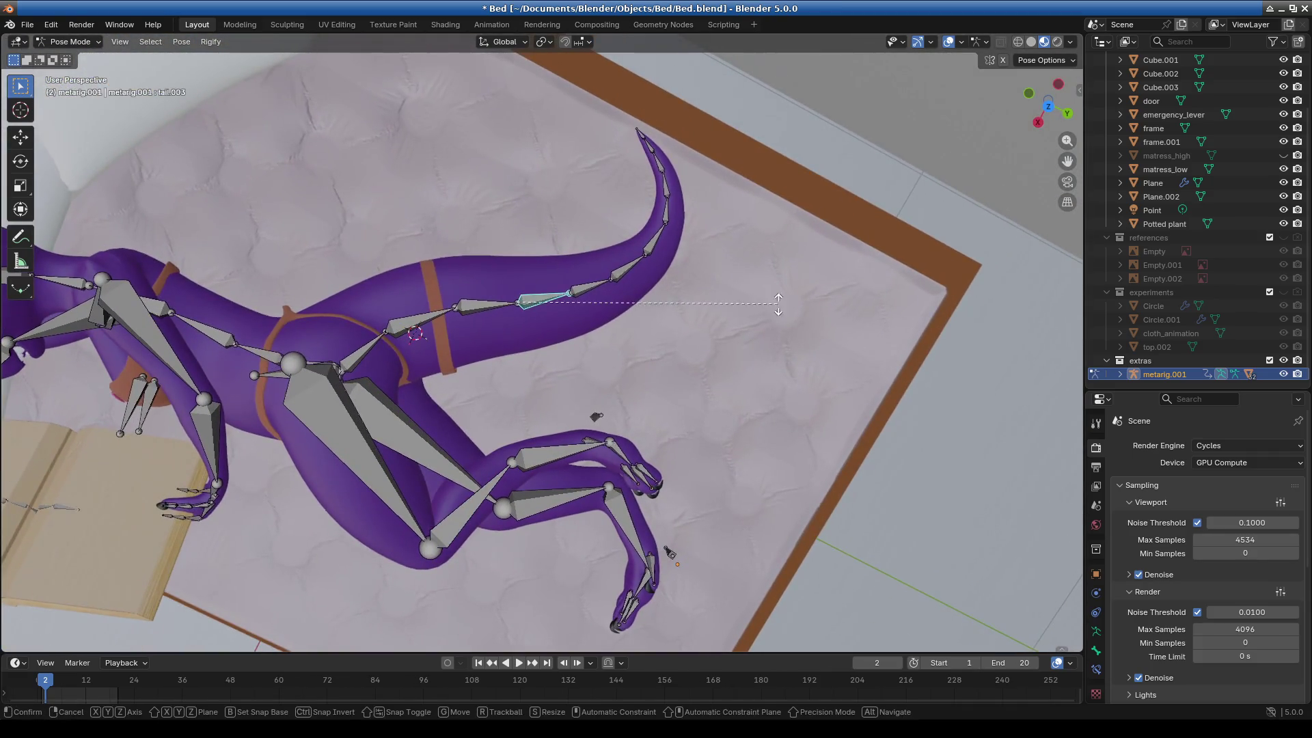
{"action": "left_click", "coordinate": [592, 311]}
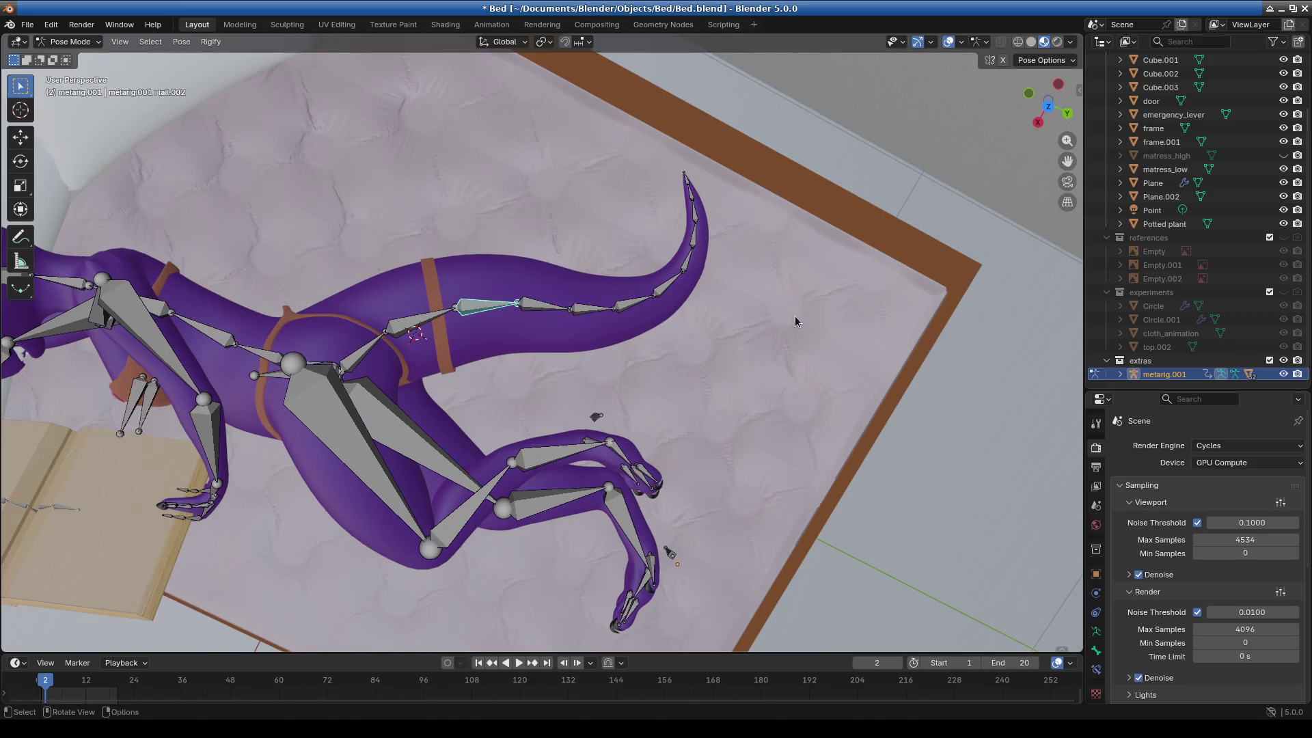
{"action": "key", "text": "r"}
{"action": "left_click", "coordinate": [669, 340]}
{"action": "key", "text": "r"}
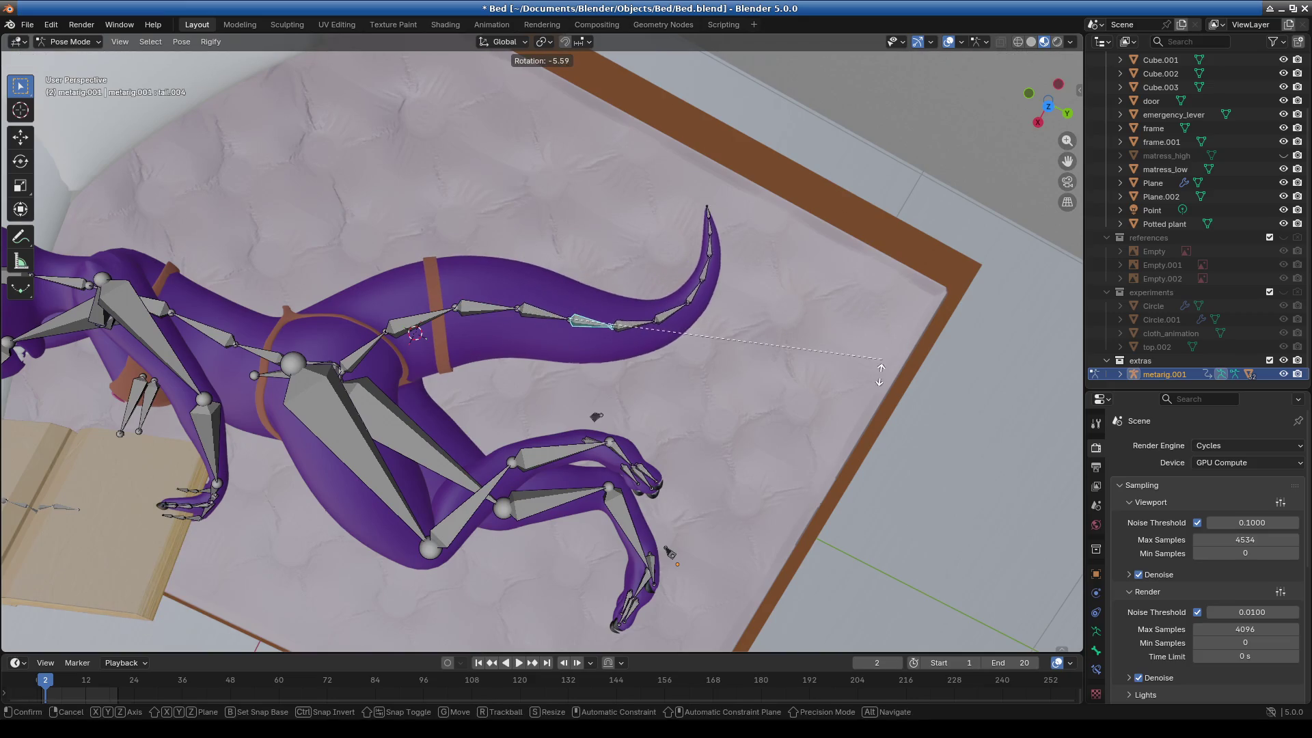
{"action": "left_click", "coordinate": [763, 423]}
Rotate tail.005 by -26.3°, tail.006 by -29.5° and tail.007 by -34.9°.
{"action": "left_click", "coordinate": [641, 340]}
{"action": "key", "text": "r"}
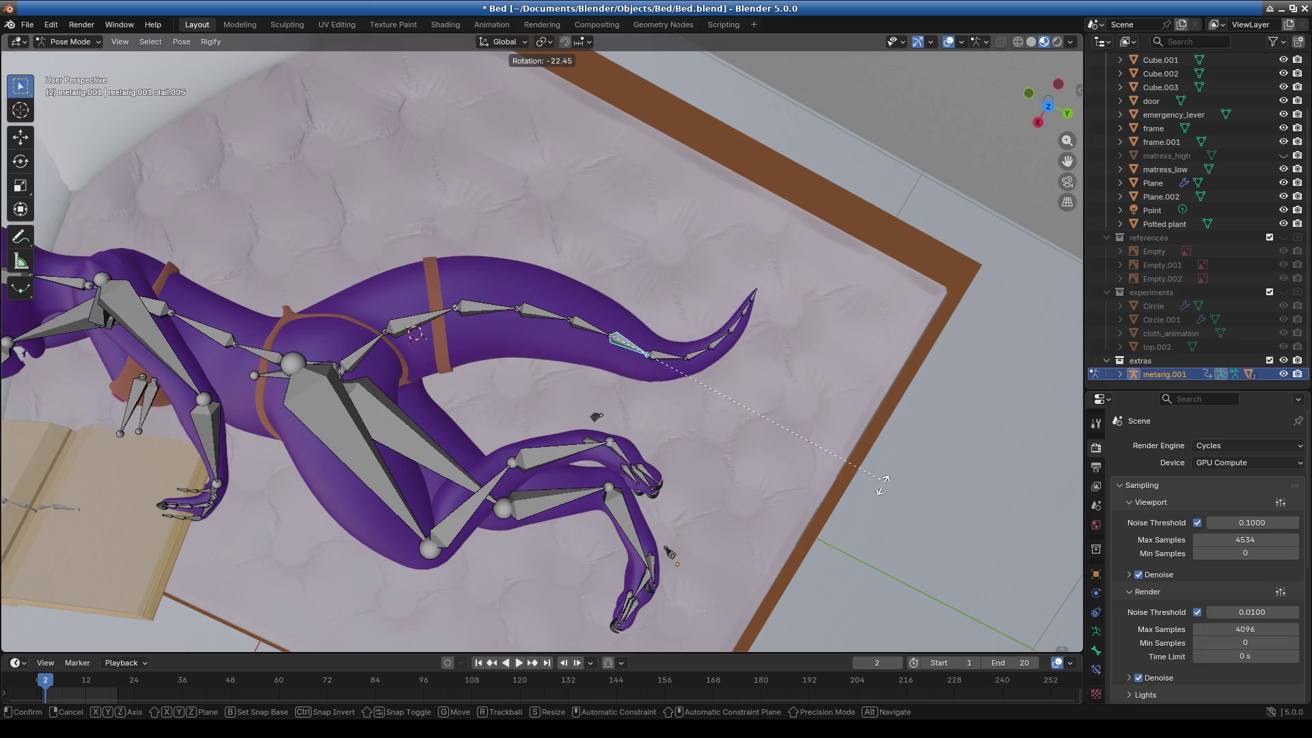
{"action": "left_click", "coordinate": [771, 461]}
{"action": "middle_click_drag", "start_coordinate": [772, 461], "coordinate": [595, 278]}
{"action": "left_click", "coordinate": [595, 263]}
{"action": "key", "text": "r"}
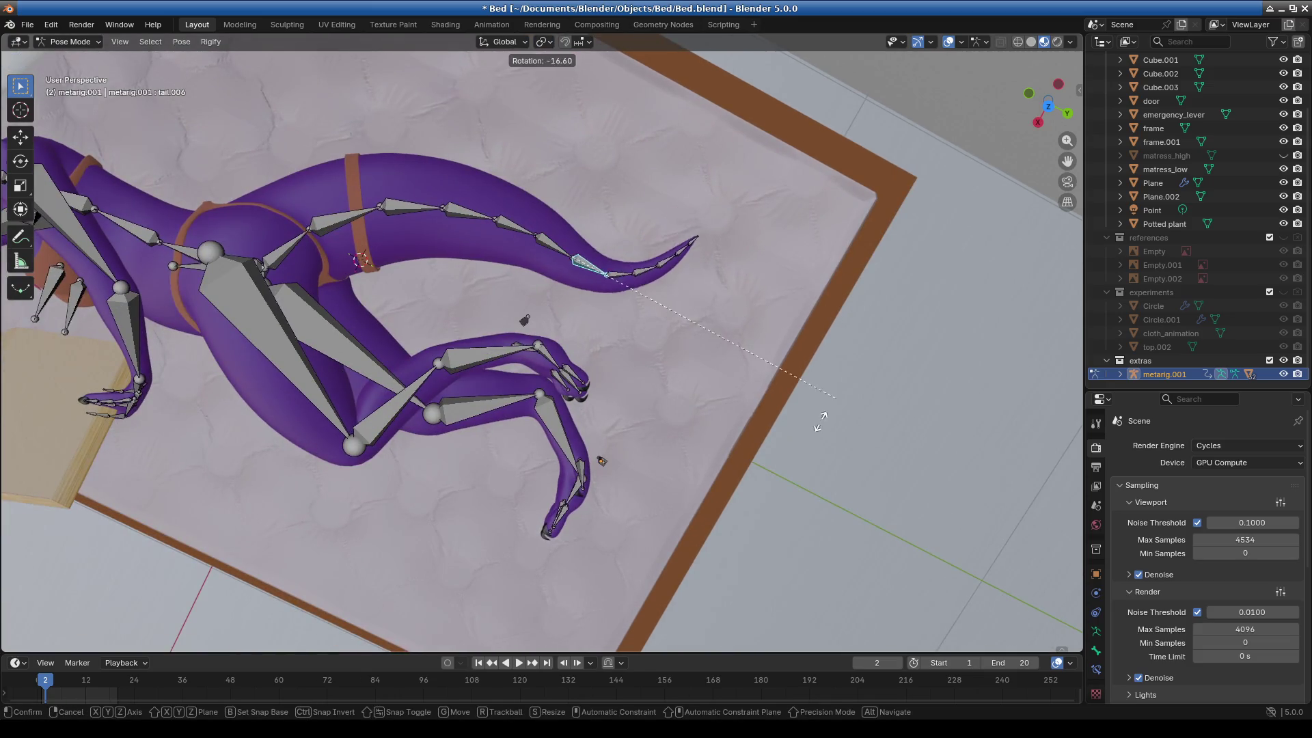
{"action": "left_click", "coordinate": [617, 363]}
{"action": "left_click", "coordinate": [615, 293]}
{"action": "key", "text": "r"}
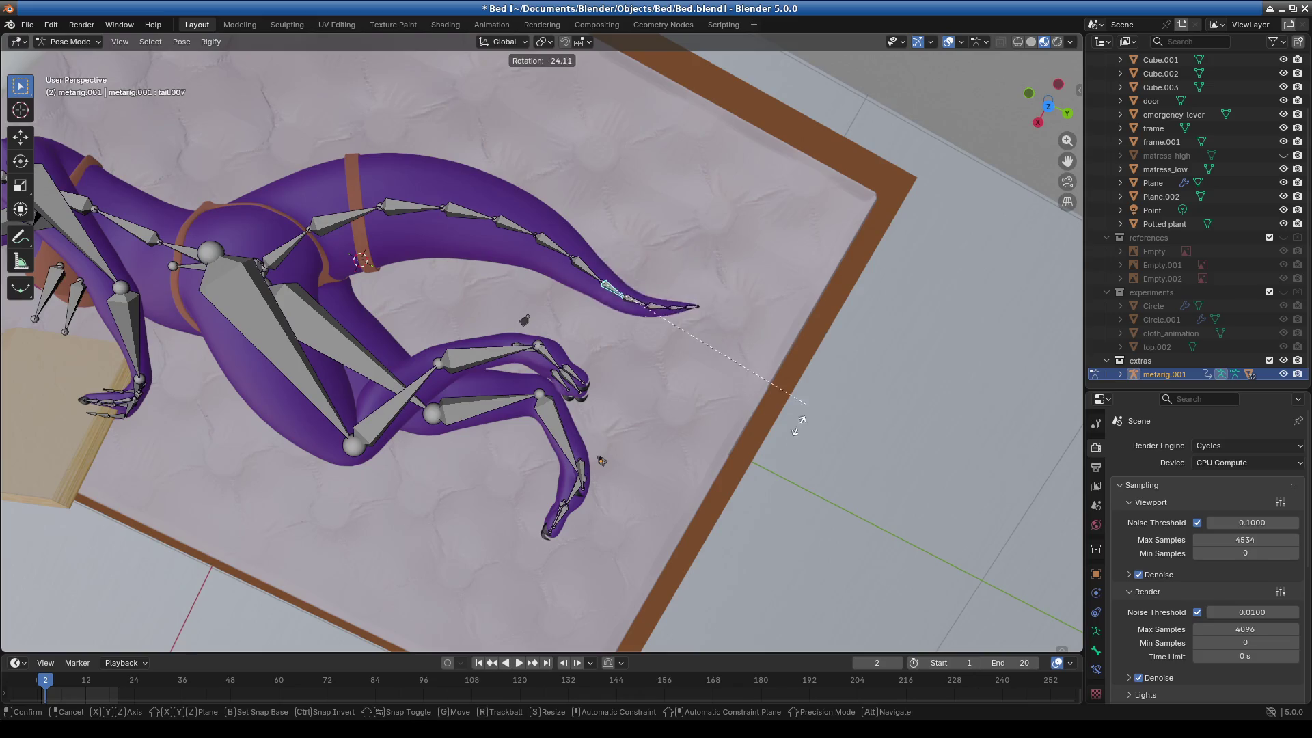
{"action": "left_click", "coordinate": [759, 437]}
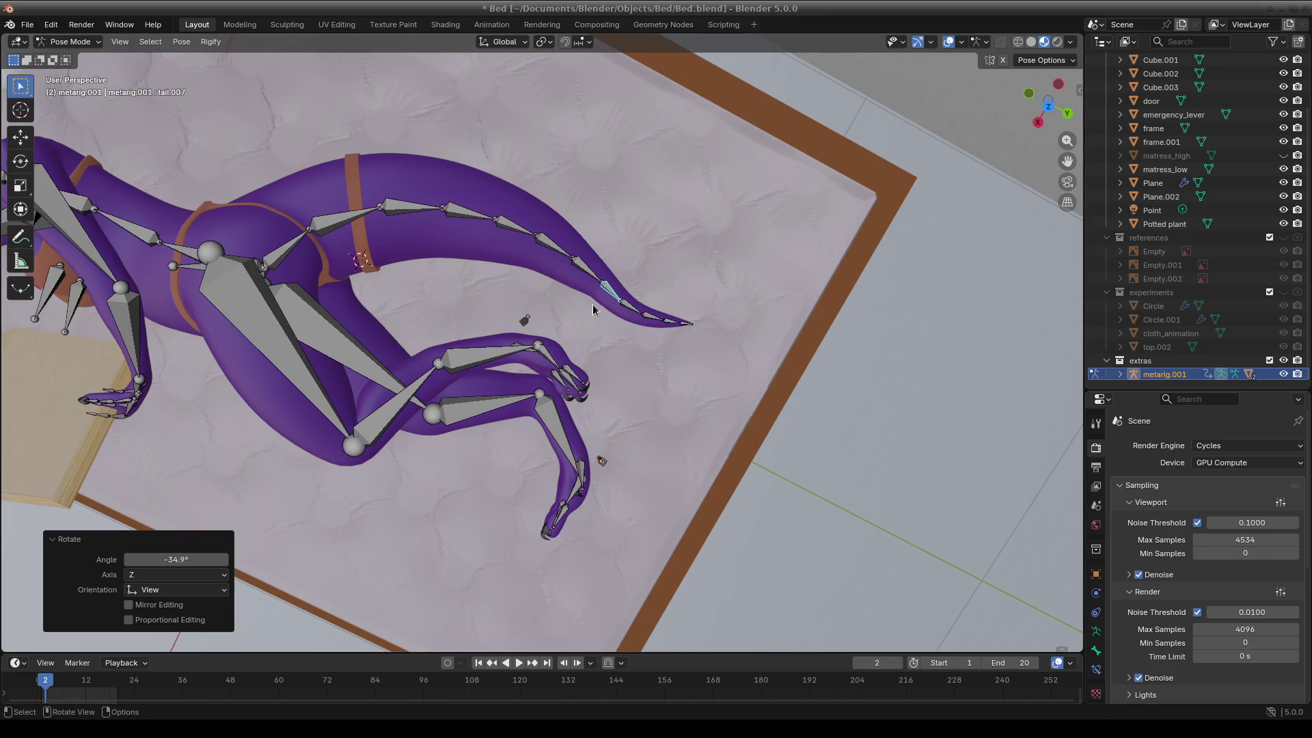
Rotate tail.008 through tail.011, with tail.009 at -21.6° and tail.011 at -17.5°, curling the end.
{"action": "left_click", "coordinate": [634, 314]}
{"action": "middle_click_drag", "start_coordinate": [634, 314], "coordinate": [711, 403]}
{"action": "key", "text": "r"}
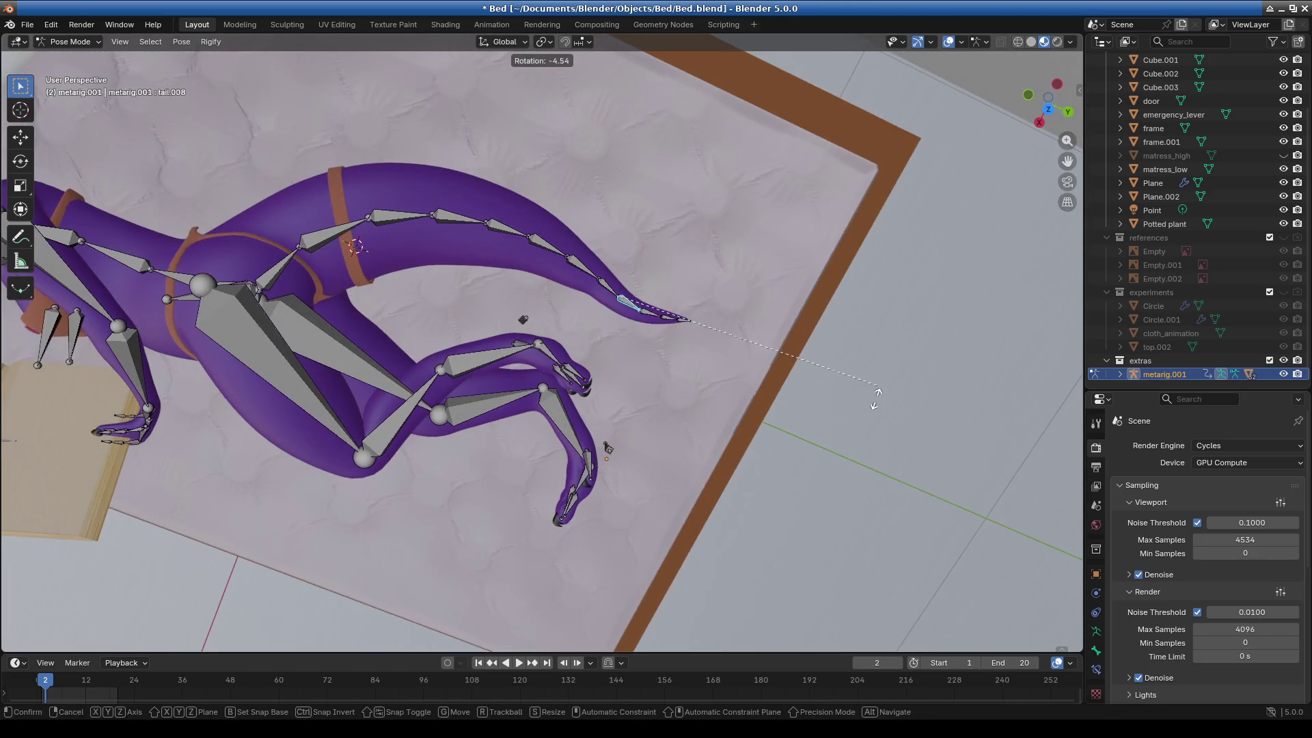
{"action": "left_click", "coordinate": [828, 476]}
{"action": "left_click", "coordinate": [642, 327]}
{"action": "key", "text": "r"}
{"action": "left_click", "coordinate": [677, 367]}
{"action": "left_click", "coordinate": [654, 347]}
{"action": "key", "text": "r"}
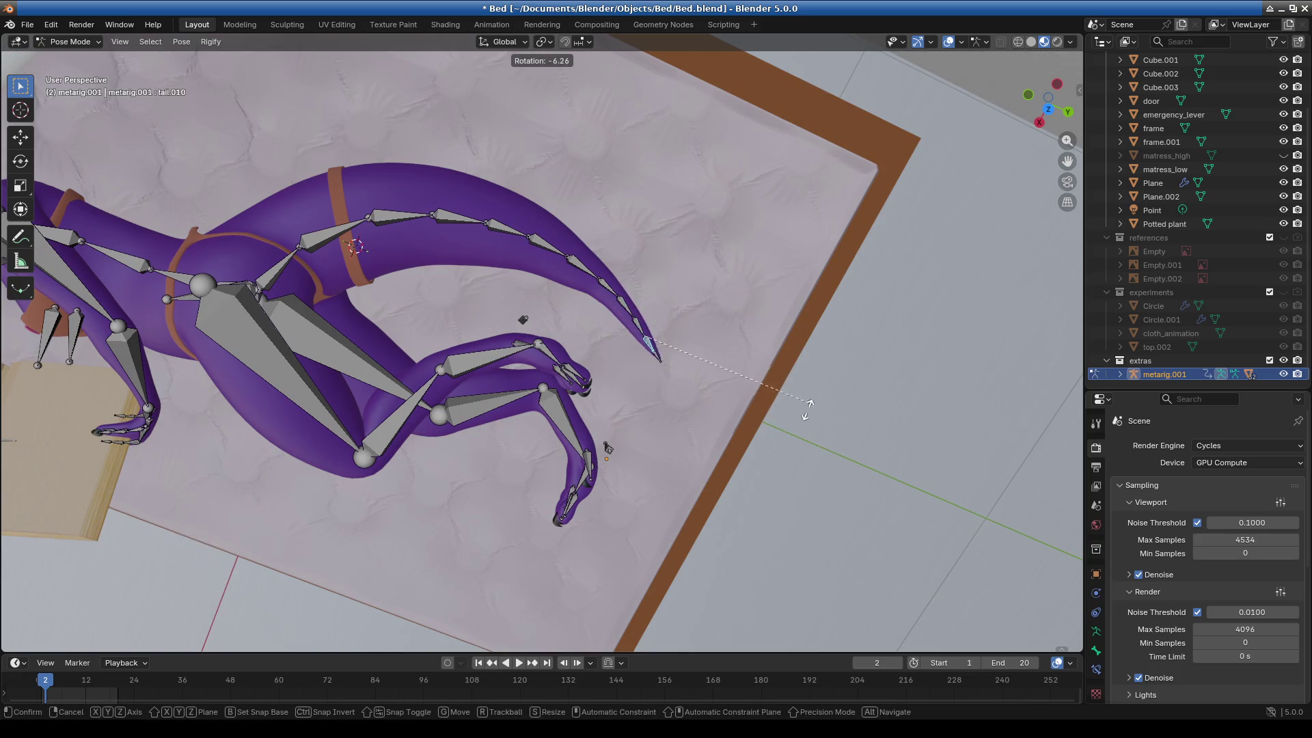
{"action": "left_click", "coordinate": [796, 432]}
{"action": "left_click", "coordinate": [656, 364]}
{"action": "key", "text": "r"}
{"action": "left_click", "coordinate": [811, 449]}
{"action": "mouse_move", "coordinate": [811, 449]}
{"action": "middle_mouse_down"}
{"action": "mouse_move", "coordinate": [649, 437]}
{"action": "mouse_move", "coordinate": [571, 410]}
{"action": "mouse_move", "coordinate": [473, 428]}
{"action": "mouse_move", "coordinate": [560, 424]}
{"action": "mouse_move", "coordinate": [395, 376]}
{"action": "mouse_move", "coordinate": [235, 473]}
{"action": "middle_mouse_up"}
Re-rotate the base tail bones tail.001, tail.002 and tail.003 from a top-down view.
{"action": "mouse_move", "coordinate": [583, 492]}
{"action": "middle_mouse_down", "text": "shift"}
{"action": "mouse_move", "coordinate": [428, 465]}
{"action": "mouse_move", "coordinate": [520, 469]}
{"action": "middle_mouse_up", "text": "shift"}
{"action": "scroll", "coordinate": [520, 468], "scroll_direction": "up", "scroll_amount": 3}
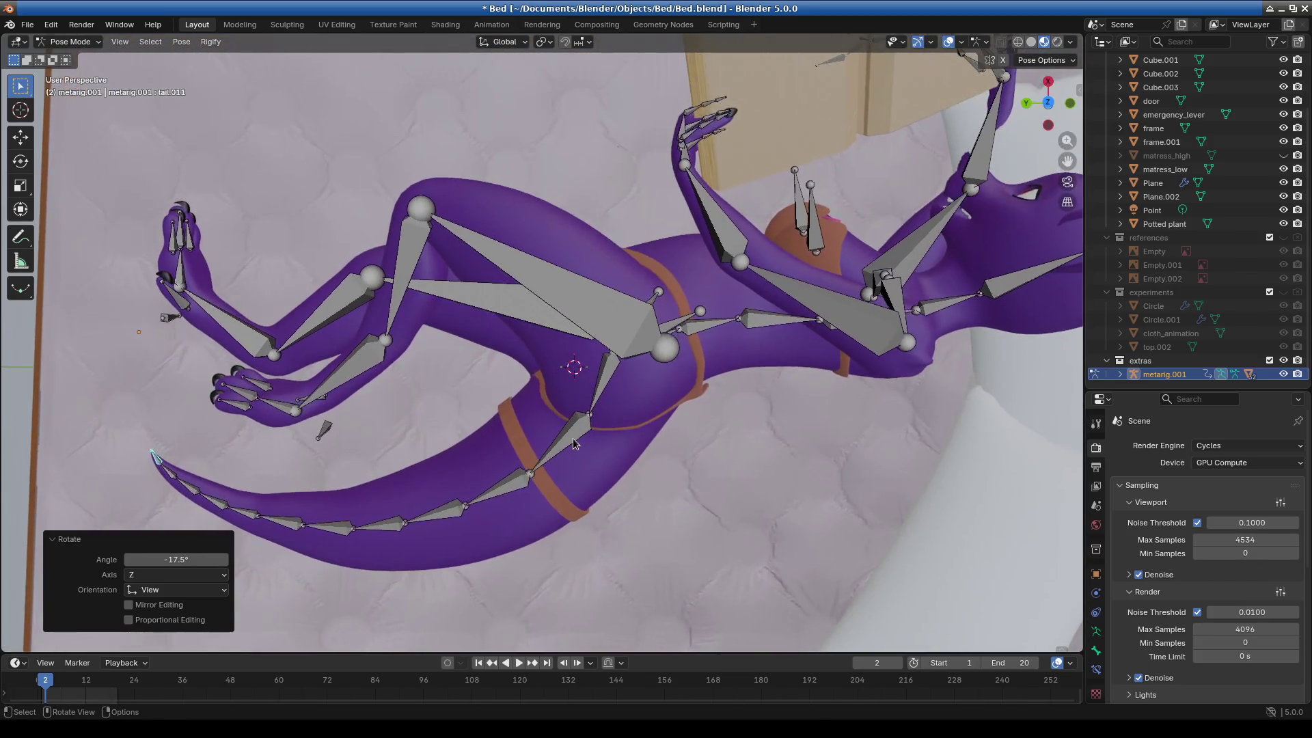
{"action": "left_click", "coordinate": [560, 444]}
{"action": "key", "text": "r"}
{"action": "left_click", "coordinate": [652, 485]}
{"action": "left_click", "coordinate": [518, 471]}
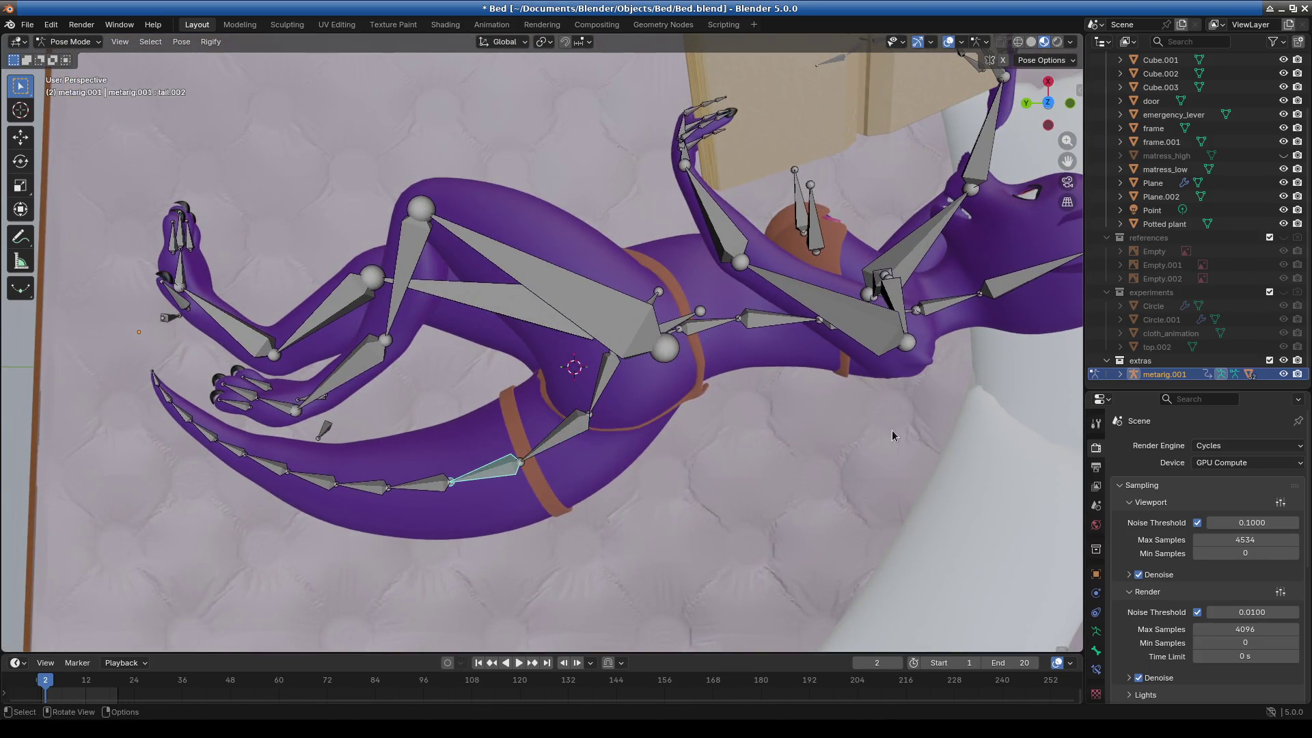
{"action": "key", "text": "r"}
{"action": "left_click", "coordinate": [884, 474]}
{"action": "mouse_move", "coordinate": [353, 500]}
{"action": "middle_mouse_down"}
{"action": "mouse_move", "coordinate": [442, 498]}
{"action": "mouse_move", "coordinate": [505, 386]}
{"action": "mouse_move", "coordinate": [527, 410]}
{"action": "mouse_move", "coordinate": [664, 433]}
{"action": "mouse_move", "coordinate": [685, 387]}
{"action": "middle_mouse_up"}
{"action": "left_click", "coordinate": [441, 498]}
{"action": "key", "text": "r"}
{"action": "left_click", "coordinate": [773, 432]}
Re-rotate tail.001 again, then turn tail.002 by -10° and repeat on tail.003.
{"action": "left_click", "coordinate": [525, 329]}
{"action": "mouse_move", "coordinate": [525, 329]}
{"action": "middle_mouse_down"}
{"action": "mouse_move", "coordinate": [423, 338]}
{"action": "mouse_move", "coordinate": [531, 333]}
{"action": "mouse_move", "coordinate": [522, 405]}
{"action": "mouse_move", "coordinate": [683, 362]}
{"action": "middle_mouse_up"}
{"action": "key", "text": "r"}
{"action": "left_click", "coordinate": [712, 355]}
{"action": "mouse_move", "coordinate": [523, 366]}
{"action": "middle_mouse_down"}
{"action": "mouse_move", "coordinate": [556, 493]}
{"action": "mouse_move", "coordinate": [628, 536]}
{"action": "mouse_move", "coordinate": [641, 467]}
{"action": "middle_mouse_up"}
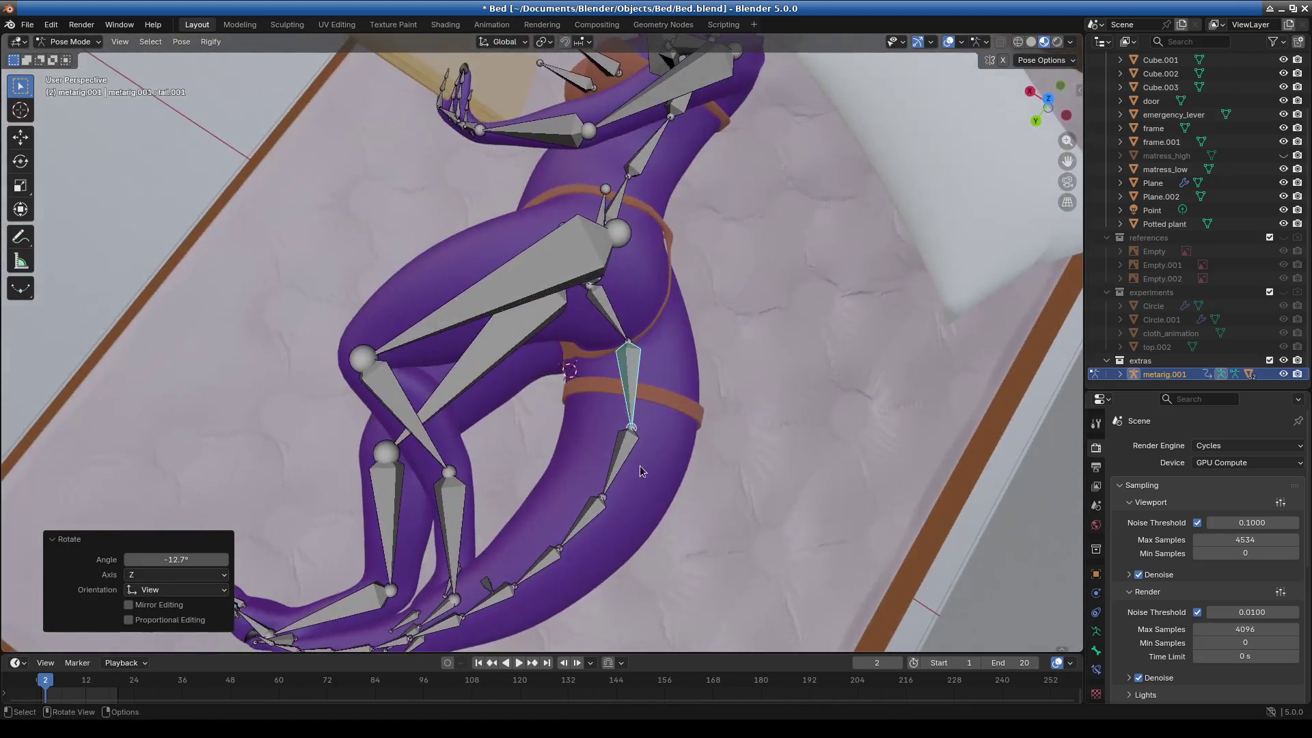
{"action": "left_click", "coordinate": [623, 455]}
{"action": "type", "text": "r-10"}
{"action": "key", "text": "Return"}
{"action": "key", "text": "bracketright"}
{"action": "key", "text": "r"}
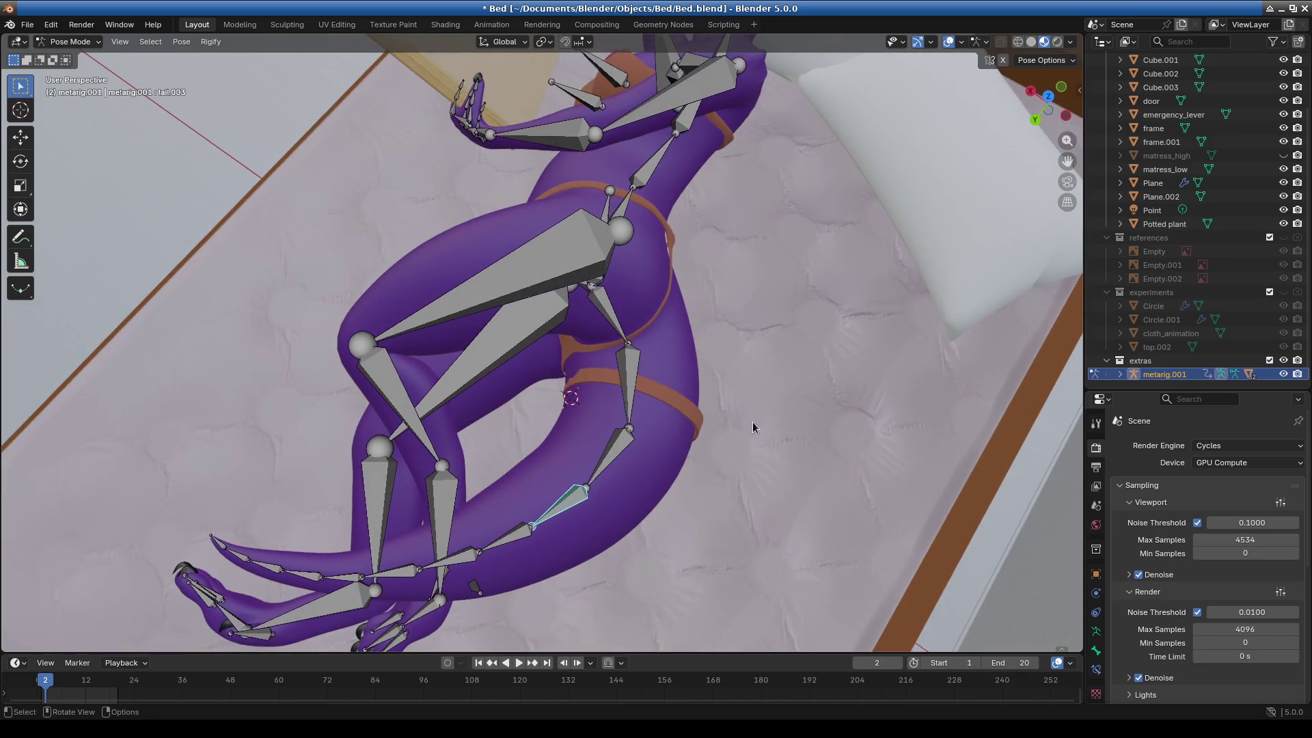
{"action": "key", "text": "Return"}
Rotate tail.004 by -8.37°, tail.005 by -8.39° and tail.006 by -8.02°.
{"action": "key", "text": "bracketright"}
{"action": "key", "text": "r"}
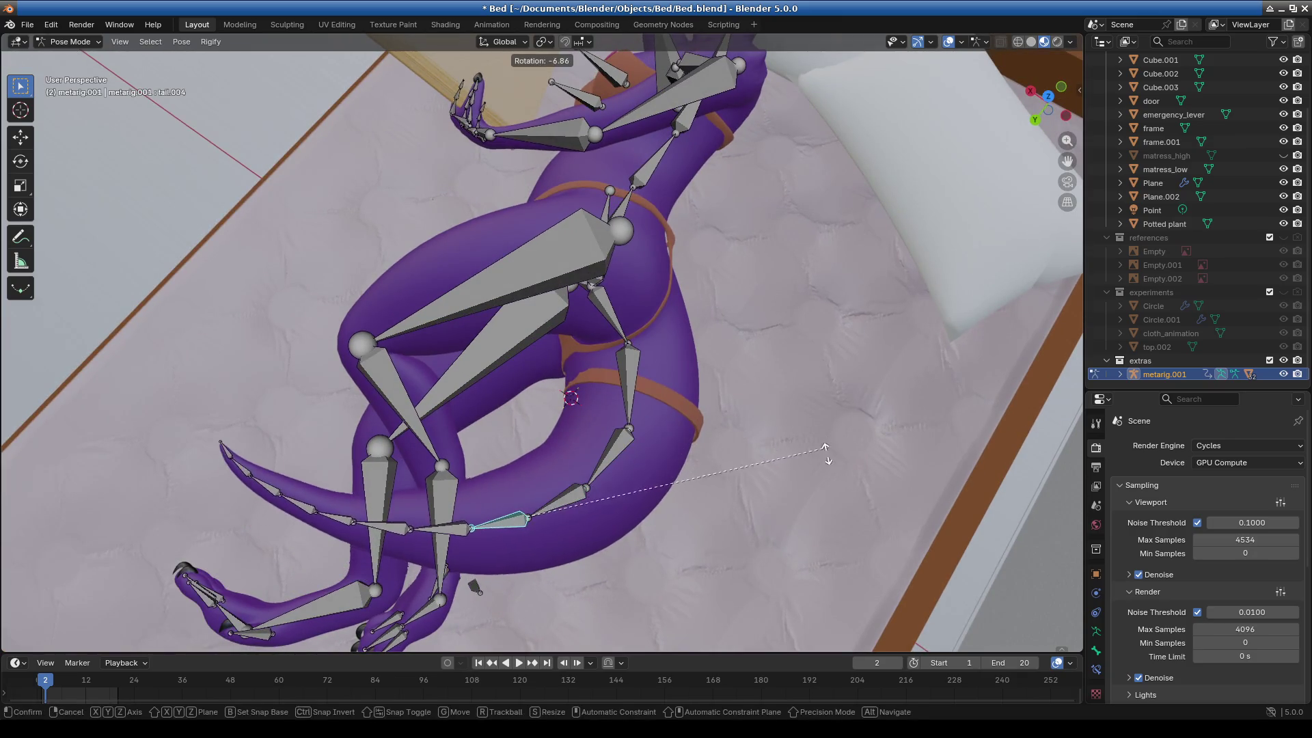
{"action": "left_click", "coordinate": [441, 507]}
{"action": "key", "text": "bracketright"}
{"action": "key", "text": "r"}
{"action": "left_click", "coordinate": [565, 542]}
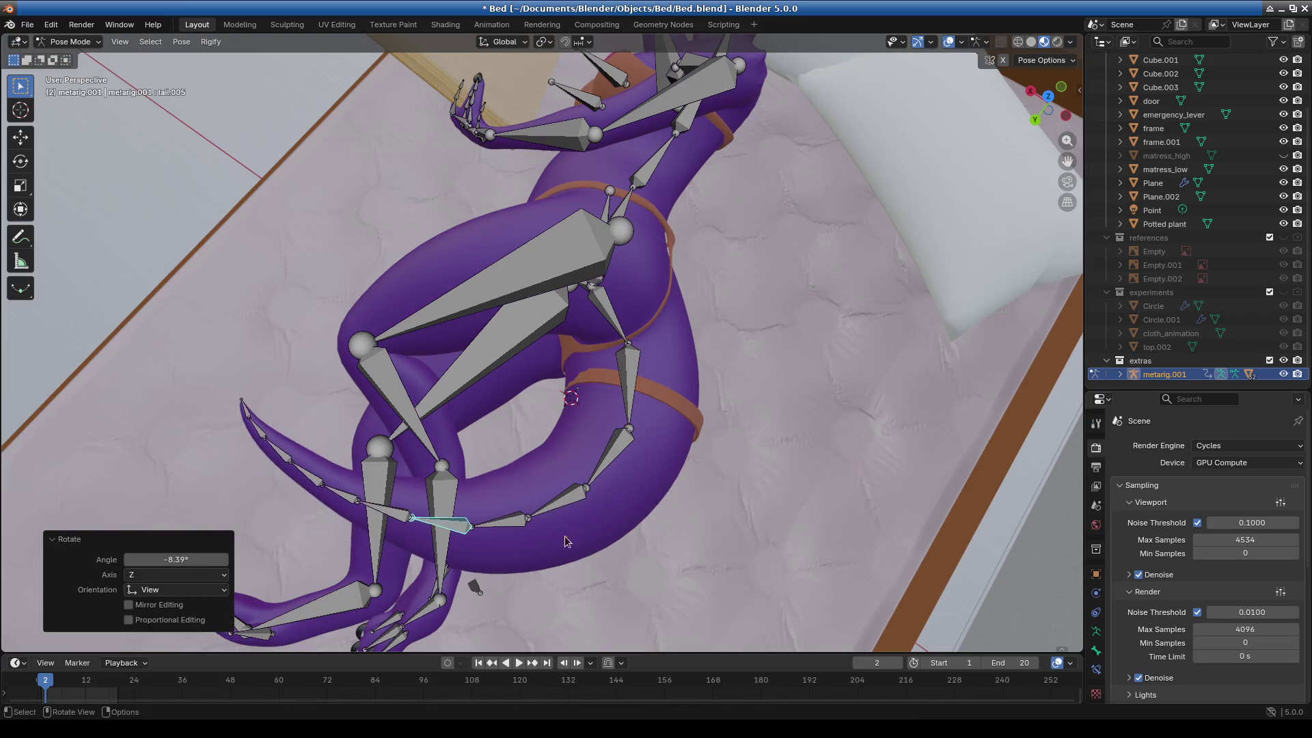
{"action": "key", "text": "bracketright"}
{"action": "key", "text": "r"}
{"action": "left_click", "coordinate": [864, 453]}
{"action": "mouse_move", "coordinate": [864, 453]}
{"action": "middle_mouse_down"}
{"action": "mouse_move", "coordinate": [542, 395]}
{"action": "mouse_move", "coordinate": [488, 408]}
{"action": "mouse_move", "coordinate": [660, 321]}
{"action": "mouse_move", "coordinate": [610, 337]}
{"action": "middle_mouse_up"}
Turn tail.006 by 4.79°, then slightly rotate tail.002 and tail.003.
{"action": "key", "text": "r"}
{"action": "left_click", "coordinate": [615, 341]}
{"action": "left_click", "coordinate": [597, 316]}
{"action": "key", "text": "r"}
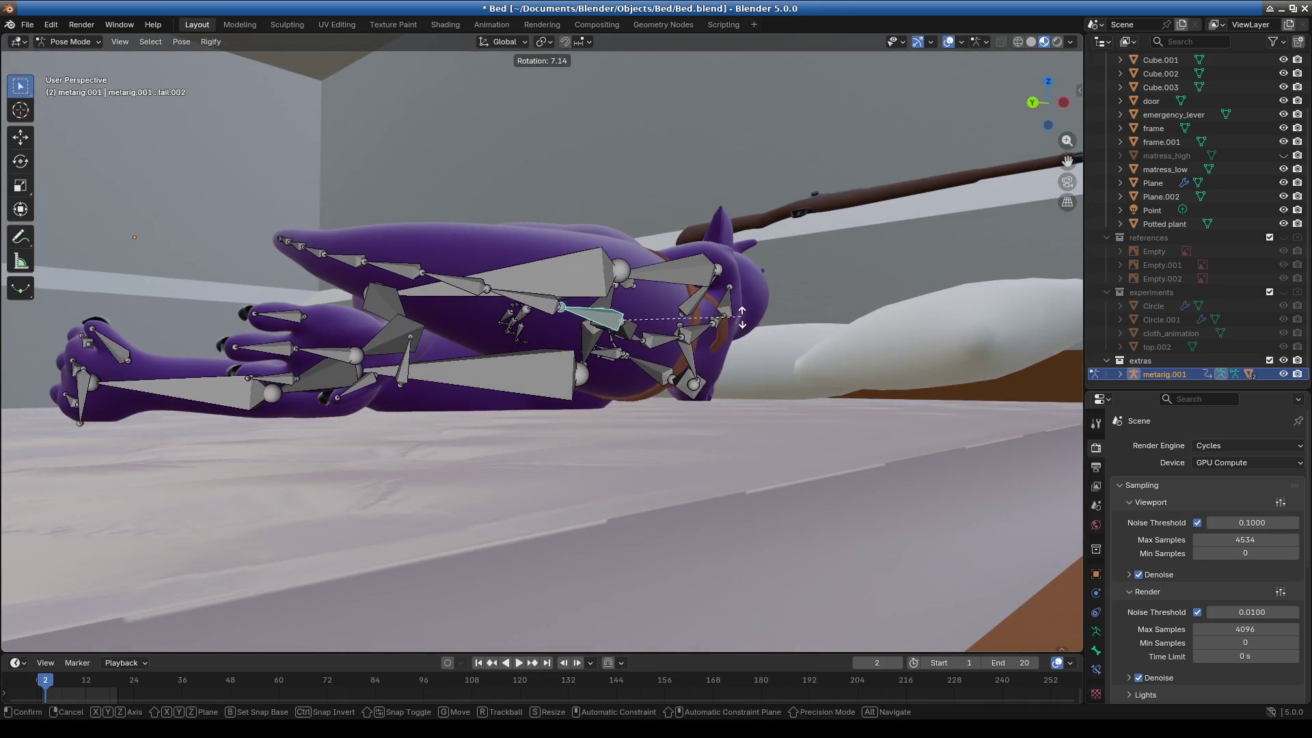
{"action": "left_click", "coordinate": [743, 321]}
{"action": "key", "text": "bracketright"}
{"action": "key", "text": "r"}
{"action": "left_click", "coordinate": [656, 341]}
{"action": "mouse_move", "coordinate": [656, 341]}
{"action": "middle_mouse_down"}
{"action": "mouse_move", "coordinate": [596, 370]}
{"action": "mouse_move", "coordinate": [654, 385]}
{"action": "mouse_move", "coordinate": [699, 359]}
{"action": "mouse_move", "coordinate": [589, 374]}
{"action": "mouse_move", "coordinate": [496, 339]}
{"action": "mouse_move", "coordinate": [546, 359]}
{"action": "middle_mouse_up"}
Rotate tail.004 through tail.007 in sequence, with tail.005 at 10.1° and tail.007 at 8.62°.
{"action": "key", "text": "bracketright"}
{"action": "key", "text": "r"}
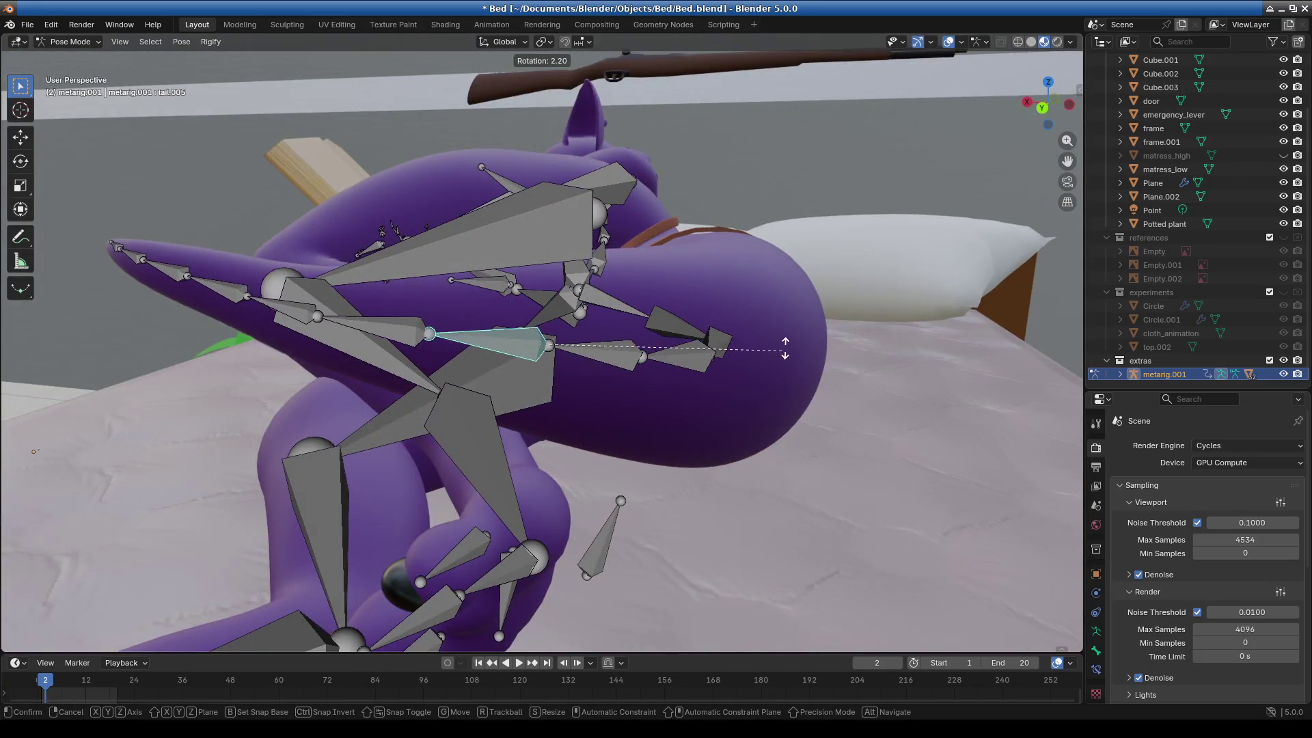
{"action": "left_click", "coordinate": [830, 369]}
{"action": "key", "text": "bracketright"}
{"action": "key", "text": "r"}
{"action": "left_click", "coordinate": [833, 321]}
{"action": "mouse_move", "coordinate": [833, 321]}
{"action": "middle_mouse_down"}
{"action": "mouse_move", "coordinate": [449, 380]}
{"action": "mouse_move", "coordinate": [534, 409]}
{"action": "mouse_move", "coordinate": [450, 283]}
{"action": "middle_mouse_up"}
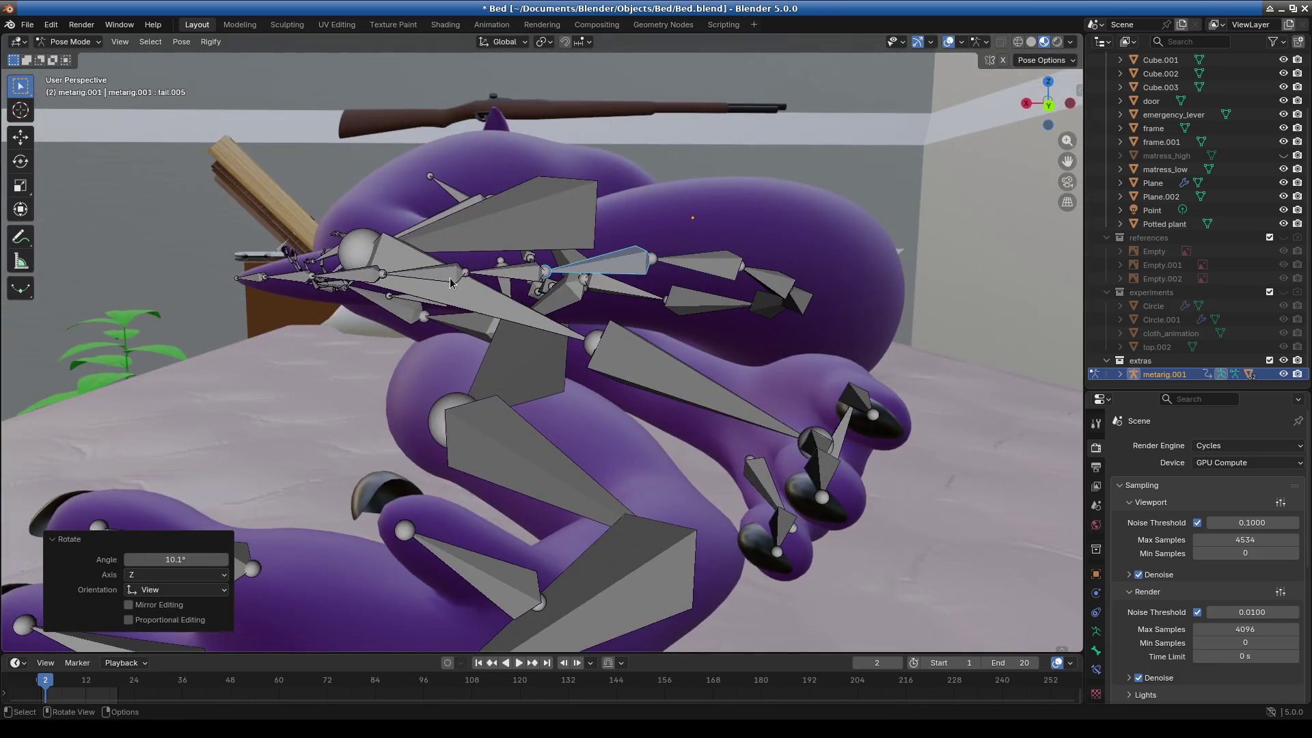
{"action": "key", "text": "bracketright"}
{"action": "key", "text": "r"}
{"action": "left_click", "coordinate": [451, 283]}
{"action": "key", "text": "bracketright"}
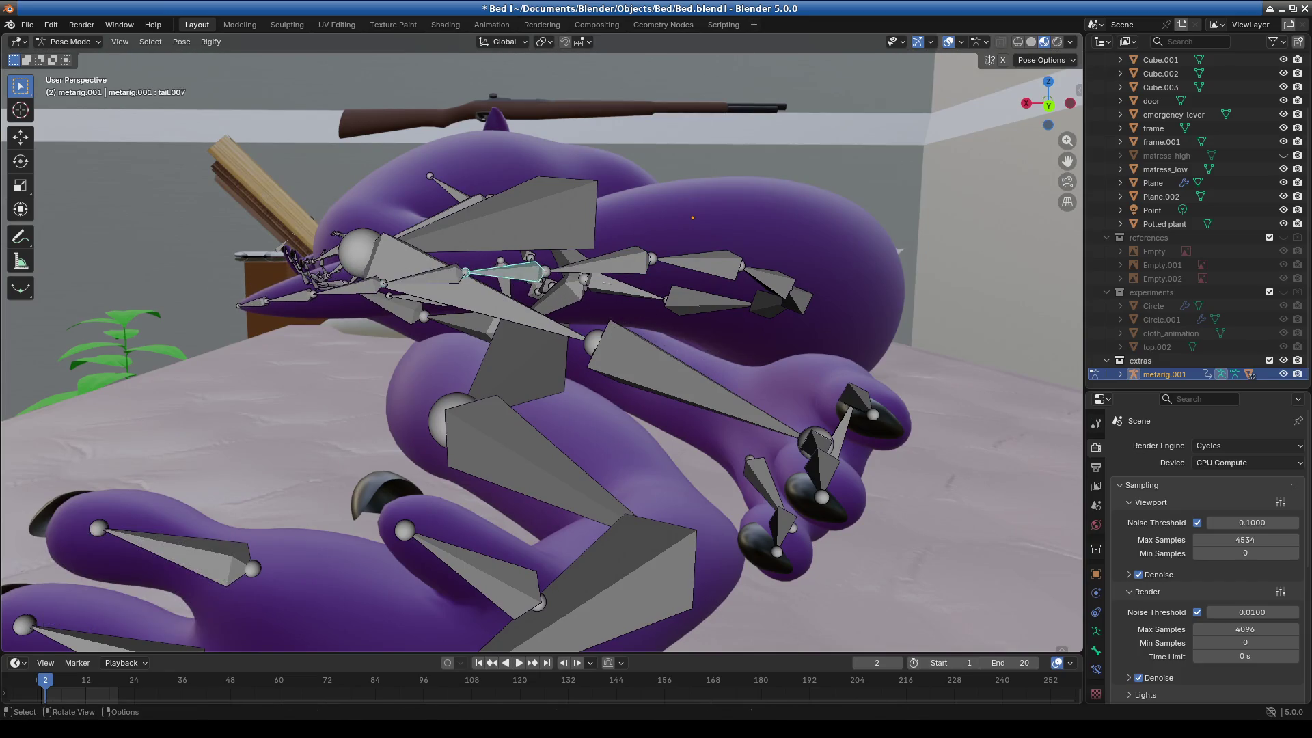
{"action": "key", "text": "r"}
{"action": "left_click", "coordinate": [451, 283]}
{"action": "mouse_move", "coordinate": [451, 283]}
{"action": "middle_mouse_down"}
{"action": "mouse_move", "coordinate": [645, 432]}
{"action": "mouse_move", "coordinate": [740, 424]}
{"action": "mouse_move", "coordinate": [610, 432]}
{"action": "mouse_move", "coordinate": [497, 358]}
{"action": "mouse_move", "coordinate": [453, 380]}
{"action": "mouse_move", "coordinate": [584, 367]}
{"action": "mouse_move", "coordinate": [608, 322]}
{"action": "middle_mouse_up"}
Rotate tail.003 by 2.03° and adjust tail.006, undoing a 4.05° tail.007 rotation.
{"action": "left_click", "coordinate": [618, 306]}
{"action": "key", "text": "r"}
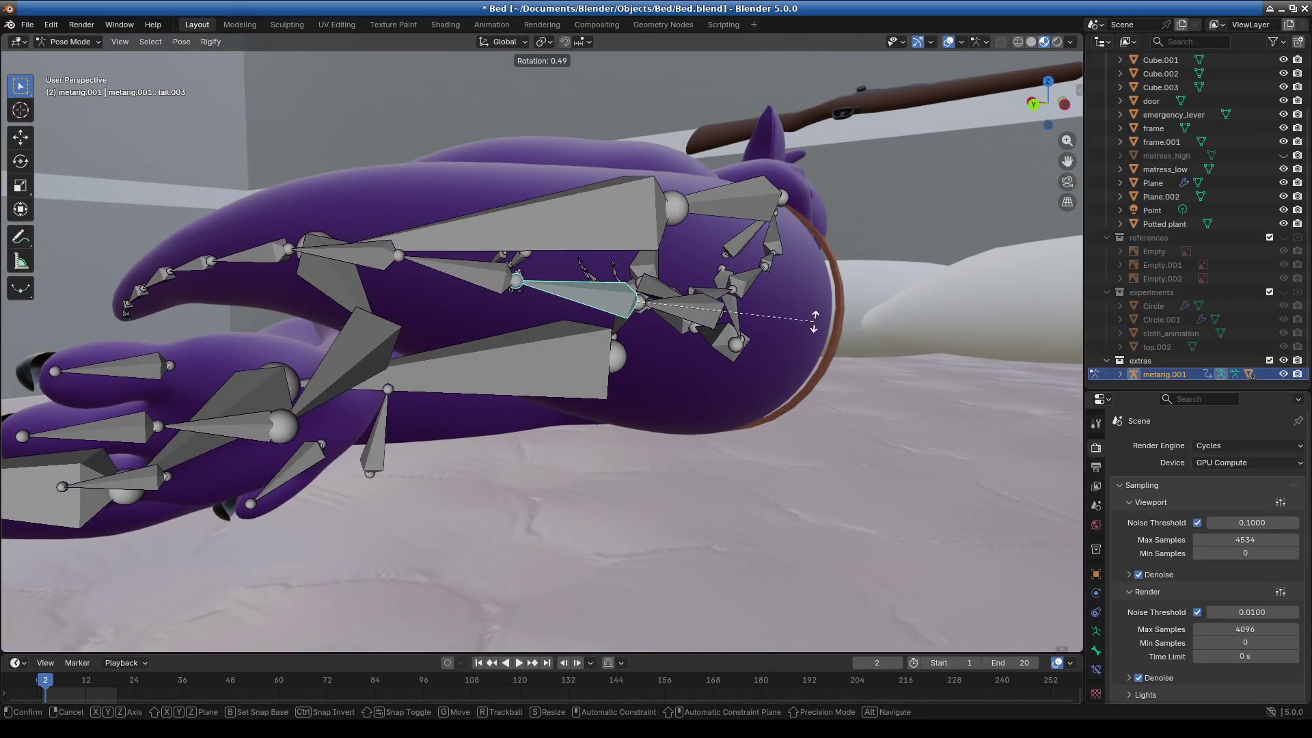
{"action": "left_click", "coordinate": [744, 351]}
{"action": "mouse_move", "coordinate": [745, 351]}
{"action": "middle_mouse_down"}
{"action": "mouse_move", "coordinate": [662, 386]}
{"action": "mouse_move", "coordinate": [684, 440]}
{"action": "mouse_move", "coordinate": [639, 383]}
{"action": "mouse_move", "coordinate": [495, 425]}
{"action": "mouse_move", "coordinate": [567, 367]}
{"action": "middle_mouse_up"}
{"action": "left_click", "coordinate": [391, 377]}
{"action": "key", "text": "r"}
{"action": "left_click", "coordinate": [882, 313]}
{"action": "left_click", "coordinate": [394, 270]}
{"action": "key", "text": "r"}
{"action": "left_click", "coordinate": [659, 316]}
{"action": "key", "text": "ctrl+z"}
{"action": "key", "text": "ctrl+z"}
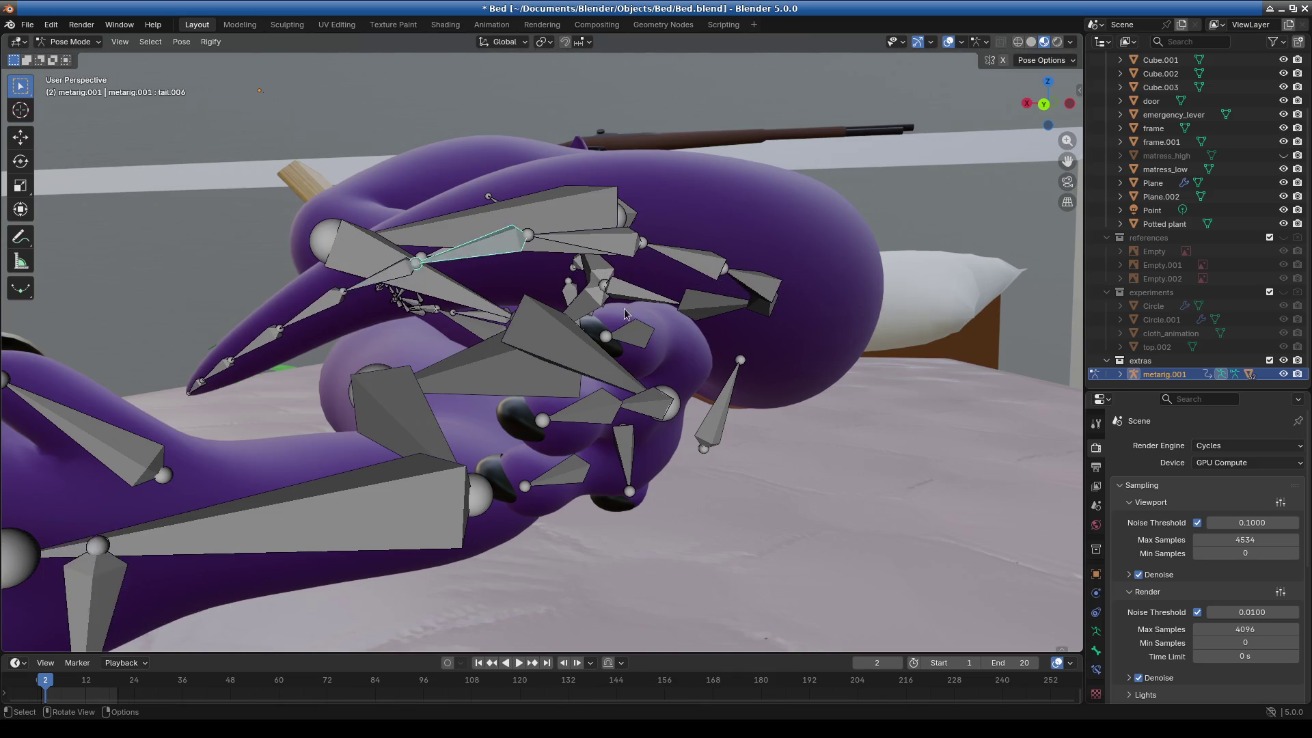
Turn tail.005 by 4.92° and tail.006 by 1.26°, then select tail.007.
{"action": "middle_click_drag", "start_coordinate": [624, 309], "coordinate": [590, 299]}
{"action": "left_click", "coordinate": [457, 281]}
{"action": "key", "text": "r"}
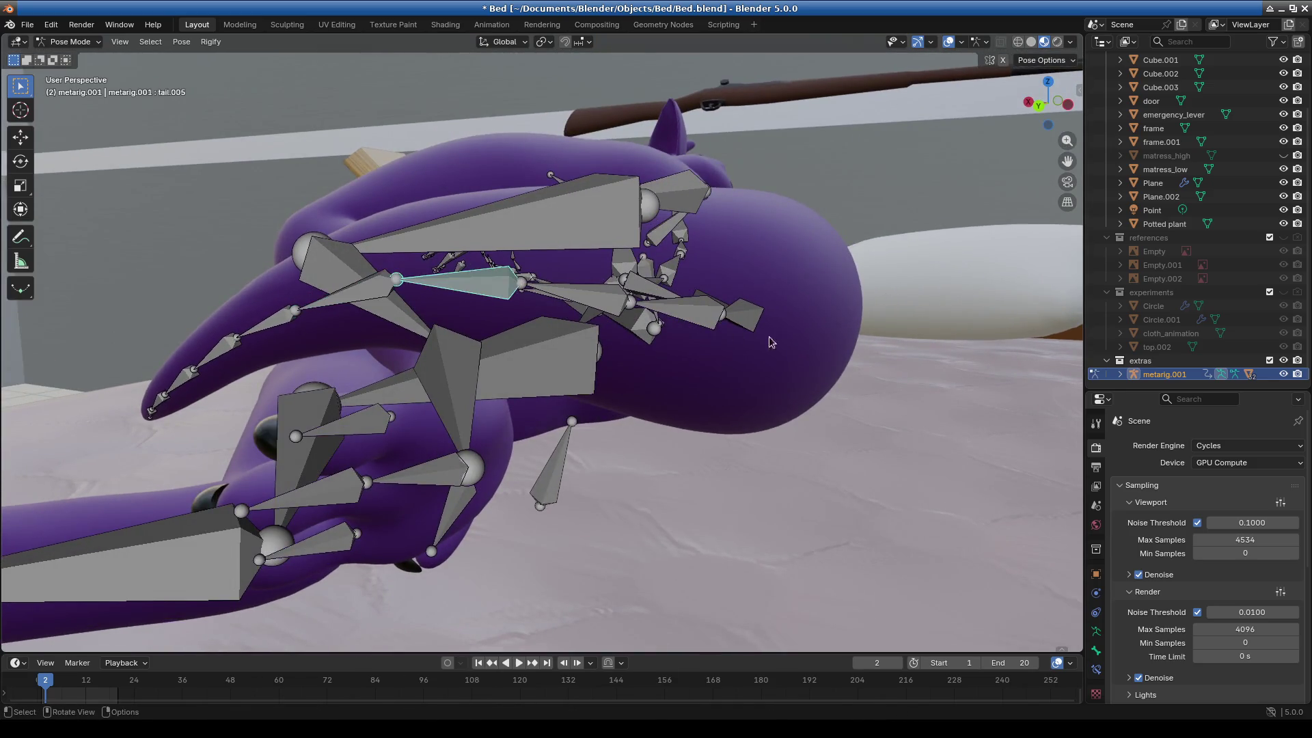
{"action": "left_click", "coordinate": [847, 334]}
{"action": "mouse_move", "coordinate": [847, 335]}
{"action": "middle_mouse_down"}
{"action": "mouse_move", "coordinate": [706, 385]}
{"action": "mouse_move", "coordinate": [723, 387]}
{"action": "mouse_move", "coordinate": [669, 391]}
{"action": "middle_mouse_up"}
{"action": "left_click", "coordinate": [471, 312]}
{"action": "key", "text": "r"}
{"action": "left_click", "coordinate": [847, 345]}
{"action": "mouse_move", "coordinate": [847, 345]}
{"action": "middle_mouse_down"}
{"action": "mouse_move", "coordinate": [675, 407]}
{"action": "mouse_move", "coordinate": [615, 471]}
{"action": "mouse_move", "coordinate": [627, 395]}
{"action": "mouse_move", "coordinate": [739, 494]}
{"action": "mouse_move", "coordinate": [908, 367]}
{"action": "middle_mouse_up"}
{"action": "left_click", "coordinate": [622, 486]}
{"action": "scroll", "coordinate": [628, 395], "scroll_direction": "up", "scroll_amount": 5}
Rotate tail.007, tail.008 and tail.009 to start bending the tail tip.
{"action": "scroll", "coordinate": [628, 395], "scroll_direction": "down", "scroll_amount": 3}
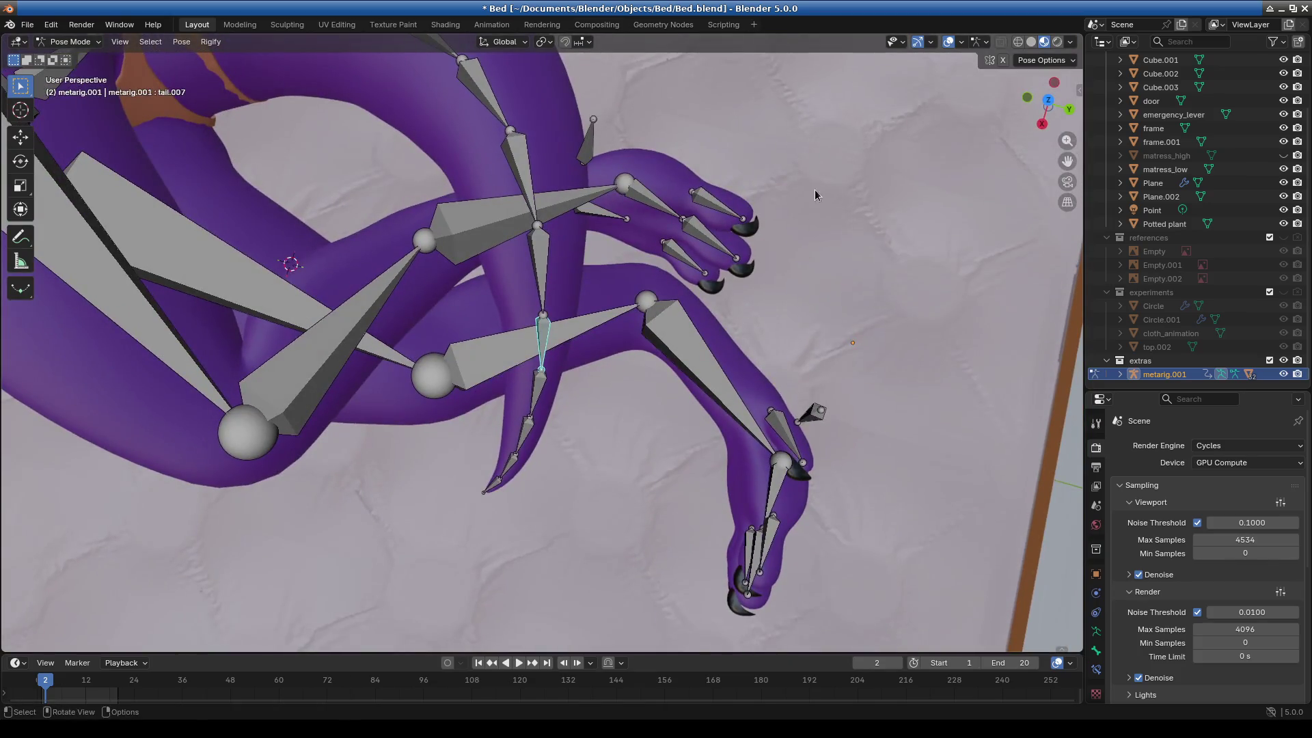
{"action": "key", "text": "r"}
{"action": "left_click", "coordinate": [922, 257]}
{"action": "left_click", "coordinate": [531, 388]}
{"action": "key", "text": "r"}
{"action": "left_click", "coordinate": [497, 443]}
{"action": "left_click", "coordinate": [500, 429]}
{"action": "key", "text": "r"}
{"action": "left_click", "coordinate": [925, 375]}
Rotate tail.010 by -7.67° and the tip bone tail.011 to curl the end.
{"action": "left_click", "coordinate": [464, 440]}
{"action": "key", "text": "r"}
{"action": "left_click", "coordinate": [922, 369]}
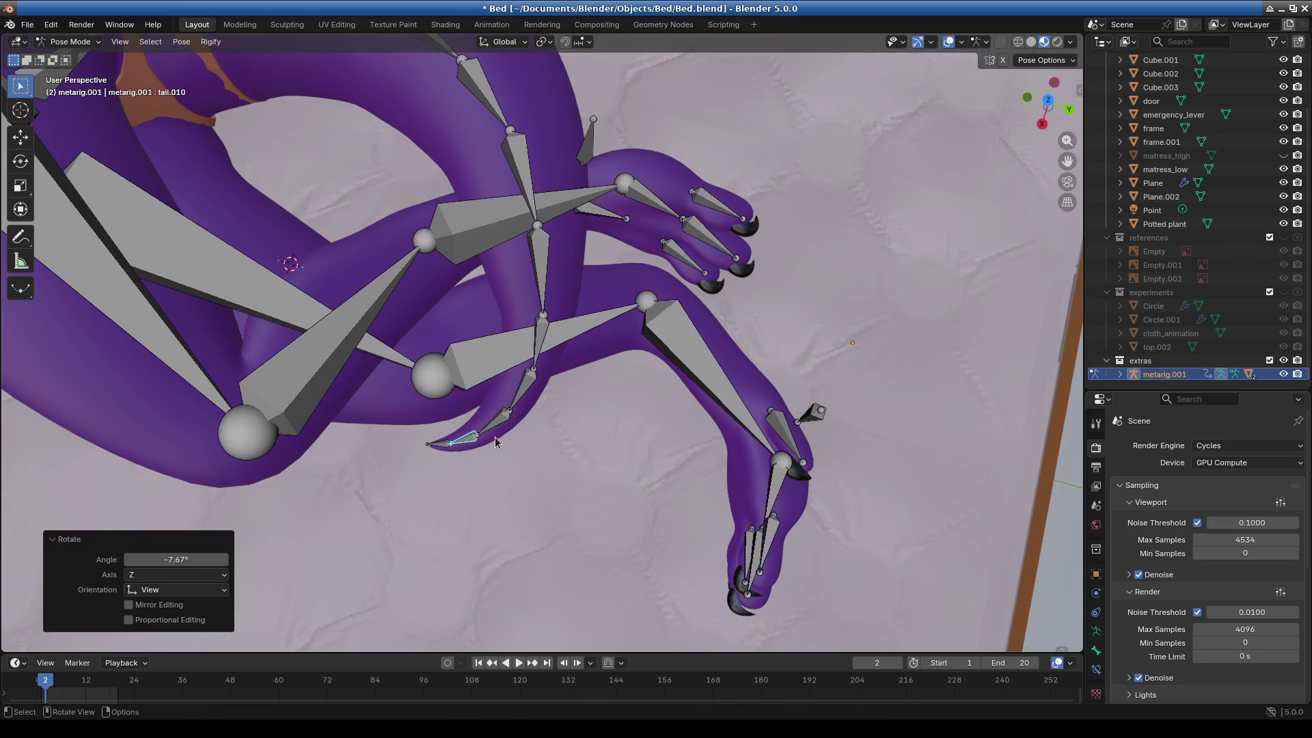
{"action": "left_click", "coordinate": [448, 445]}
{"action": "key", "text": "r"}
{"action": "left_click", "coordinate": [960, 300]}
Fine-tune tail.002 to -0.43° and preview the scene in Cycles rendered shading.
{"action": "scroll", "coordinate": [600, 511], "scroll_direction": "down", "scroll_amount": 3}
{"action": "mouse_move", "coordinate": [600, 511]}
{"action": "middle_mouse_down"}
{"action": "mouse_move", "coordinate": [571, 395]}
{"action": "mouse_move", "coordinate": [616, 347]}
{"action": "mouse_move", "coordinate": [793, 409]}
{"action": "mouse_move", "coordinate": [717, 429]}
{"action": "mouse_move", "coordinate": [827, 419]}
{"action": "mouse_move", "coordinate": [907, 393]}
{"action": "mouse_move", "coordinate": [911, 414]}
{"action": "mouse_move", "coordinate": [307, 445]}
{"action": "middle_mouse_up"}
{"action": "left_click", "coordinate": [292, 406]}
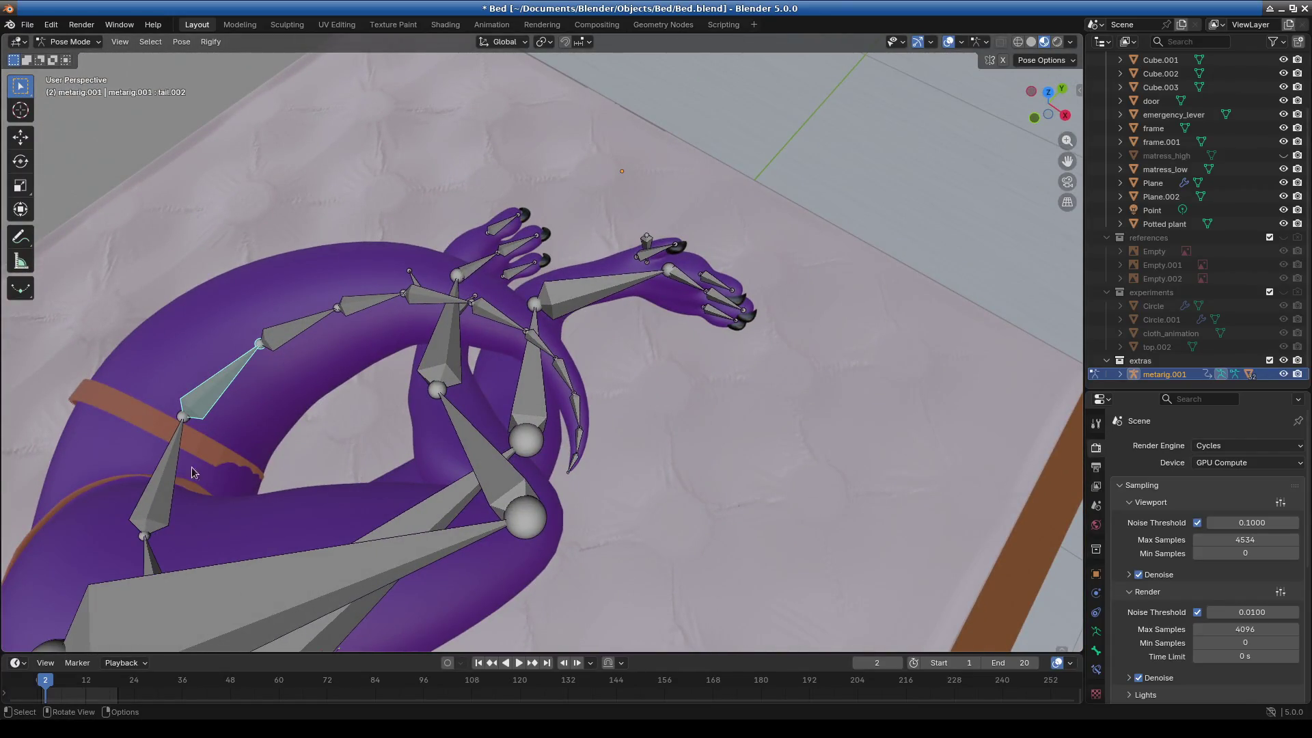
{"action": "key", "text": "r"}
{"action": "left_click", "coordinate": [412, 428]}
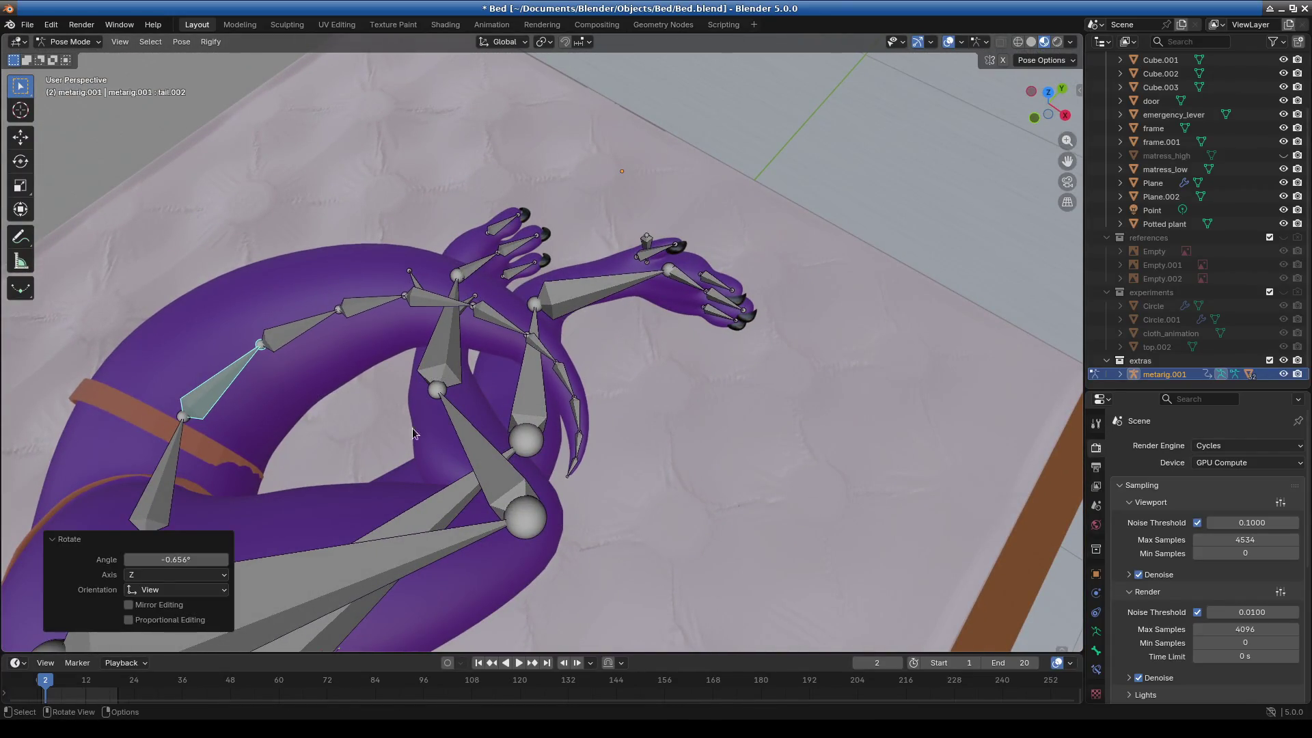
{"action": "key", "text": "r"}
{"action": "left_click", "coordinate": [225, 384]}
{"action": "mouse_move", "coordinate": [226, 384]}
{"action": "middle_mouse_down"}
{"action": "mouse_move", "coordinate": [318, 373]}
{"action": "mouse_move", "coordinate": [443, 405]}
{"action": "mouse_move", "coordinate": [552, 383]}
{"action": "mouse_move", "coordinate": [488, 424]}
{"action": "mouse_move", "coordinate": [494, 375]}
{"action": "mouse_move", "coordinate": [457, 392]}
{"action": "mouse_move", "coordinate": [492, 342]}
{"action": "middle_mouse_up"}
{"action": "left_click", "coordinate": [1056, 42]}
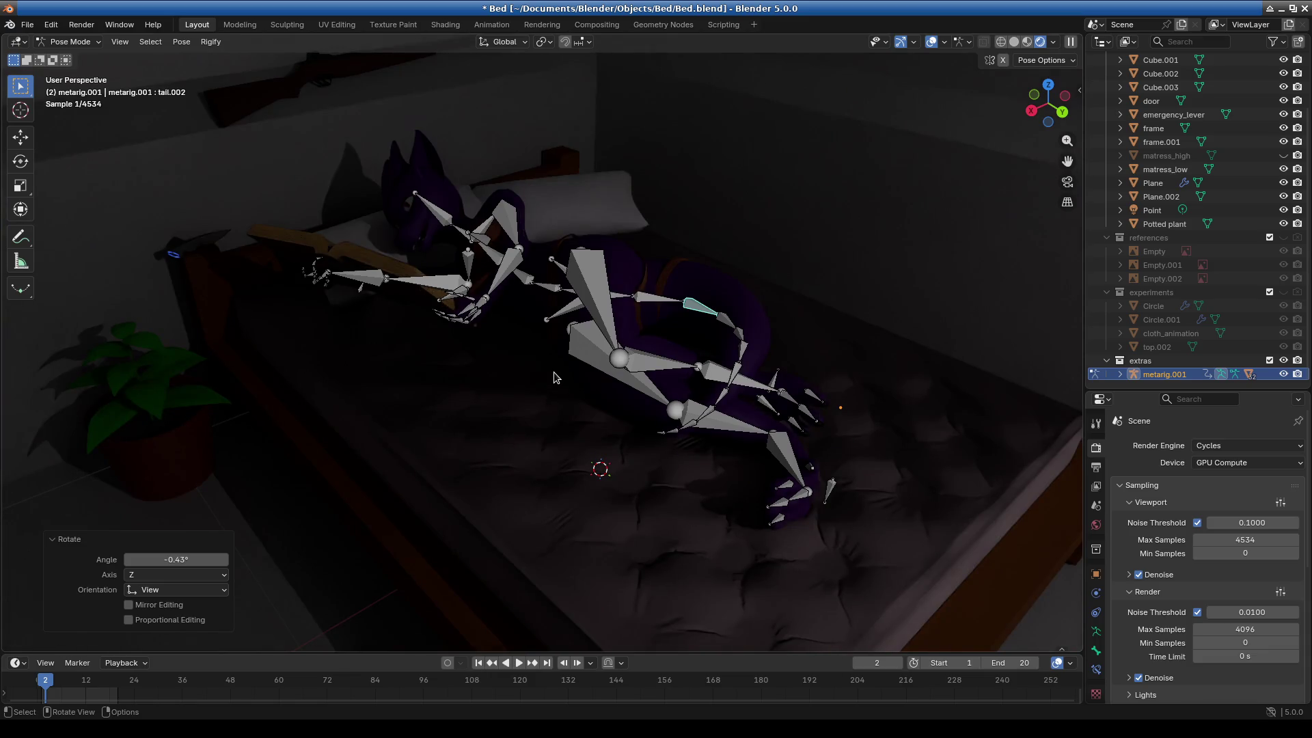
Turn off the Bones overlay so the armature is hidden, then frame the bed closer.
{"action": "left_click", "coordinate": [945, 44]}
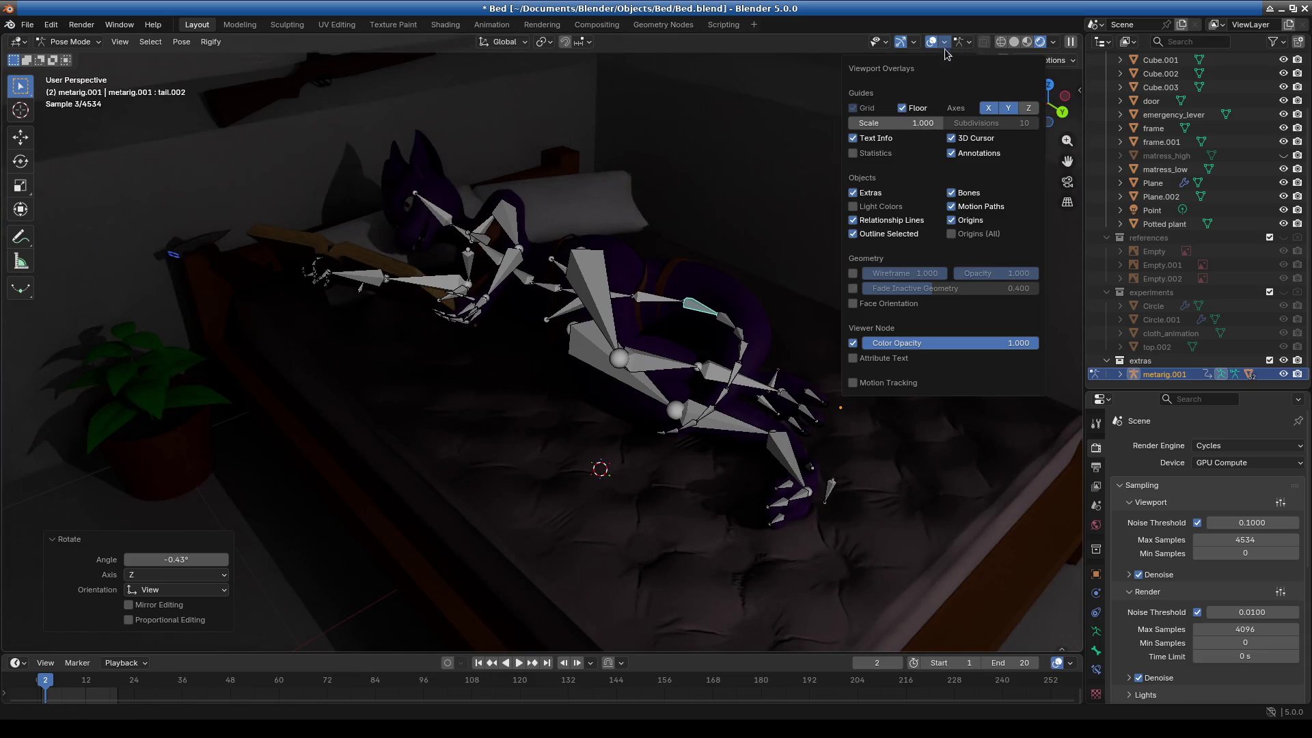
{"action": "left_click", "coordinate": [951, 192]}
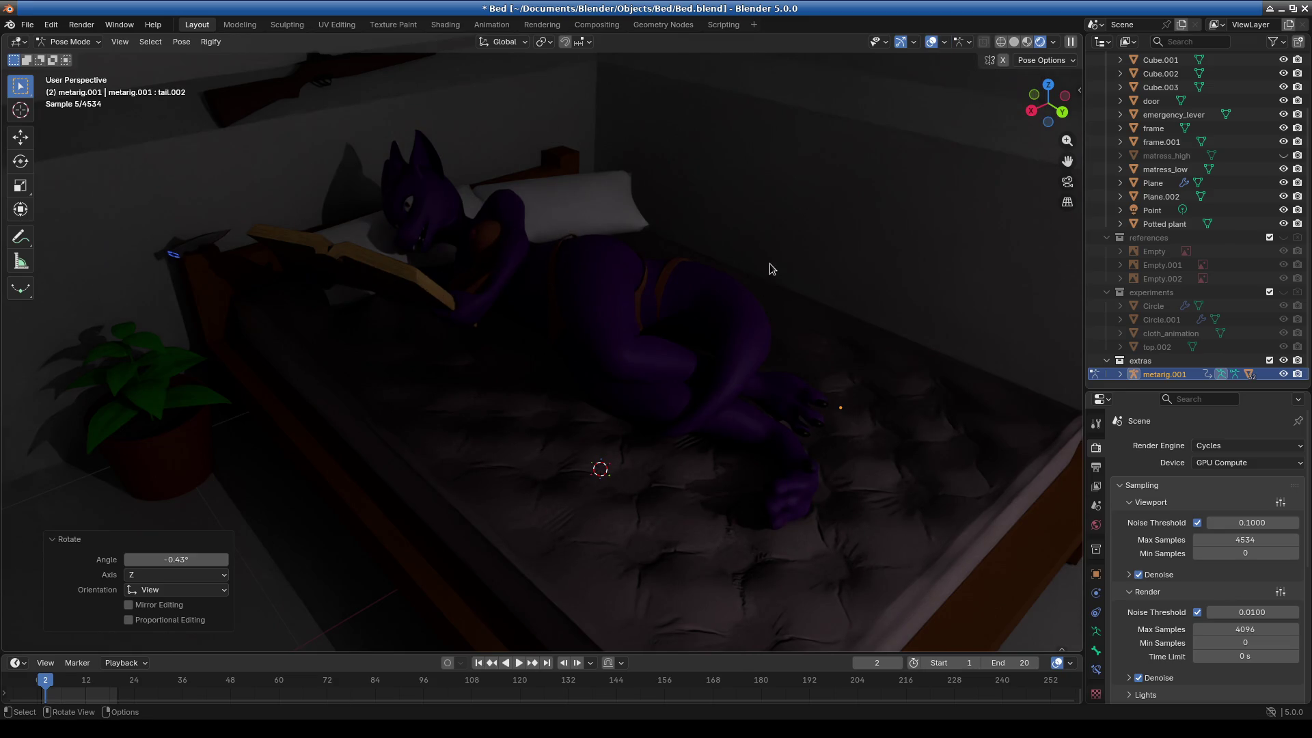
{"action": "scroll", "coordinate": [770, 268], "scroll_direction": "down", "scroll_amount": 3}
{"action": "middle_click_drag", "start_coordinate": [625, 343], "coordinate": [510, 380], "text": "shift"}
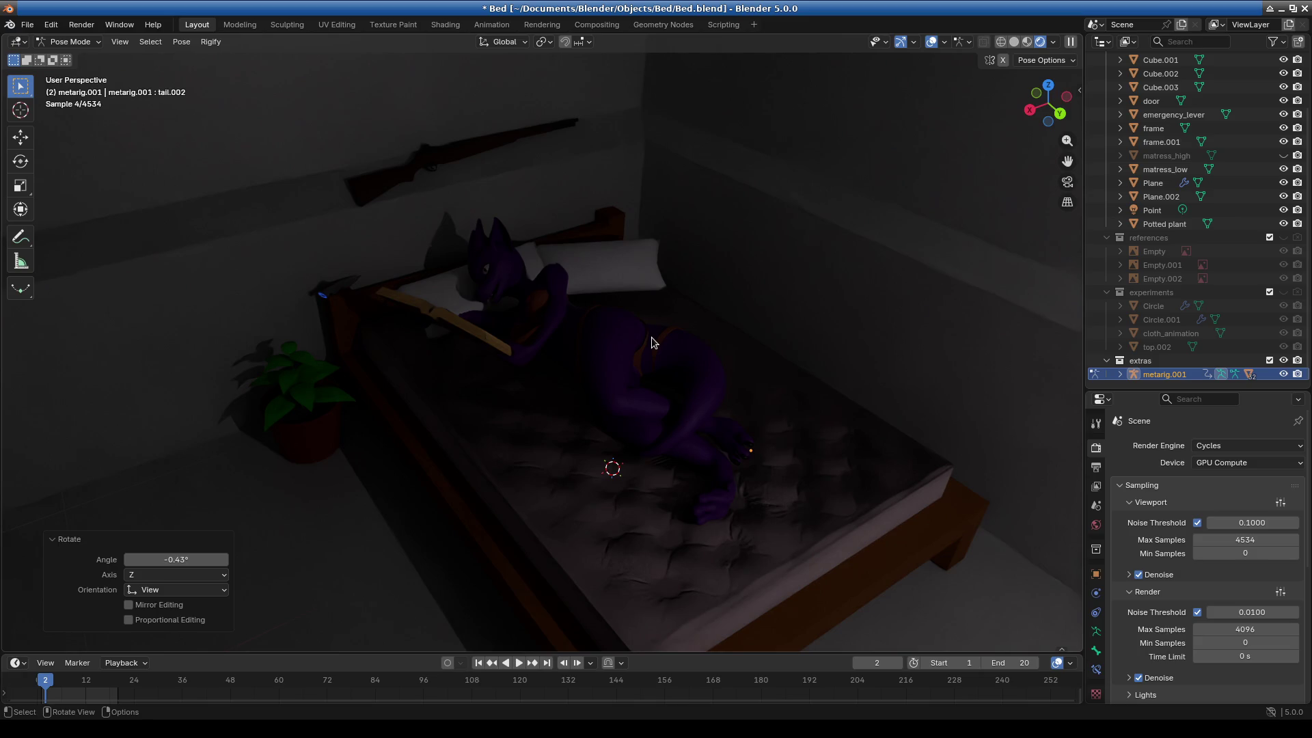
{"action": "scroll", "coordinate": [772, 325], "scroll_direction": "down", "scroll_amount": 3}
{"action": "scroll", "coordinate": [639, 355], "scroll_direction": "up", "scroll_amount": 1}
{"action": "mouse_move", "coordinate": [584, 374]}
{"action": "middle_mouse_down"}
{"action": "mouse_move", "coordinate": [669, 372]}
{"action": "mouse_move", "coordinate": [463, 314]}
{"action": "mouse_move", "coordinate": [1021, 63]}
{"action": "middle_mouse_up"}
Return to Material Preview shading and orbit past the bed toward the door.
{"action": "key", "text": "z"}
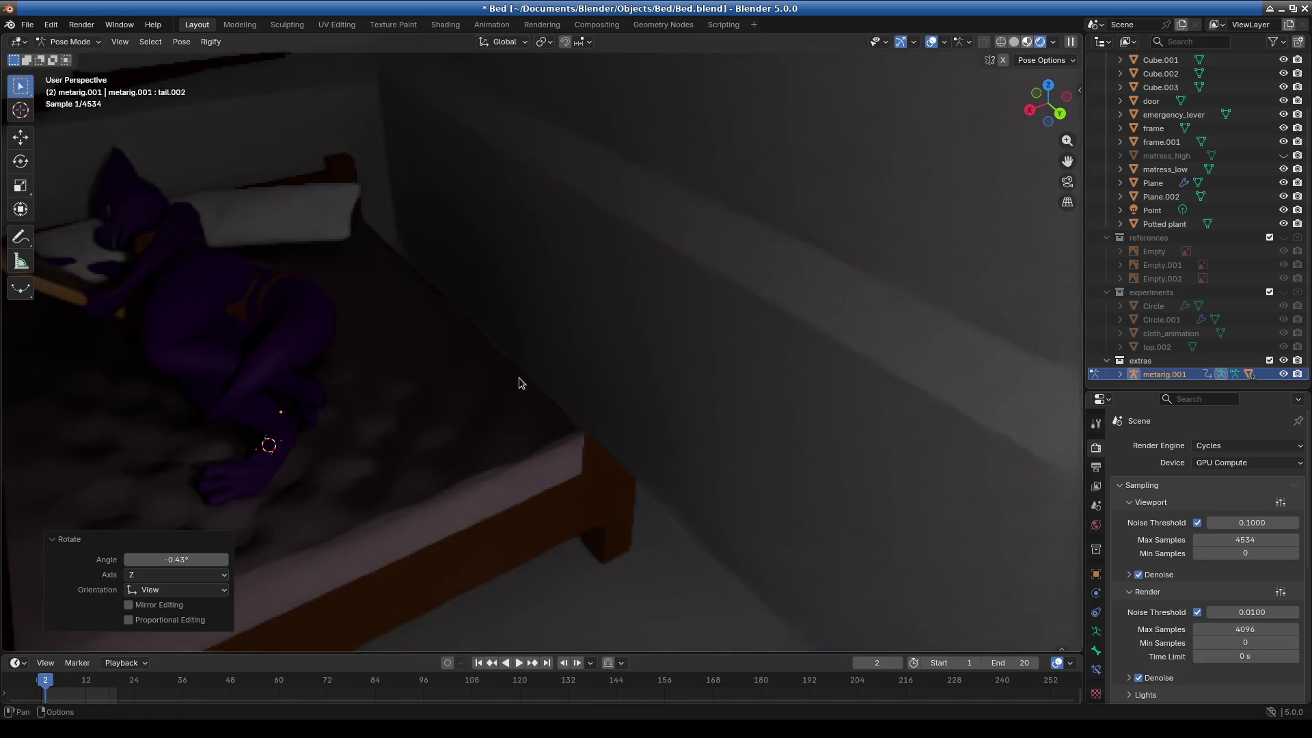
{"action": "middle_click_drag", "start_coordinate": [518, 377], "coordinate": [607, 366], "text": "shift"}
{"action": "mouse_move", "coordinate": [518, 456]}
{"action": "middle_mouse_down"}
{"action": "mouse_move", "coordinate": [612, 428]}
{"action": "mouse_move", "coordinate": [761, 343]}
{"action": "mouse_move", "coordinate": [670, 396]}
{"action": "mouse_move", "coordinate": [755, 363]}
{"action": "mouse_move", "coordinate": [659, 410]}
{"action": "mouse_move", "coordinate": [827, 221]}
{"action": "middle_mouse_up"}
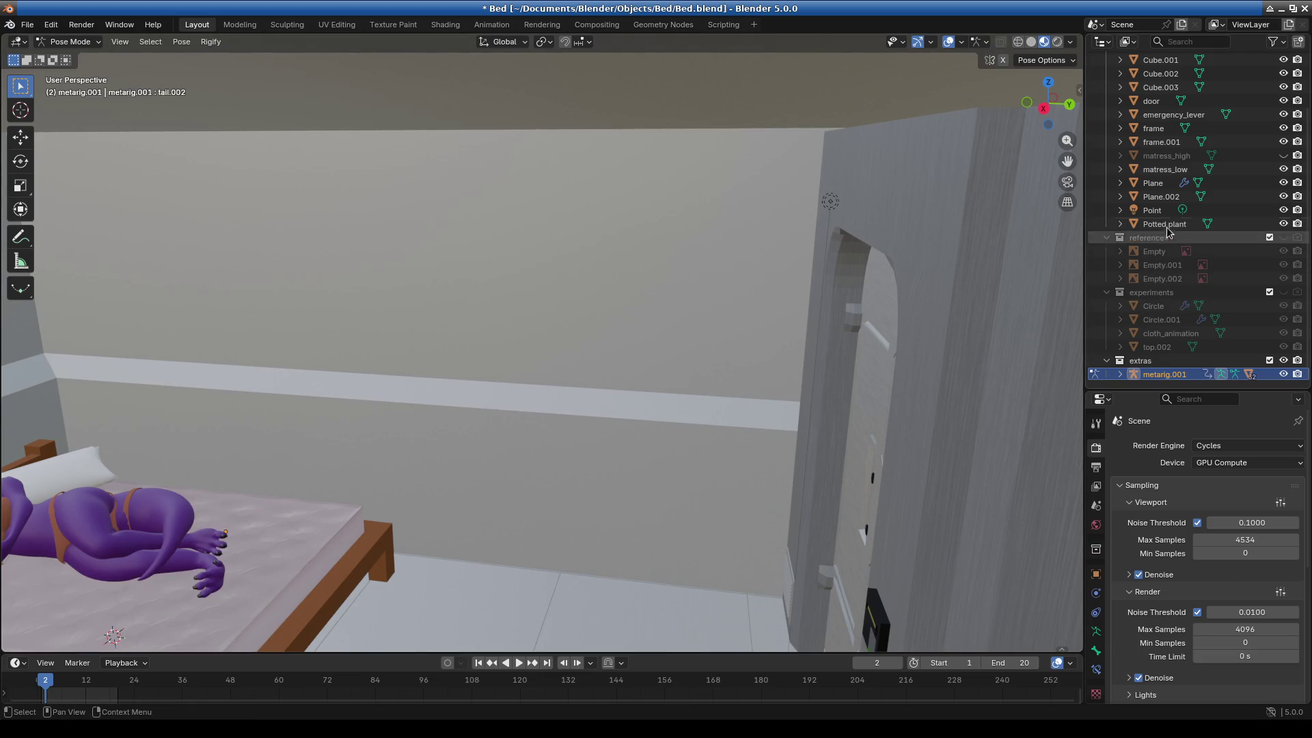
Switch to Object Mode with the room's Point light selected.
{"action": "left_click", "coordinate": [1151, 211]}
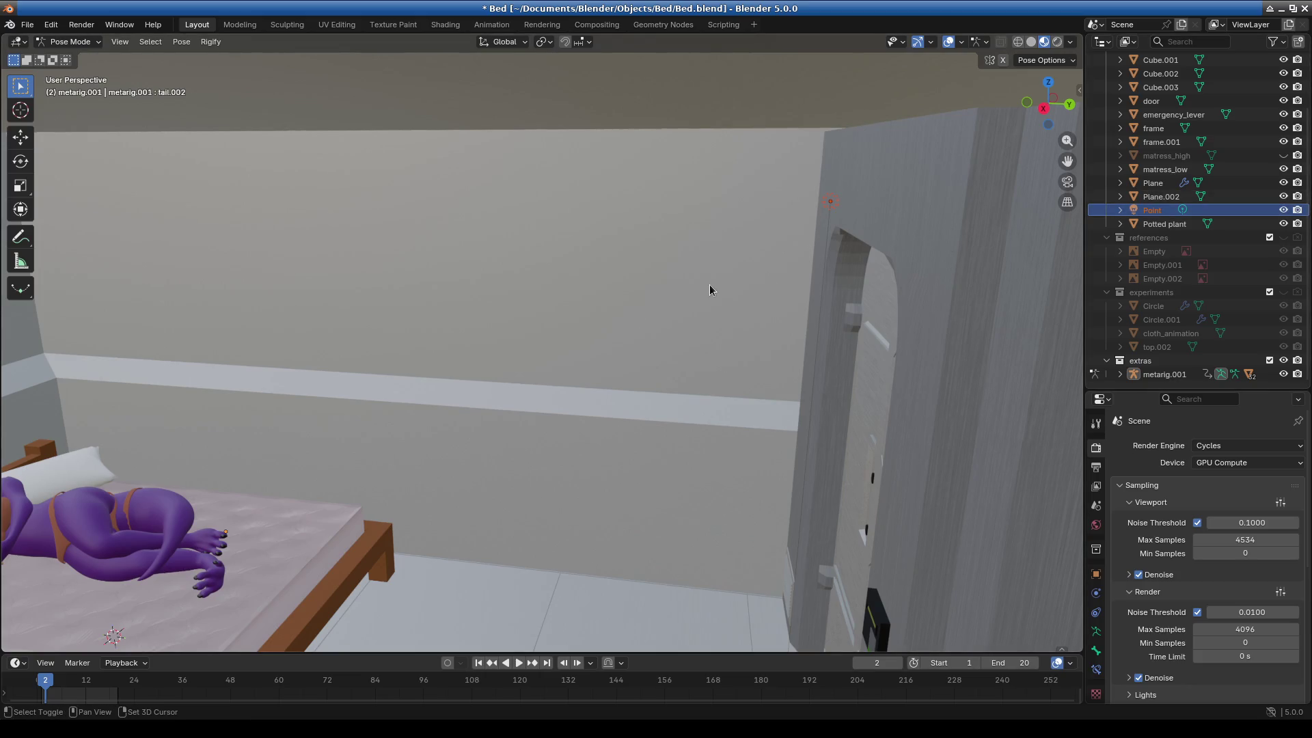
{"action": "left_click", "coordinate": [56, 41]}
{"action": "left_click", "coordinate": [65, 56]}
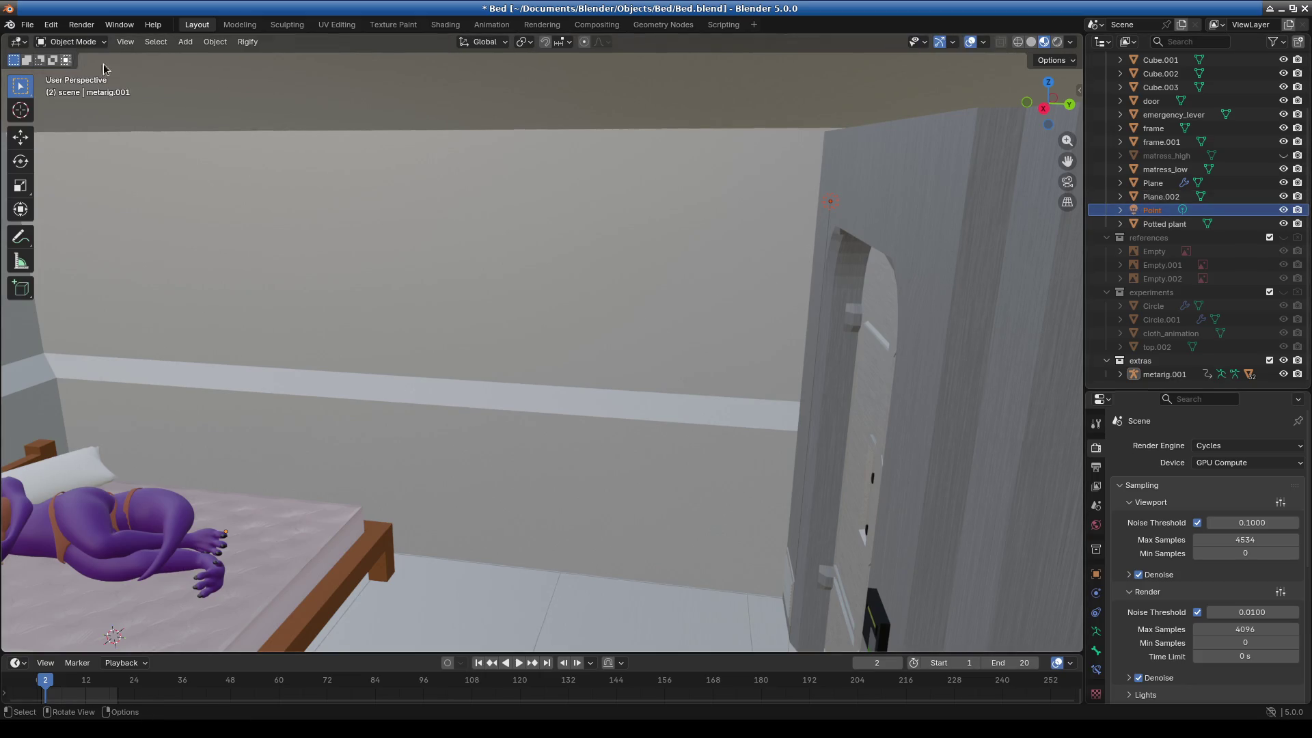
{"action": "left_click", "coordinate": [1149, 211]}
Duplicate the Point light as Point.001 and move it along Y to −1.114 m.
{"action": "key", "text": "shift+d"}
{"action": "key", "text": "Escape"}
{"action": "key", "text": "g"}
{"action": "key", "text": "y"}
{"action": "left_click", "coordinate": [60, 245]}
{"action": "mouse_move", "coordinate": [330, 336]}
{"action": "middle_mouse_down"}
{"action": "mouse_move", "coordinate": [409, 325]}
{"action": "mouse_move", "coordinate": [703, 404]}
{"action": "mouse_move", "coordinate": [683, 402]}
{"action": "mouse_move", "coordinate": [827, 365]}
{"action": "middle_mouse_up"}
{"action": "key", "text": "g"}
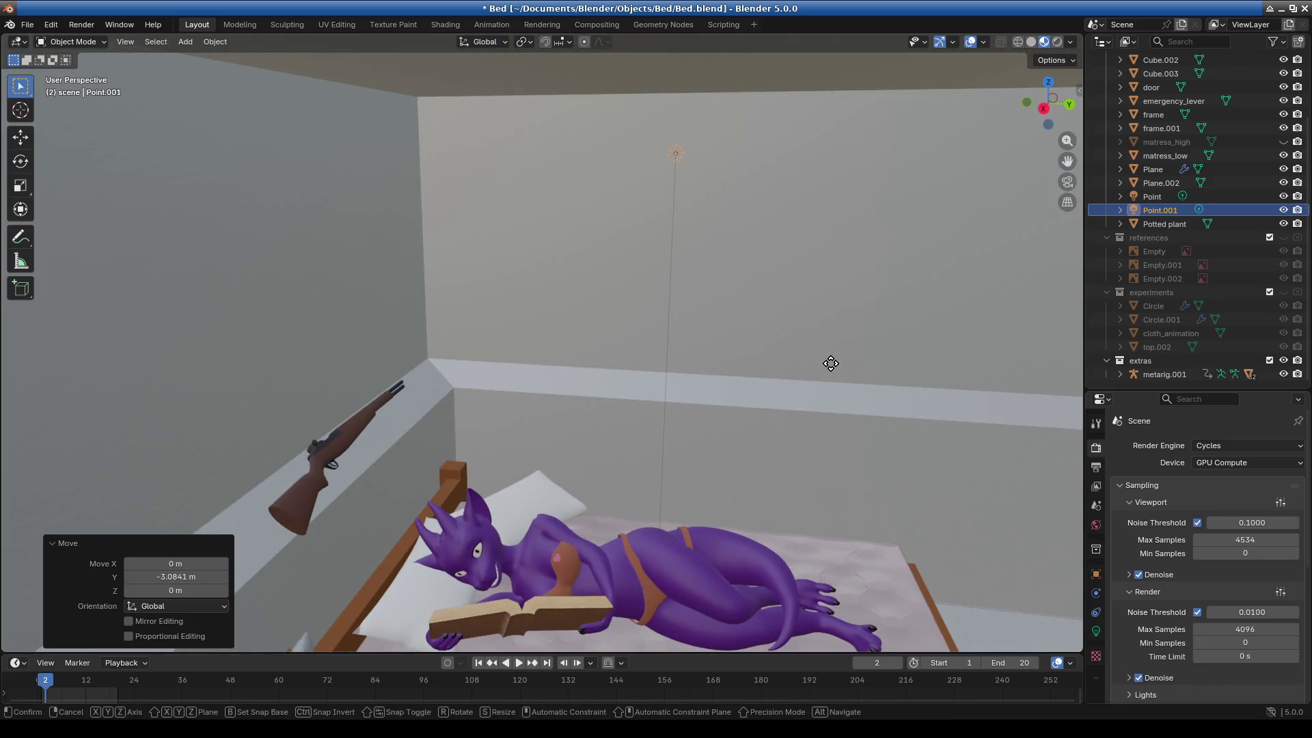
{"action": "key", "text": "x"}
{"action": "key", "text": "y"}
{"action": "left_click", "coordinate": [506, 353]}
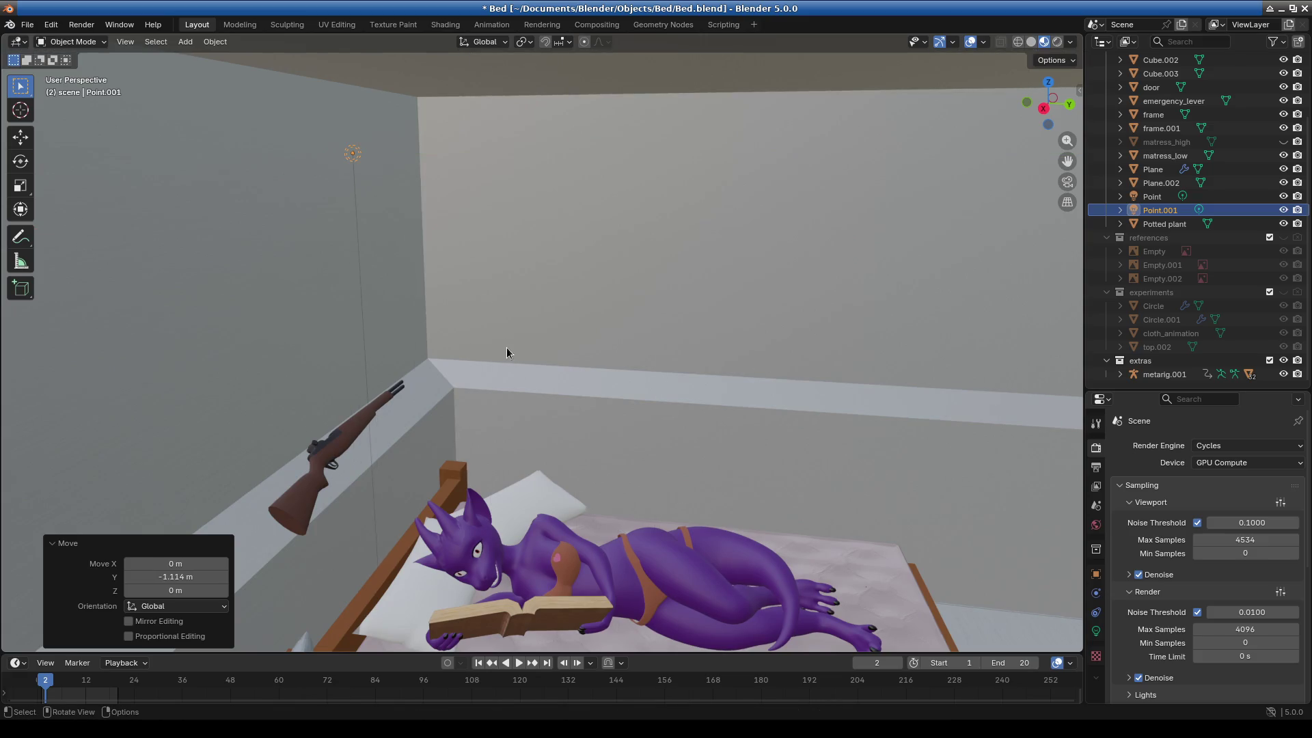
Tint Point.001 yellow (#FFF96E) and preview the scene in Rendered shading.
{"action": "left_click", "coordinate": [1096, 631]}
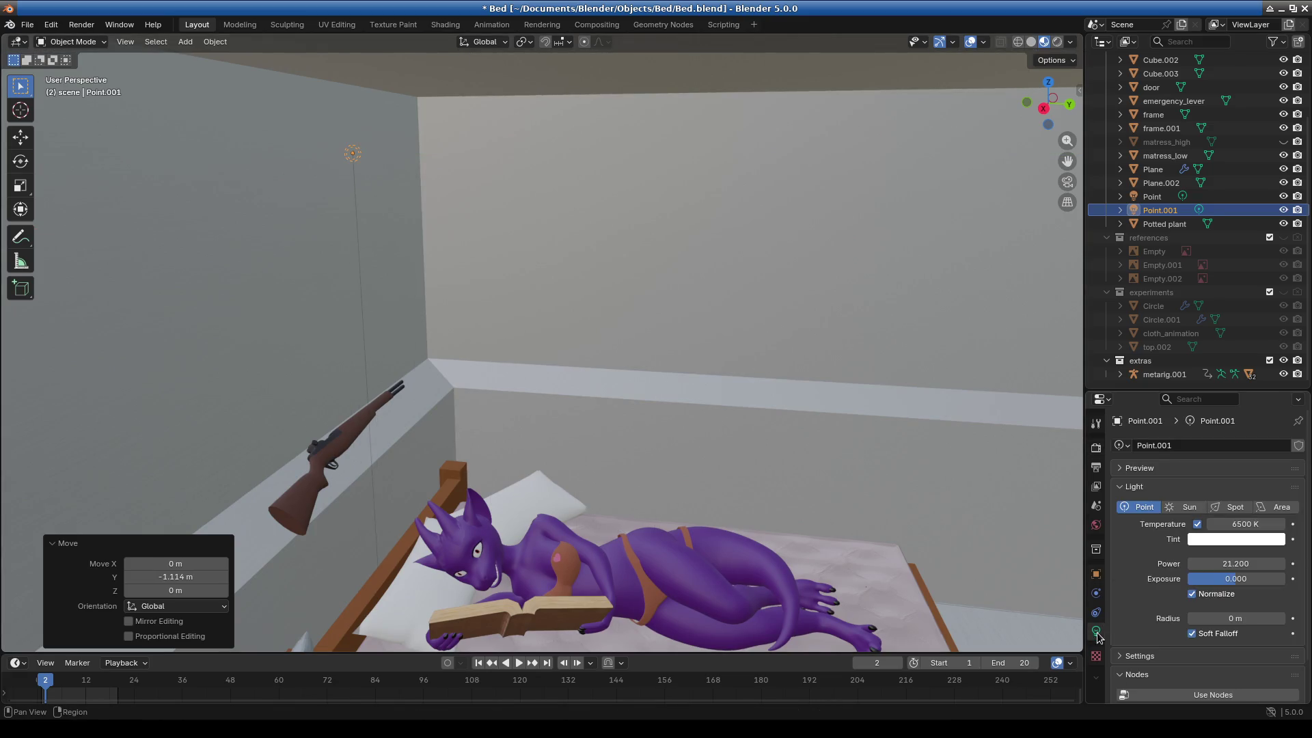
{"action": "left_click", "coordinate": [1235, 540]}
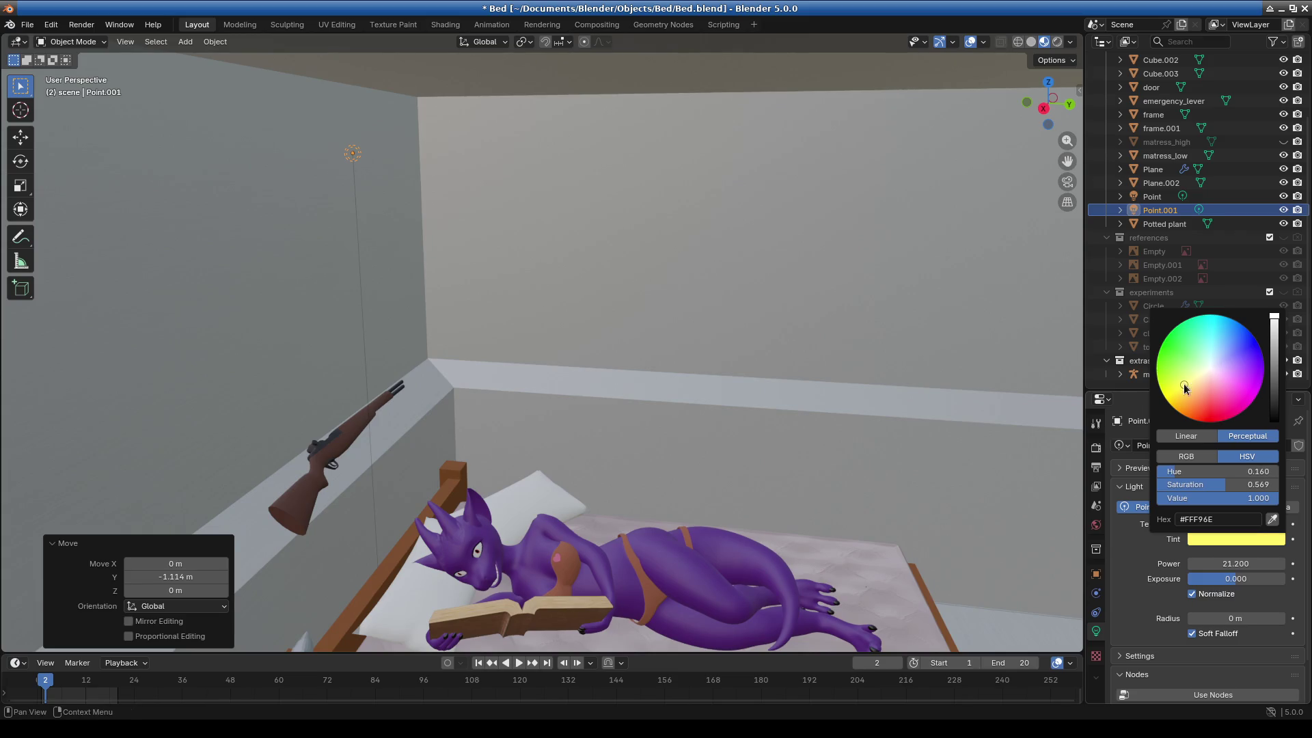
{"action": "left_click", "coordinate": [703, 405]}
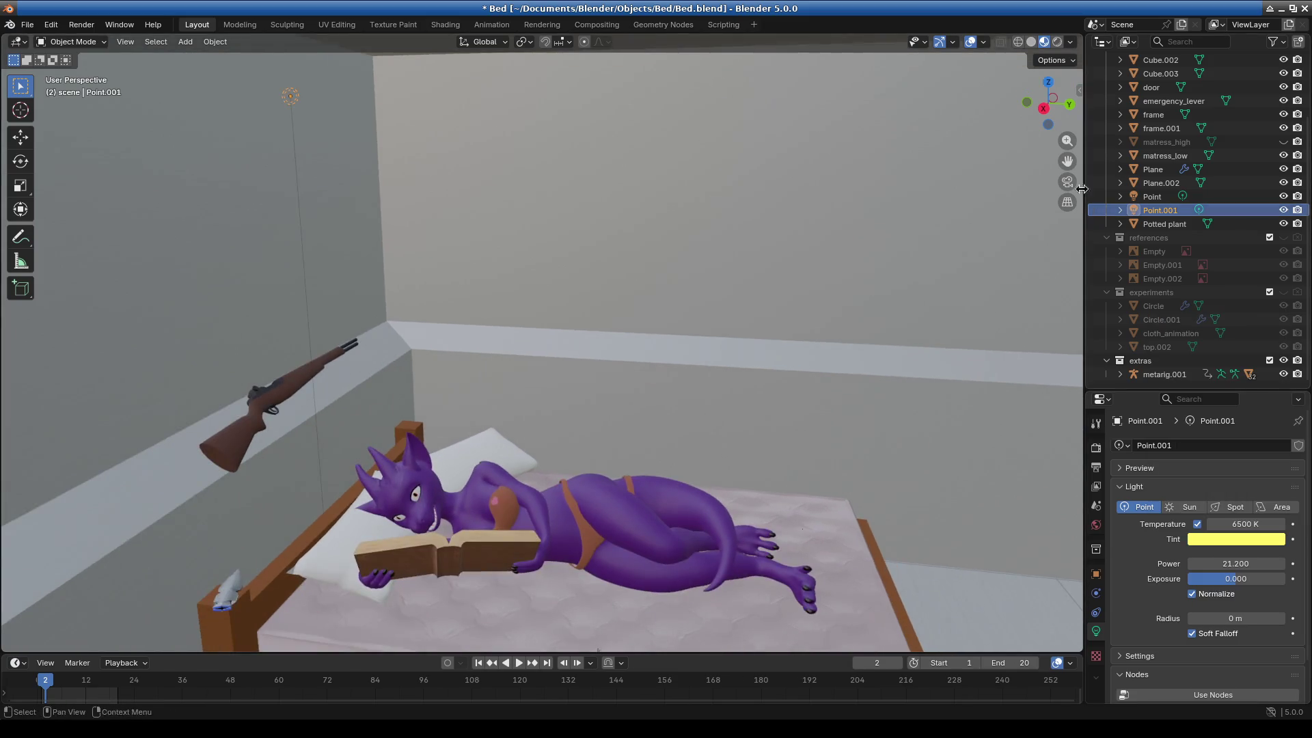
{"action": "left_click", "coordinate": [1058, 42]}
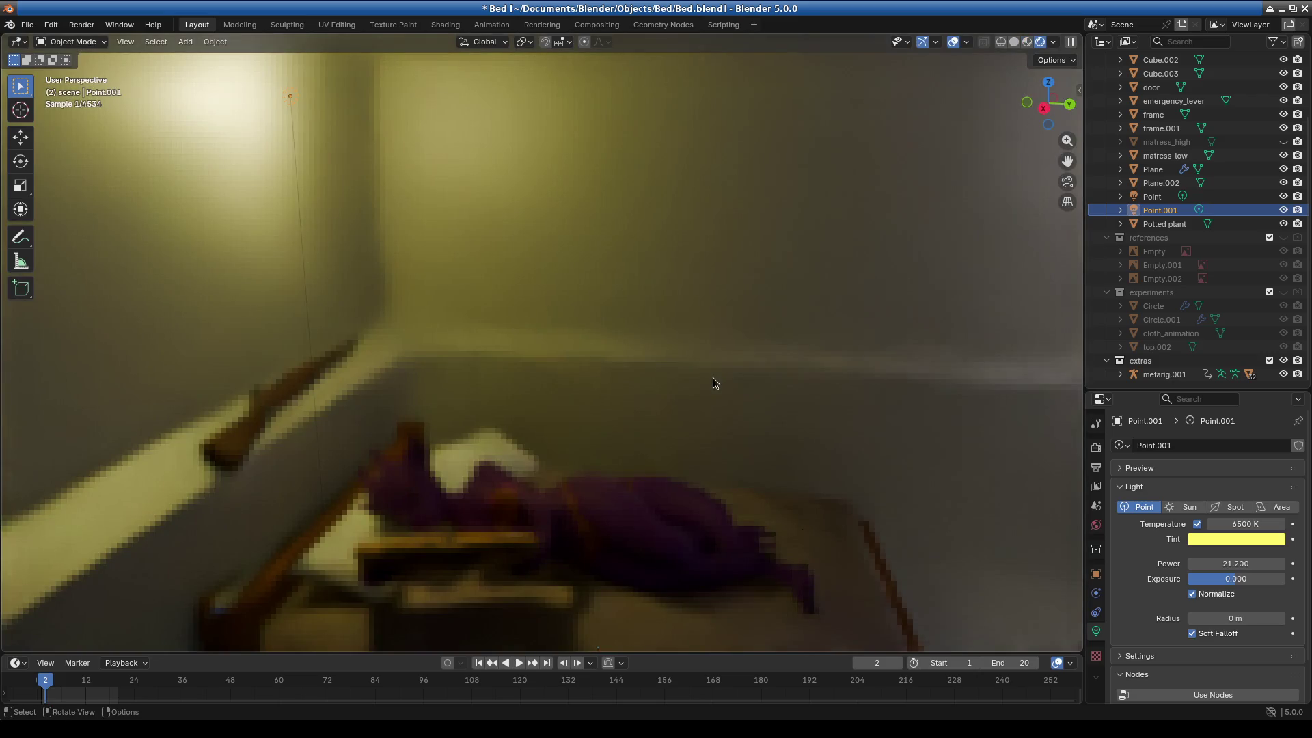
{"action": "middle_click_drag", "start_coordinate": [720, 449], "coordinate": [687, 474]}
{"action": "scroll", "coordinate": [516, 437], "scroll_direction": "up", "scroll_amount": 1}
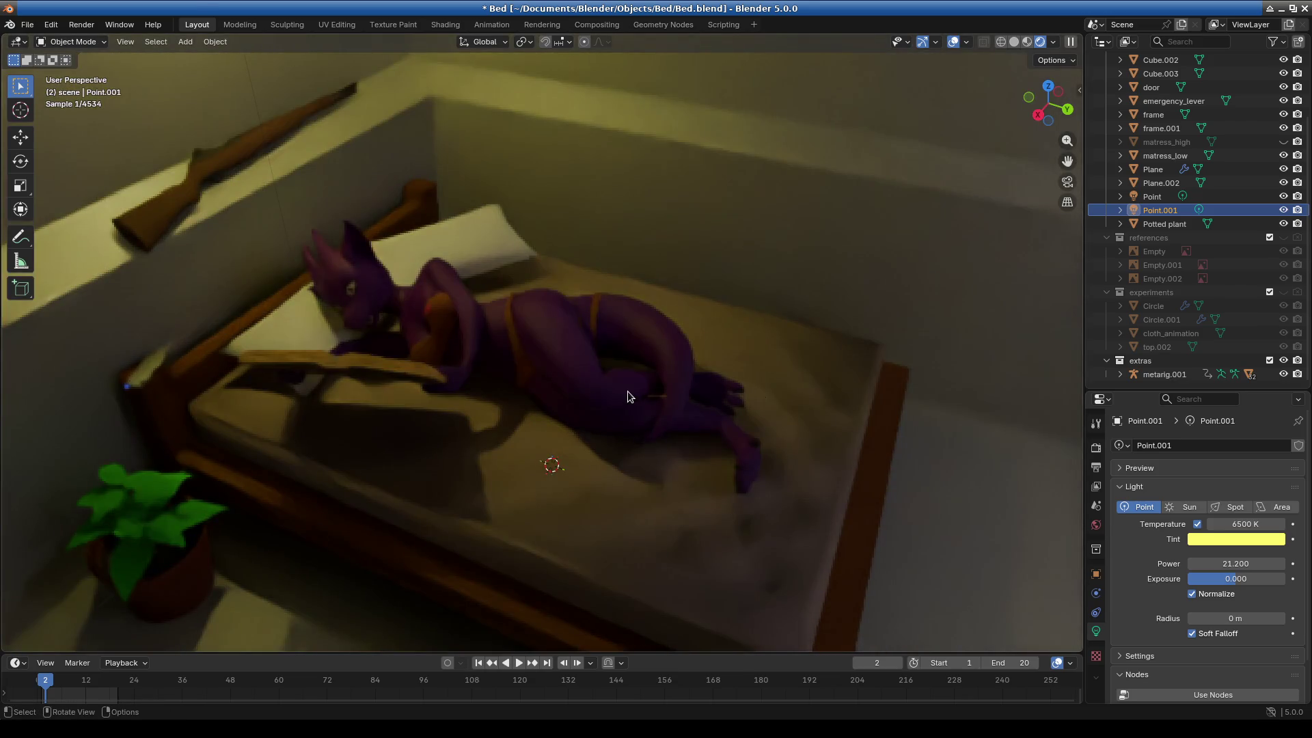
{"action": "middle_click_drag", "start_coordinate": [587, 375], "coordinate": [618, 369], "text": "shift"}
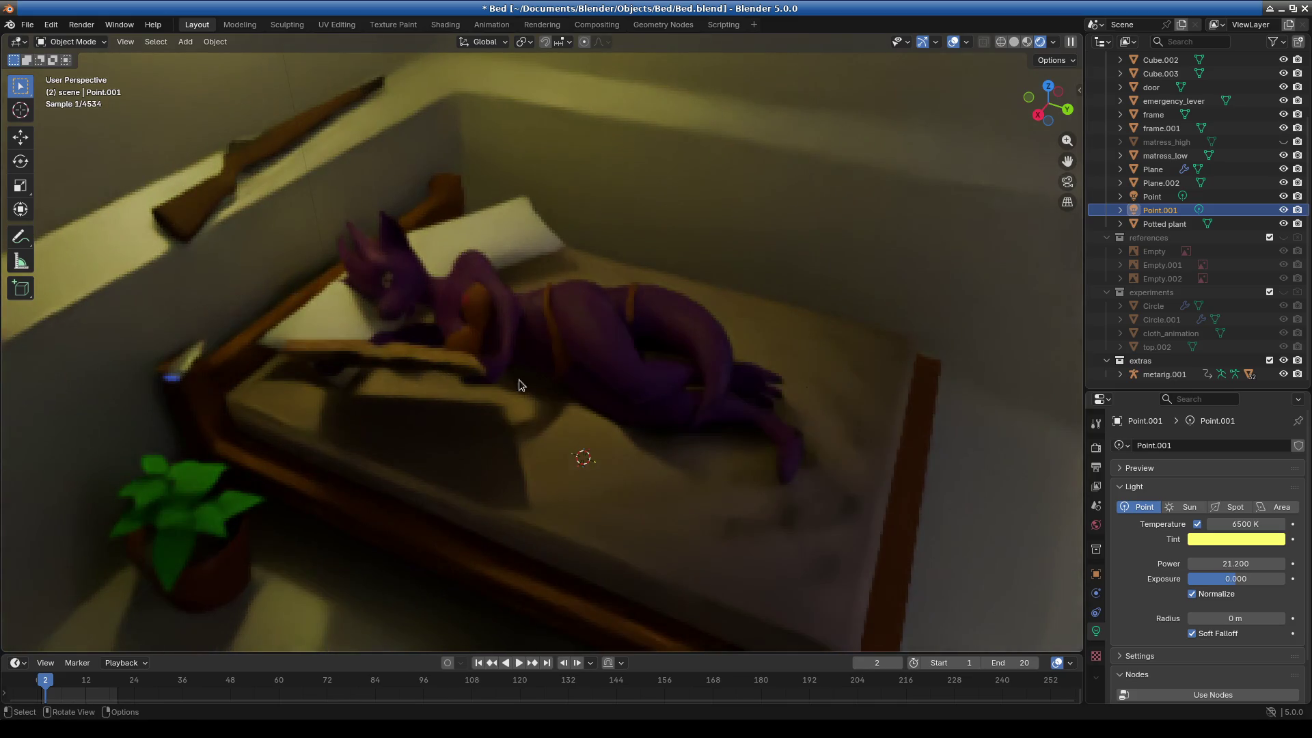
{"action": "left_click", "coordinate": [386, 279]}
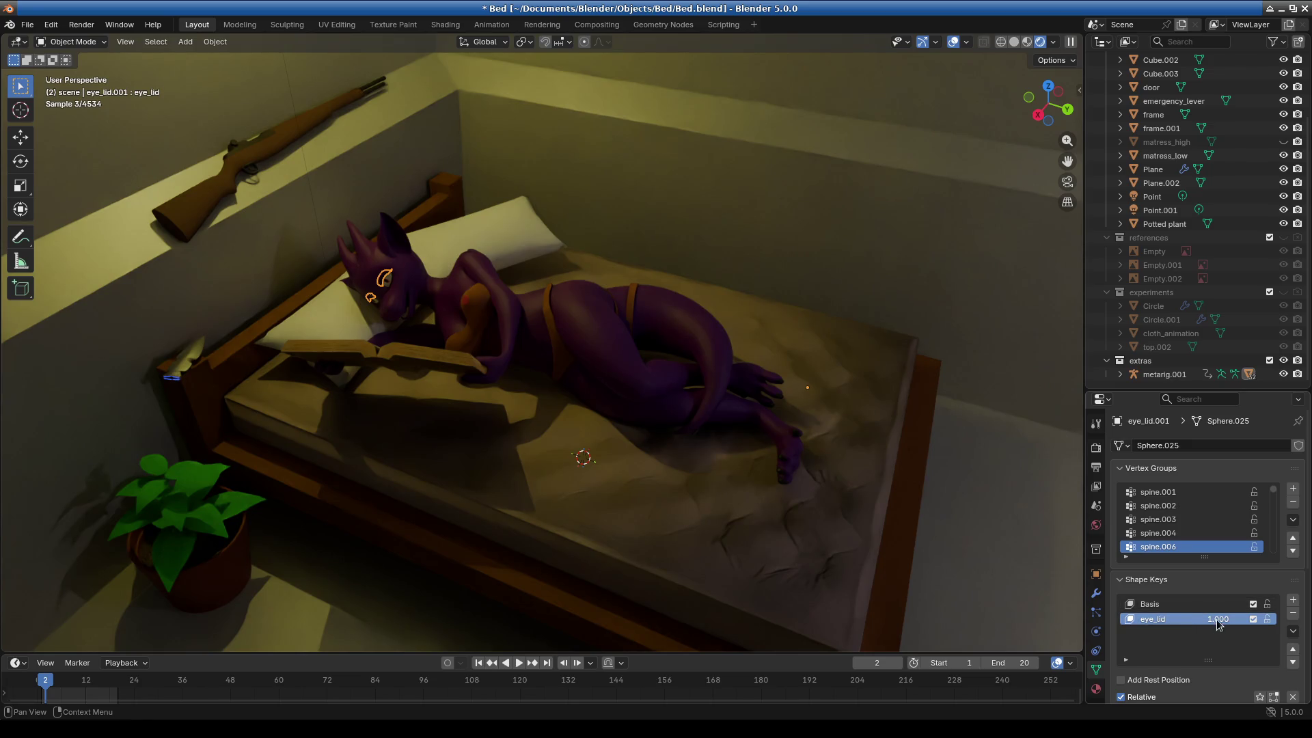
{"action": "key", "text": "Return"}
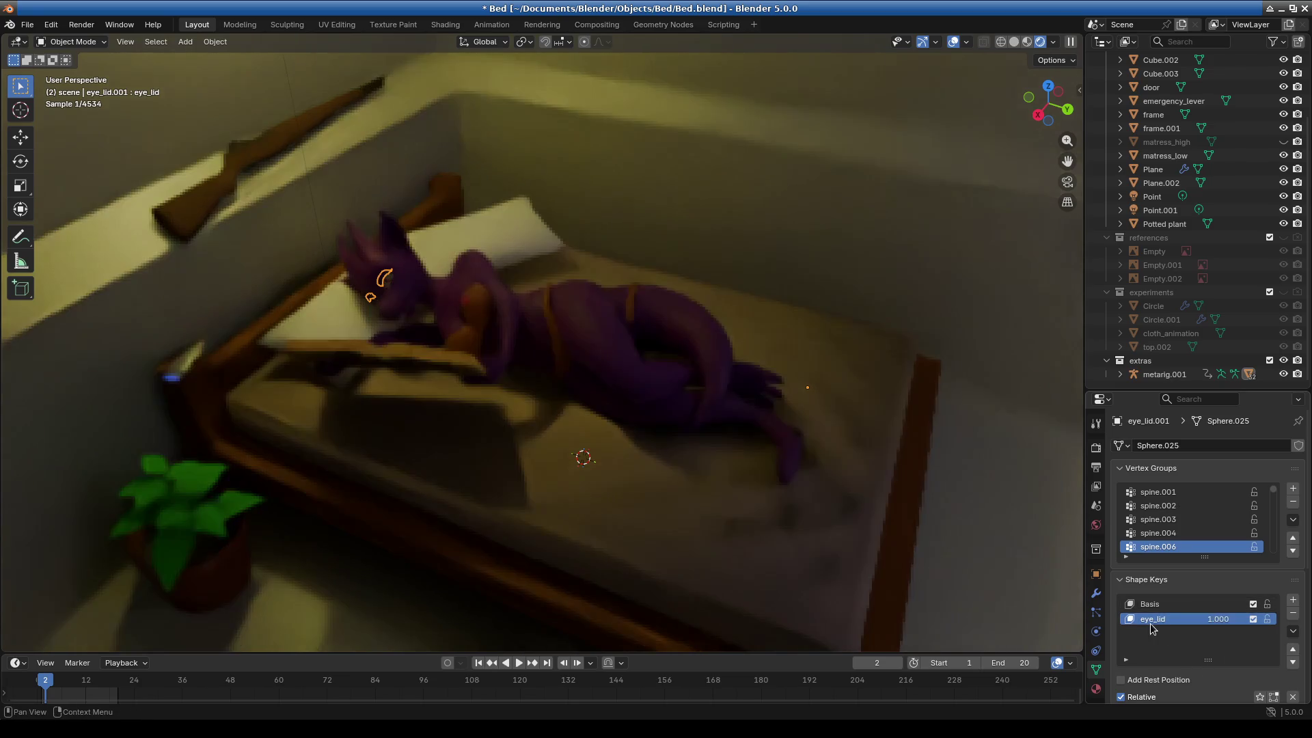
{"action": "scroll", "coordinate": [1152, 627], "scroll_direction": "down", "scroll_amount": 3}
{"action": "mouse_move", "coordinate": [1244, 613]}
{"action": "left_mouse_down"}
{"action": "mouse_move", "coordinate": [1211, 614]}
{"action": "mouse_move", "coordinate": [1223, 605]}
{"action": "left_mouse_up"}
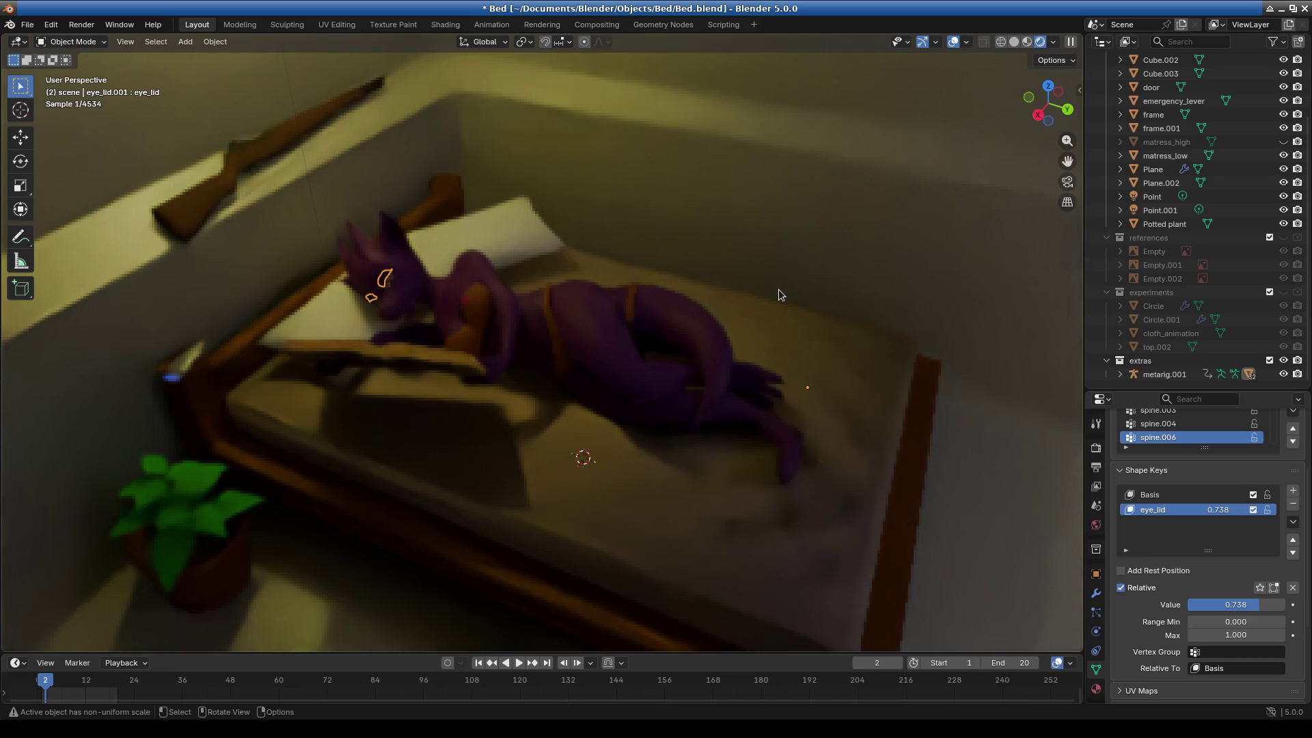
{"action": "left_click", "coordinate": [778, 294]}
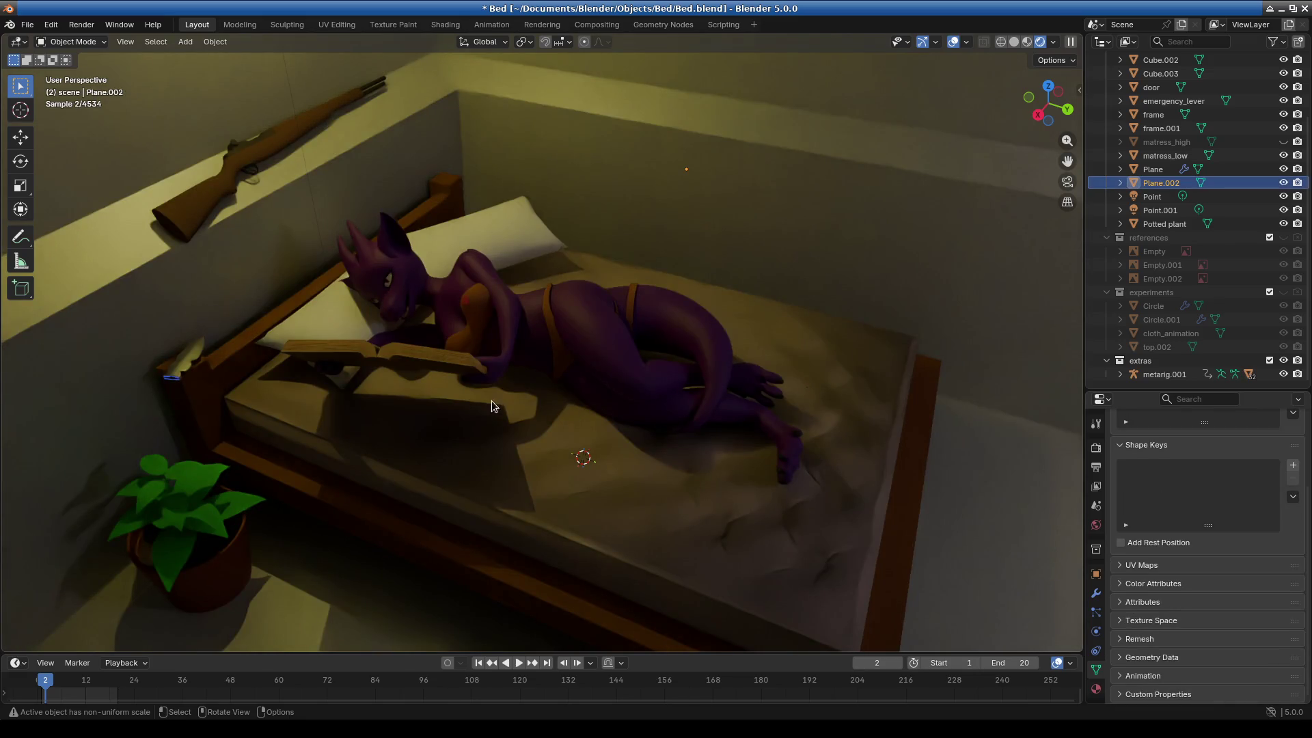
Select the book Cube.004, switch to front view and set viewport shading to Solid.
{"action": "left_click", "coordinate": [428, 363]}
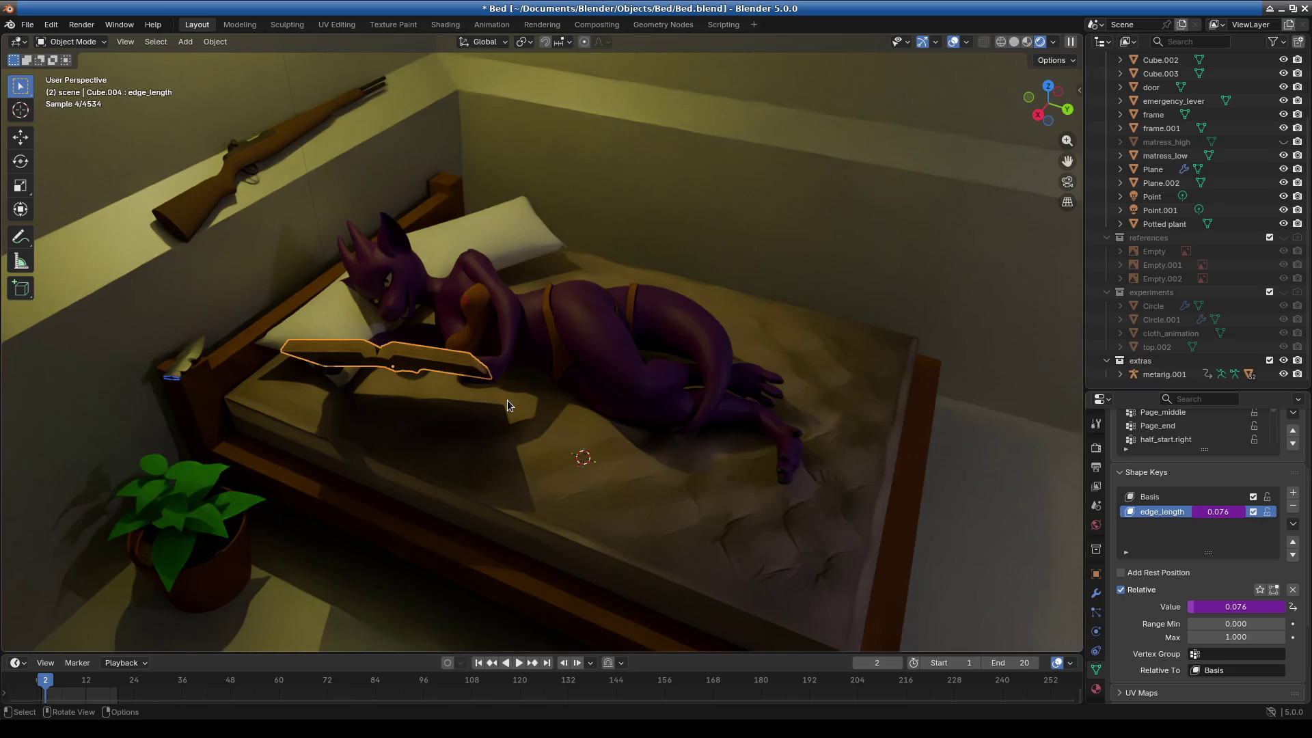
{"action": "key", "text": "KP_1"}
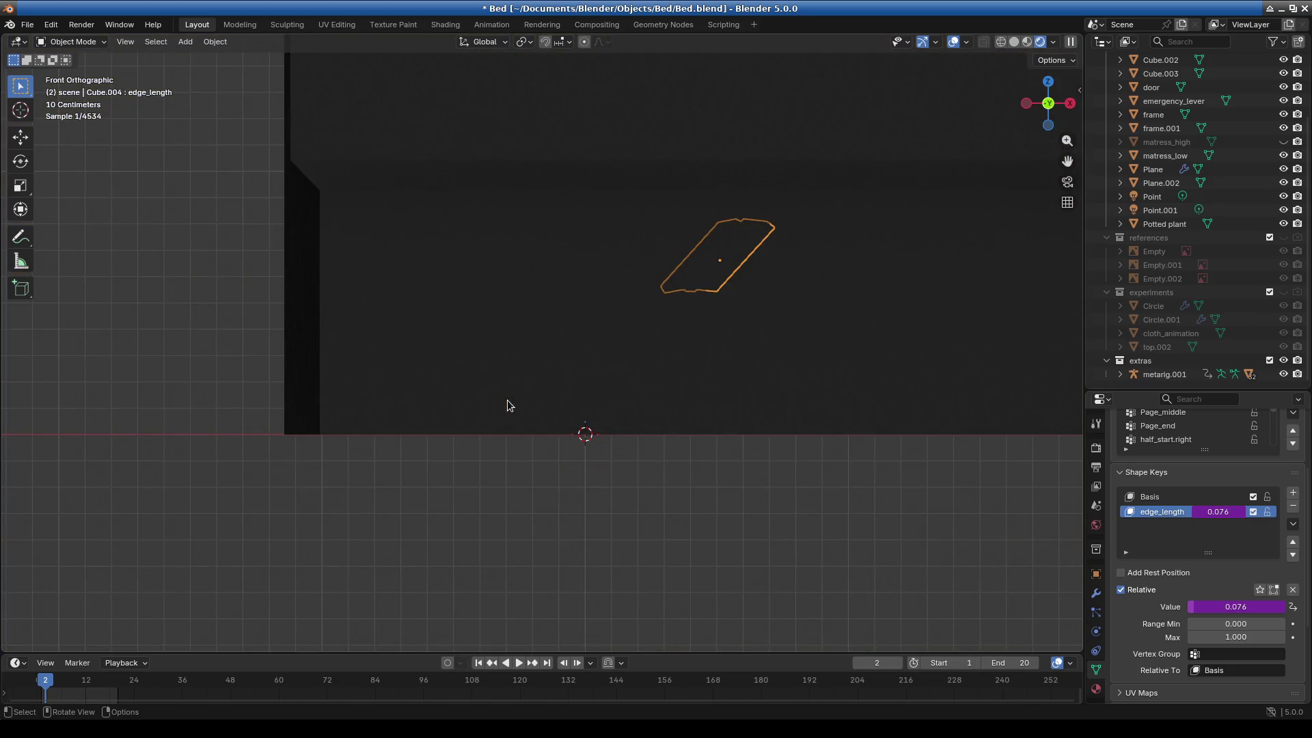
{"action": "left_click", "coordinate": [1027, 42]}
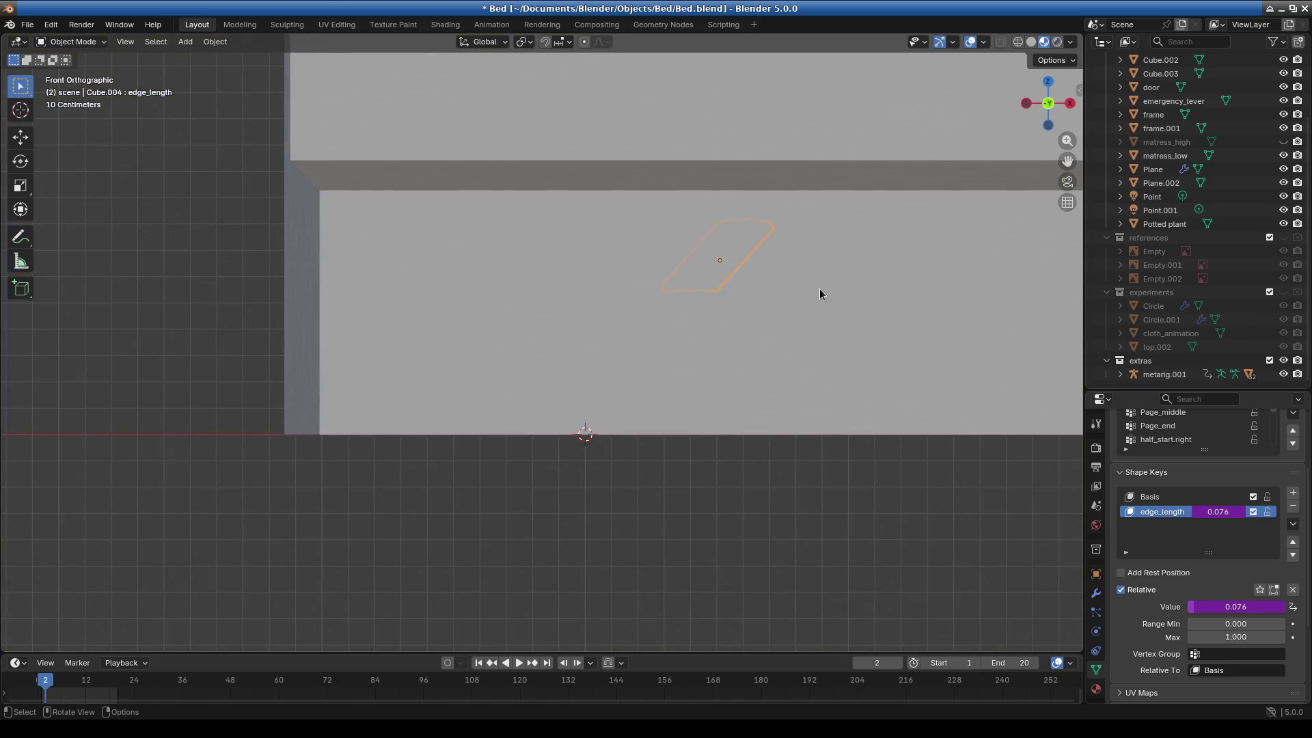
{"action": "left_click", "coordinate": [1031, 42]}
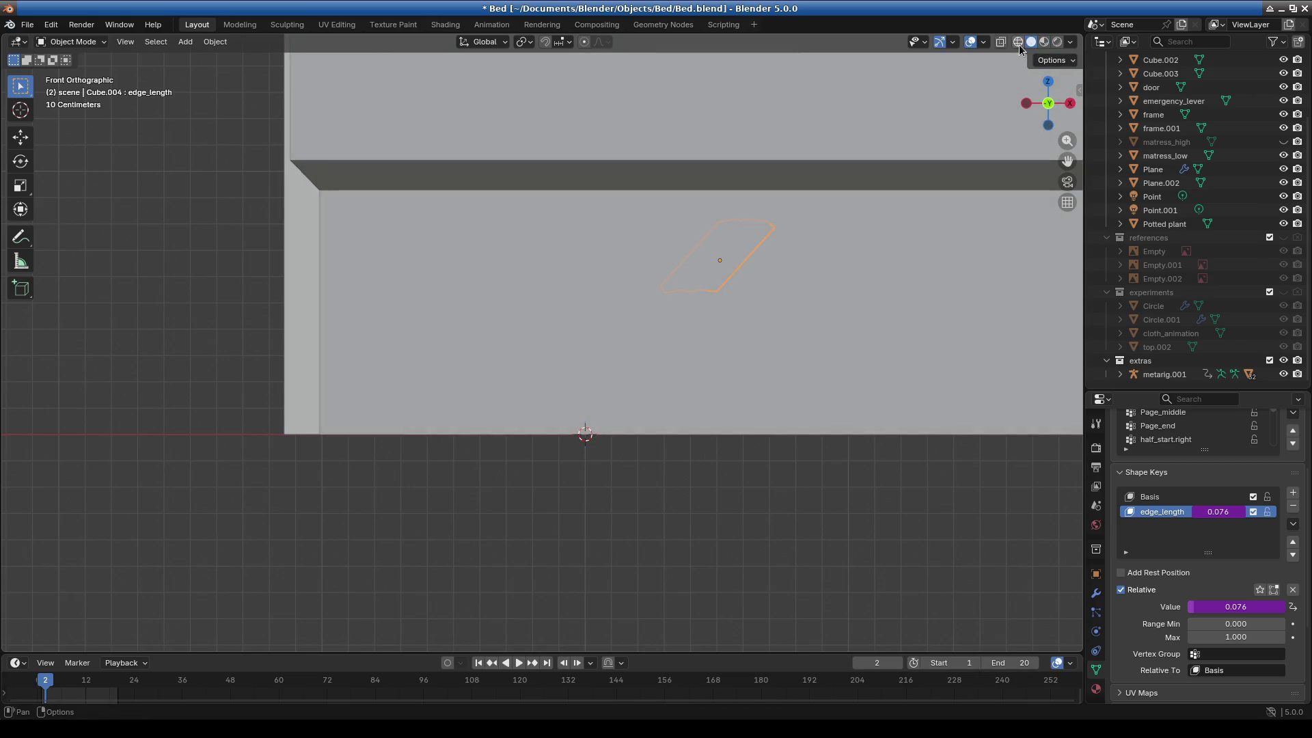
Zoom and orbit to a close view of the book between her hands, then grab it.
{"action": "middle_click_drag", "start_coordinate": [721, 280], "coordinate": [610, 352], "text": "shift"}
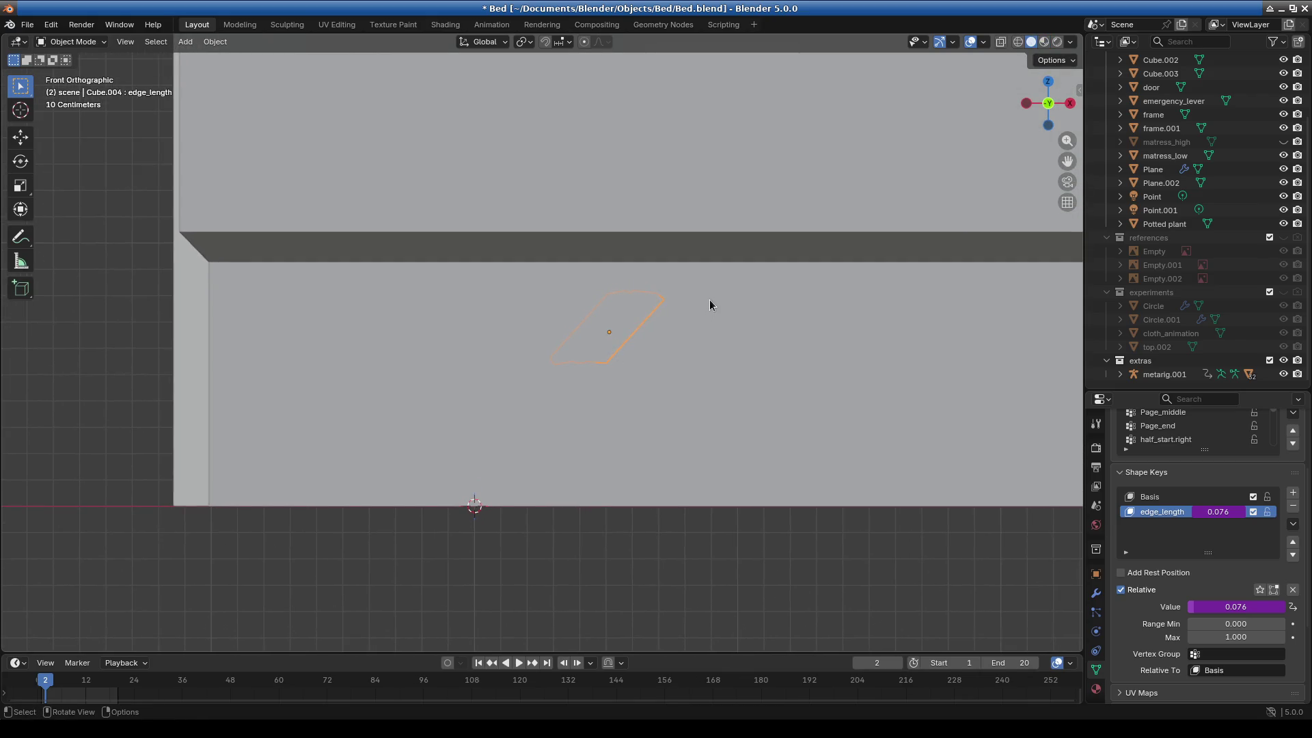
{"action": "key", "text": "g"}
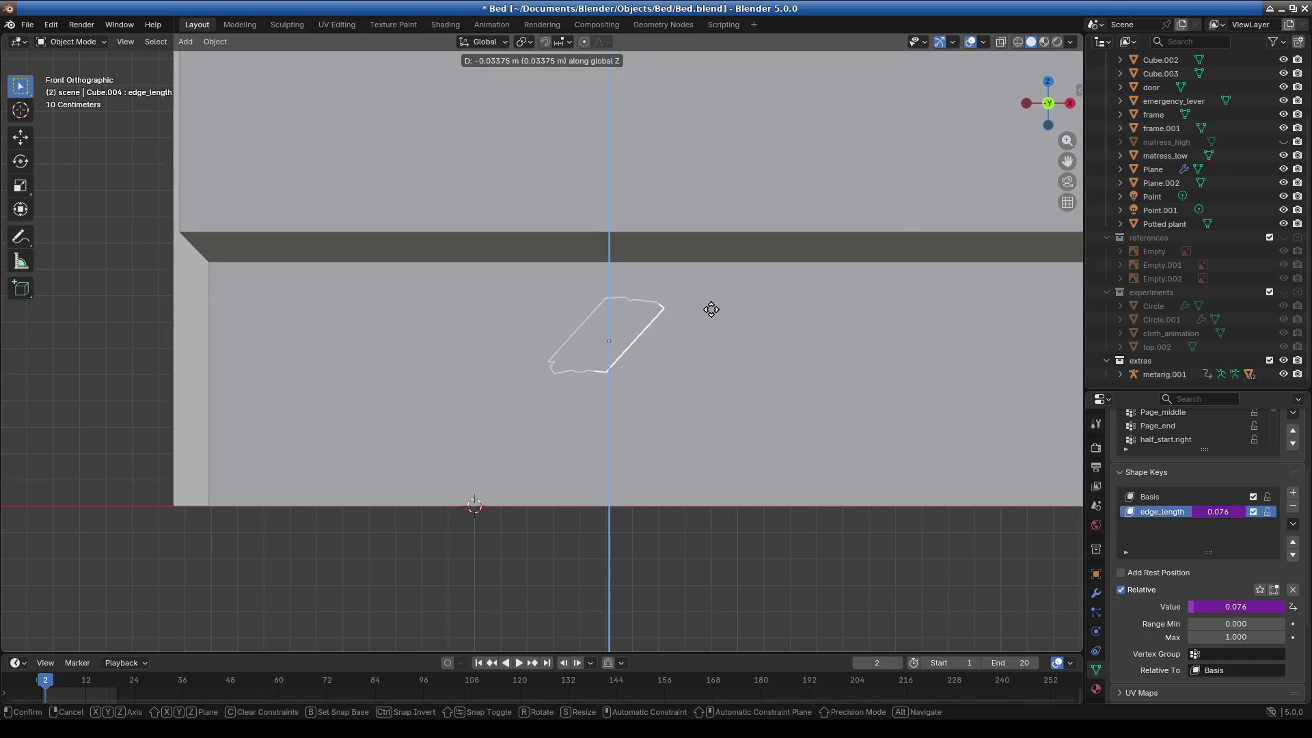
{"action": "key", "text": "Escape"}
{"action": "scroll", "coordinate": [644, 360], "scroll_direction": "up", "scroll_amount": 1}
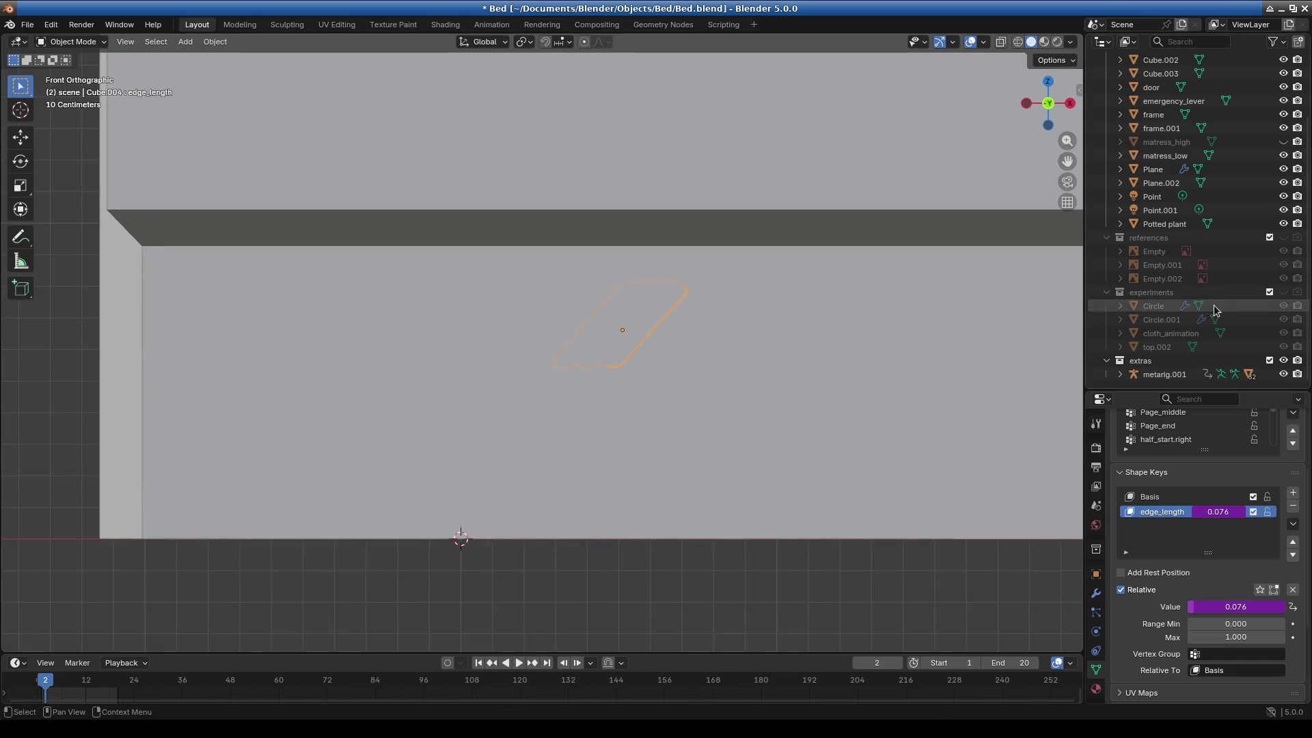
{"action": "scroll", "coordinate": [1194, 239], "scroll_direction": "up", "scroll_amount": 2}
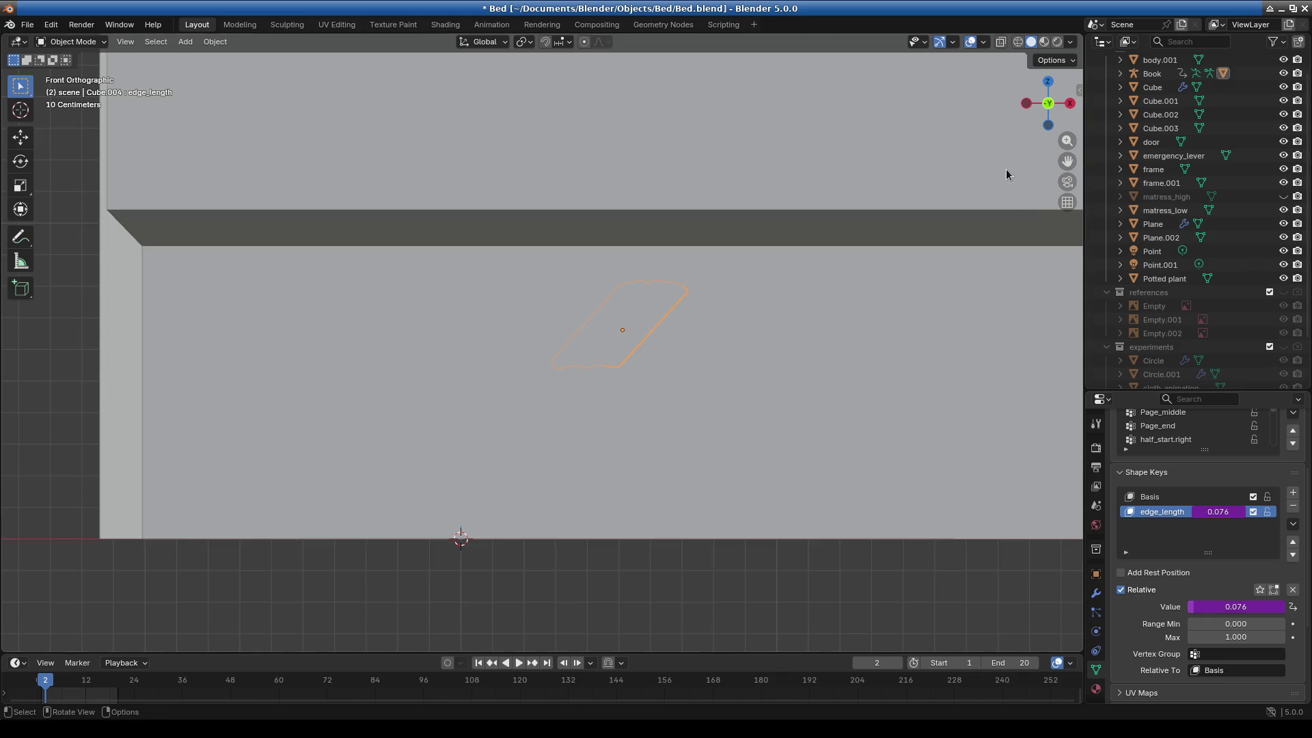
{"action": "mouse_move", "coordinate": [664, 383]}
{"action": "middle_mouse_down"}
{"action": "mouse_move", "coordinate": [741, 397]}
{"action": "mouse_move", "coordinate": [763, 459]}
{"action": "middle_mouse_up"}
{"action": "middle_click_drag", "start_coordinate": [802, 393], "coordinate": [800, 429]}
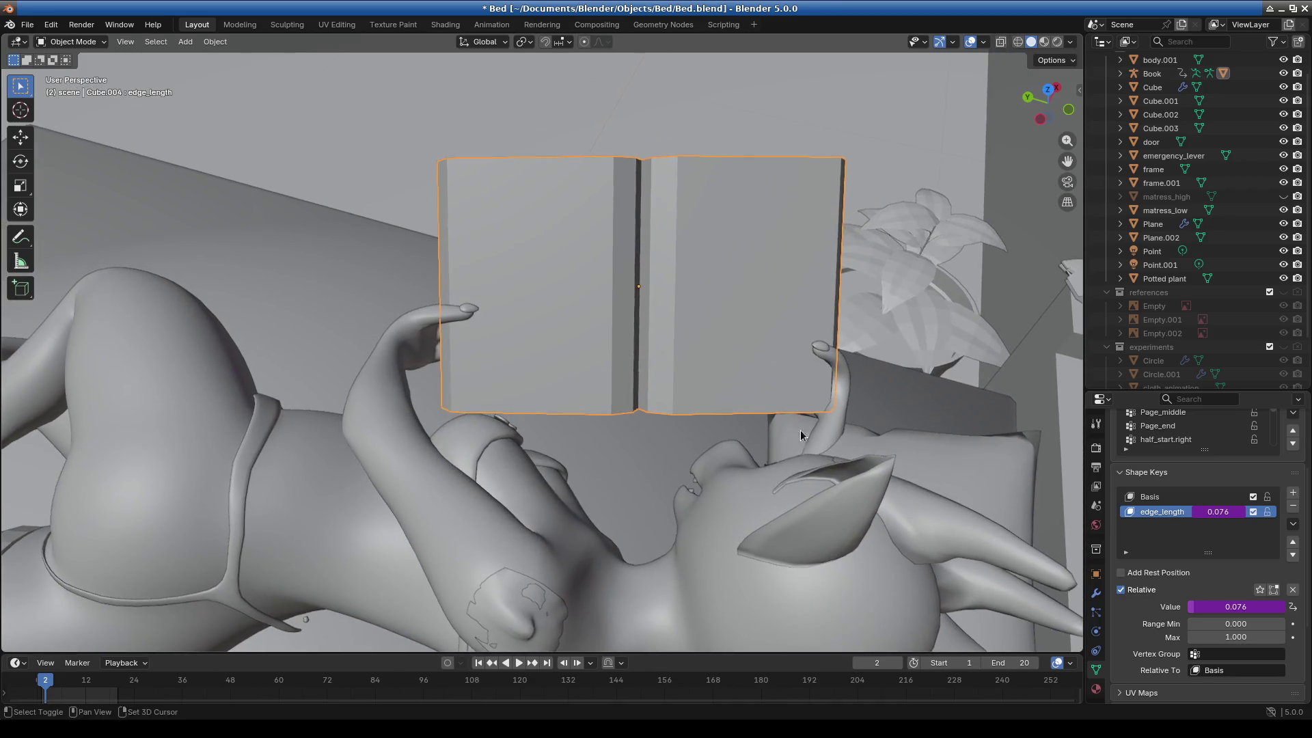
{"action": "key", "text": "g"}
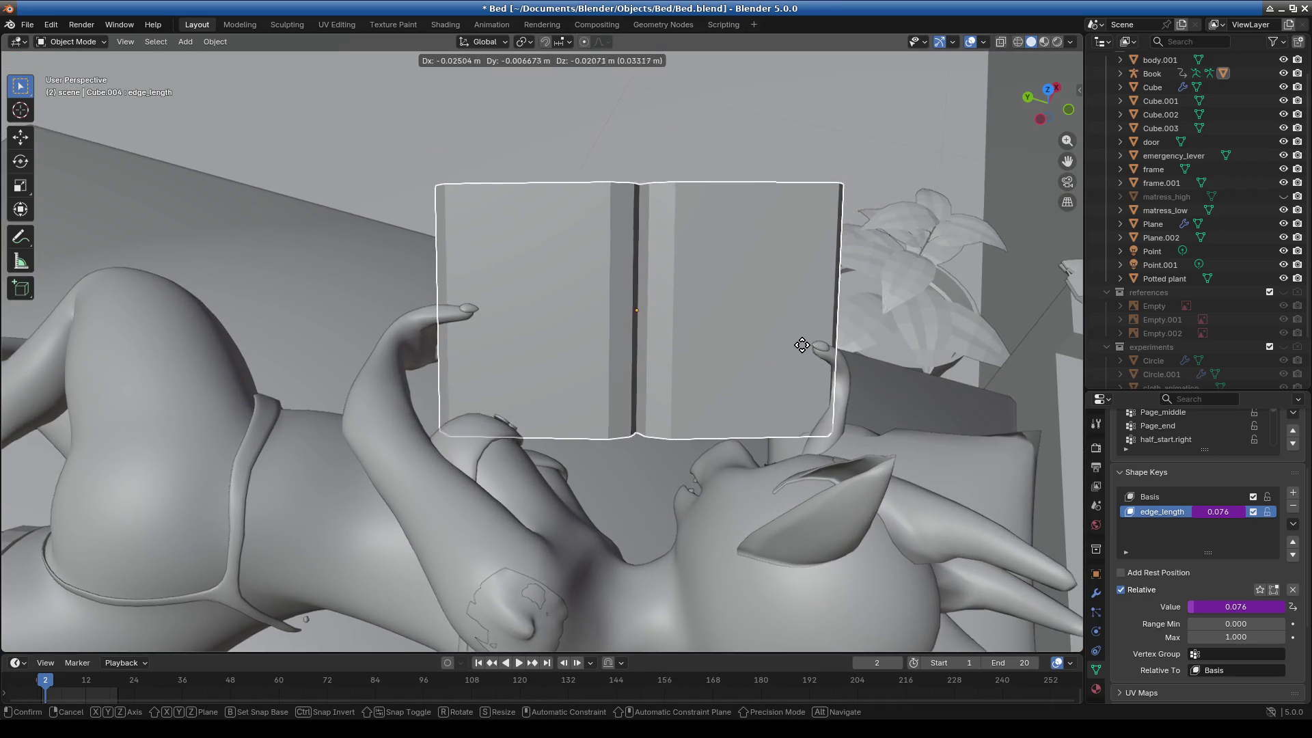
Shift the book −0.053 m X, −0.014 m Y, −0.044 m Z so it rests between her hands.
{"action": "left_click", "coordinate": [801, 371]}
{"action": "mouse_move", "coordinate": [798, 415]}
{"action": "middle_mouse_down"}
{"action": "mouse_move", "coordinate": [724, 415]}
{"action": "mouse_move", "coordinate": [882, 383]}
{"action": "mouse_move", "coordinate": [949, 336]}
{"action": "mouse_move", "coordinate": [878, 378]}
{"action": "mouse_move", "coordinate": [699, 406]}
{"action": "middle_mouse_up"}
{"action": "scroll", "coordinate": [777, 426], "scroll_direction": "up", "scroll_amount": 8}
{"action": "mouse_move", "coordinate": [778, 426]}
{"action": "middle_mouse_down"}
{"action": "mouse_move", "coordinate": [727, 457]}
{"action": "mouse_move", "coordinate": [747, 481]}
{"action": "mouse_move", "coordinate": [862, 527]}
{"action": "mouse_move", "coordinate": [704, 492]}
{"action": "mouse_move", "coordinate": [733, 488]}
{"action": "mouse_move", "coordinate": [585, 410]}
{"action": "mouse_move", "coordinate": [358, 417]}
{"action": "mouse_move", "coordinate": [440, 404]}
{"action": "mouse_move", "coordinate": [427, 420]}
{"action": "mouse_move", "coordinate": [592, 452]}
{"action": "mouse_move", "coordinate": [537, 444]}
{"action": "mouse_move", "coordinate": [762, 466]}
{"action": "middle_mouse_up"}
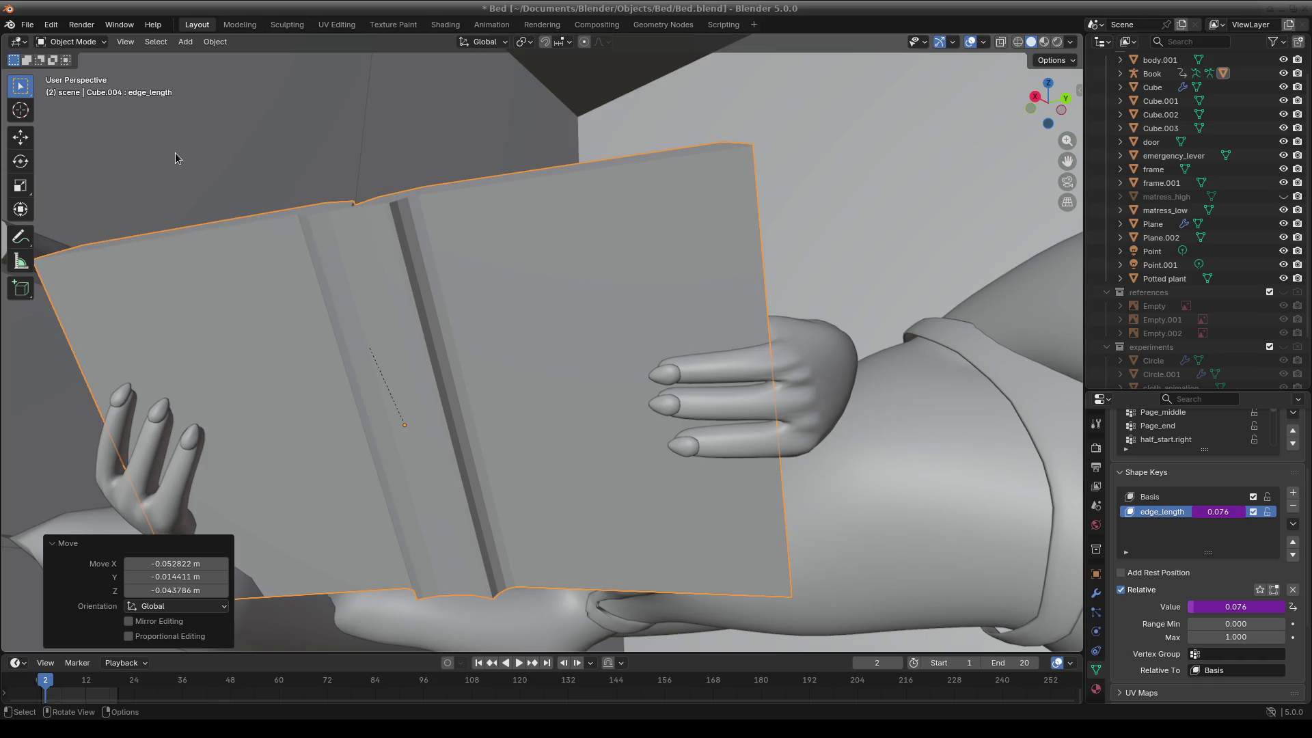
{"action": "scroll", "coordinate": [135, 234], "scroll_direction": "down", "scroll_amount": 3}
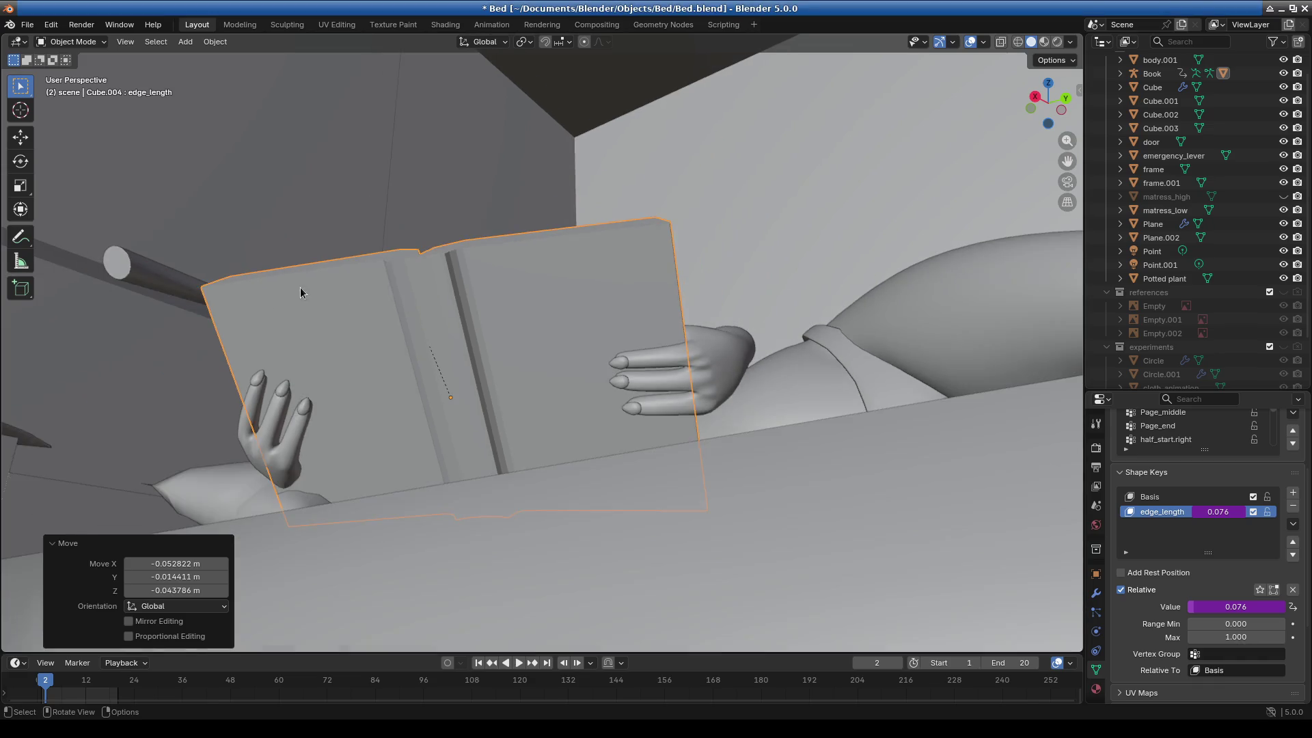
{"action": "mouse_move", "coordinate": [590, 360]}
{"action": "middle_mouse_down"}
{"action": "mouse_move", "coordinate": [663, 354]}
{"action": "mouse_move", "coordinate": [585, 440]}
{"action": "mouse_move", "coordinate": [481, 479]}
{"action": "mouse_move", "coordinate": [382, 482]}
{"action": "mouse_move", "coordinate": [518, 391]}
{"action": "mouse_move", "coordinate": [690, 317]}
{"action": "mouse_move", "coordinate": [759, 379]}
{"action": "mouse_move", "coordinate": [799, 387]}
{"action": "middle_mouse_up"}
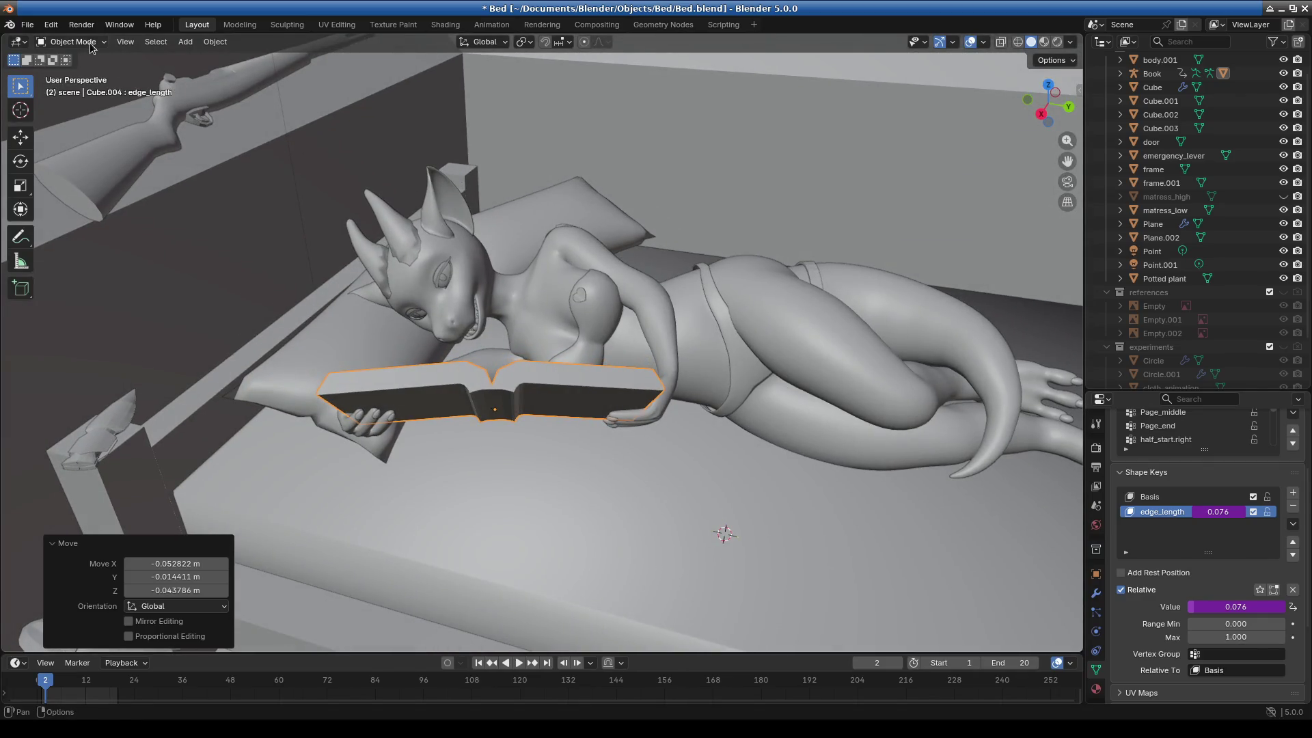
{"action": "left_click", "coordinate": [520, 400]}
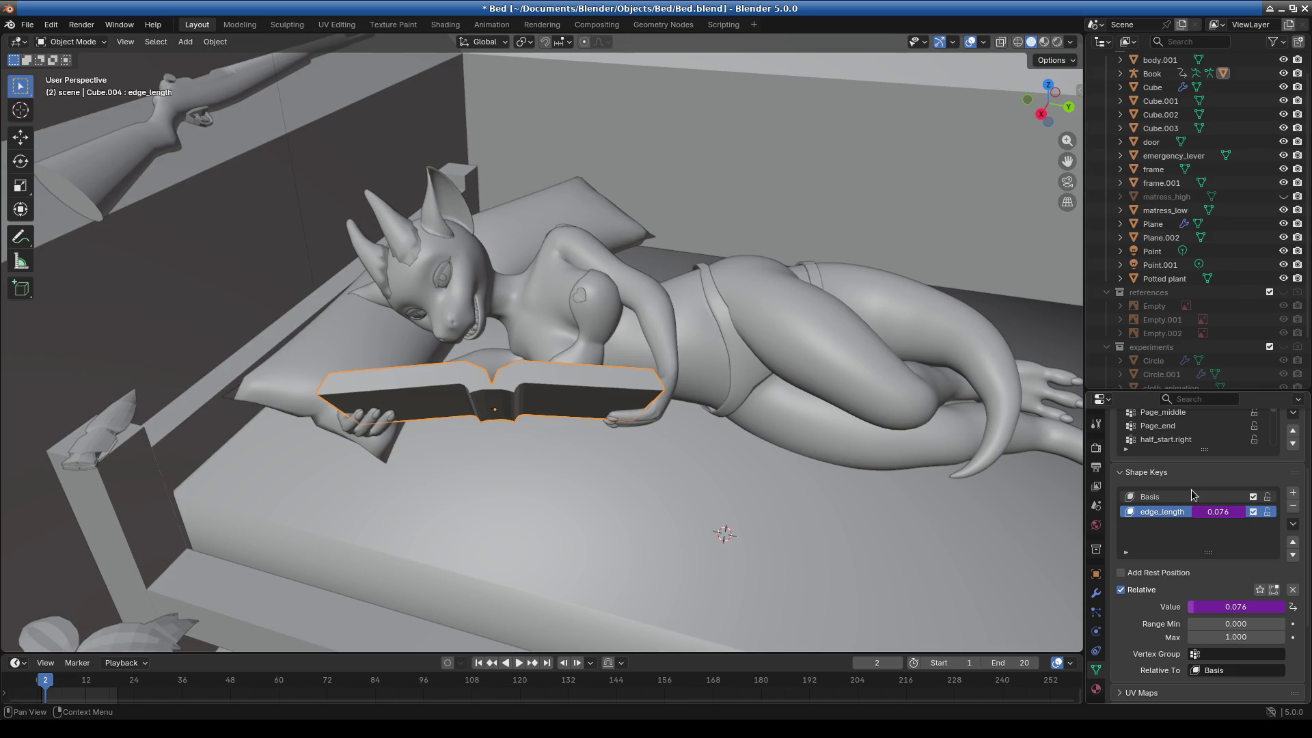
{"action": "left_click", "coordinate": [96, 42]}
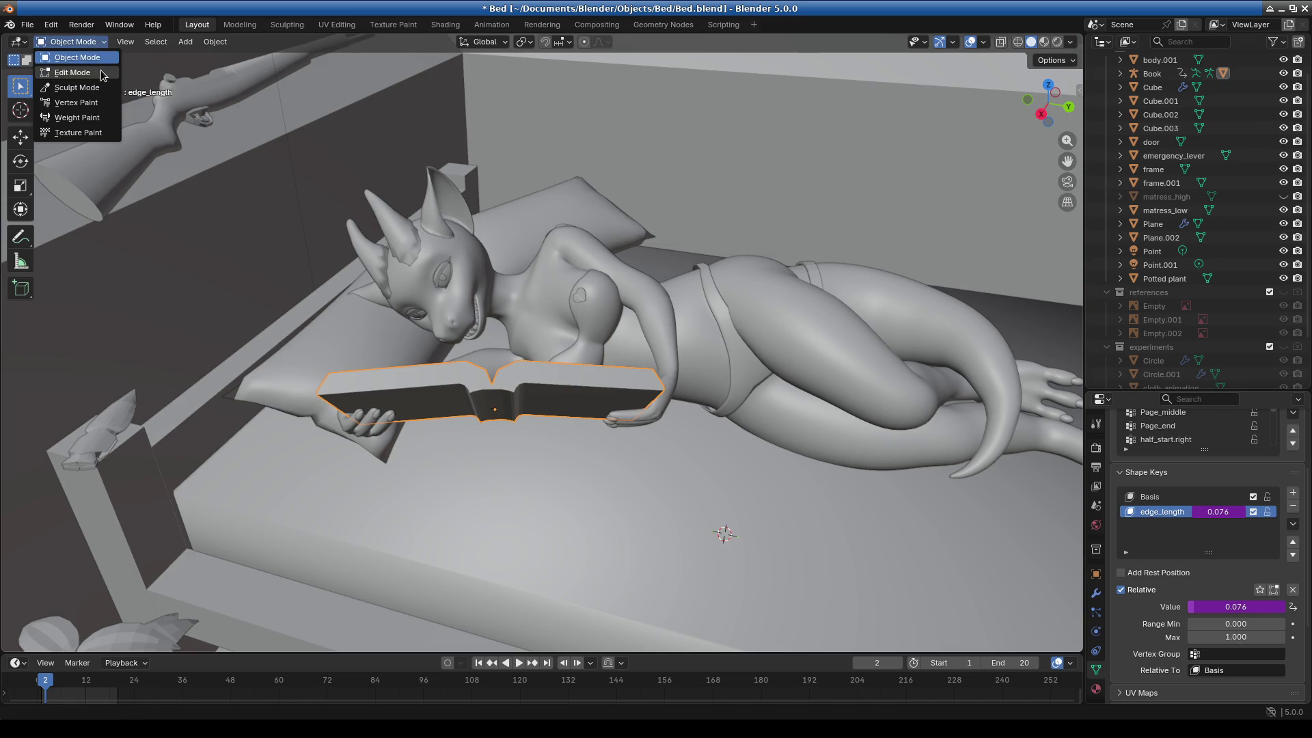
Enter Edit Mode on the book mesh Cube.004 and orbit around it.
{"action": "left_click", "coordinate": [102, 74]}
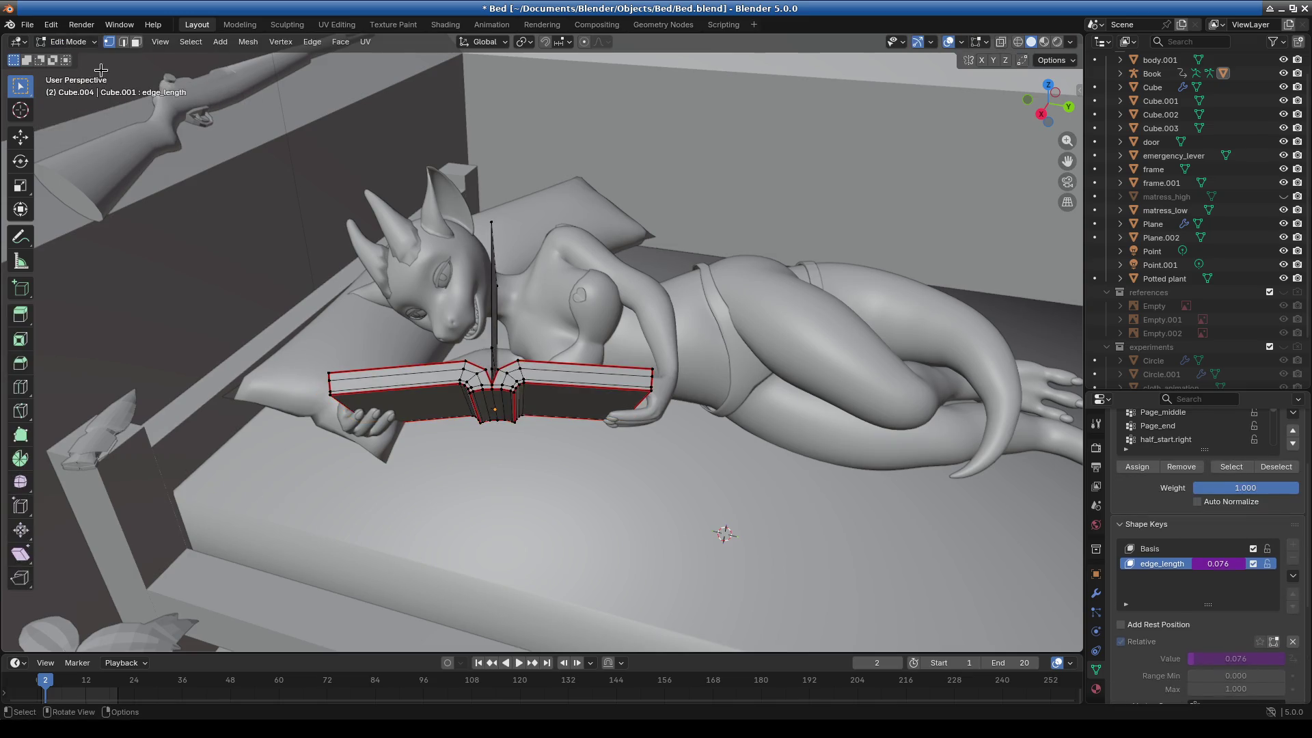
{"action": "mouse_move", "coordinate": [690, 464]}
{"action": "middle_mouse_down"}
{"action": "mouse_move", "coordinate": [595, 478]}
{"action": "mouse_move", "coordinate": [520, 444]}
{"action": "mouse_move", "coordinate": [601, 479]}
{"action": "middle_mouse_up"}
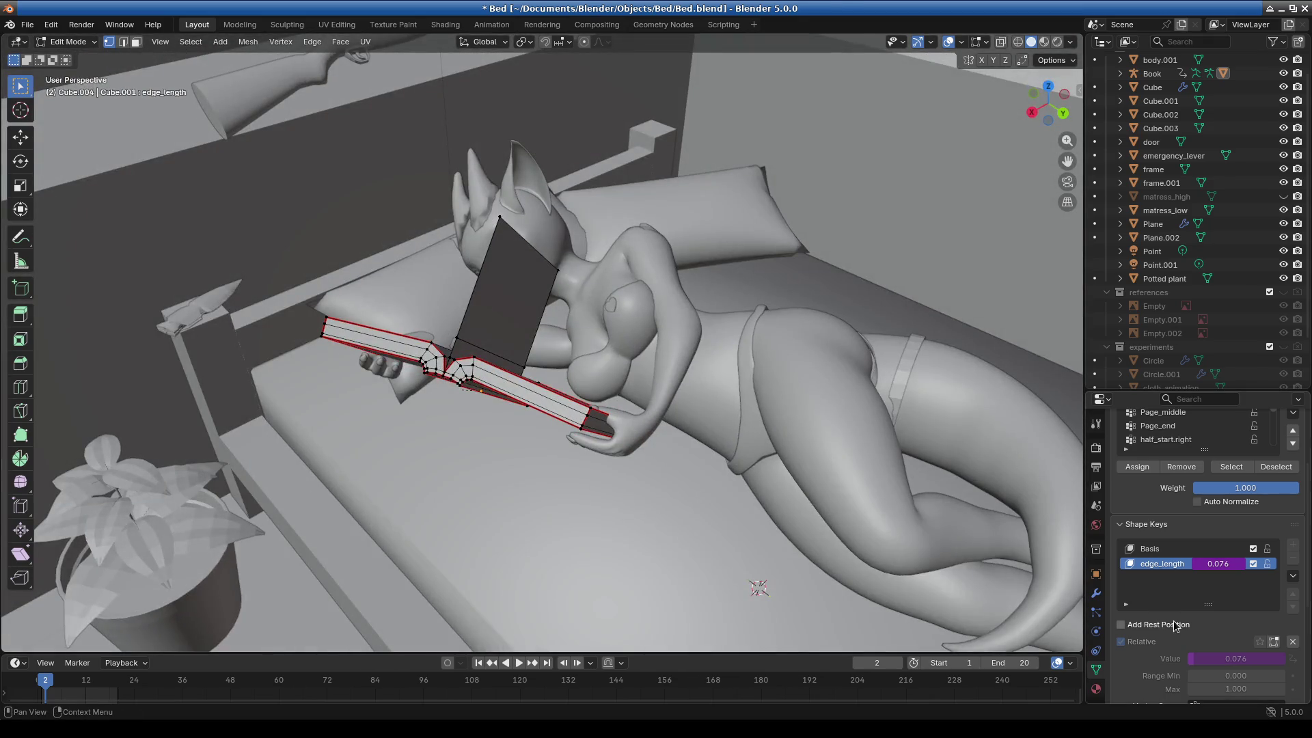
{"action": "scroll", "coordinate": [1162, 246], "scroll_direction": "up", "scroll_amount": 3}
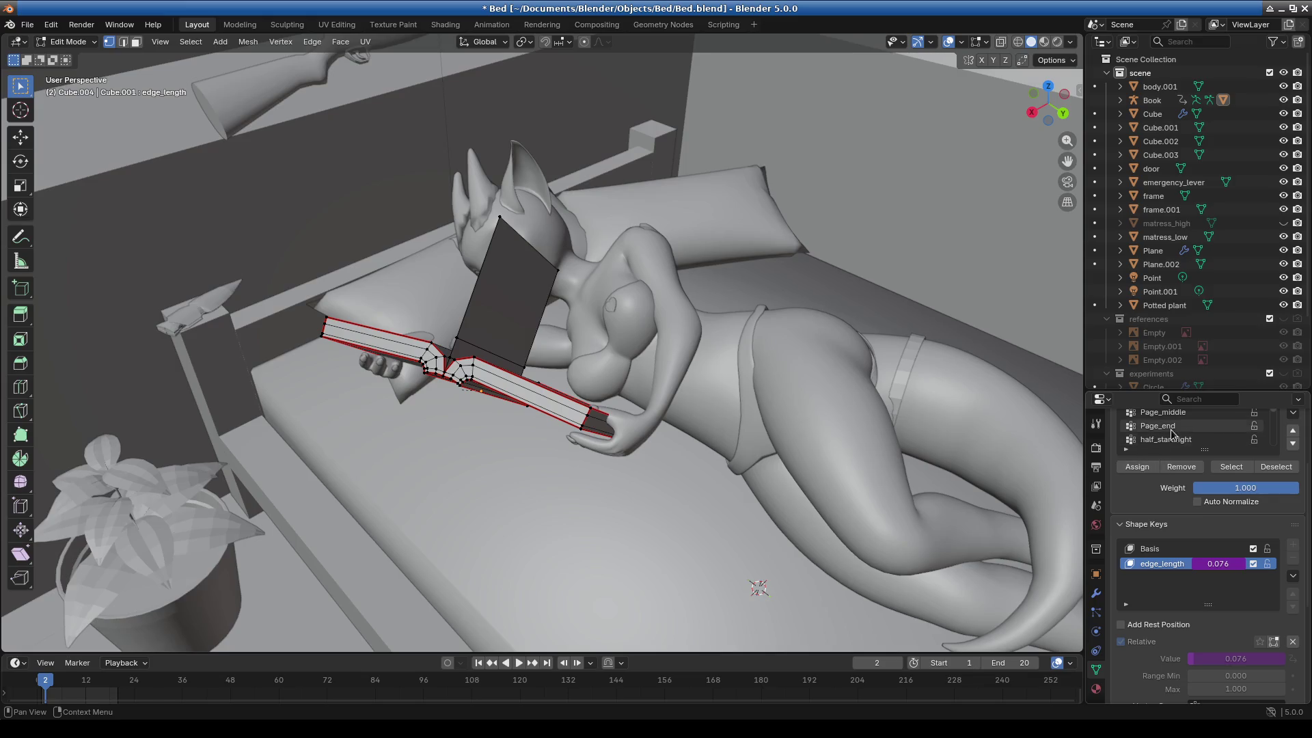
{"action": "left_click_drag", "start_coordinate": [1217, 392], "coordinate": [1217, 345]}
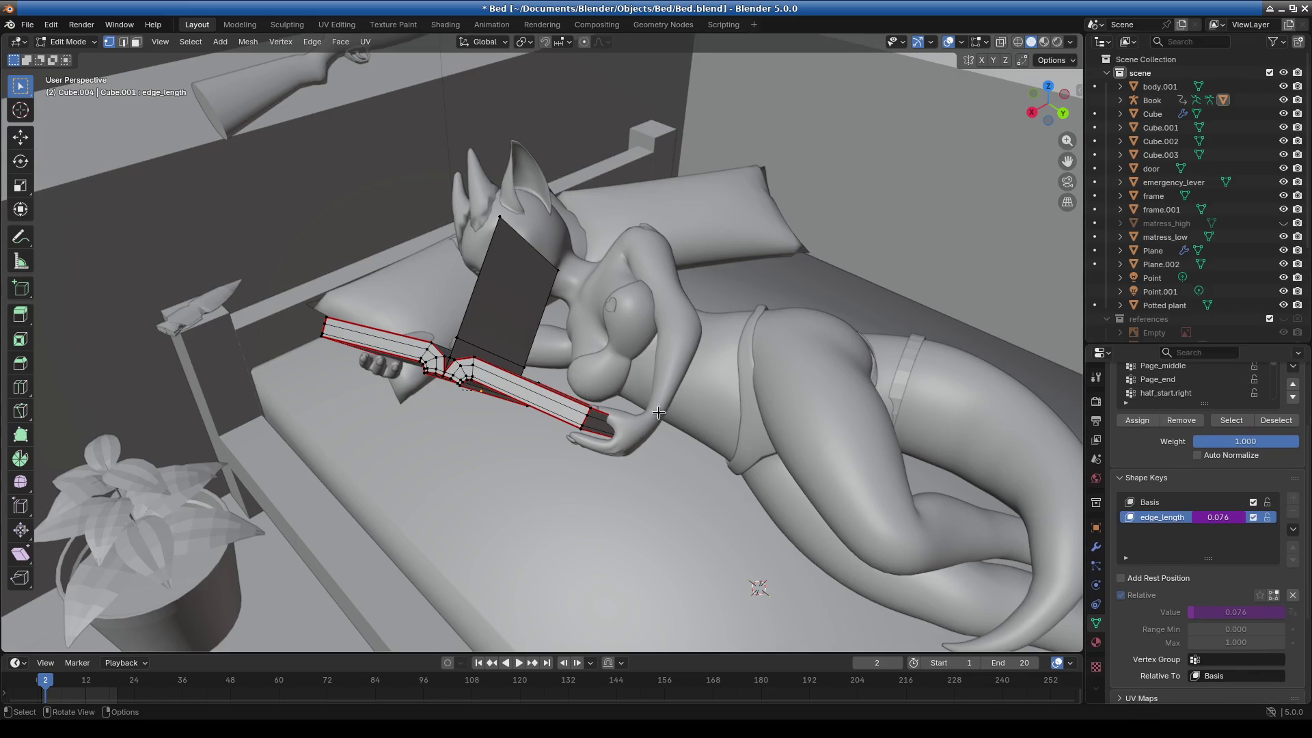
{"action": "mouse_move", "coordinate": [634, 413]}
{"action": "middle_mouse_down"}
{"action": "mouse_move", "coordinate": [710, 410]}
{"action": "mouse_move", "coordinate": [595, 442]}
{"action": "mouse_move", "coordinate": [997, 279]}
{"action": "middle_mouse_up"}
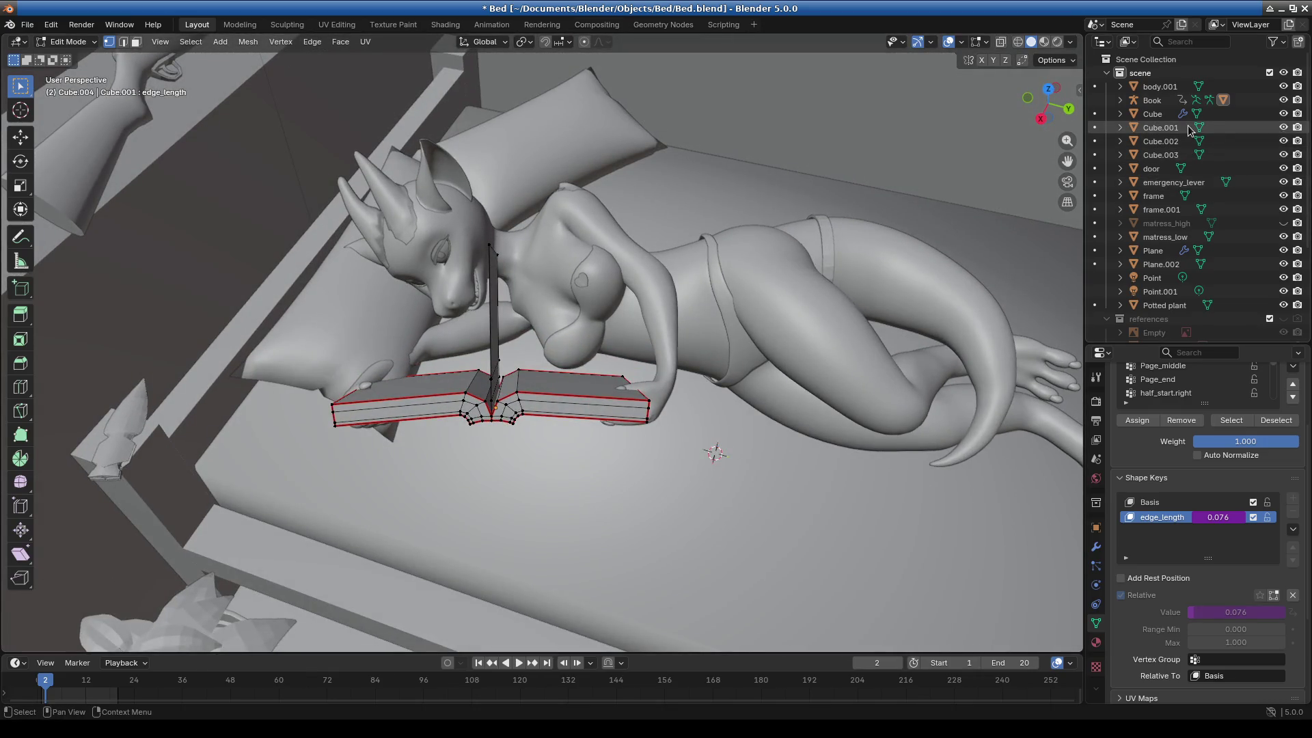
Select and expand the Book armature in the Outliner, back in Object Mode.
{"action": "left_click", "coordinate": [1161, 101]}
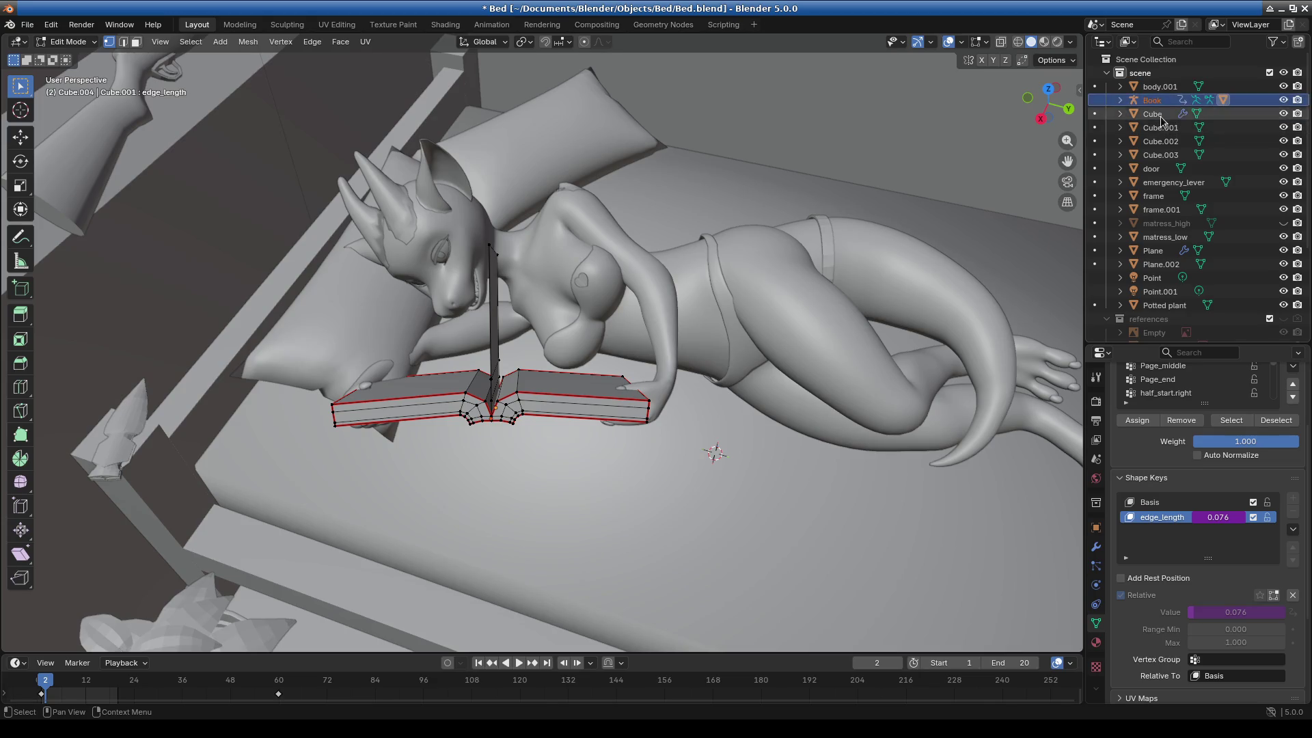
{"action": "left_click", "coordinate": [1120, 100]}
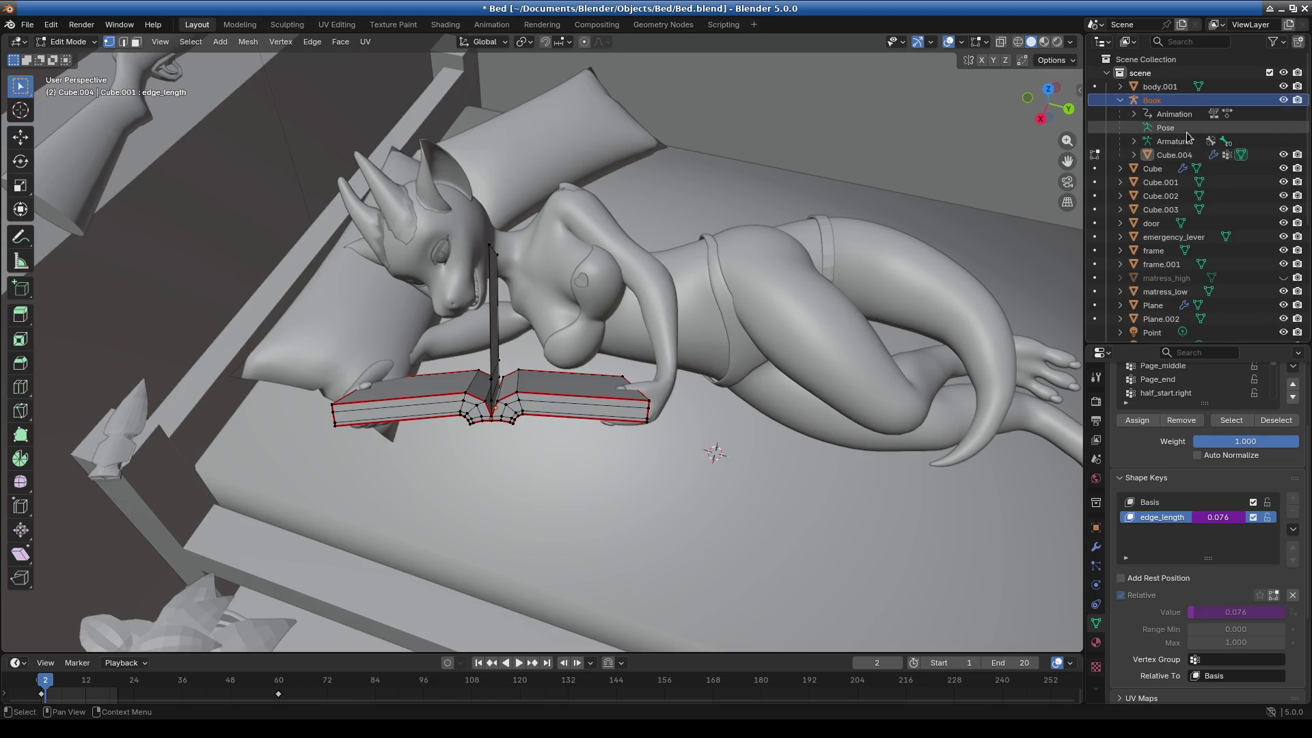
{"action": "left_click", "coordinate": [68, 42]}
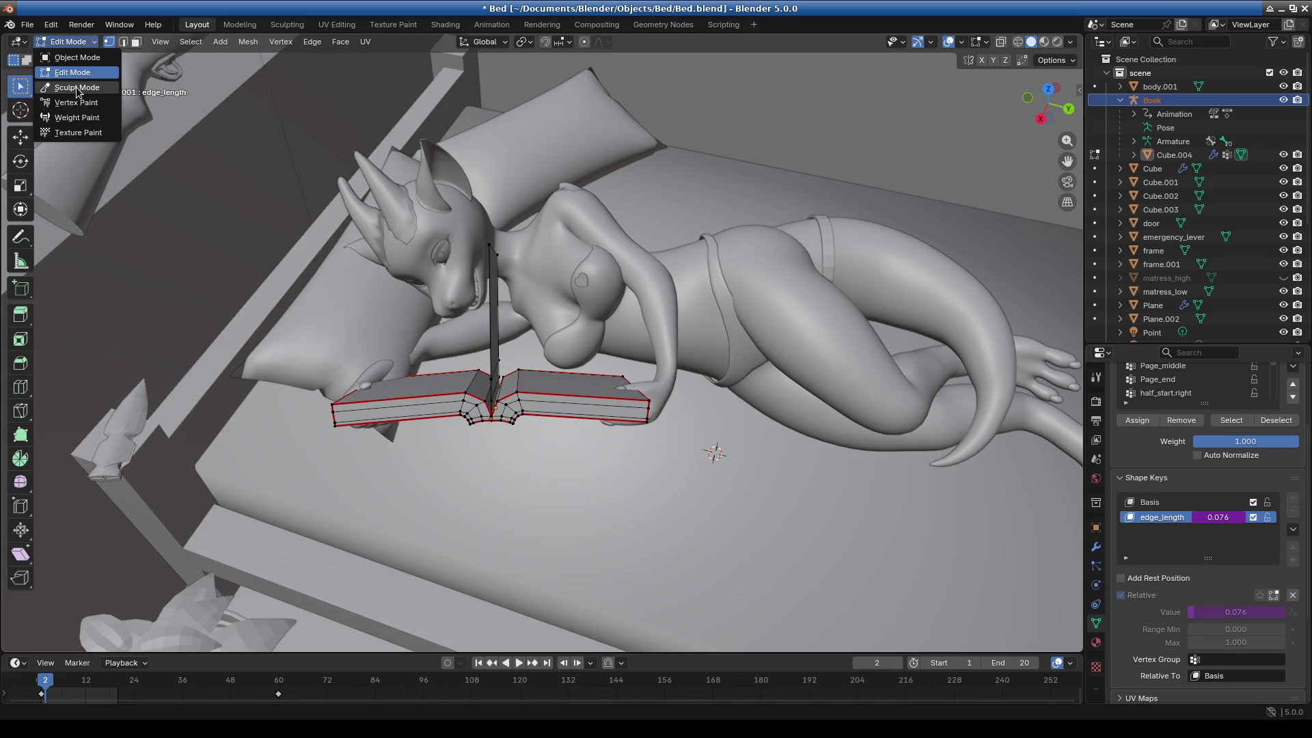
{"action": "left_click", "coordinate": [77, 87]}
{"action": "left_click", "coordinate": [68, 42]}
{"action": "left_click", "coordinate": [77, 57]}
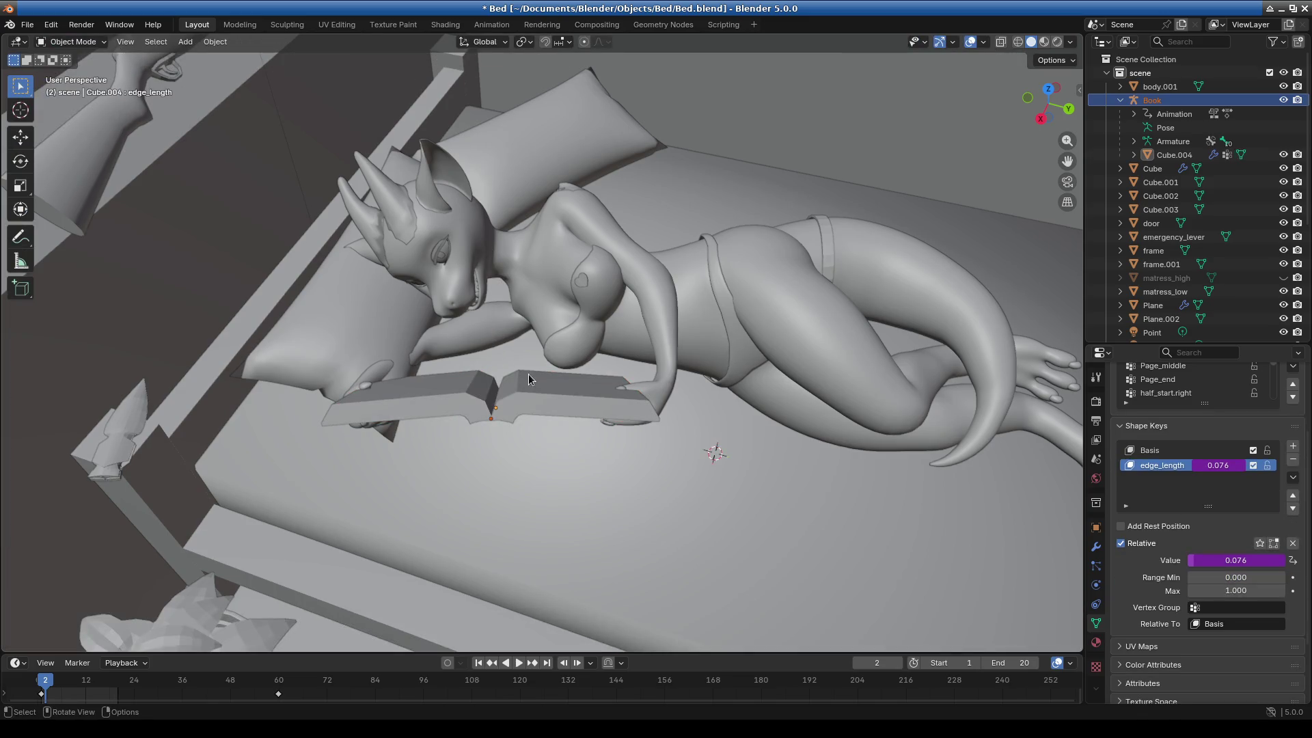
{"action": "left_click", "coordinate": [1152, 100]}
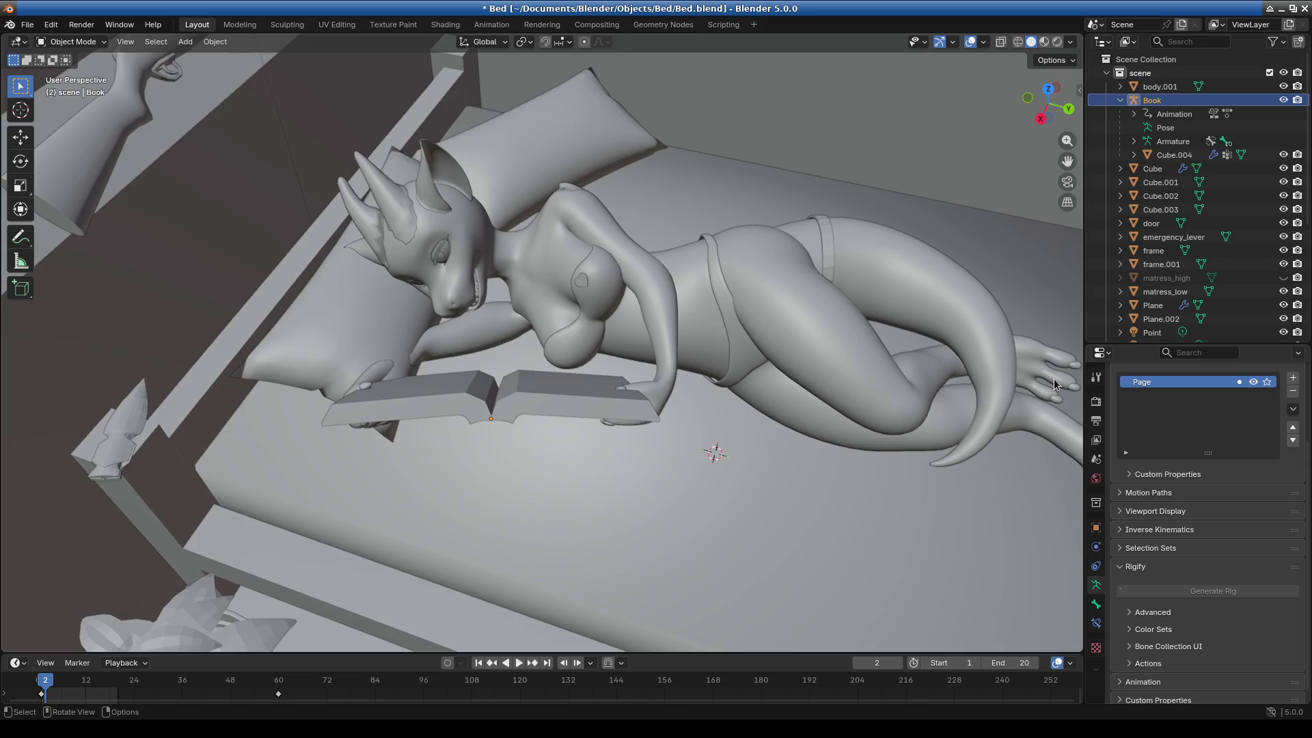
Switch the book rig into Pose Mode and orbit toward the book.
{"action": "left_click", "coordinate": [83, 45]}
{"action": "left_click", "coordinate": [81, 89]}
{"action": "scroll", "coordinate": [544, 429], "scroll_direction": "up", "scroll_amount": 2}
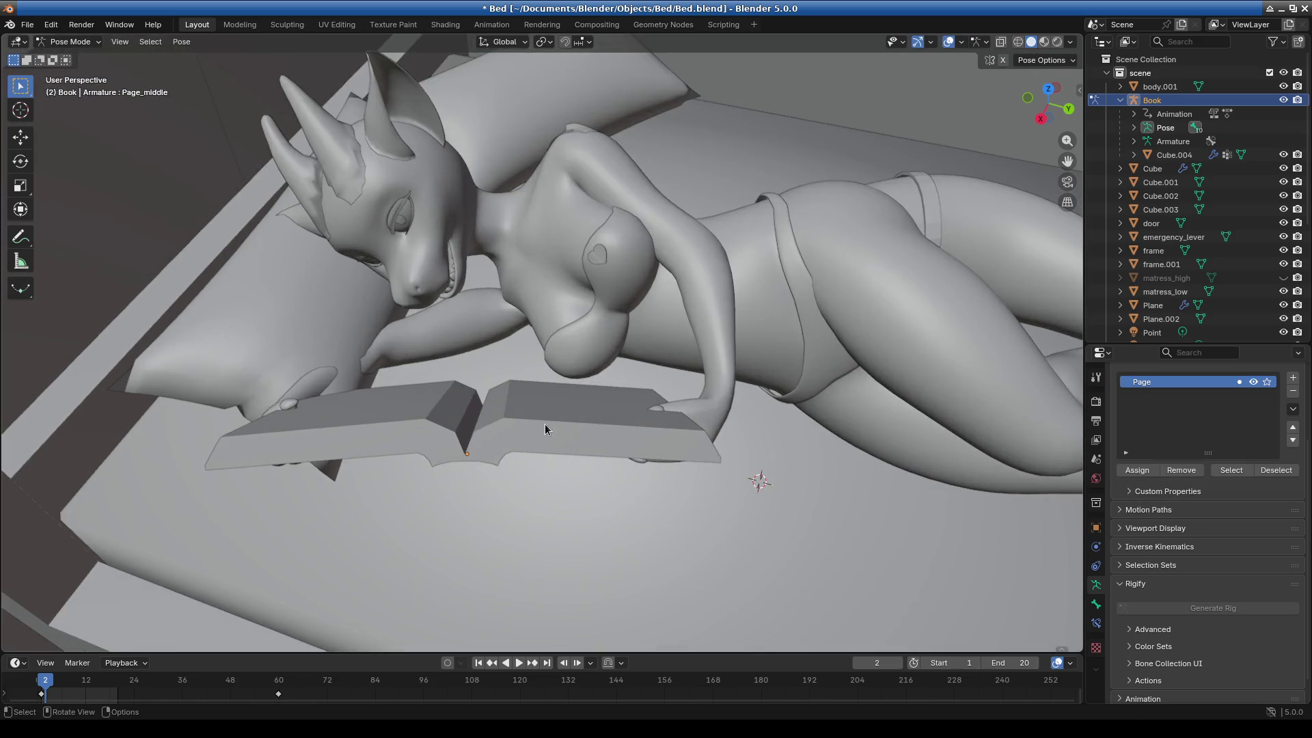
{"action": "scroll", "coordinate": [677, 432], "scroll_direction": "down", "scroll_amount": 1}
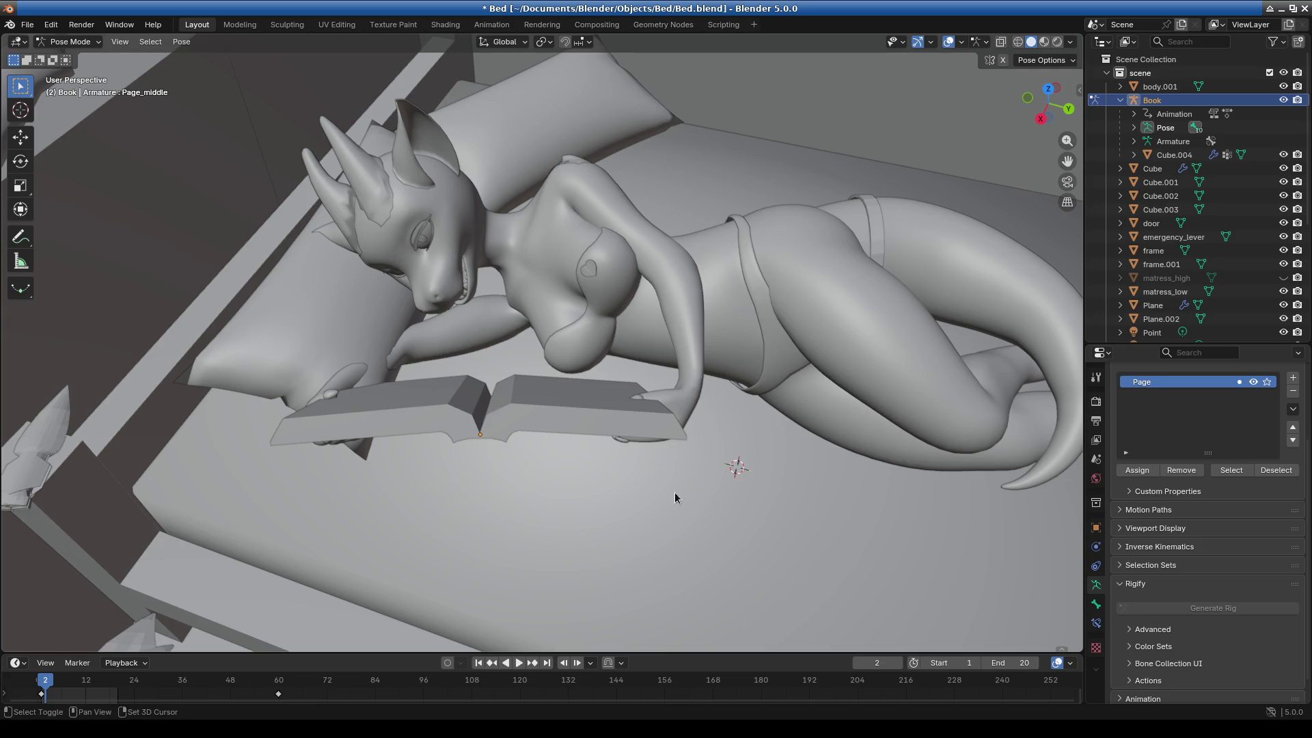
{"action": "scroll", "coordinate": [556, 374], "scroll_direction": "up", "scroll_amount": 4}
{"action": "scroll", "coordinate": [601, 281], "scroll_direction": "down", "scroll_amount": 2}
{"action": "mouse_move", "coordinate": [584, 330]}
{"action": "middle_mouse_down"}
{"action": "mouse_move", "coordinate": [515, 256]}
{"action": "mouse_move", "coordinate": [599, 254]}
{"action": "mouse_move", "coordinate": [522, 310]}
{"action": "mouse_move", "coordinate": [620, 371]}
{"action": "mouse_move", "coordinate": [609, 465]}
{"action": "mouse_move", "coordinate": [625, 408]}
{"action": "mouse_move", "coordinate": [593, 343]}
{"action": "mouse_move", "coordinate": [607, 311]}
{"action": "mouse_move", "coordinate": [601, 321]}
{"action": "middle_mouse_up"}
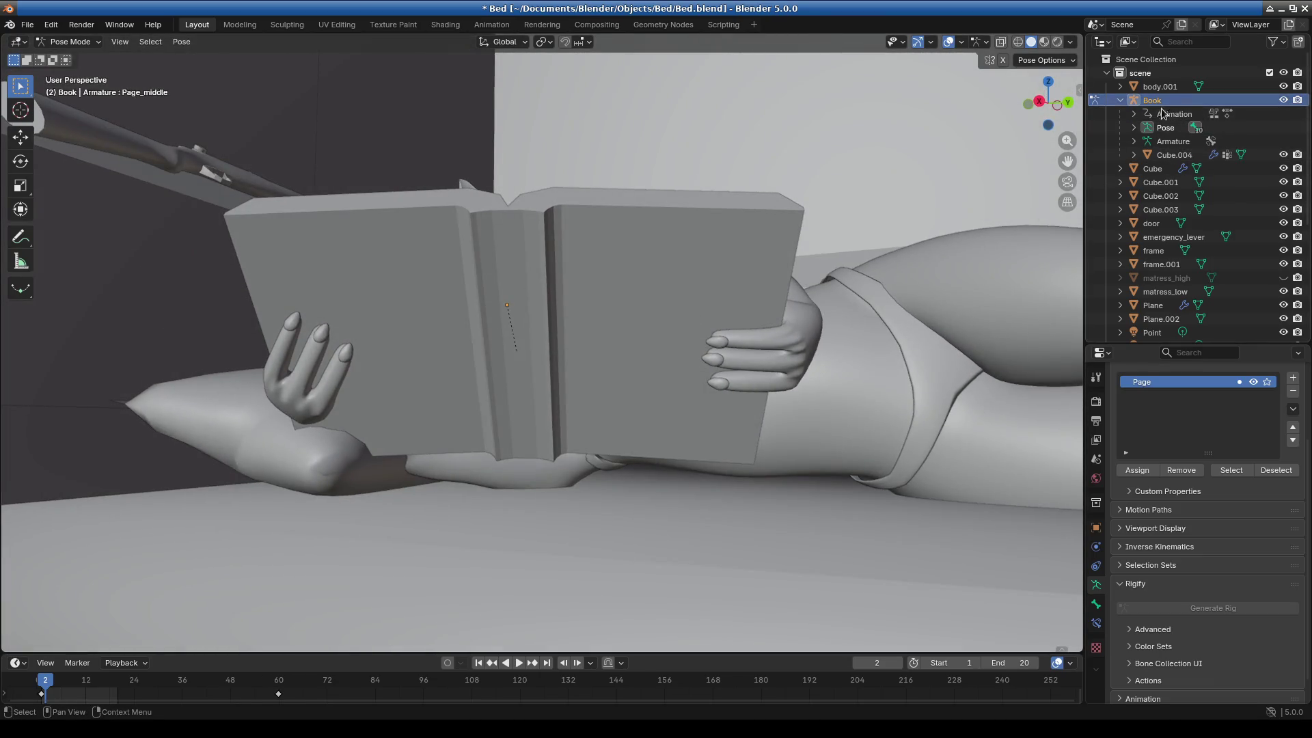
In Object Mode, clear the location offset of the book mesh Cube.004.
{"action": "left_click", "coordinate": [1173, 155]}
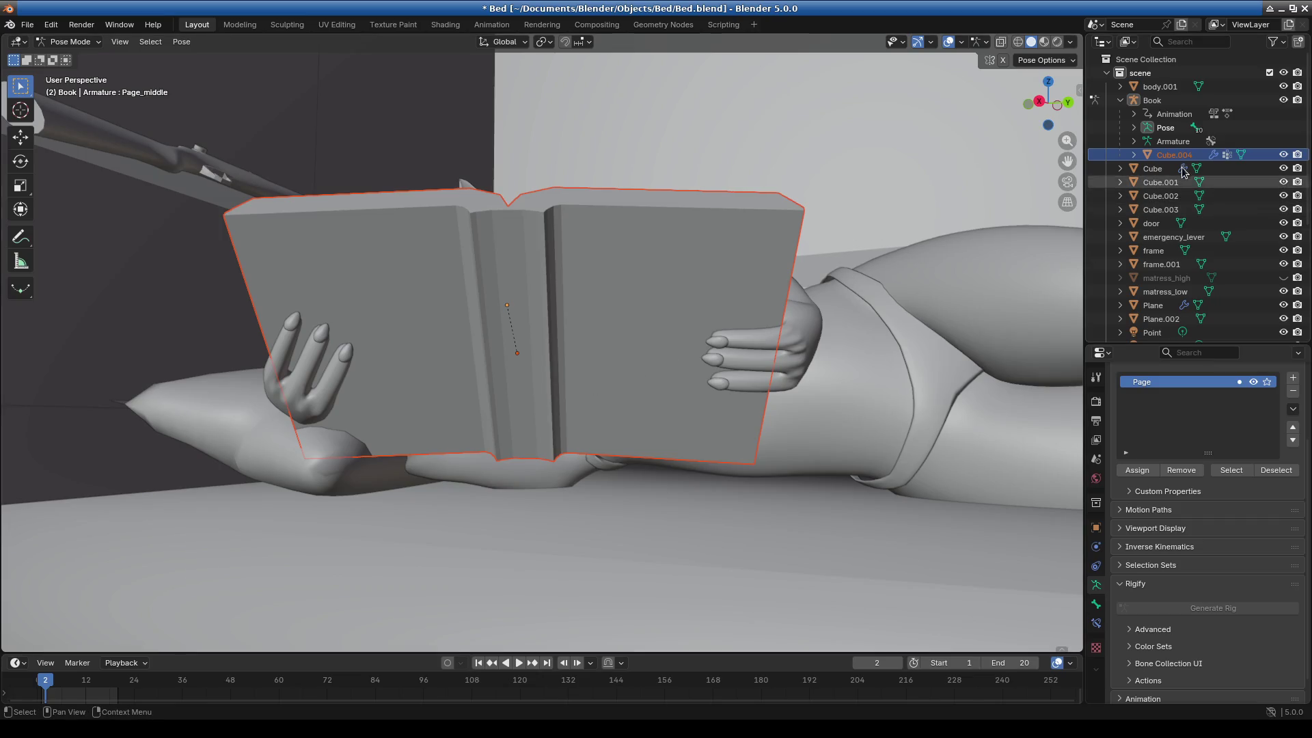
{"action": "key", "text": "z"}
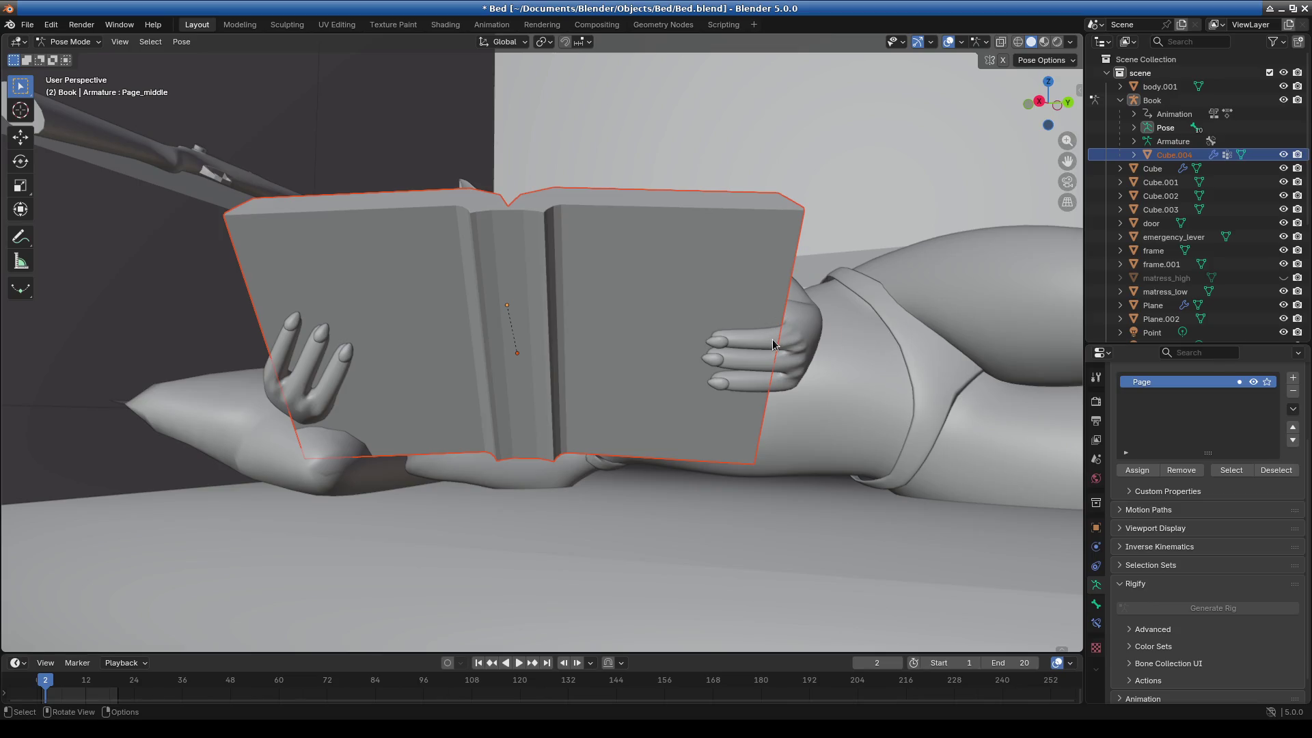
{"action": "left_click", "coordinate": [70, 42]}
{"action": "left_click", "coordinate": [65, 52]}
{"action": "left_click", "coordinate": [650, 332]}
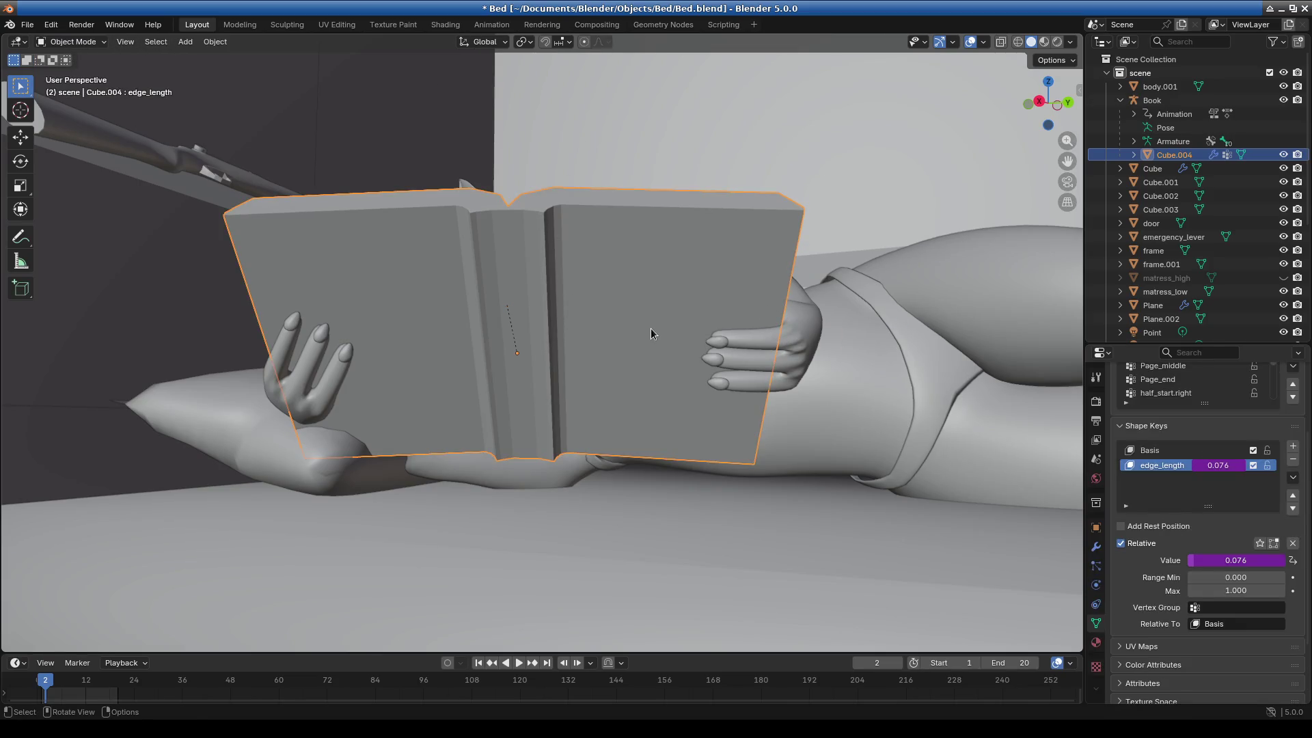
{"action": "key", "text": "alt+g"}
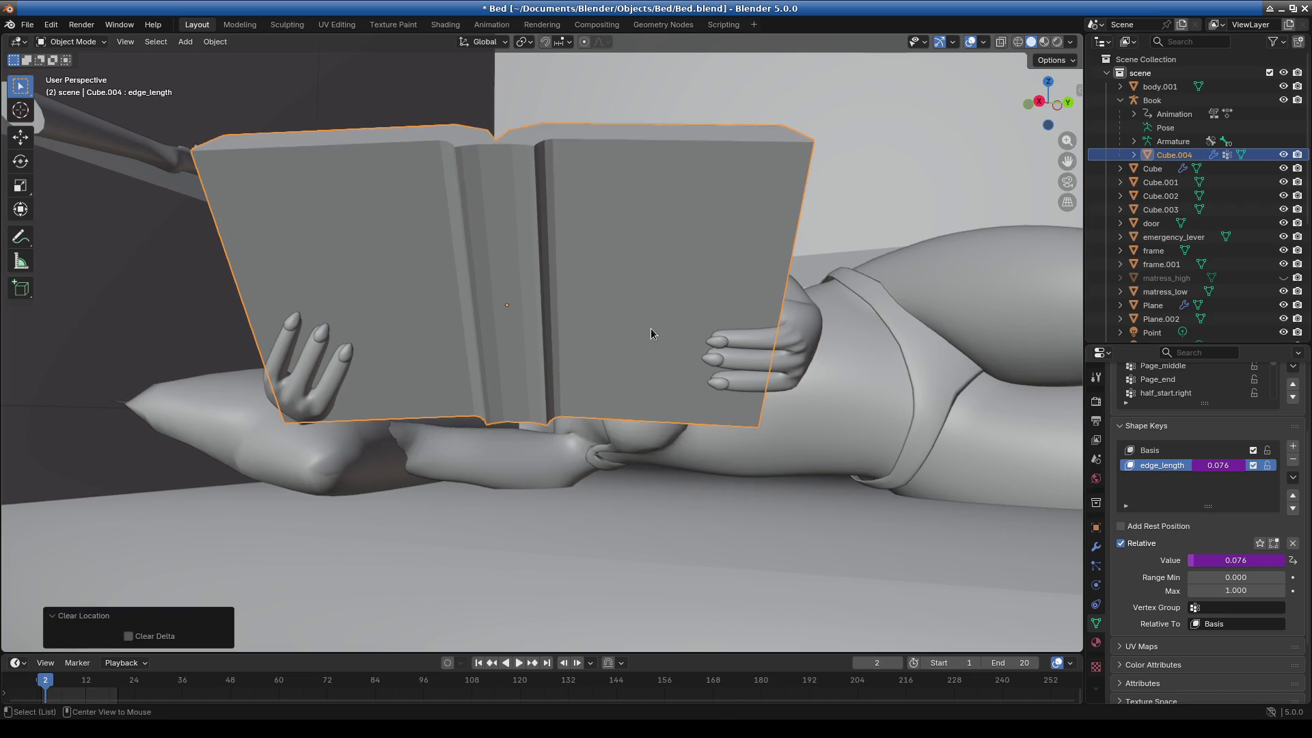
Select the Book armature in Pose Mode and bring the book down in front of the character.
{"action": "left_click", "coordinate": [89, 43]}
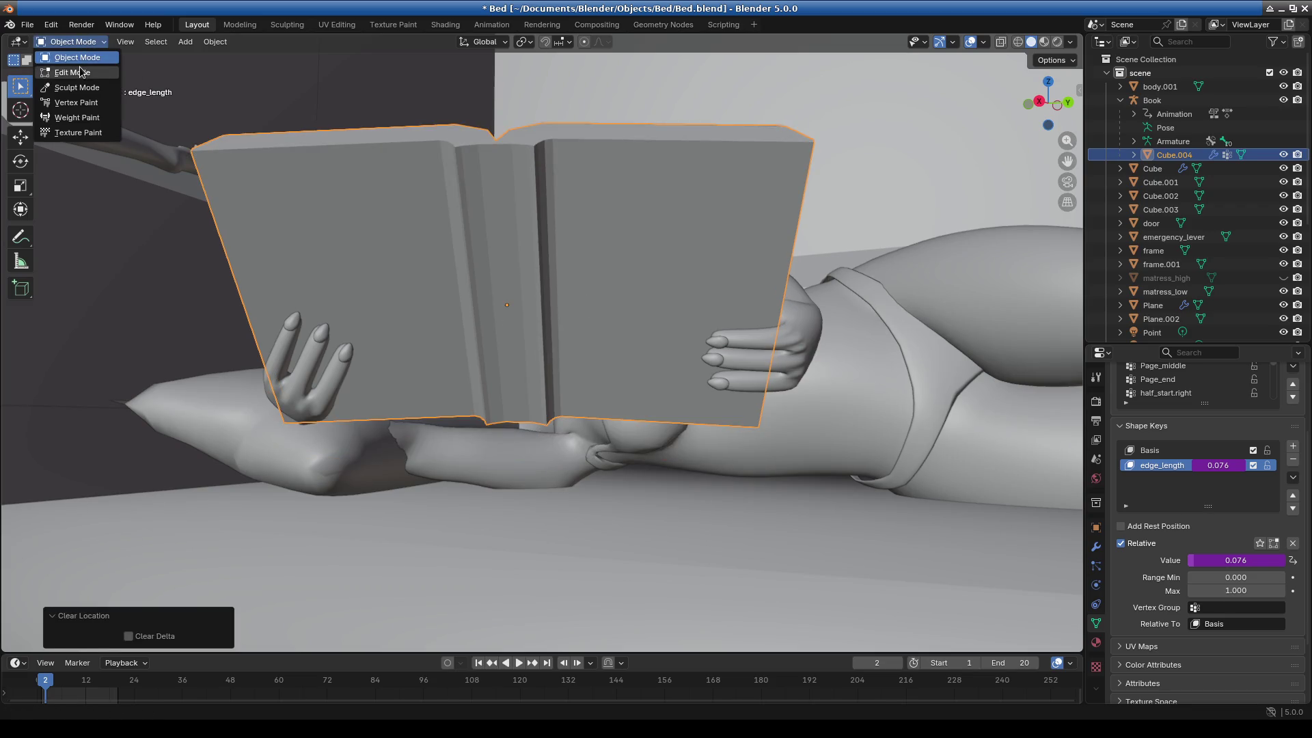
{"action": "left_click", "coordinate": [1155, 108]}
{"action": "left_click", "coordinate": [1160, 102]}
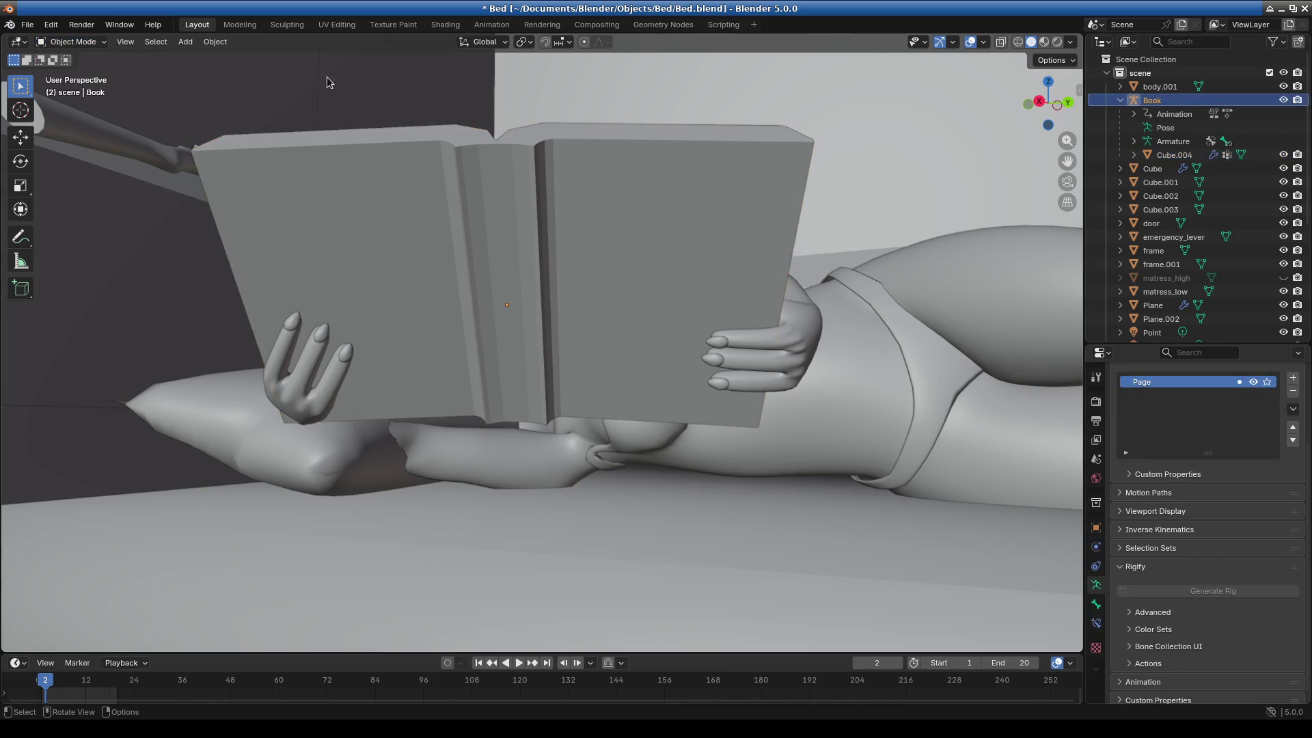
{"action": "left_click", "coordinate": [82, 42]}
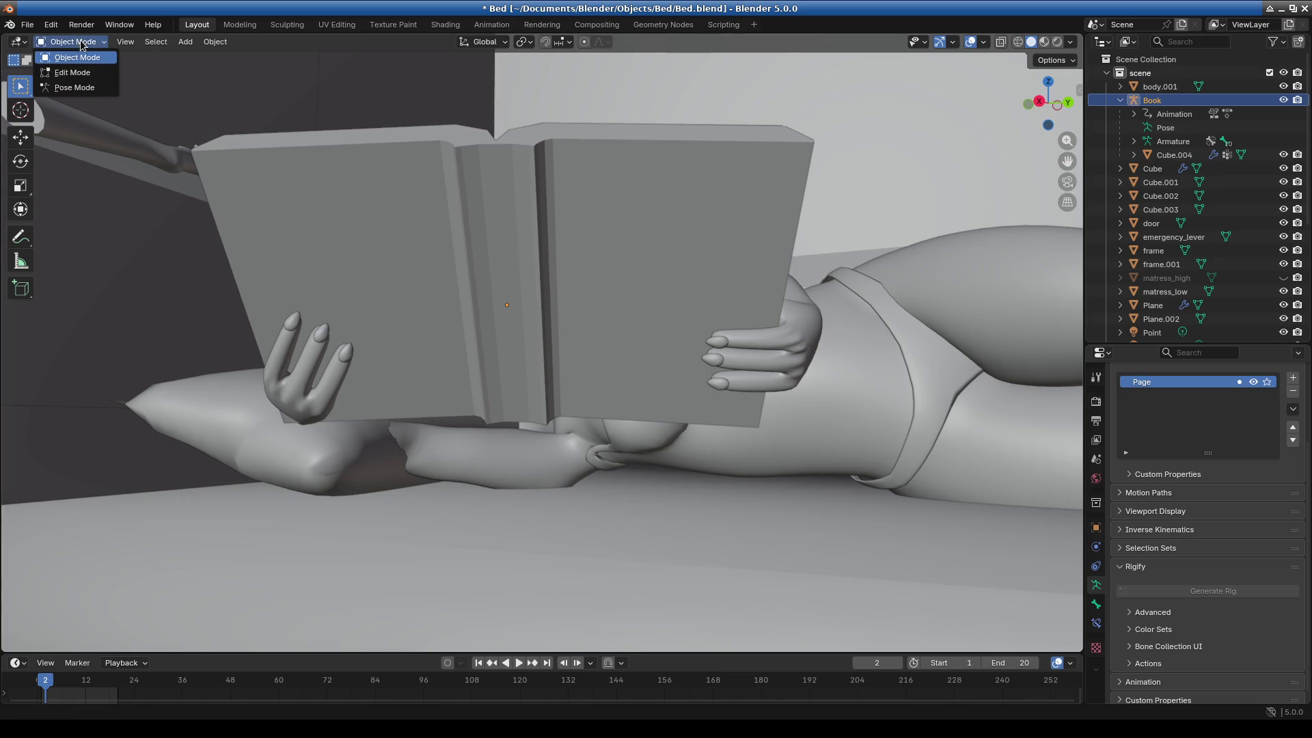
{"action": "left_click", "coordinate": [100, 86]}
{"action": "mouse_move", "coordinate": [621, 269]}
{"action": "middle_mouse_down"}
{"action": "mouse_move", "coordinate": [706, 263]}
{"action": "mouse_move", "coordinate": [701, 360]}
{"action": "mouse_move", "coordinate": [546, 382]}
{"action": "mouse_move", "coordinate": [384, 367]}
{"action": "mouse_move", "coordinate": [437, 355]}
{"action": "middle_mouse_up"}
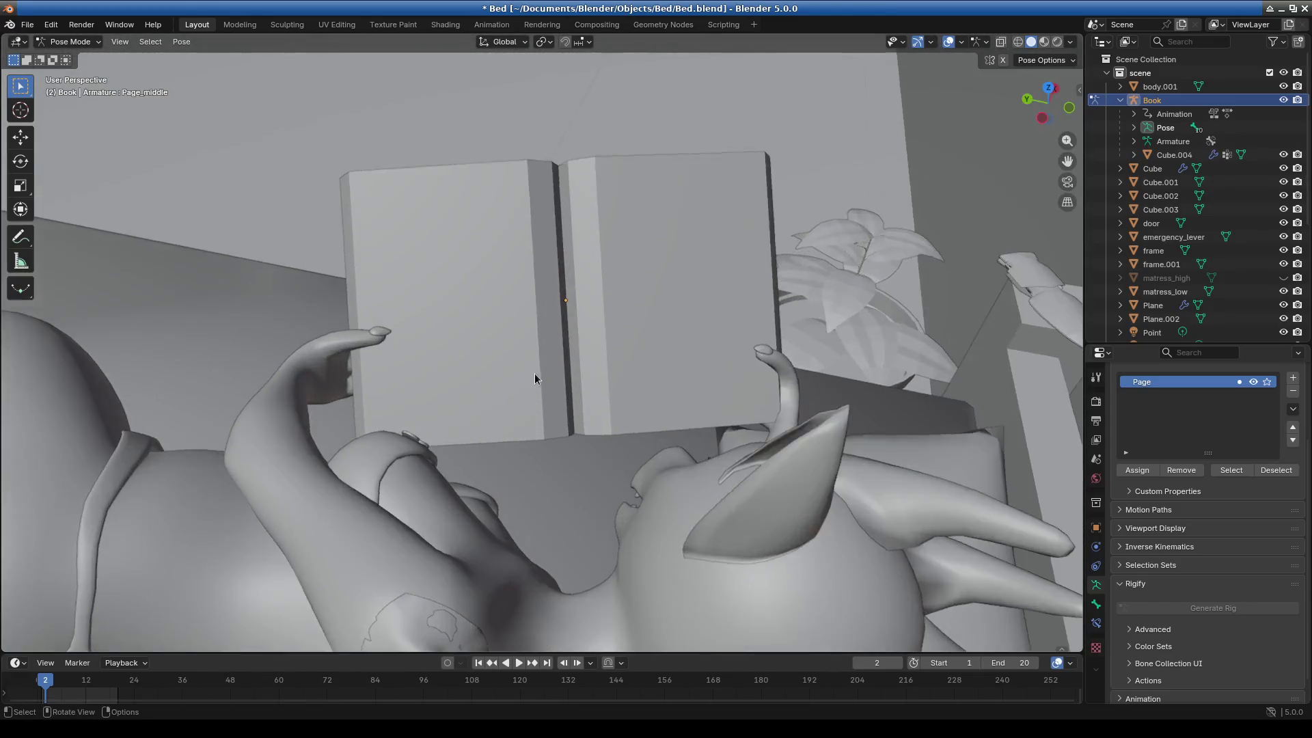
{"action": "scroll", "coordinate": [534, 373], "scroll_direction": "up", "scroll_amount": 5}
{"action": "key", "text": "ctrl+z"}
{"action": "mouse_move", "coordinate": [655, 305]}
{"action": "middle_mouse_down"}
{"action": "mouse_move", "coordinate": [706, 302]}
{"action": "mouse_move", "coordinate": [813, 332]}
{"action": "mouse_move", "coordinate": [853, 371]}
{"action": "mouse_move", "coordinate": [817, 379]}
{"action": "middle_mouse_up"}
{"action": "scroll", "coordinate": [813, 332], "scroll_direction": "down", "scroll_amount": 5}
{"action": "scroll", "coordinate": [634, 394], "scroll_direction": "up", "scroll_amount": 1}
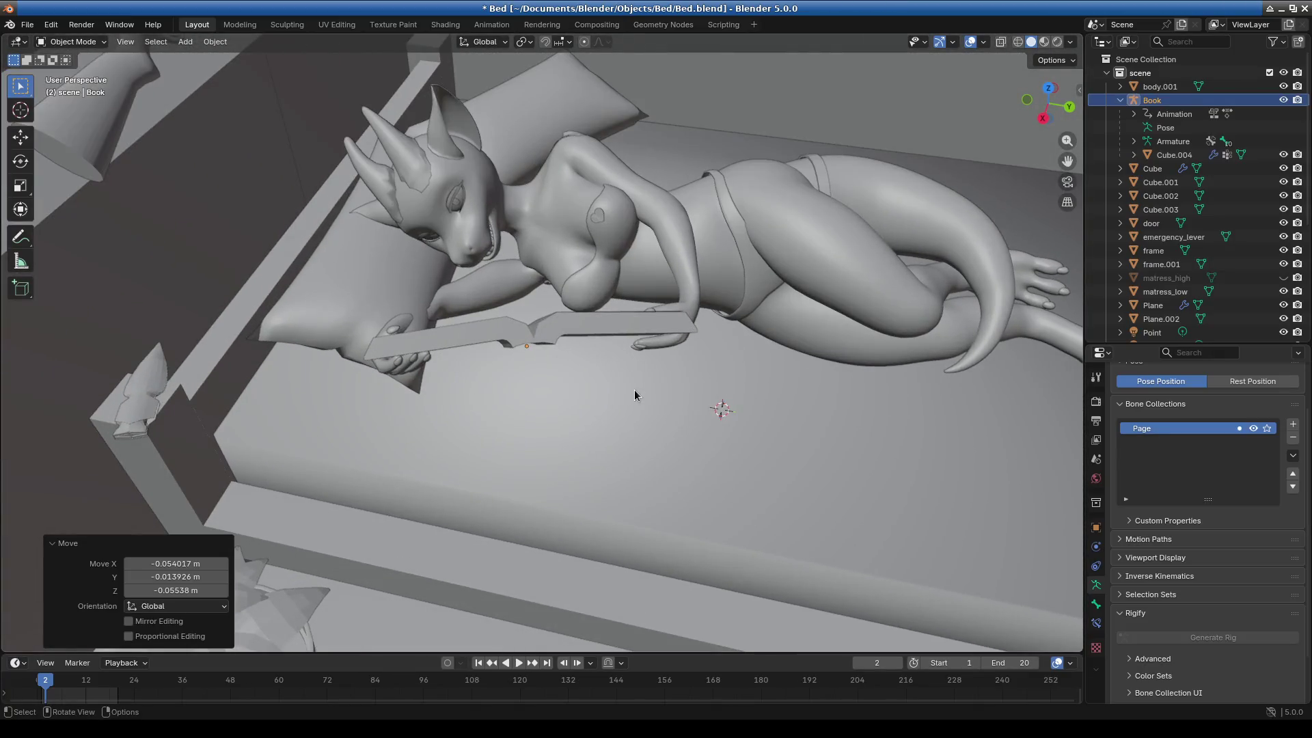
Back in Pose Mode, view the book edge-on and turn the Bones overlay back on.
{"action": "left_click", "coordinate": [72, 41]}
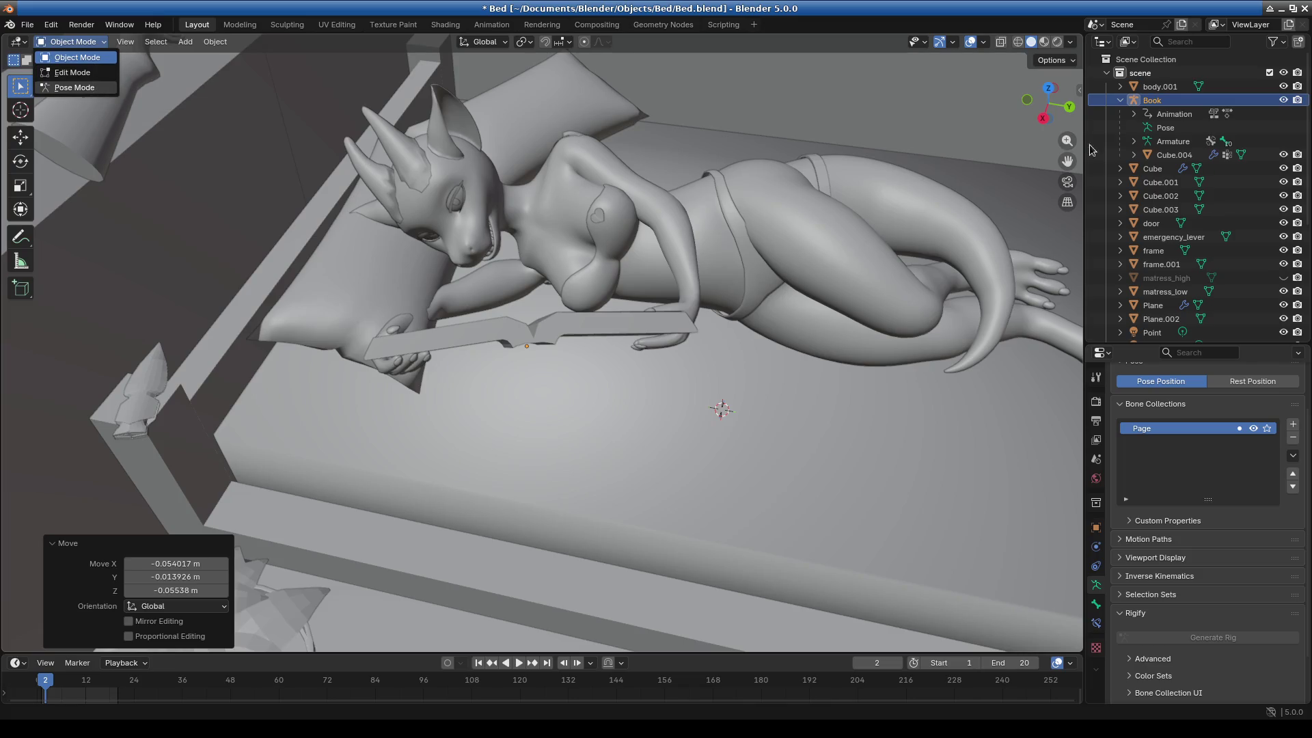
{"action": "left_click", "coordinate": [88, 89]}
{"action": "scroll", "coordinate": [534, 339], "scroll_direction": "up", "scroll_amount": 4}
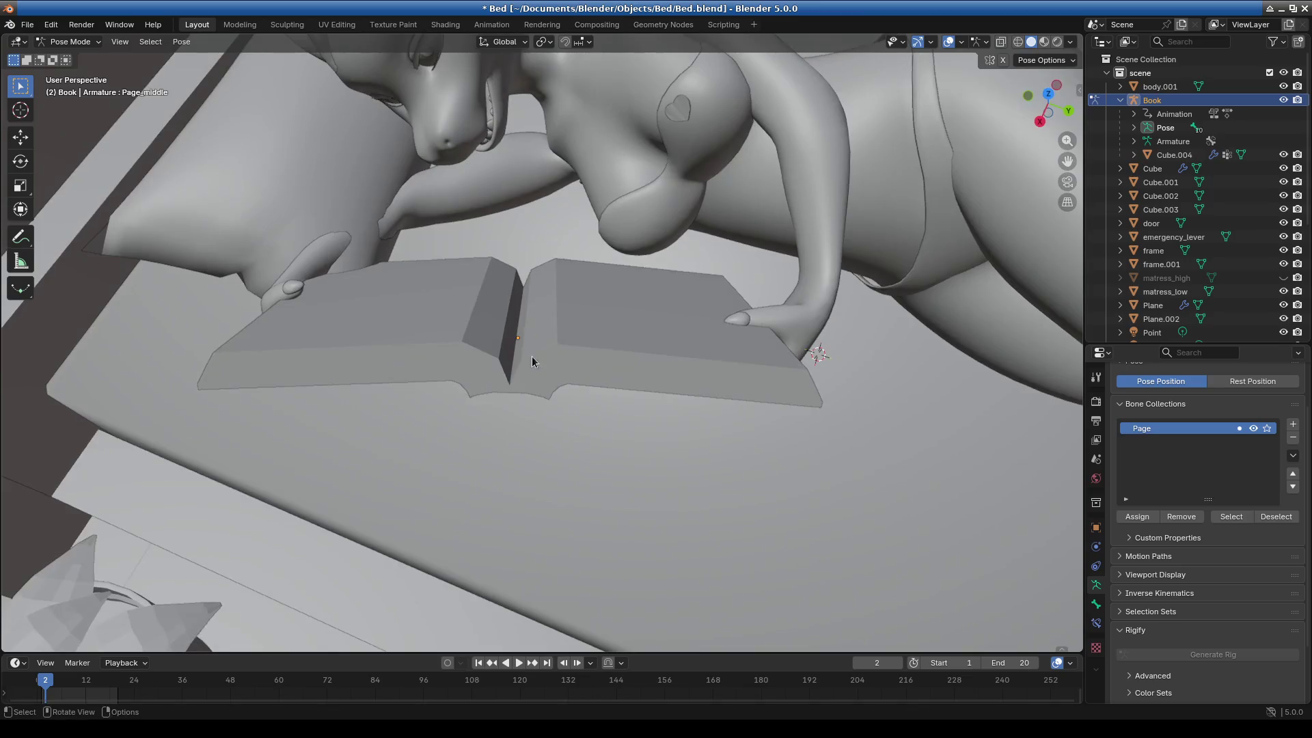
{"action": "middle_click_drag", "start_coordinate": [573, 355], "coordinate": [577, 308]}
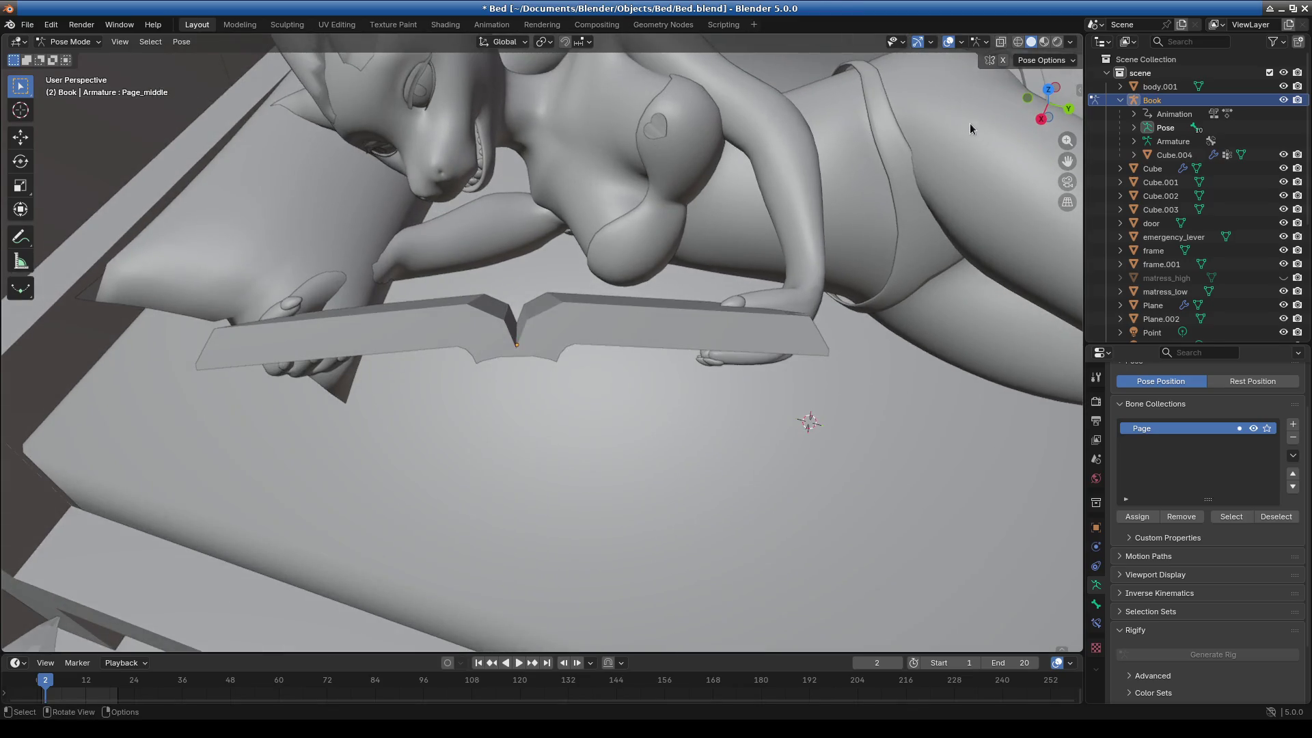
{"action": "left_click", "coordinate": [961, 45]}
{"action": "left_click", "coordinate": [968, 192]}
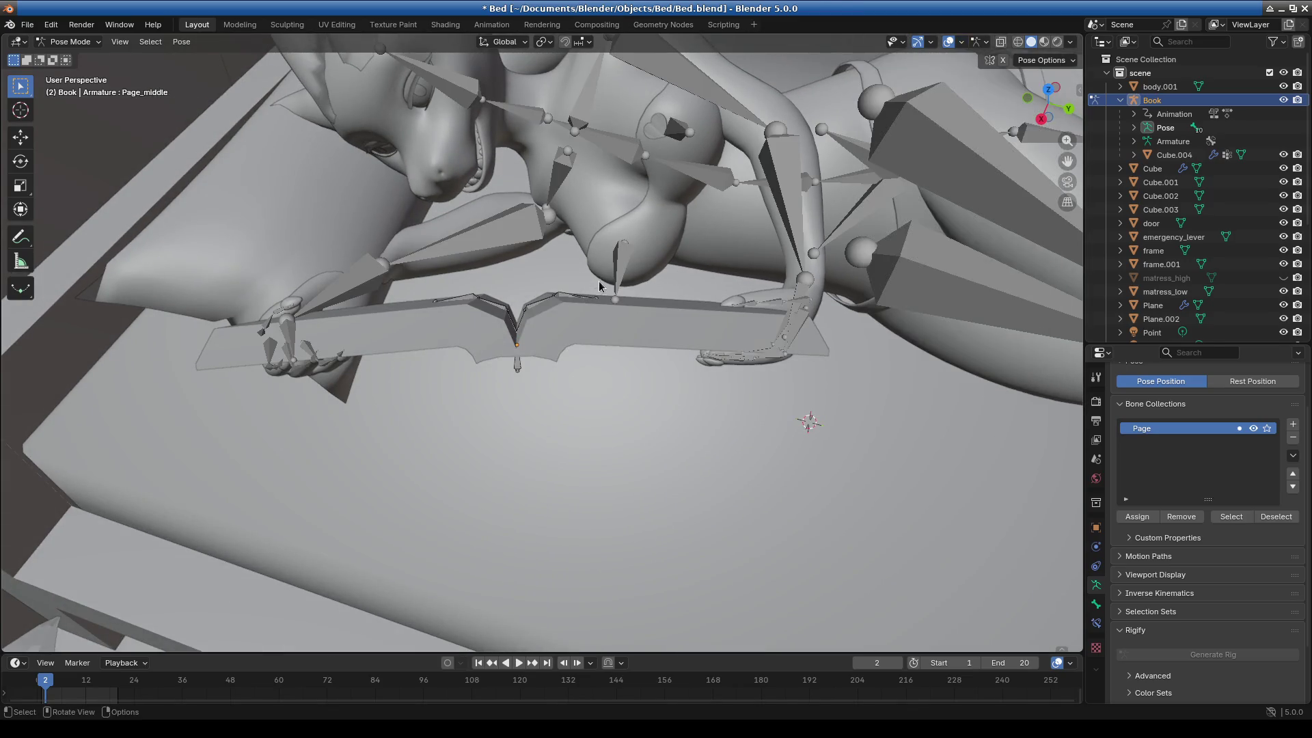
{"action": "scroll", "coordinate": [543, 313], "scroll_direction": "up", "scroll_amount": 2}
Bend the half_middle.left page bone by −16.1°.
{"action": "left_click", "coordinate": [543, 277]}
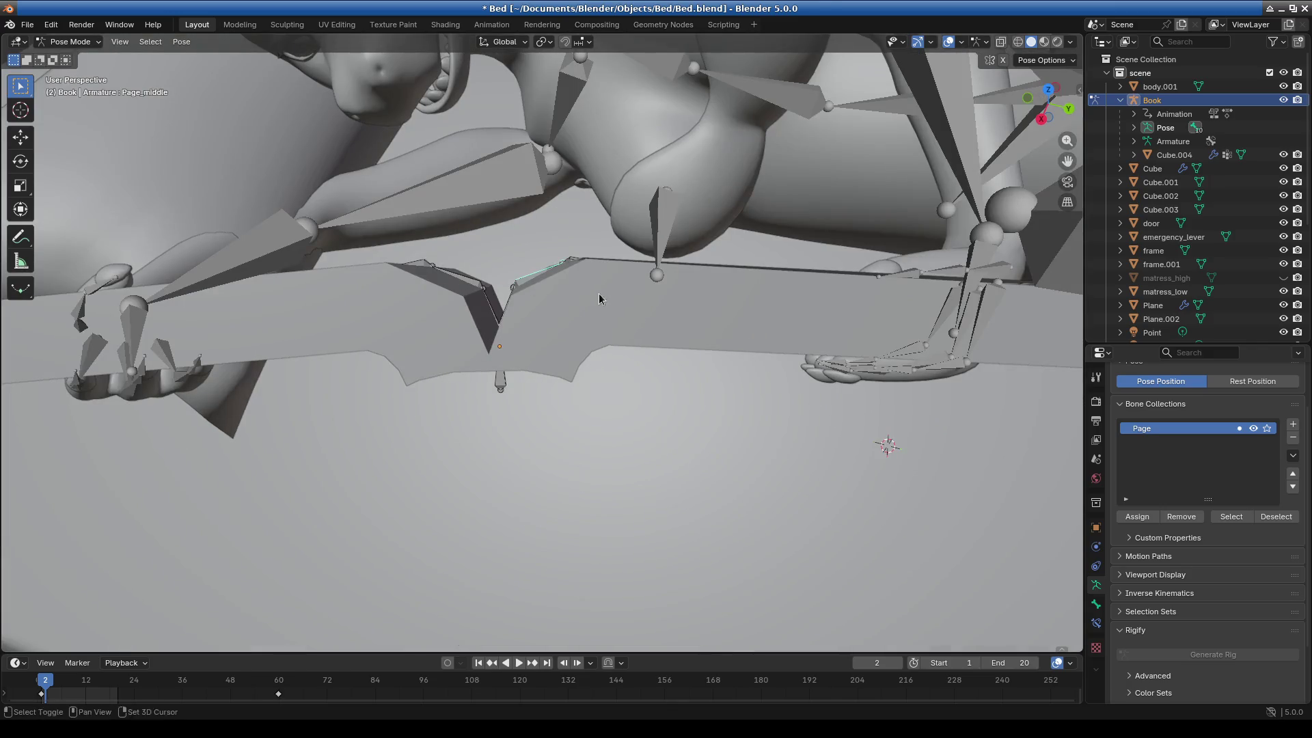
{"action": "scroll", "coordinate": [772, 269], "scroll_direction": "up", "scroll_amount": 2}
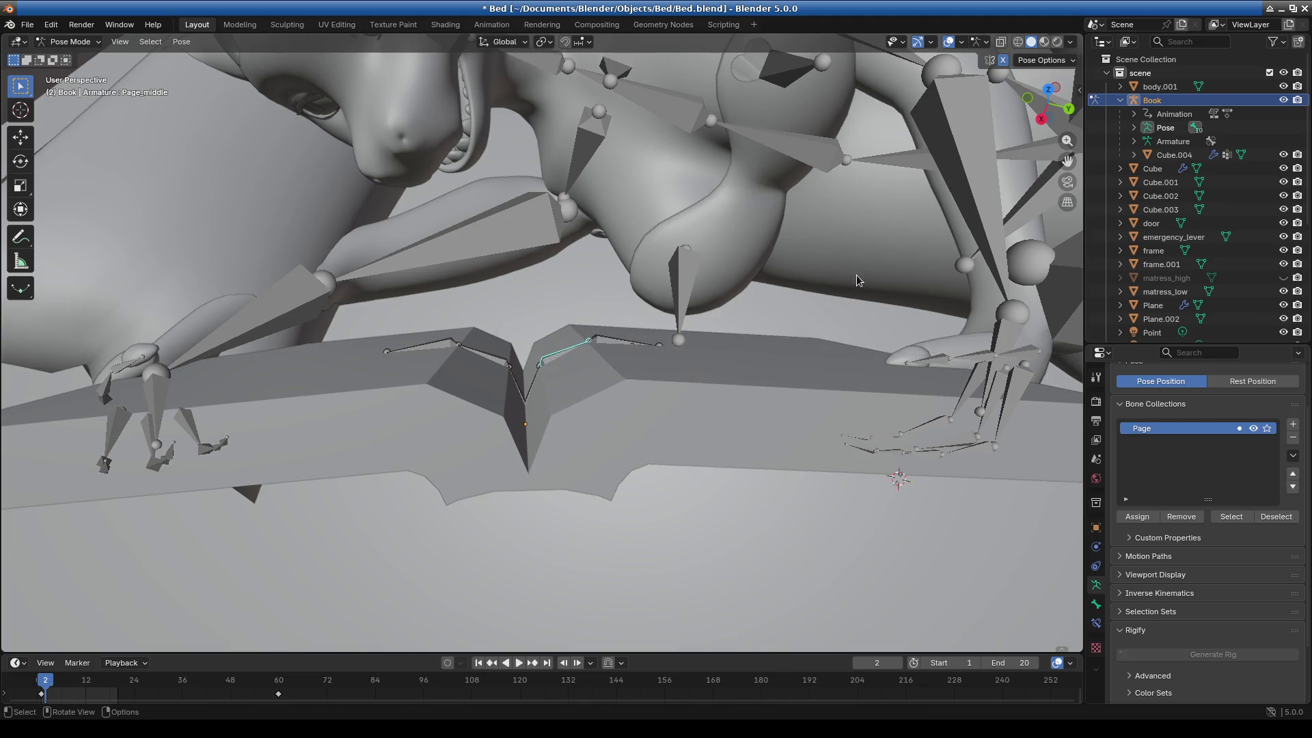
{"action": "scroll", "coordinate": [530, 444], "scroll_direction": "up", "scroll_amount": 1}
{"action": "left_click", "coordinate": [479, 359]}
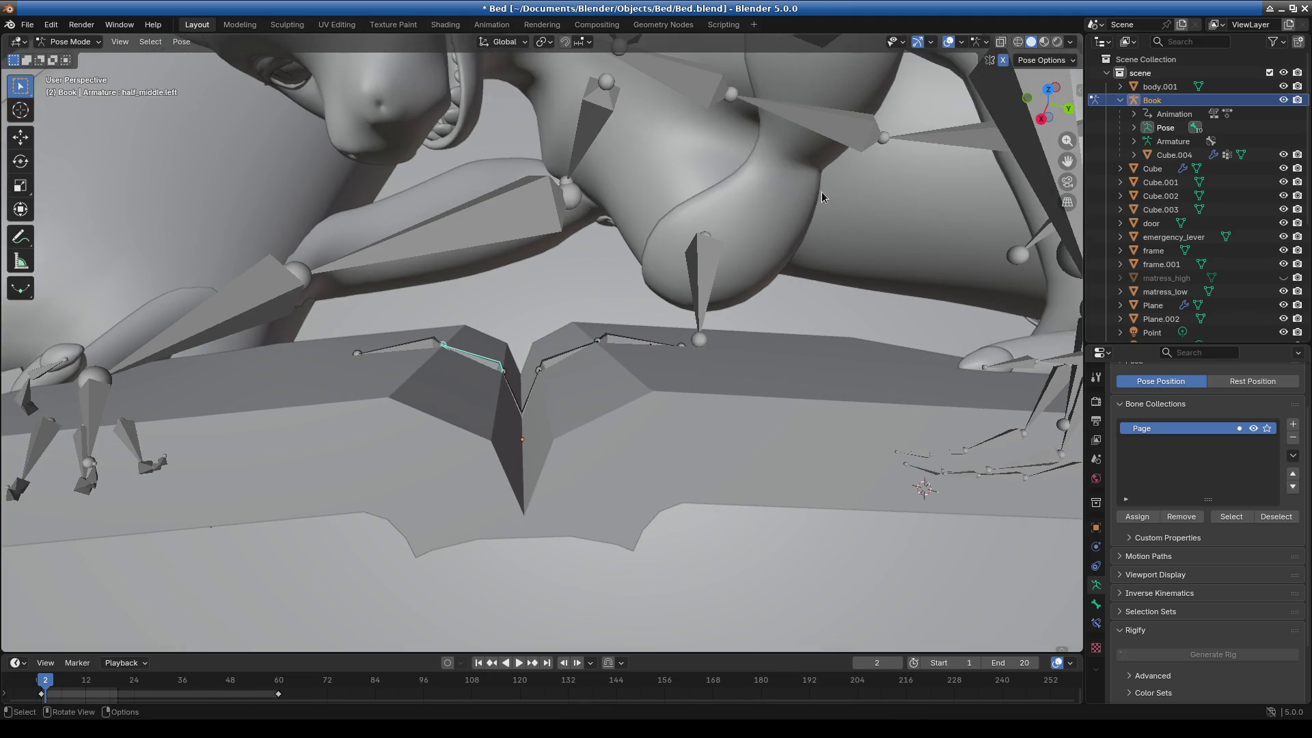
{"action": "key", "text": "r"}
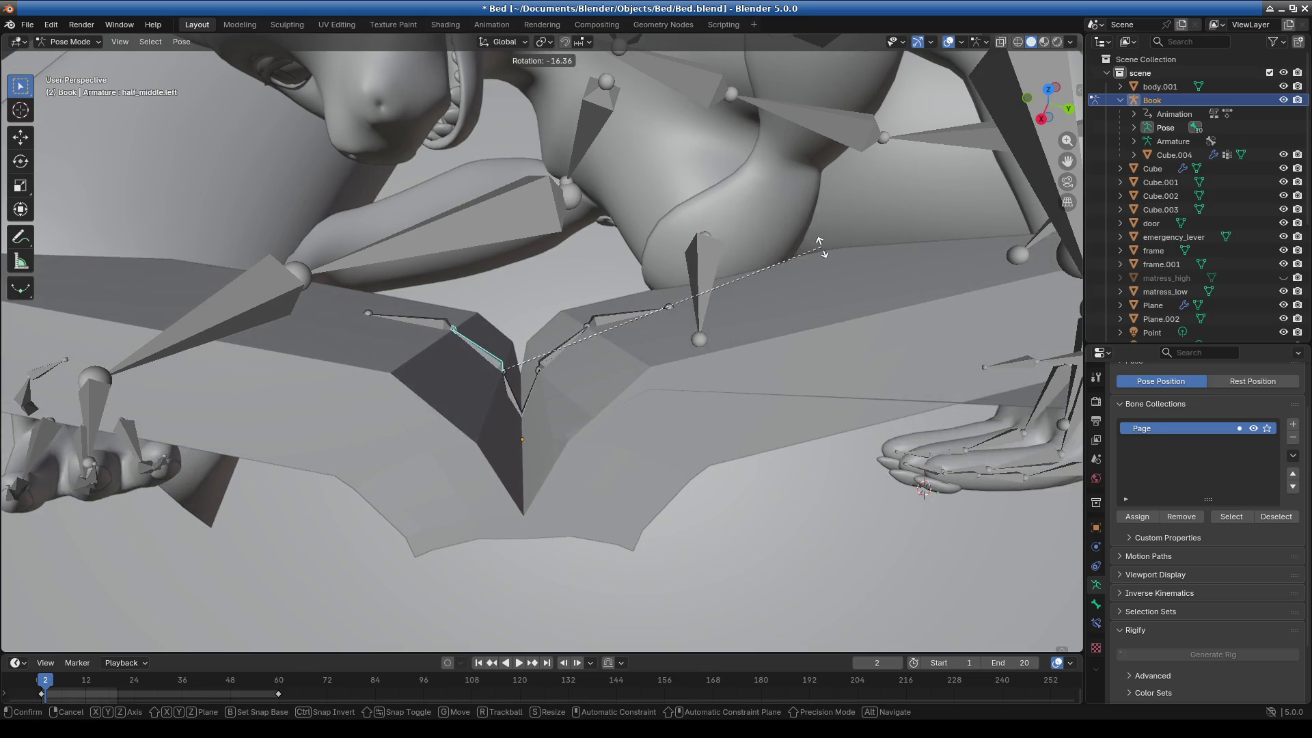
{"action": "left_click", "coordinate": [756, 289]}
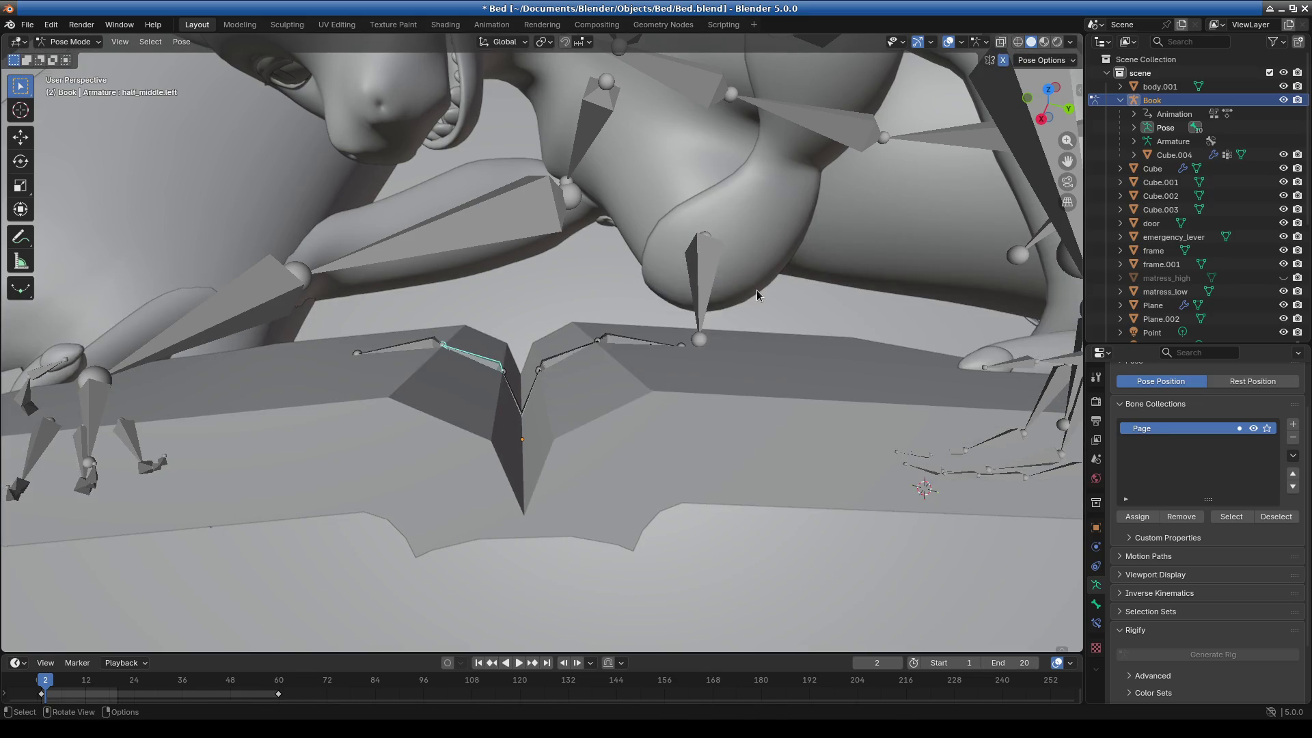
{"action": "key", "text": "KP_1"}
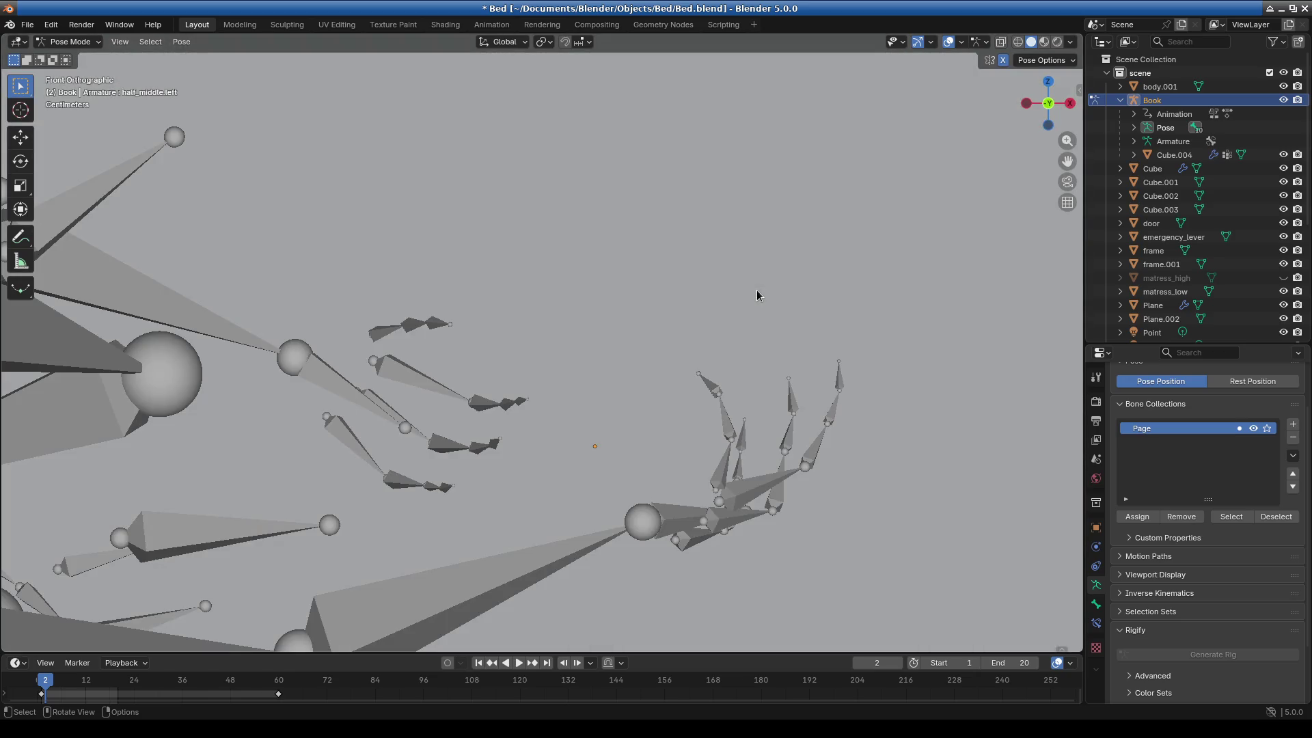
{"action": "mouse_move", "coordinate": [756, 291]}
{"action": "middle_mouse_down"}
{"action": "mouse_move", "coordinate": [514, 313]}
{"action": "mouse_move", "coordinate": [433, 404]}
{"action": "mouse_move", "coordinate": [426, 375]}
{"action": "middle_mouse_up"}
{"action": "key", "text": "Escape"}
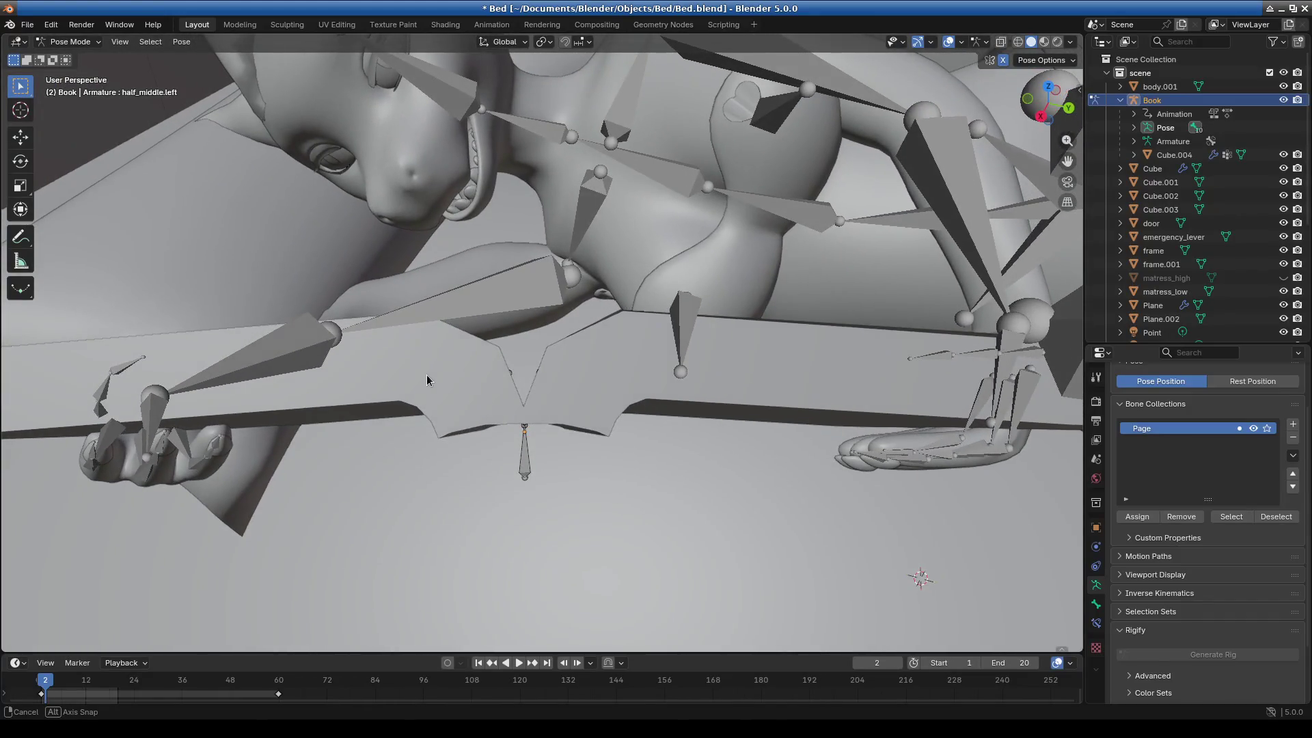
{"action": "key", "text": "r"}
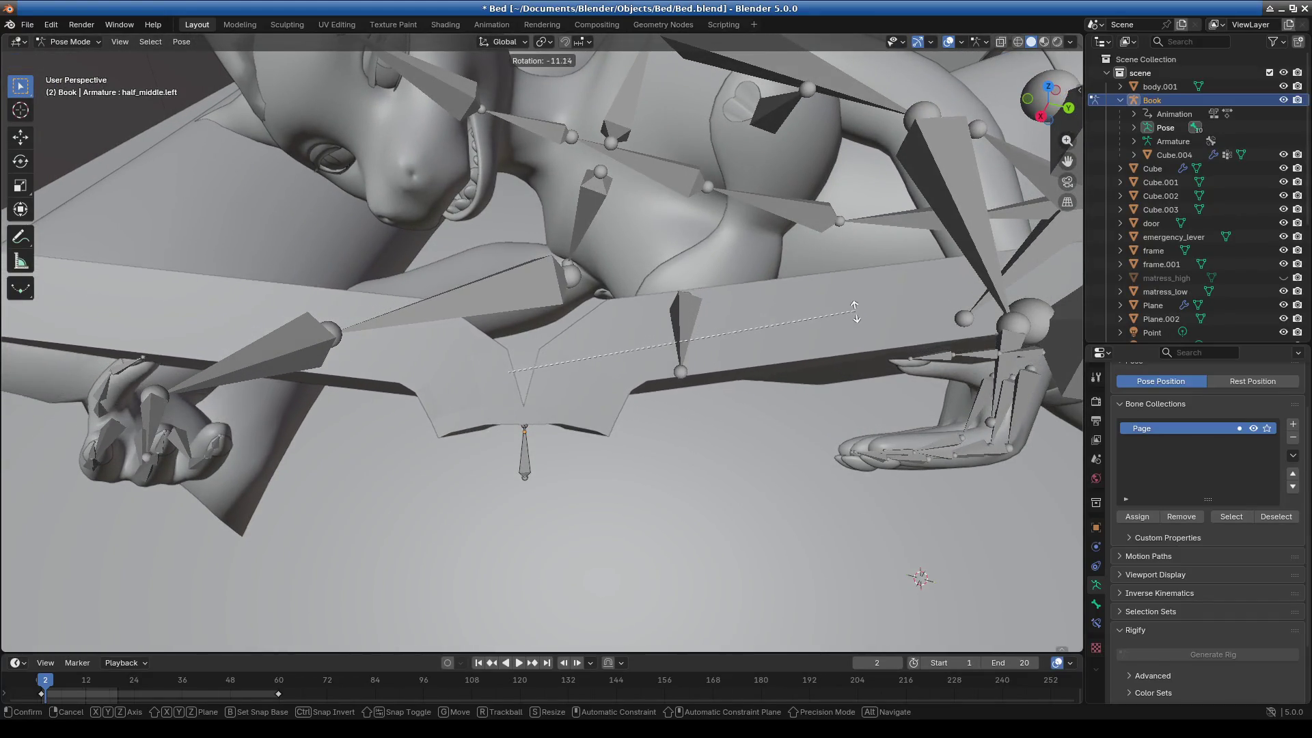
{"action": "left_click", "coordinate": [854, 341]}
{"action": "mouse_move", "coordinate": [854, 345]}
{"action": "middle_mouse_down"}
{"action": "mouse_move", "coordinate": [625, 381]}
{"action": "mouse_move", "coordinate": [574, 367]}
{"action": "middle_mouse_up"}
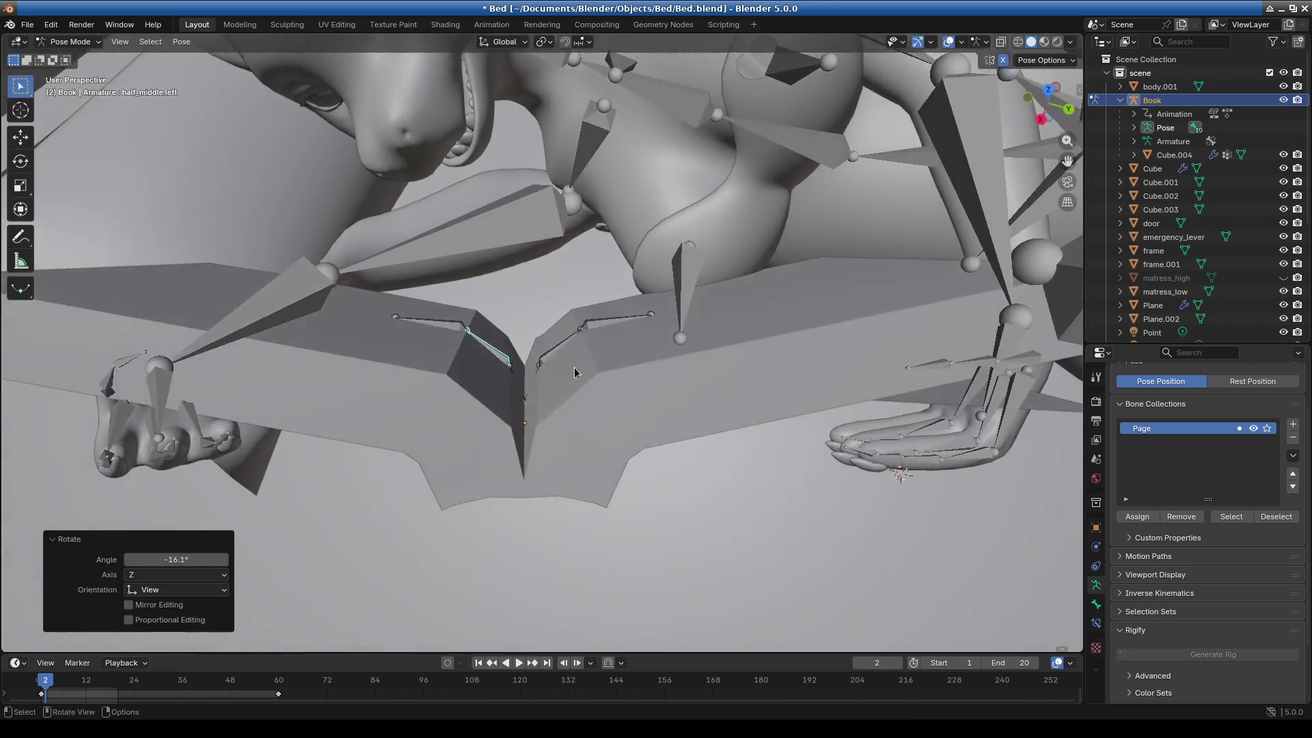
Bend the half_end.left page bone by −12.5°.
{"action": "left_click", "coordinate": [439, 326]}
{"action": "key", "text": "r"}
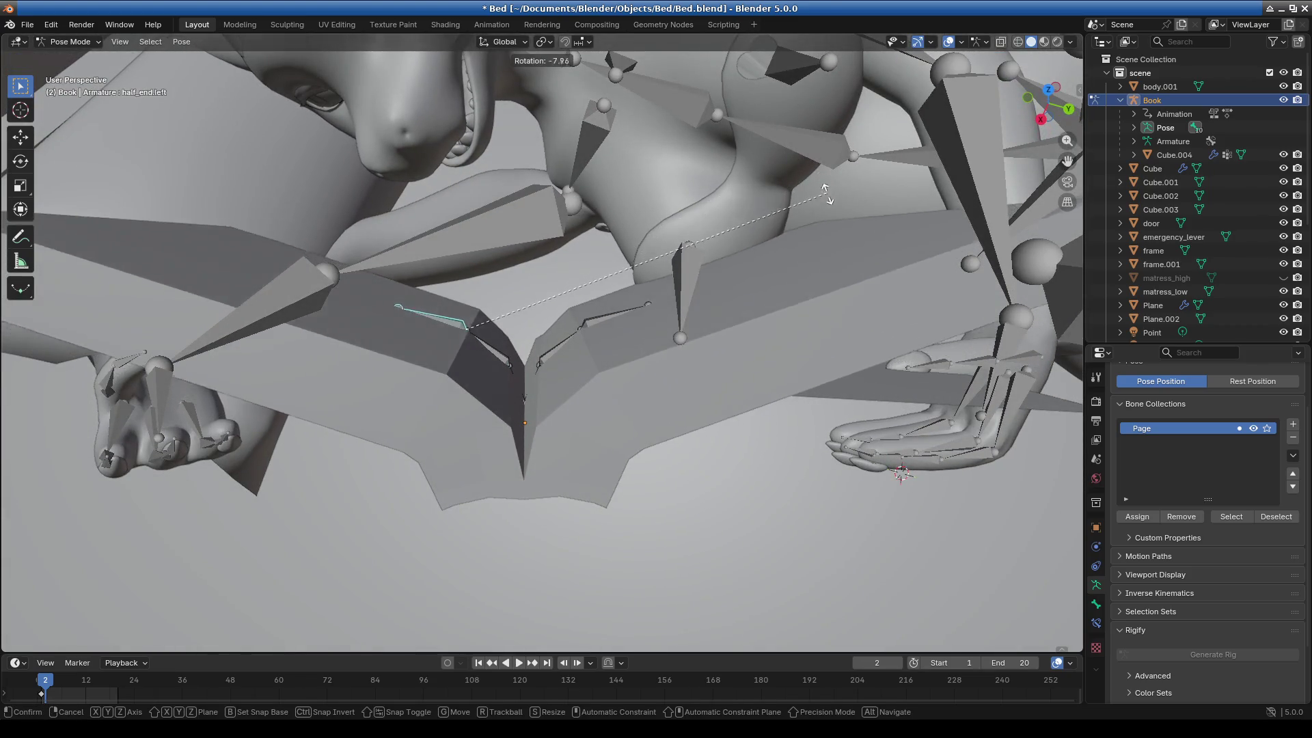
{"action": "right_click", "coordinate": [826, 220]}
{"action": "middle_click_drag", "start_coordinate": [790, 322], "coordinate": [790, 307]}
{"action": "key", "text": "r"}
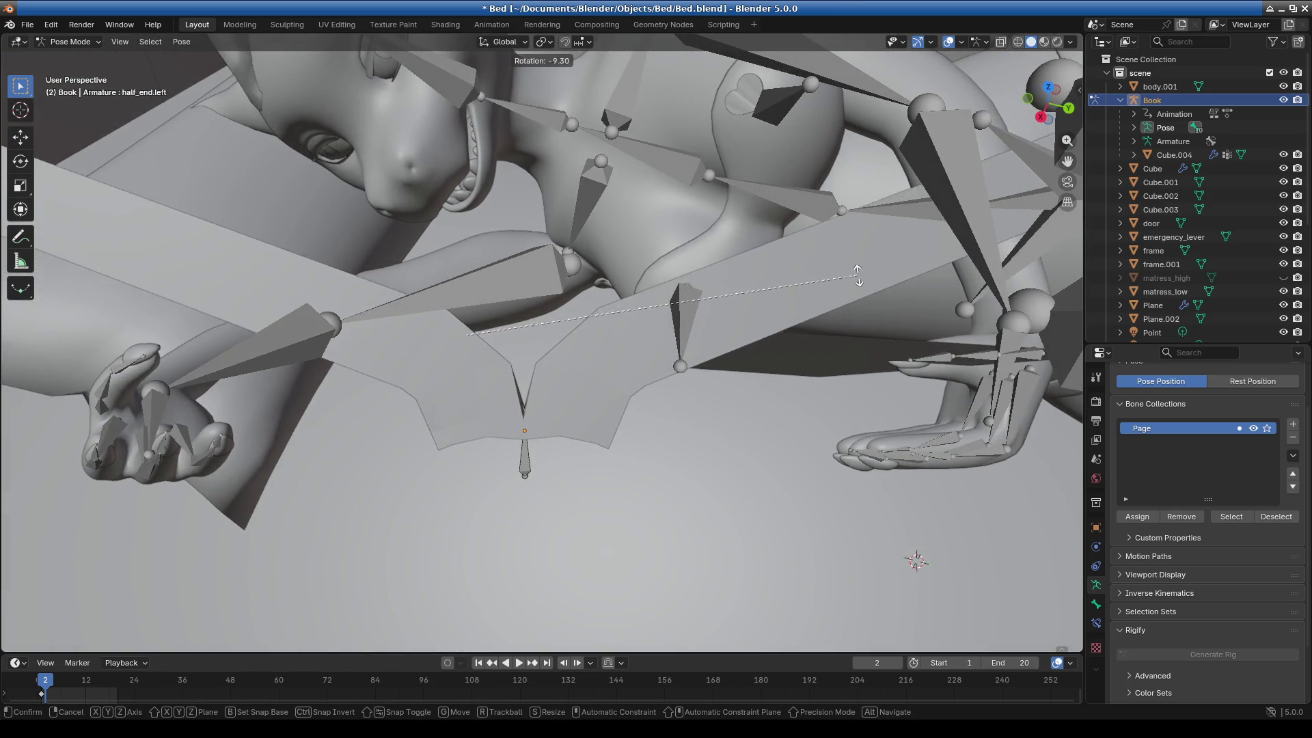
{"action": "left_click", "coordinate": [858, 298]}
{"action": "middle_click_drag", "start_coordinate": [597, 303], "coordinate": [688, 322]}
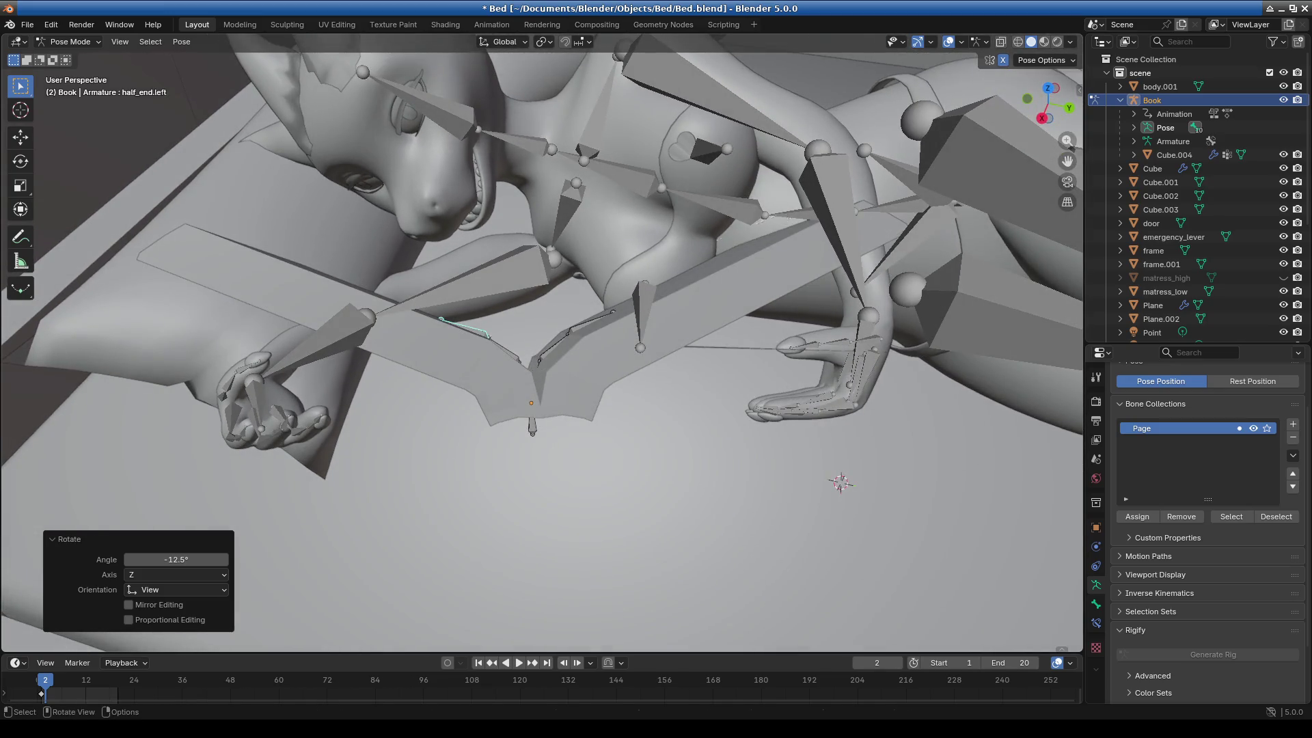
Rotate half_middle.left by −7.09° and the Page_middle spine bone by 32.4° about Z.
{"action": "left_click", "coordinate": [524, 340]}
{"action": "key", "text": "r"}
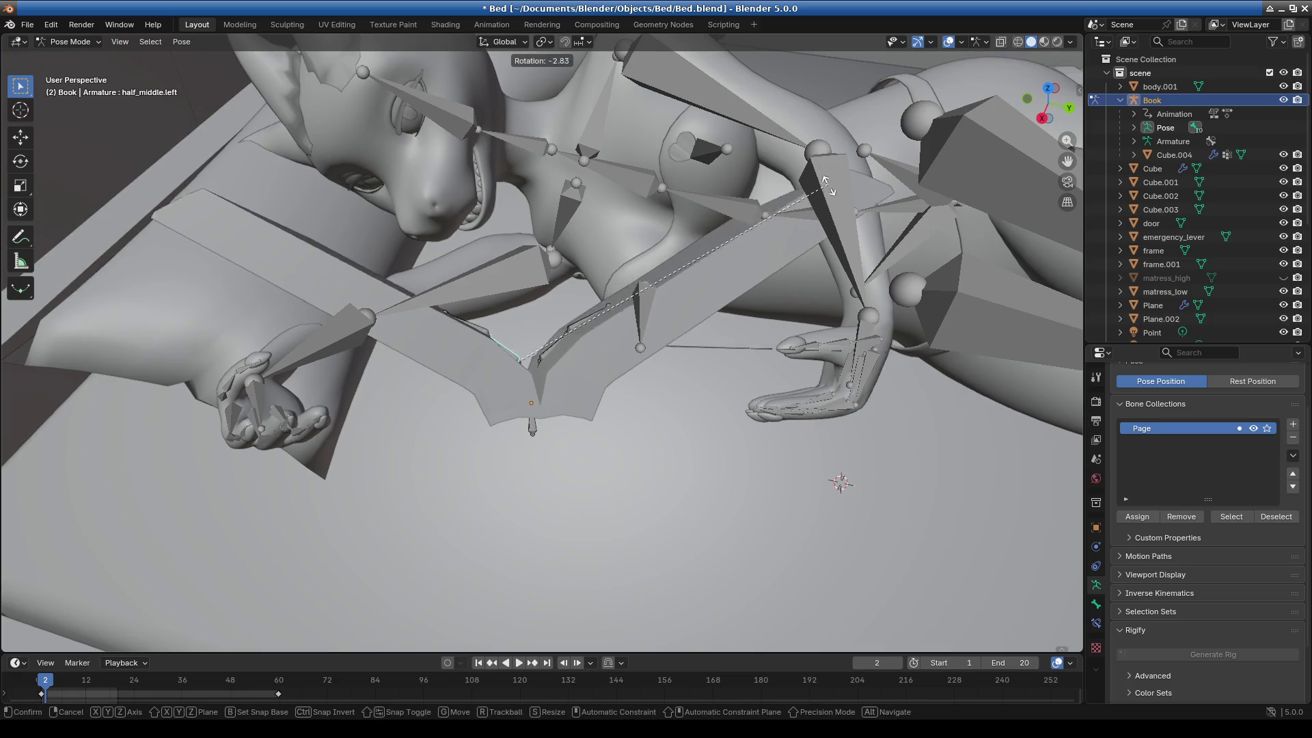
{"action": "left_click", "coordinate": [813, 205]}
{"action": "mouse_move", "coordinate": [813, 205]}
{"action": "middle_mouse_down"}
{"action": "mouse_move", "coordinate": [657, 321]}
{"action": "mouse_move", "coordinate": [716, 316]}
{"action": "mouse_move", "coordinate": [564, 359]}
{"action": "mouse_move", "coordinate": [728, 374]}
{"action": "middle_mouse_up"}
{"action": "left_click", "coordinate": [621, 355]}
{"action": "key", "text": "r"}
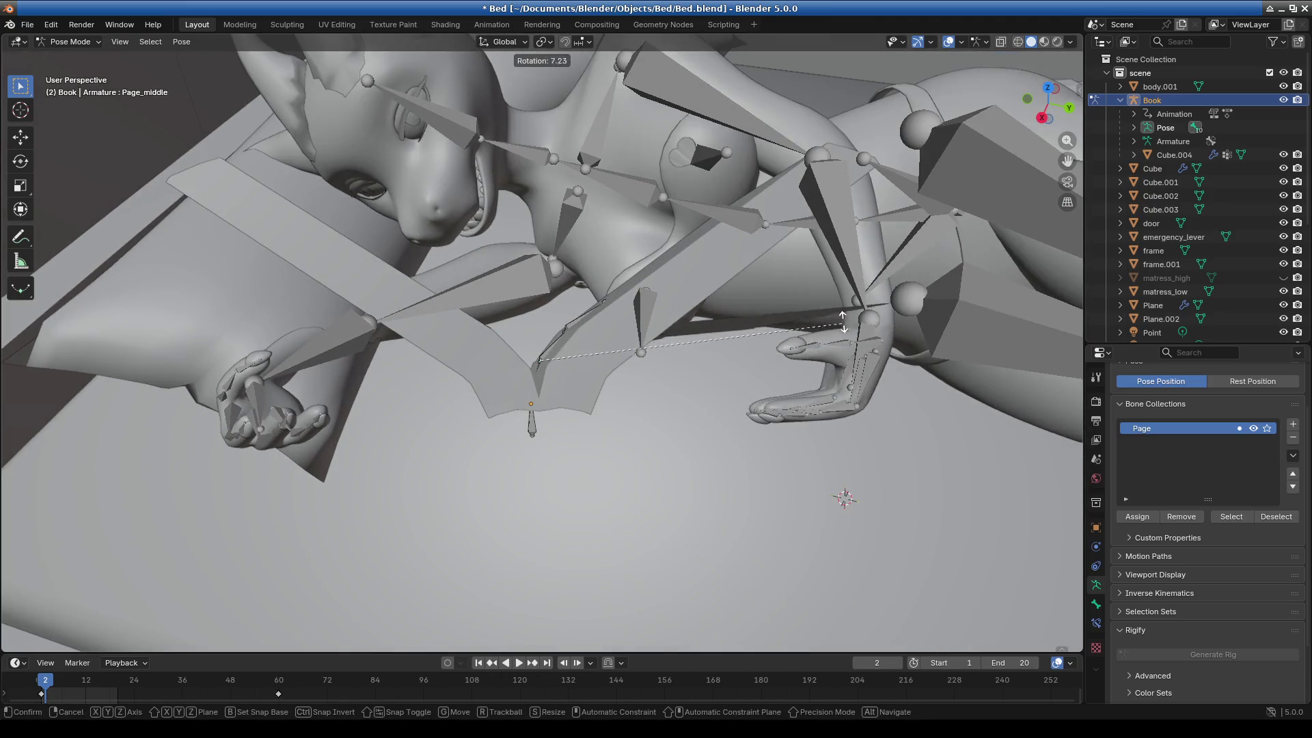
{"action": "left_click", "coordinate": [813, 191]}
{"action": "mouse_move", "coordinate": [706, 307]}
{"action": "middle_mouse_down"}
{"action": "mouse_move", "coordinate": [784, 327]}
{"action": "mouse_move", "coordinate": [922, 295]}
{"action": "mouse_move", "coordinate": [947, 337]}
{"action": "mouse_move", "coordinate": [679, 362]}
{"action": "mouse_move", "coordinate": [759, 360]}
{"action": "mouse_move", "coordinate": [619, 327]}
{"action": "mouse_move", "coordinate": [596, 380]}
{"action": "middle_mouse_up"}
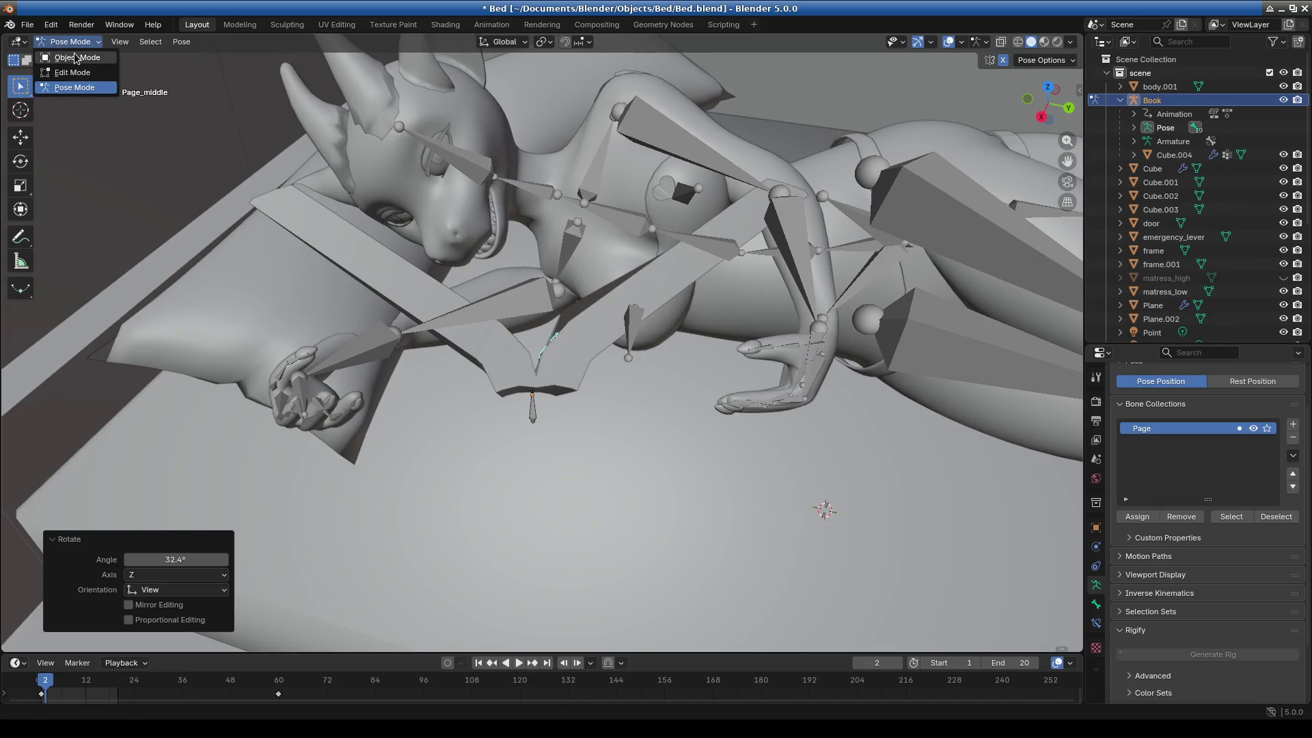
In Object Mode, move the Book by 0.0586 m X, 0.0335 m Y, −0.0766 m Z.
{"action": "left_click", "coordinate": [76, 58]}
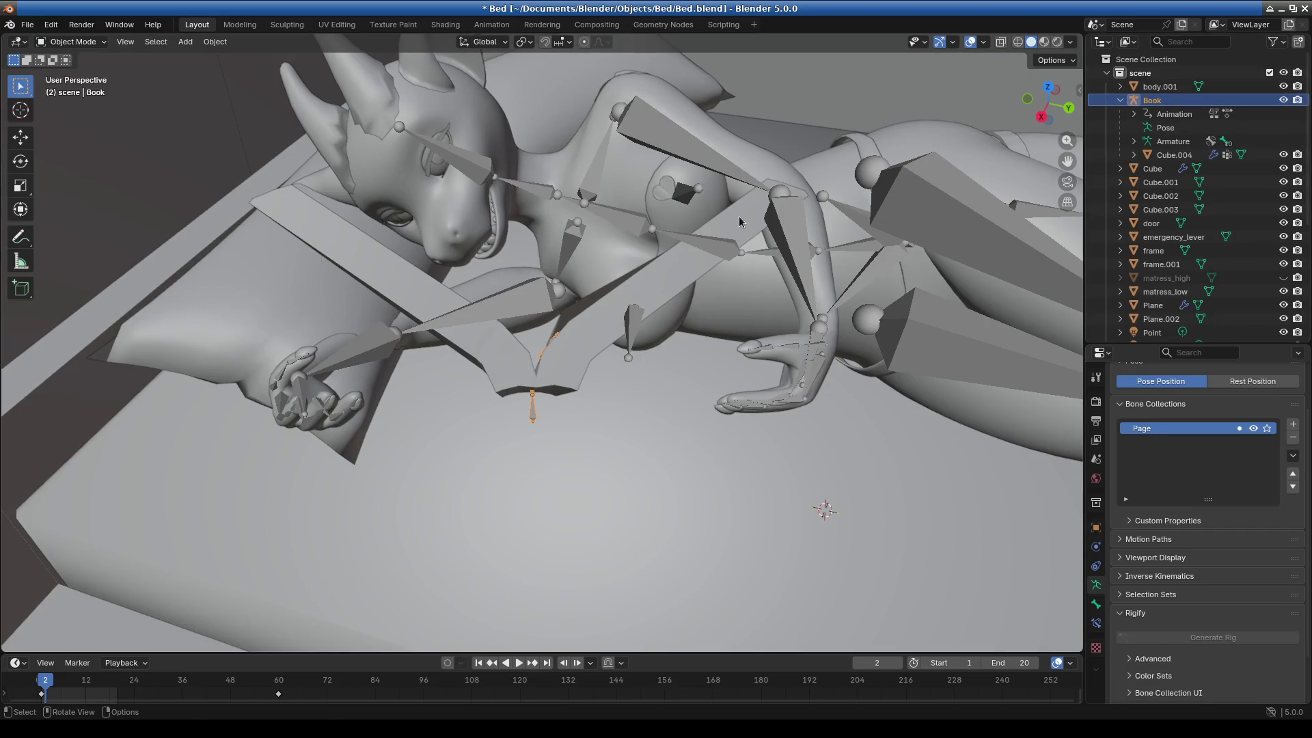
{"action": "key", "text": "g"}
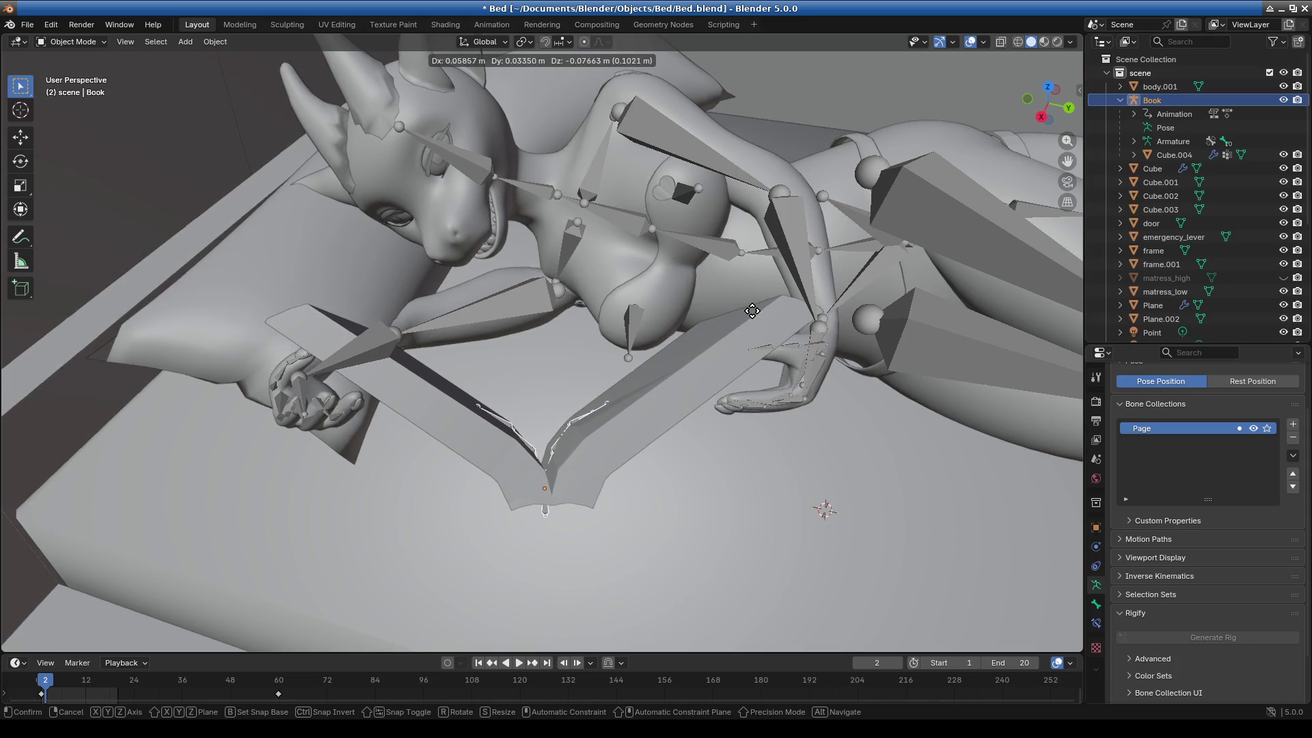
{"action": "left_click", "coordinate": [752, 311]}
{"action": "scroll", "coordinate": [643, 488], "scroll_direction": "up", "scroll_amount": 2}
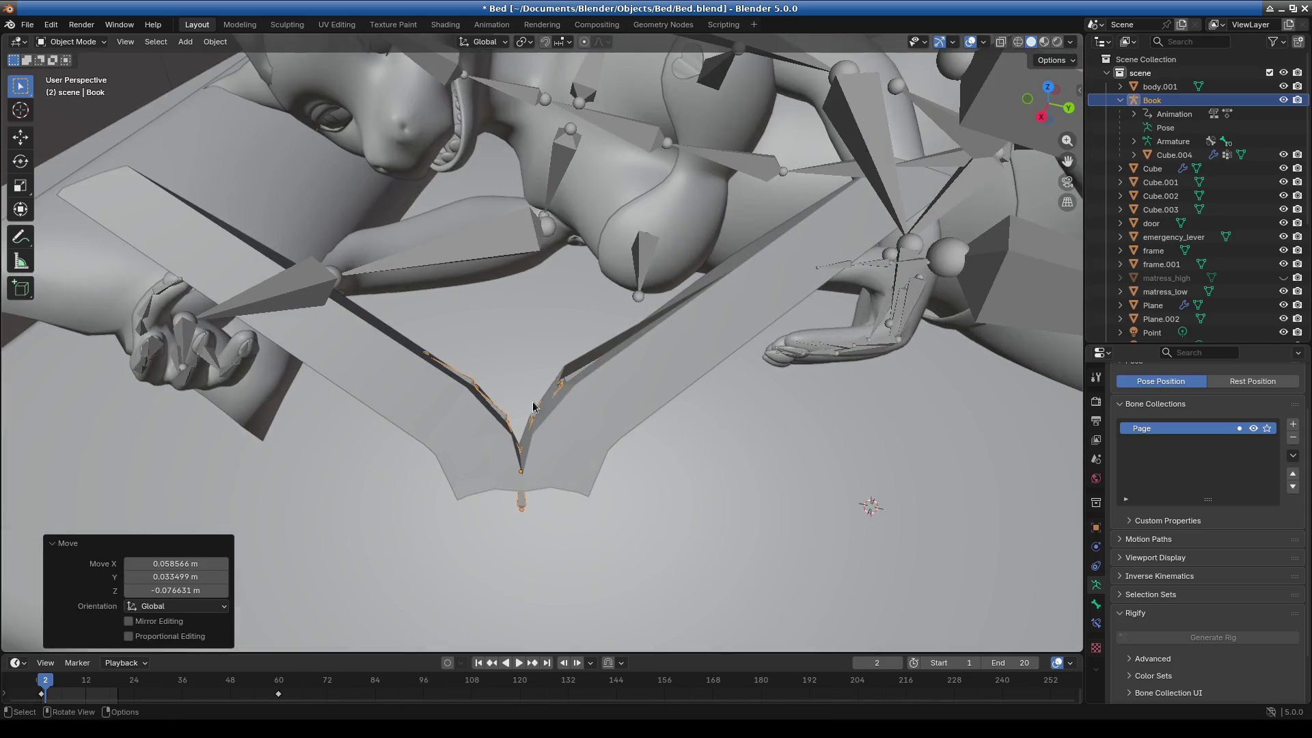
{"action": "left_click", "coordinate": [505, 412]}
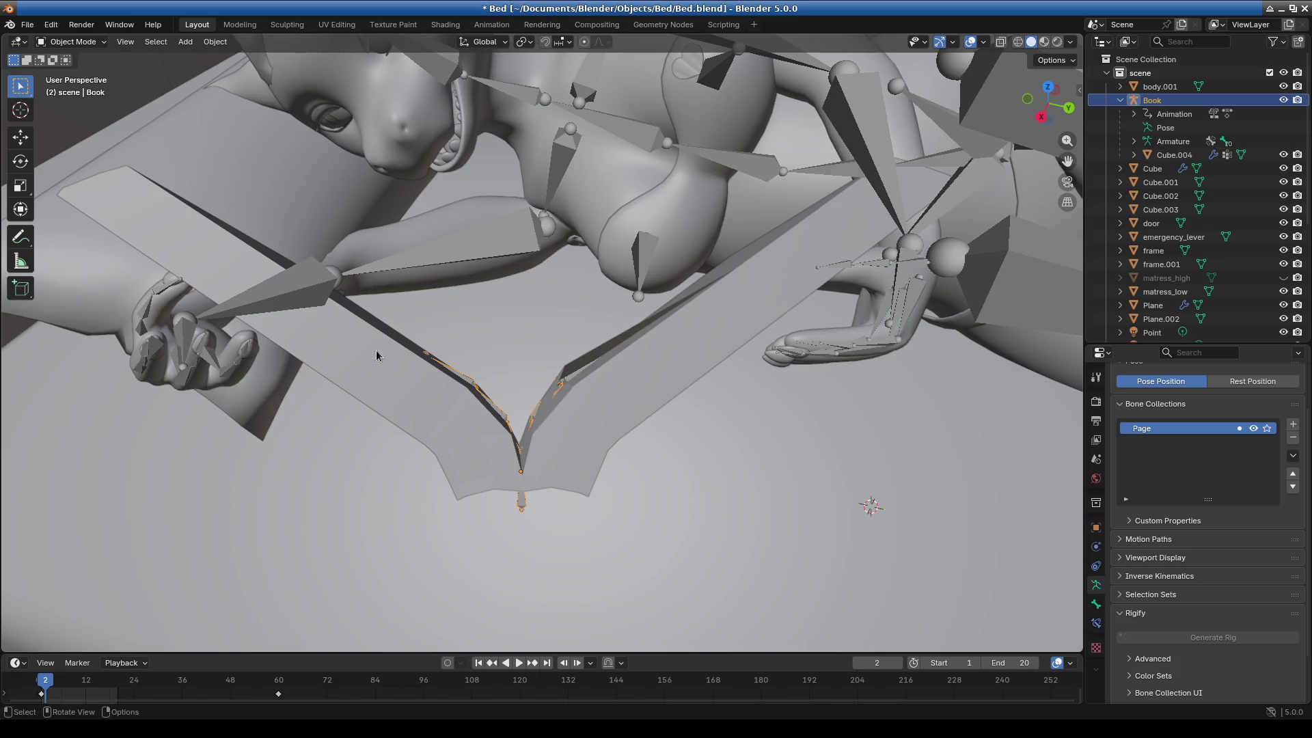
Return to Pose Mode and drag the half_end.left bone to bend the page further.
{"action": "left_click", "coordinate": [74, 88]}
{"action": "left_click_drag", "start_coordinate": [491, 414], "coordinate": [459, 362]}
{"action": "left_click", "coordinate": [740, 388]}
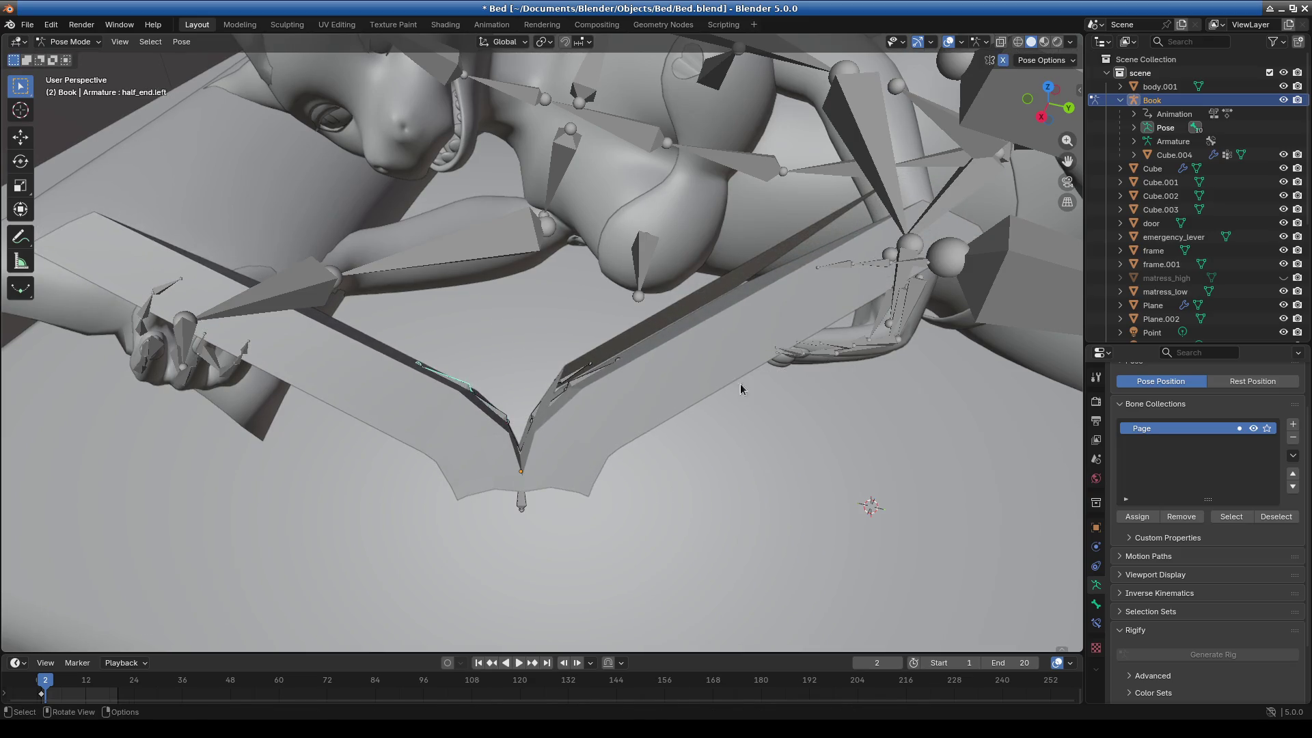
Rotate half_end.left 4.79° and adjust Page_middle through several rotations, ending at 2.52°.
{"action": "key", "text": "r"}
{"action": "left_click", "coordinate": [792, 437]}
{"action": "mouse_move", "coordinate": [792, 437]}
{"action": "middle_mouse_down"}
{"action": "mouse_move", "coordinate": [801, 449]}
{"action": "mouse_move", "coordinate": [773, 429]}
{"action": "mouse_move", "coordinate": [813, 499]}
{"action": "mouse_move", "coordinate": [854, 499]}
{"action": "mouse_move", "coordinate": [628, 482]}
{"action": "mouse_move", "coordinate": [566, 431]}
{"action": "mouse_move", "coordinate": [548, 391]}
{"action": "middle_mouse_up"}
{"action": "left_click", "coordinate": [550, 392]}
{"action": "key", "text": "r"}
{"action": "left_click", "coordinate": [790, 300]}
{"action": "mouse_move", "coordinate": [791, 300]}
{"action": "middle_mouse_down"}
{"action": "mouse_move", "coordinate": [831, 358]}
{"action": "mouse_move", "coordinate": [923, 314]}
{"action": "mouse_move", "coordinate": [985, 338]}
{"action": "mouse_move", "coordinate": [772, 394]}
{"action": "mouse_move", "coordinate": [751, 334]}
{"action": "mouse_move", "coordinate": [826, 307]}
{"action": "mouse_move", "coordinate": [819, 350]}
{"action": "mouse_move", "coordinate": [931, 372]}
{"action": "mouse_move", "coordinate": [801, 407]}
{"action": "mouse_move", "coordinate": [759, 363]}
{"action": "mouse_move", "coordinate": [772, 348]}
{"action": "mouse_move", "coordinate": [849, 402]}
{"action": "mouse_move", "coordinate": [702, 443]}
{"action": "mouse_move", "coordinate": [674, 416]}
{"action": "mouse_move", "coordinate": [710, 420]}
{"action": "mouse_move", "coordinate": [678, 429]}
{"action": "mouse_move", "coordinate": [616, 362]}
{"action": "middle_mouse_up"}
{"action": "key", "text": "r"}
{"action": "left_click", "coordinate": [829, 309]}
{"action": "left_click", "coordinate": [836, 360]}
{"action": "key", "text": "r"}
{"action": "left_click", "coordinate": [741, 411]}
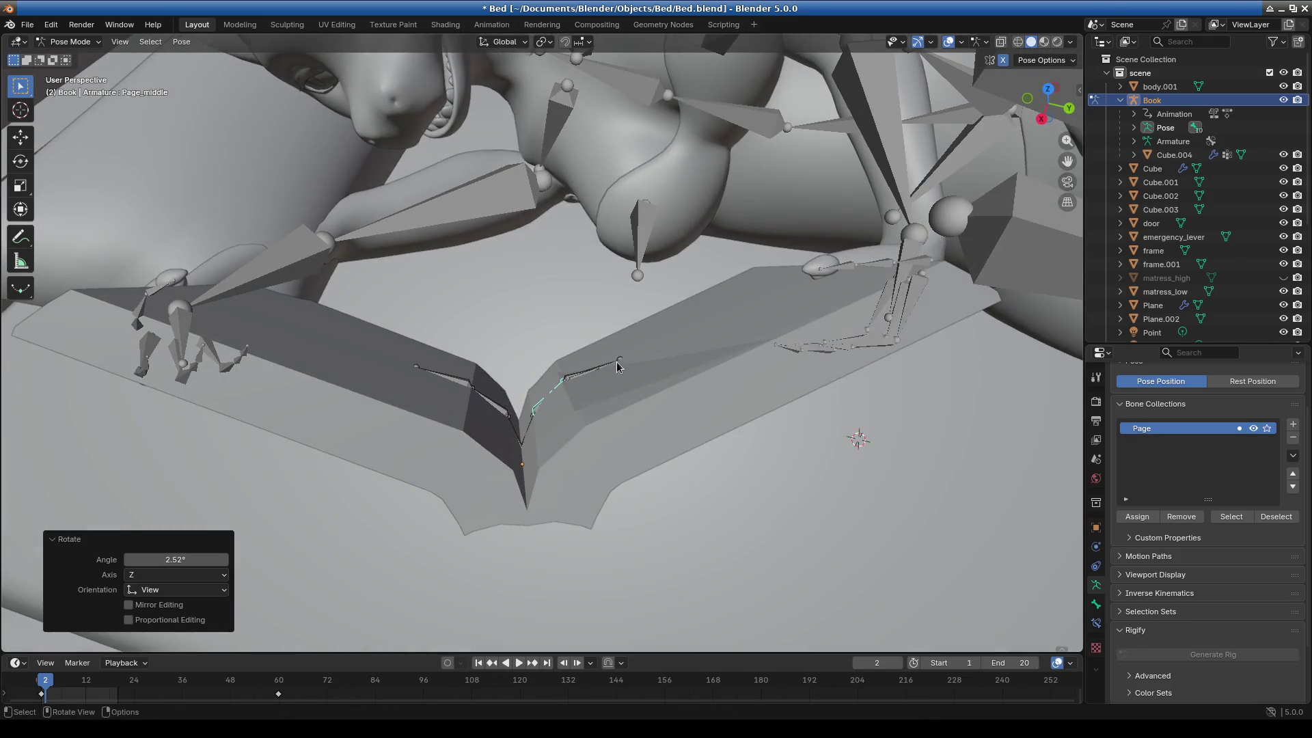
Bend the half_end.right bone and tilt Page_start to -7.29°.
{"action": "left_click", "coordinate": [616, 362]}
{"action": "key", "text": "r"}
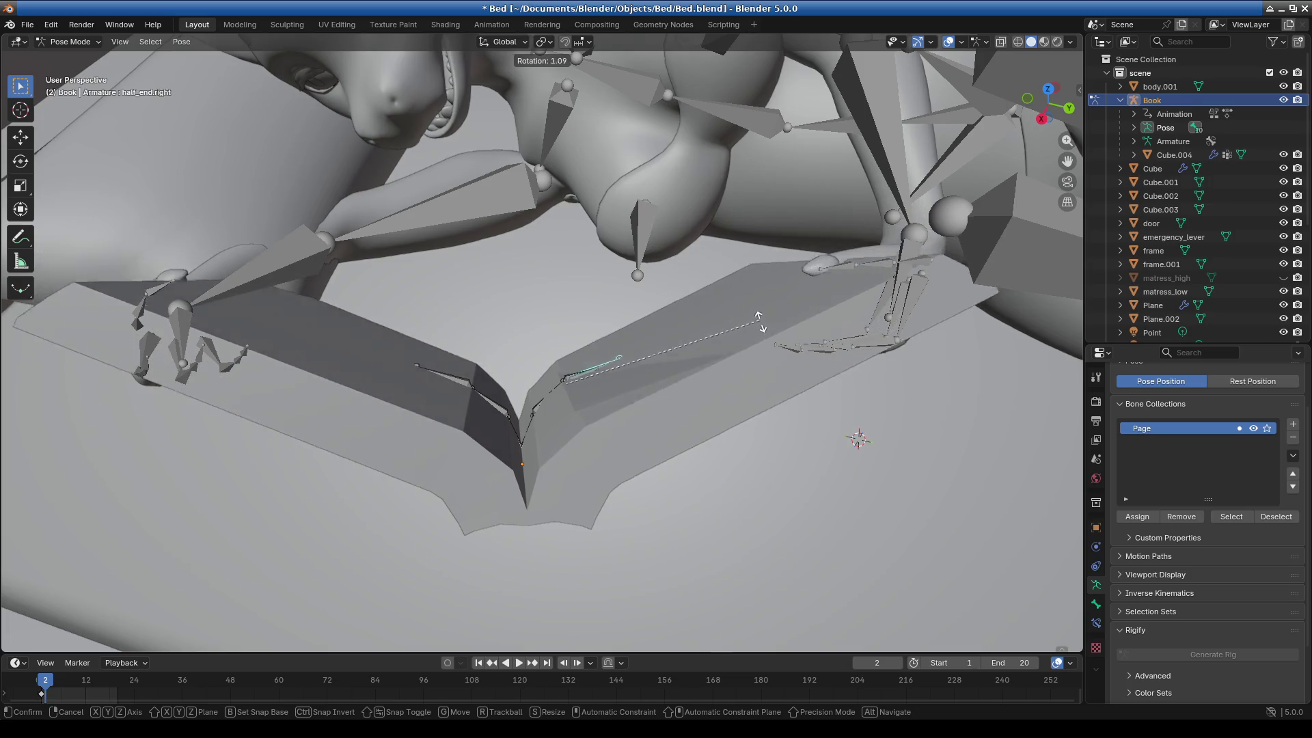
{"action": "left_click", "coordinate": [749, 328]}
{"action": "middle_click_drag", "start_coordinate": [750, 328], "coordinate": [548, 515]}
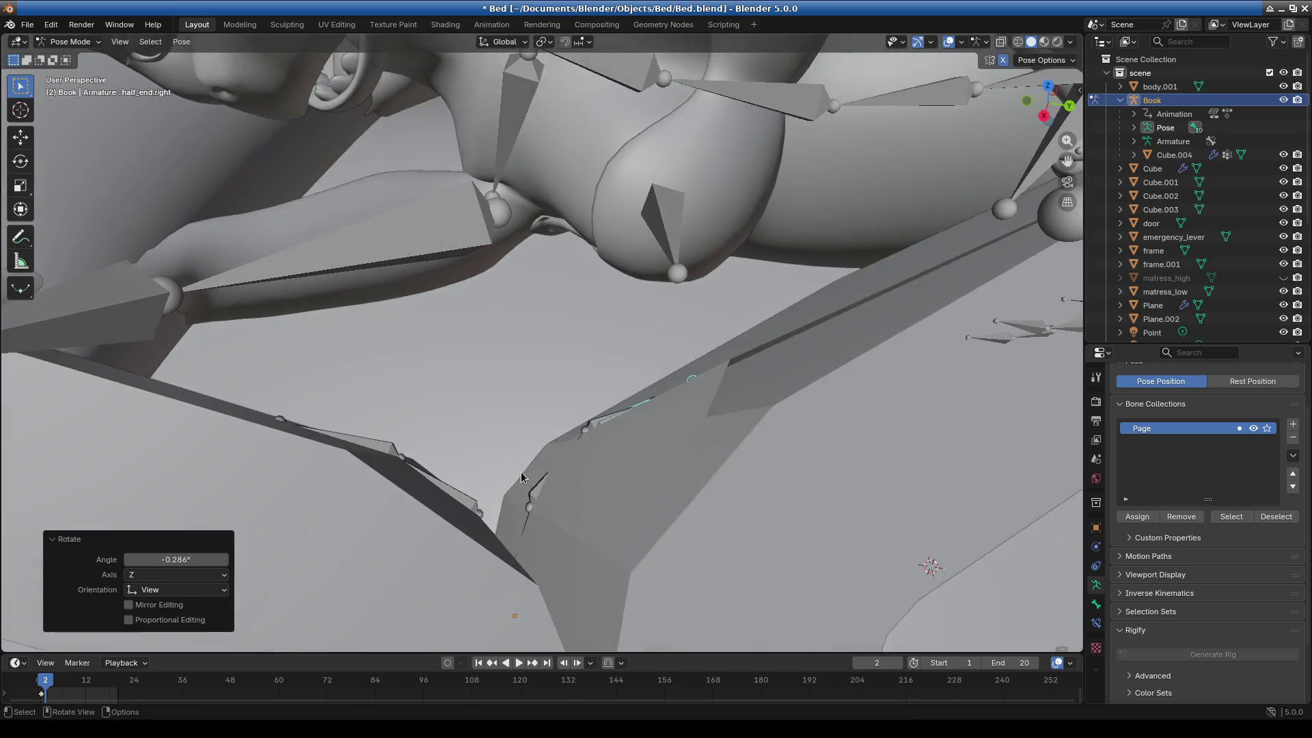
{"action": "left_click", "coordinate": [547, 514]}
{"action": "key", "text": "r"}
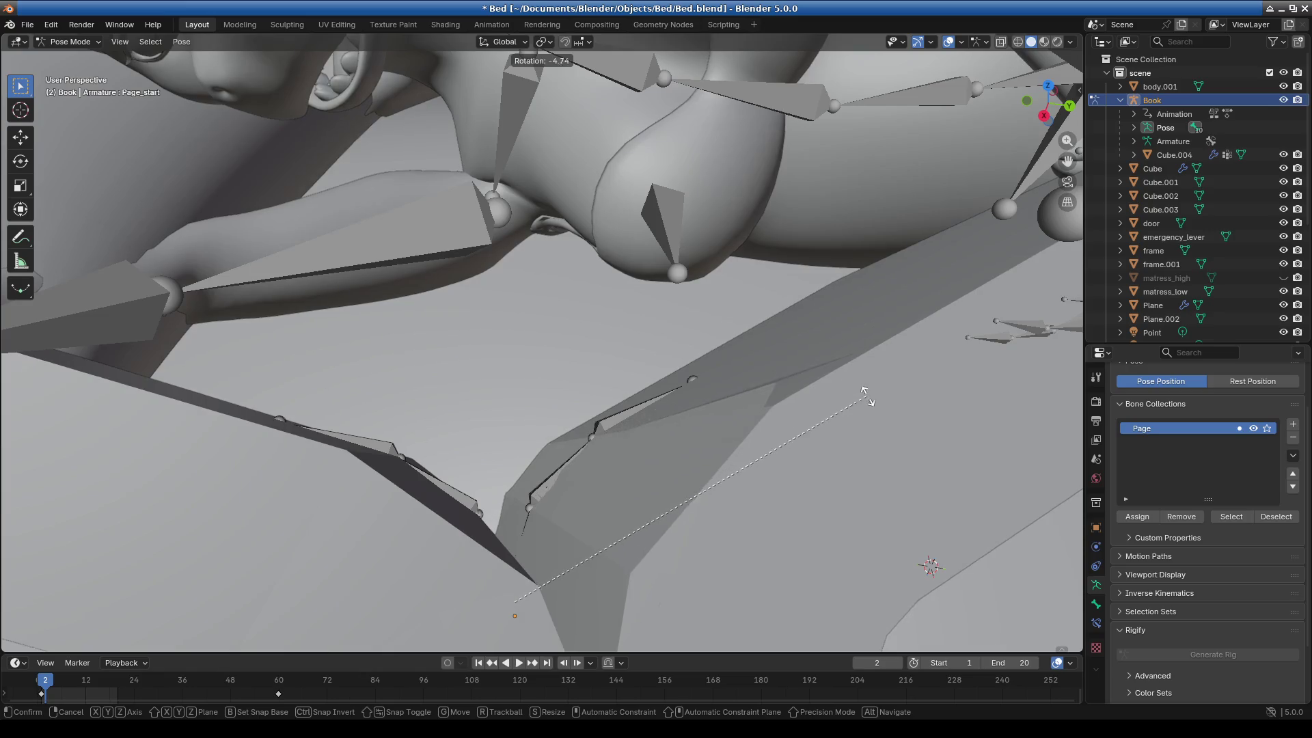
{"action": "left_click", "coordinate": [879, 408]}
Switch the viewport to wireframe and select the Page_end bone.
{"action": "mouse_move", "coordinate": [880, 408]}
{"action": "middle_mouse_down"}
{"action": "mouse_move", "coordinate": [806, 445]}
{"action": "mouse_move", "coordinate": [775, 431]}
{"action": "mouse_move", "coordinate": [796, 447]}
{"action": "mouse_move", "coordinate": [633, 405]}
{"action": "middle_mouse_up"}
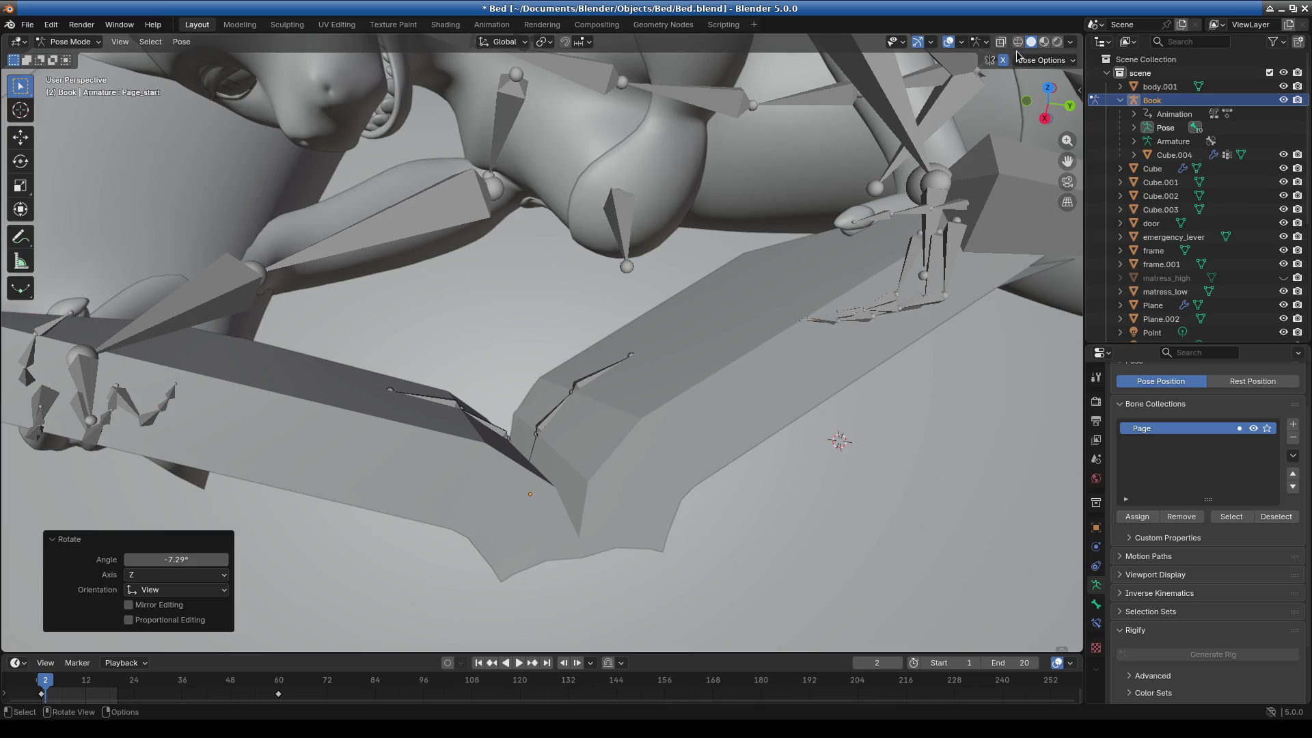
{"action": "left_click", "coordinate": [1017, 41]}
{"action": "scroll", "coordinate": [621, 415], "scroll_direction": "up", "scroll_amount": 3}
{"action": "left_click", "coordinate": [622, 407]}
Rotate the Page_end bone, first to 12.6°, then refine it to 3.83°.
{"action": "key", "text": "r"}
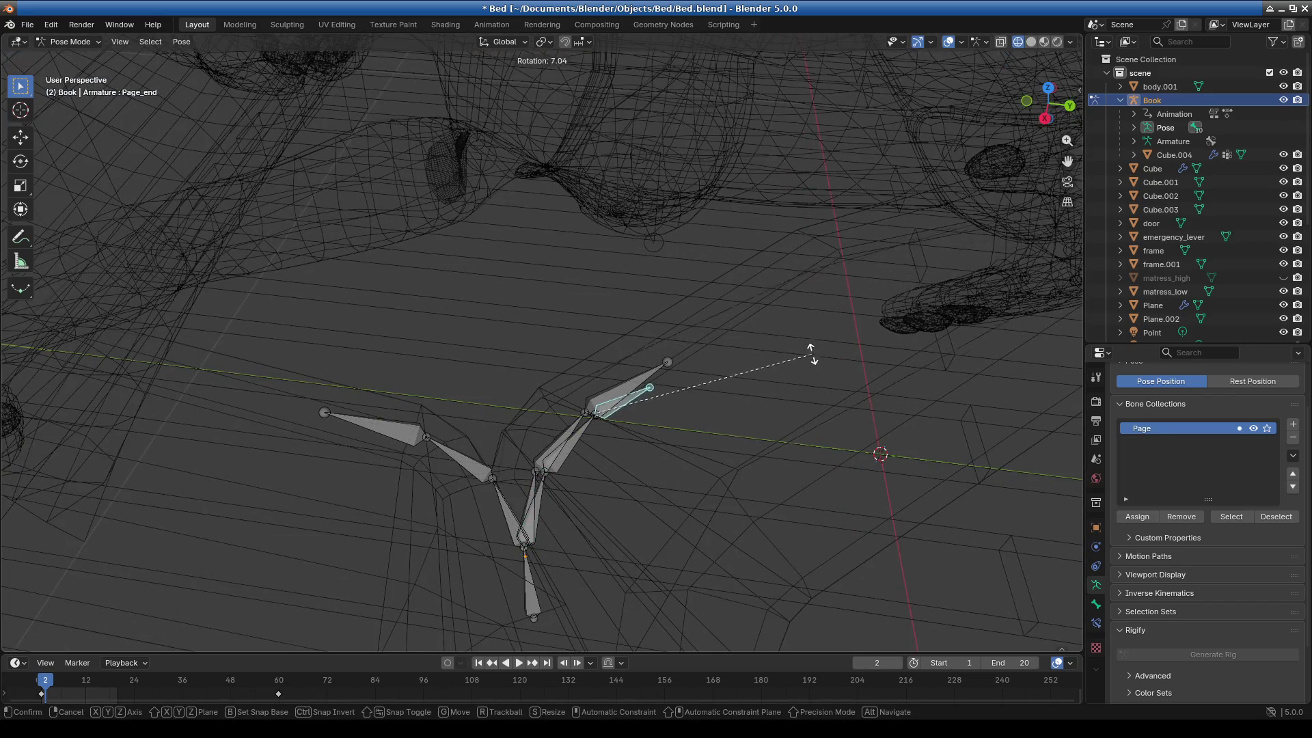
{"action": "left_click", "coordinate": [808, 332]}
{"action": "mouse_move", "coordinate": [807, 333]}
{"action": "middle_mouse_down"}
{"action": "mouse_move", "coordinate": [799, 395]}
{"action": "mouse_move", "coordinate": [866, 331]}
{"action": "mouse_move", "coordinate": [854, 314]}
{"action": "mouse_move", "coordinate": [797, 411]}
{"action": "mouse_move", "coordinate": [997, 400]}
{"action": "mouse_move", "coordinate": [731, 409]}
{"action": "mouse_move", "coordinate": [632, 447]}
{"action": "mouse_move", "coordinate": [641, 497]}
{"action": "mouse_move", "coordinate": [658, 424]}
{"action": "mouse_move", "coordinate": [1006, 81]}
{"action": "middle_mouse_up"}
{"action": "key", "text": "r"}
{"action": "left_click", "coordinate": [1060, 392]}
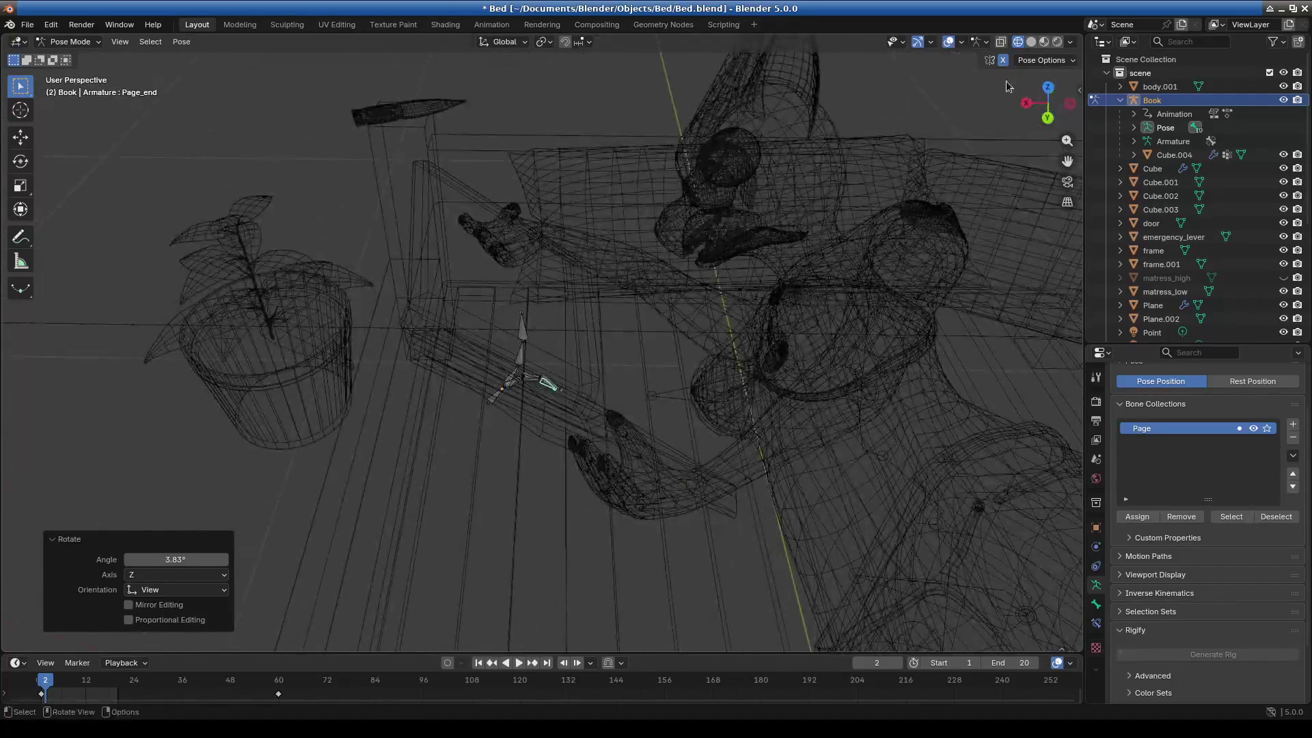
Return to solid shading, deselect the book's bones and switch to Object Mode.
{"action": "left_click", "coordinate": [1031, 41]}
{"action": "mouse_move", "coordinate": [743, 301]}
{"action": "middle_mouse_down"}
{"action": "mouse_move", "coordinate": [654, 380]}
{"action": "mouse_move", "coordinate": [668, 393]}
{"action": "middle_mouse_up"}
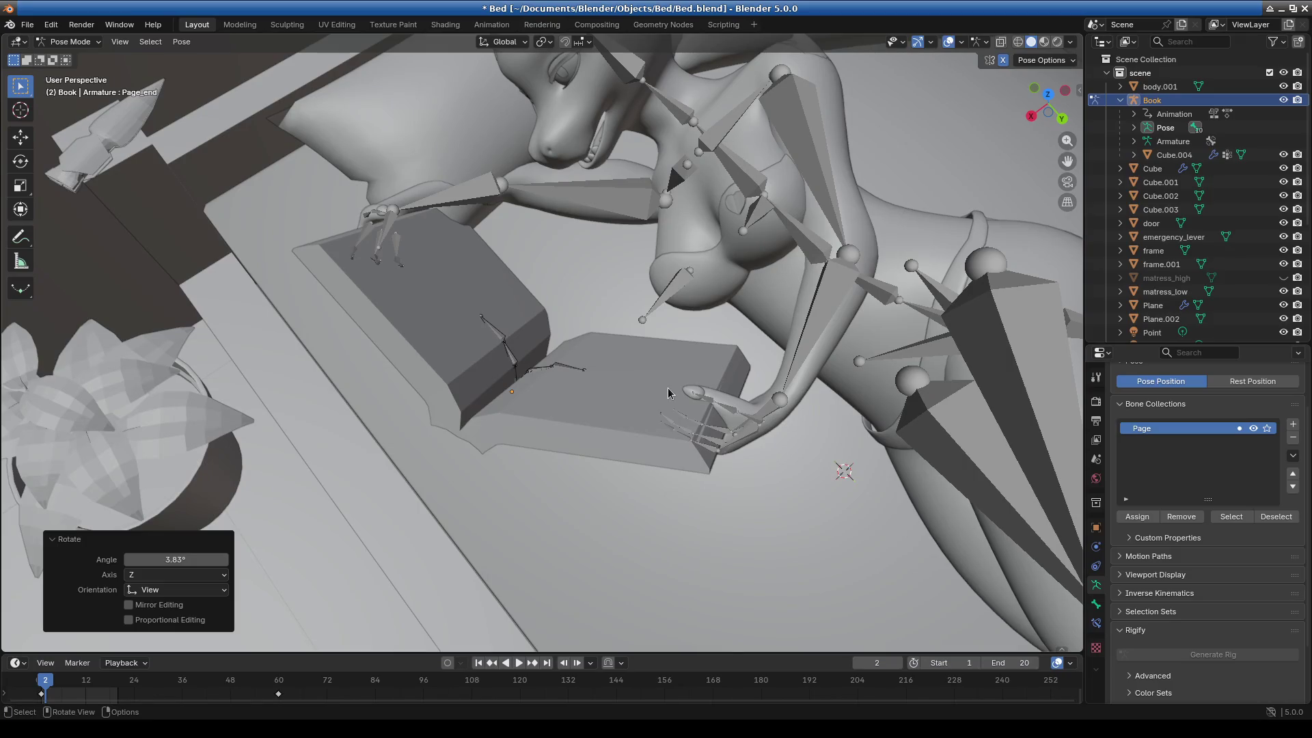
{"action": "mouse_move", "coordinate": [526, 443]}
{"action": "middle_mouse_down"}
{"action": "mouse_move", "coordinate": [742, 424]}
{"action": "mouse_move", "coordinate": [797, 478]}
{"action": "mouse_move", "coordinate": [632, 313]}
{"action": "mouse_move", "coordinate": [754, 200]}
{"action": "mouse_move", "coordinate": [673, 217]}
{"action": "middle_mouse_up"}
{"action": "left_click", "coordinate": [775, 341]}
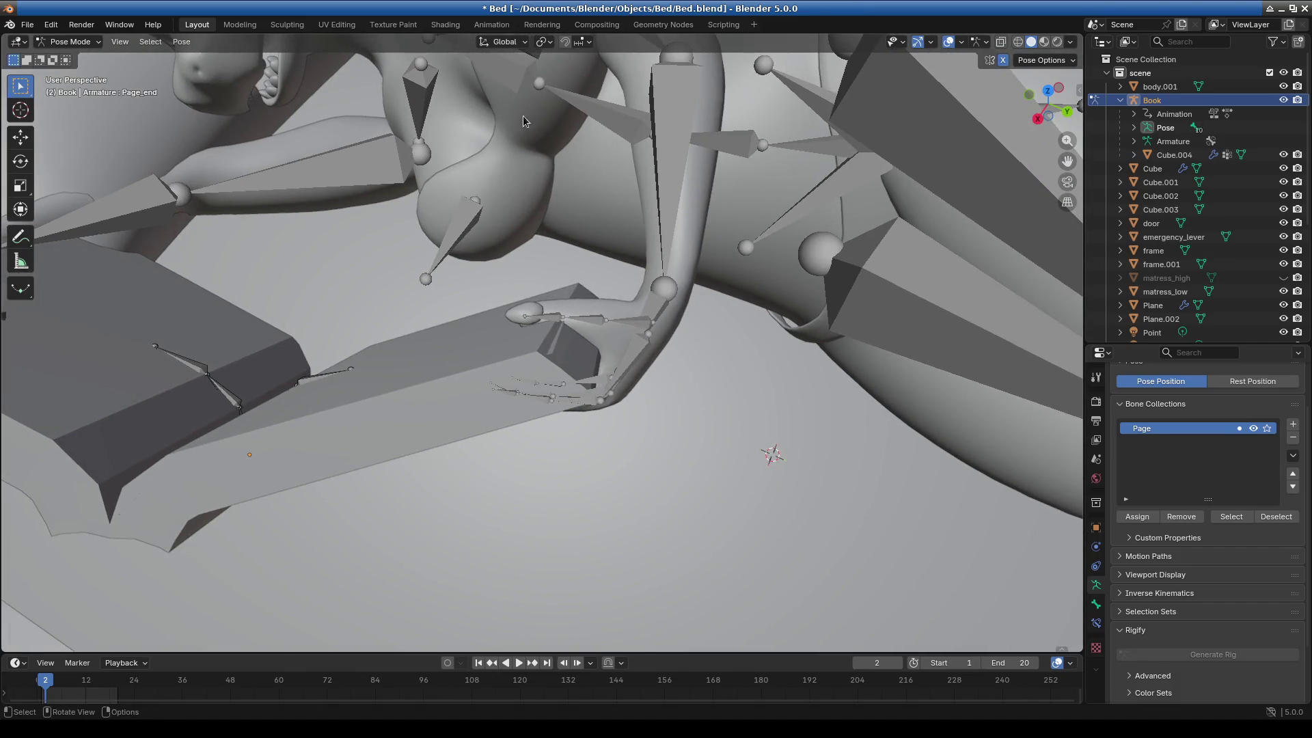
{"action": "left_click", "coordinate": [77, 58]}
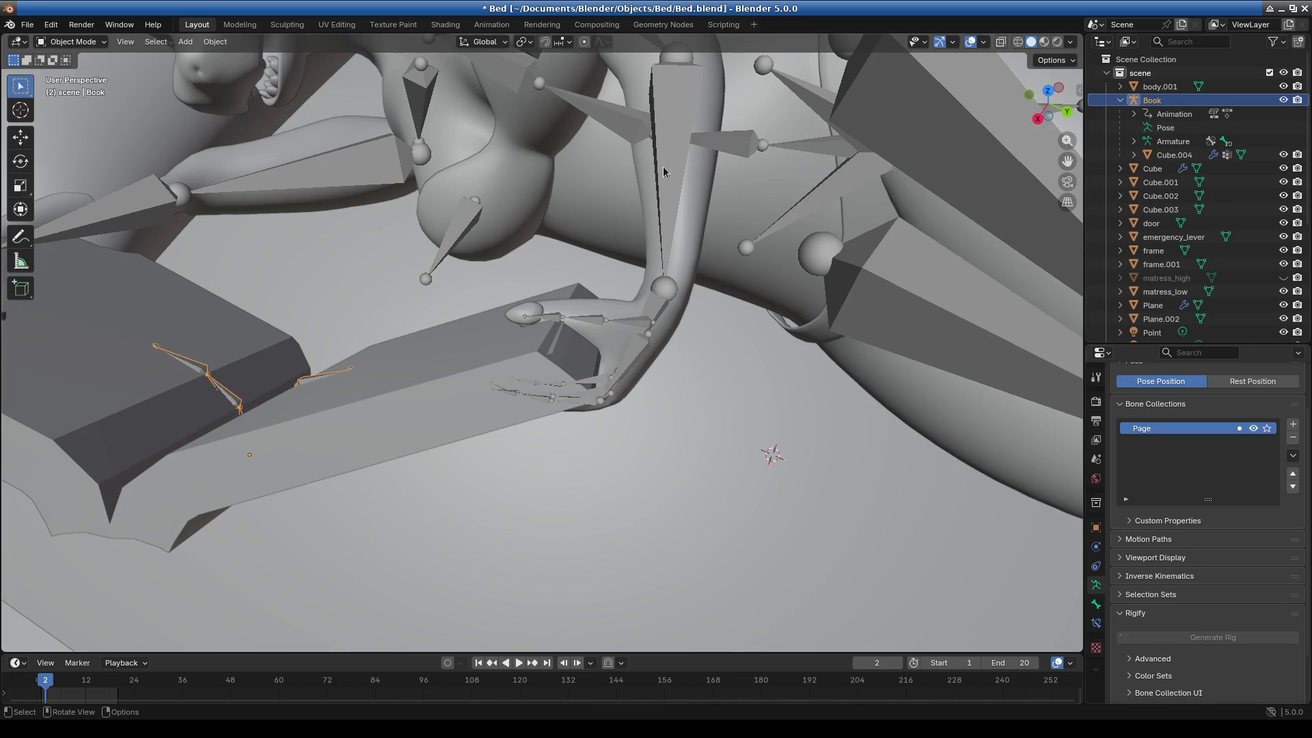
Select the character rig metarig.001 in Pose Mode and rotate palm.01.L 6.37°.
{"action": "left_click", "coordinate": [672, 220]}
{"action": "left_click", "coordinate": [74, 88]}
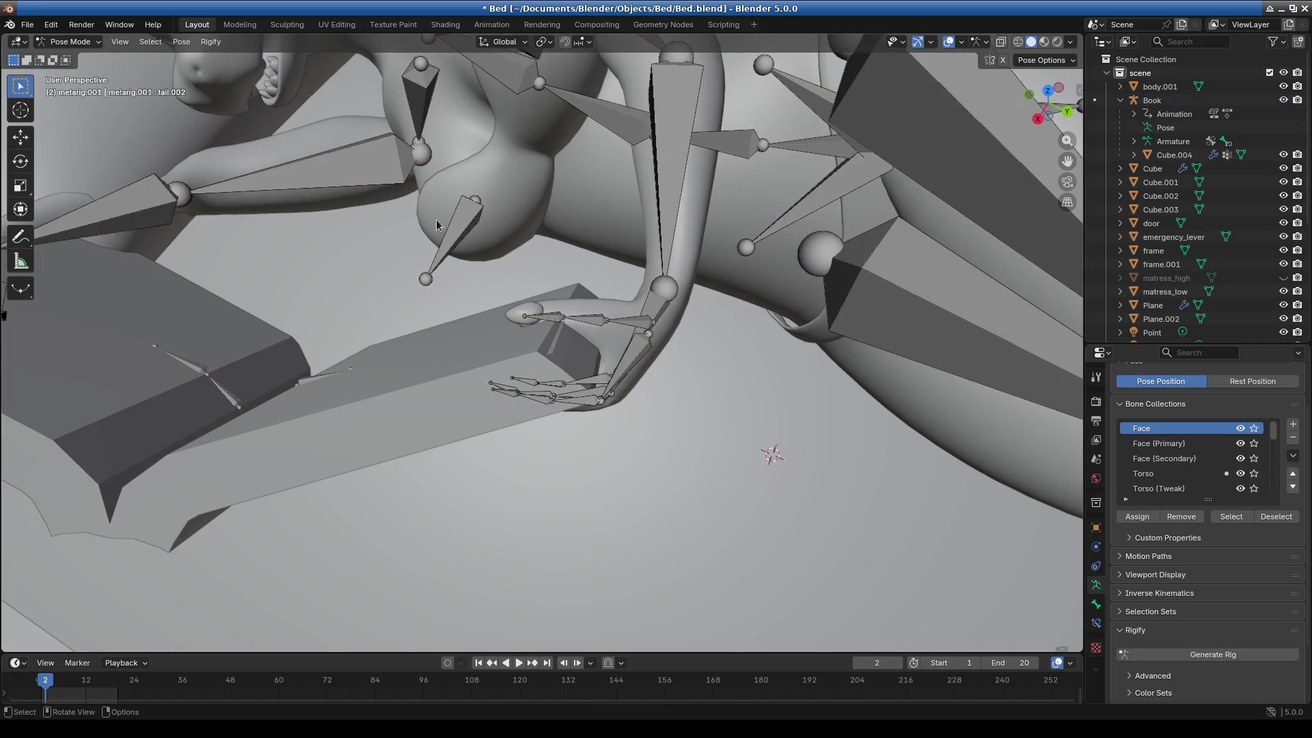
{"action": "left_click", "coordinate": [622, 367]}
{"action": "mouse_move", "coordinate": [622, 367]}
{"action": "middle_mouse_down"}
{"action": "mouse_move", "coordinate": [694, 397]}
{"action": "mouse_move", "coordinate": [715, 360]}
{"action": "mouse_move", "coordinate": [712, 377]}
{"action": "middle_mouse_up"}
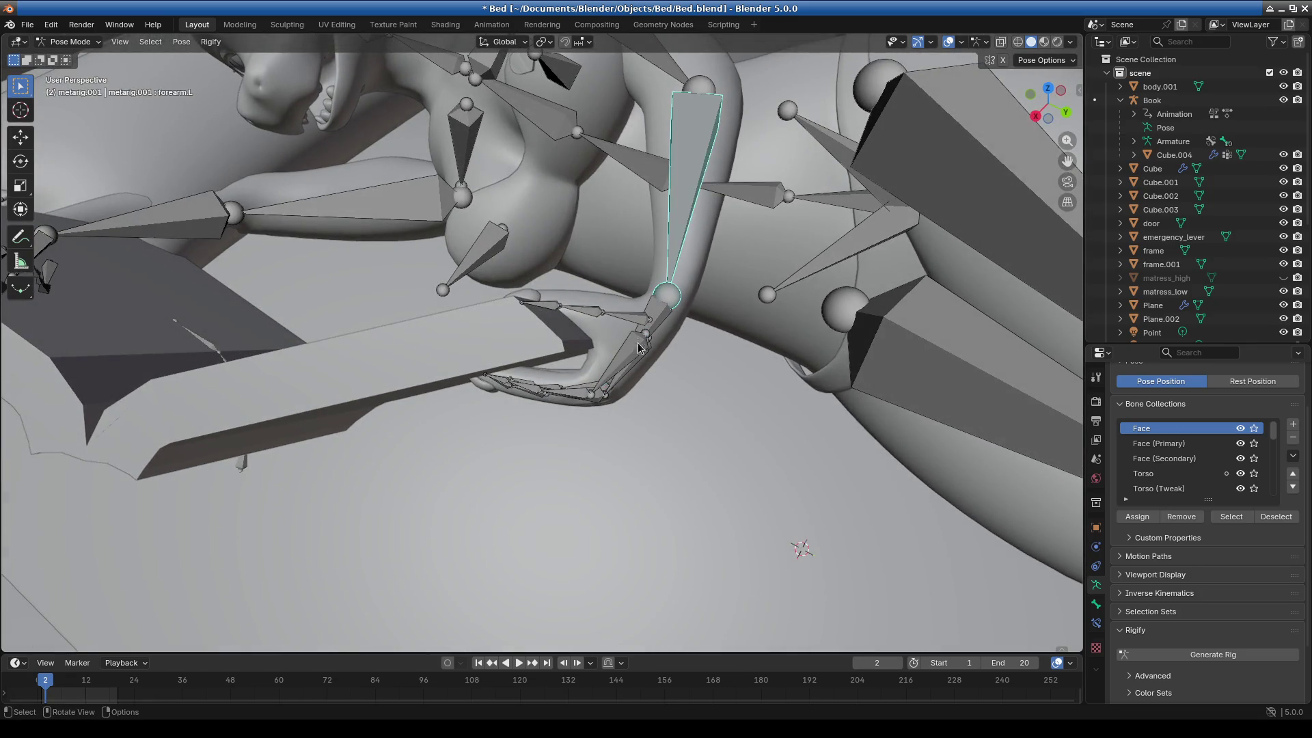
{"action": "key", "text": "r"}
{"action": "left_click", "coordinate": [686, 334]}
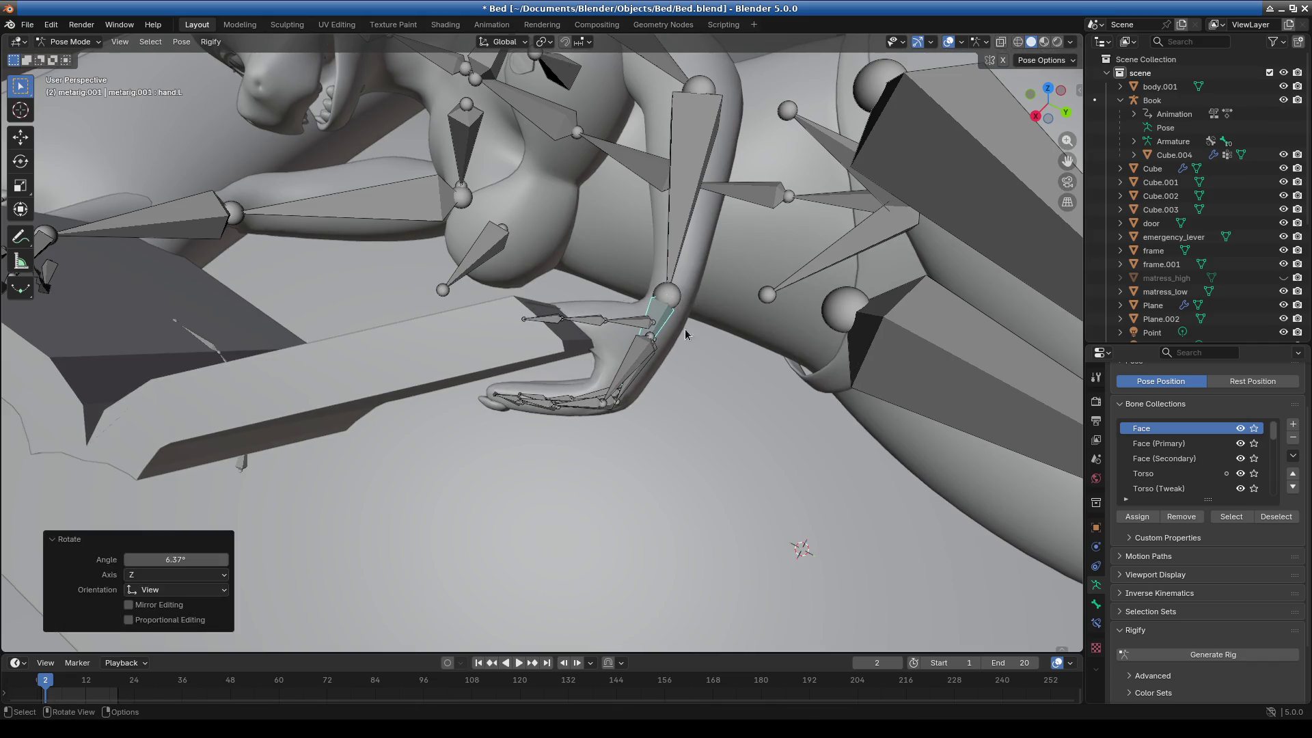
Reposition the left arm by rotating forearm.L and hand.L (11.8°).
{"action": "left_click", "coordinate": [681, 225]}
{"action": "key", "text": "r"}
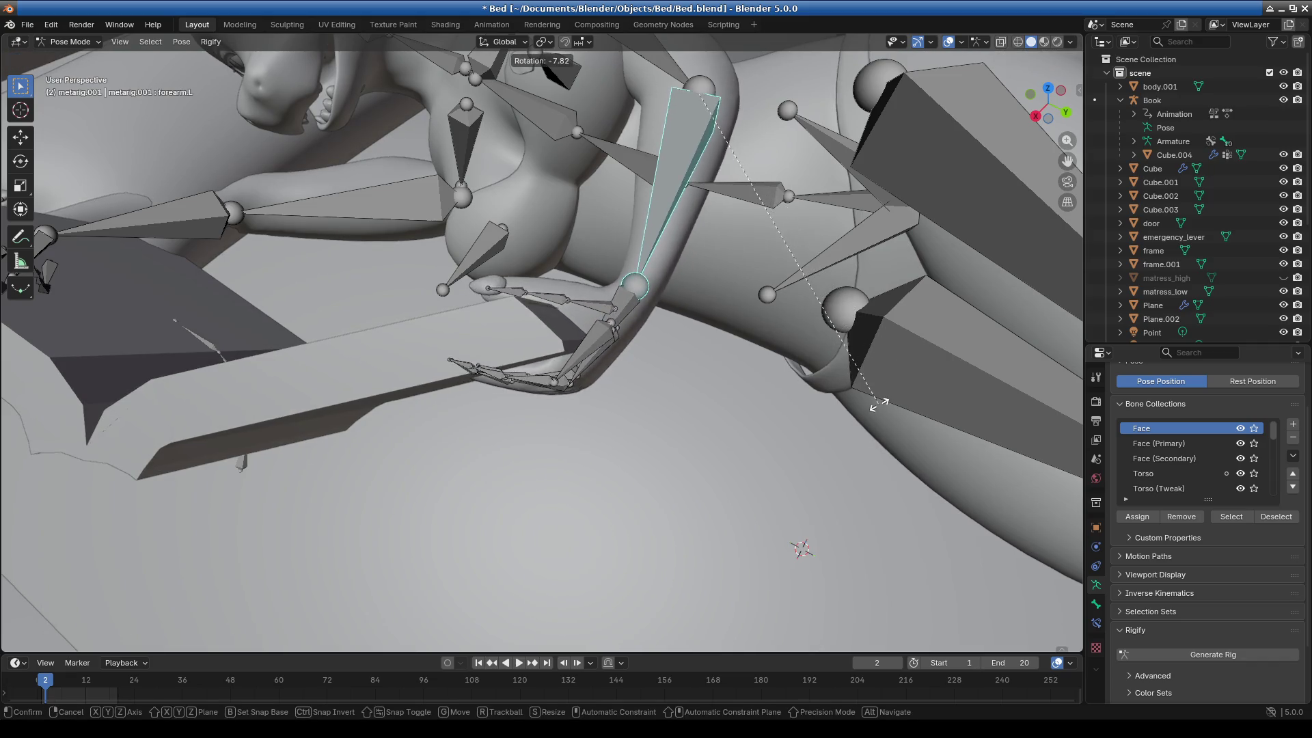
{"action": "left_click", "coordinate": [887, 392]}
{"action": "left_click", "coordinate": [639, 309]}
{"action": "key", "text": "r"}
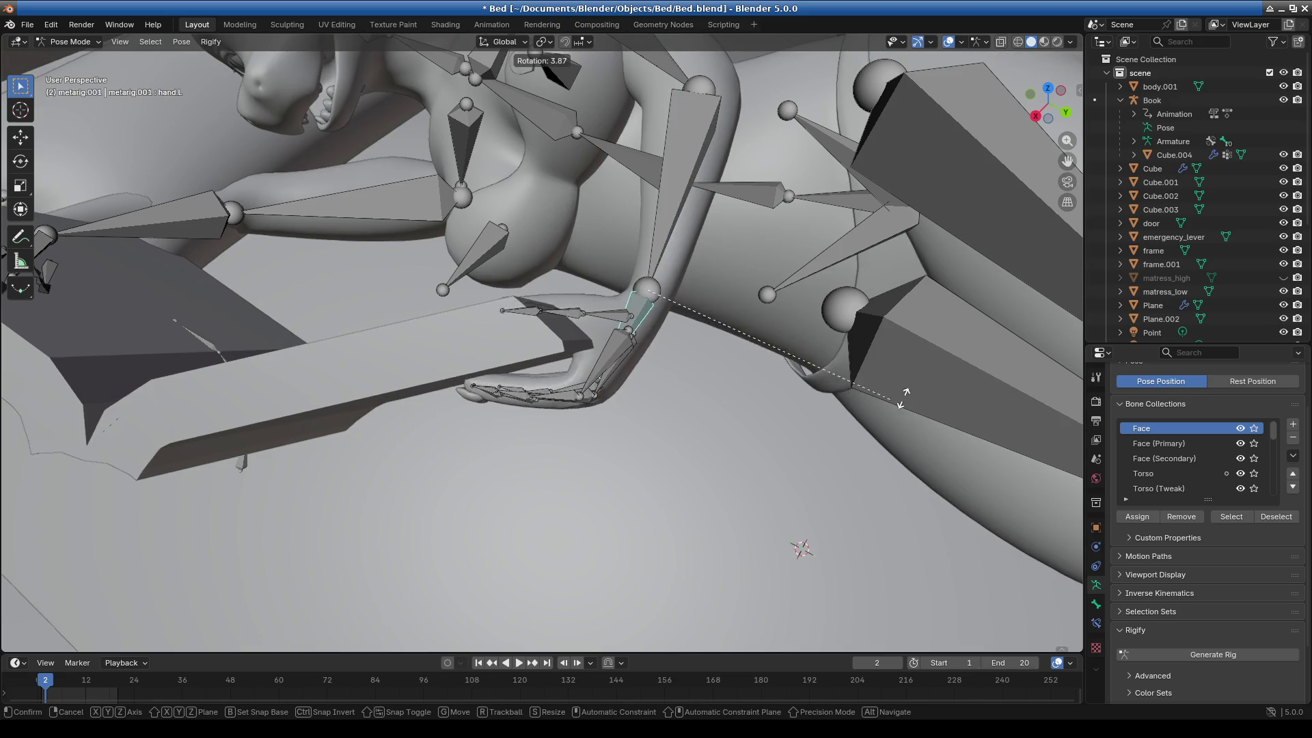
{"action": "left_click", "coordinate": [666, 216]}
{"action": "left_click", "coordinate": [666, 216]}
{"action": "key", "text": "r"}
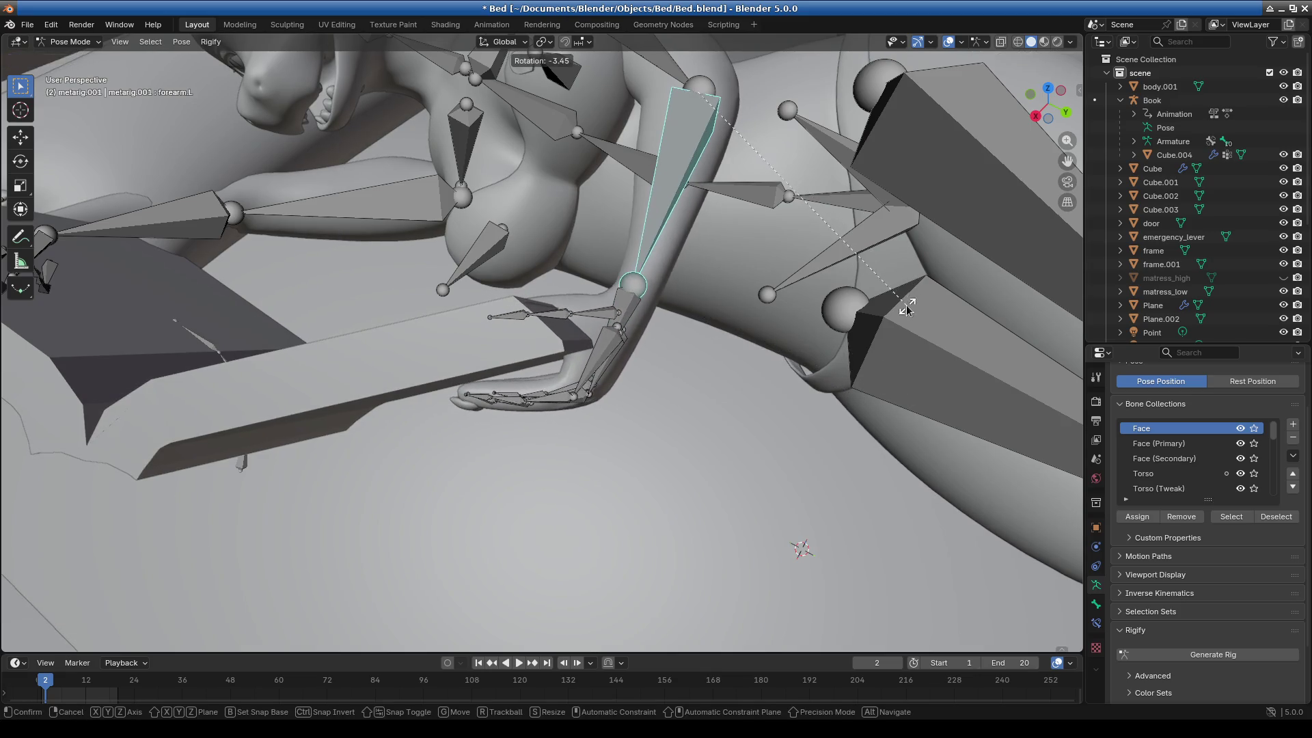
{"action": "left_click", "coordinate": [625, 328]}
{"action": "left_click", "coordinate": [618, 356]}
Curl the right index, middle and pinky fingers by -12.1°, -12.9° and -12.6°.
{"action": "scroll", "coordinate": [580, 469], "scroll_direction": "down", "scroll_amount": 8}
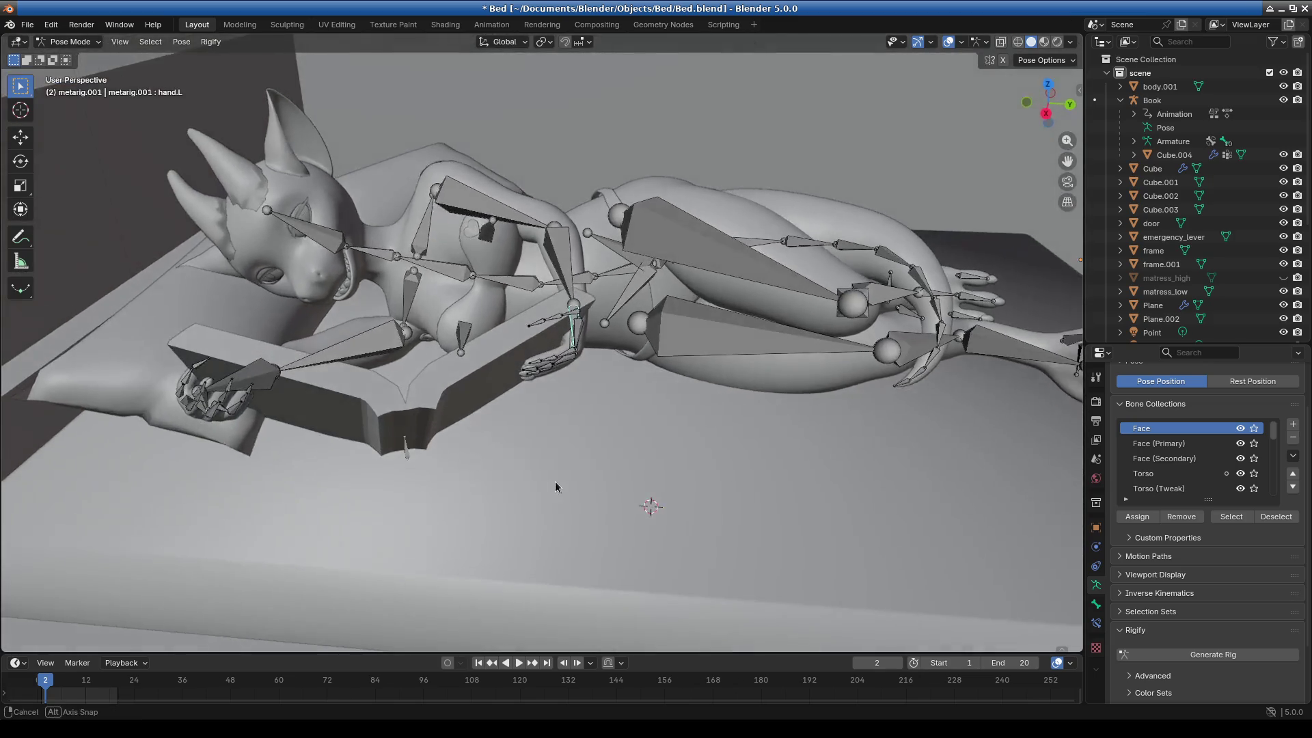
{"action": "mouse_move", "coordinate": [555, 481]}
{"action": "middle_mouse_down"}
{"action": "mouse_move", "coordinate": [430, 527]}
{"action": "mouse_move", "coordinate": [440, 363]}
{"action": "middle_mouse_up"}
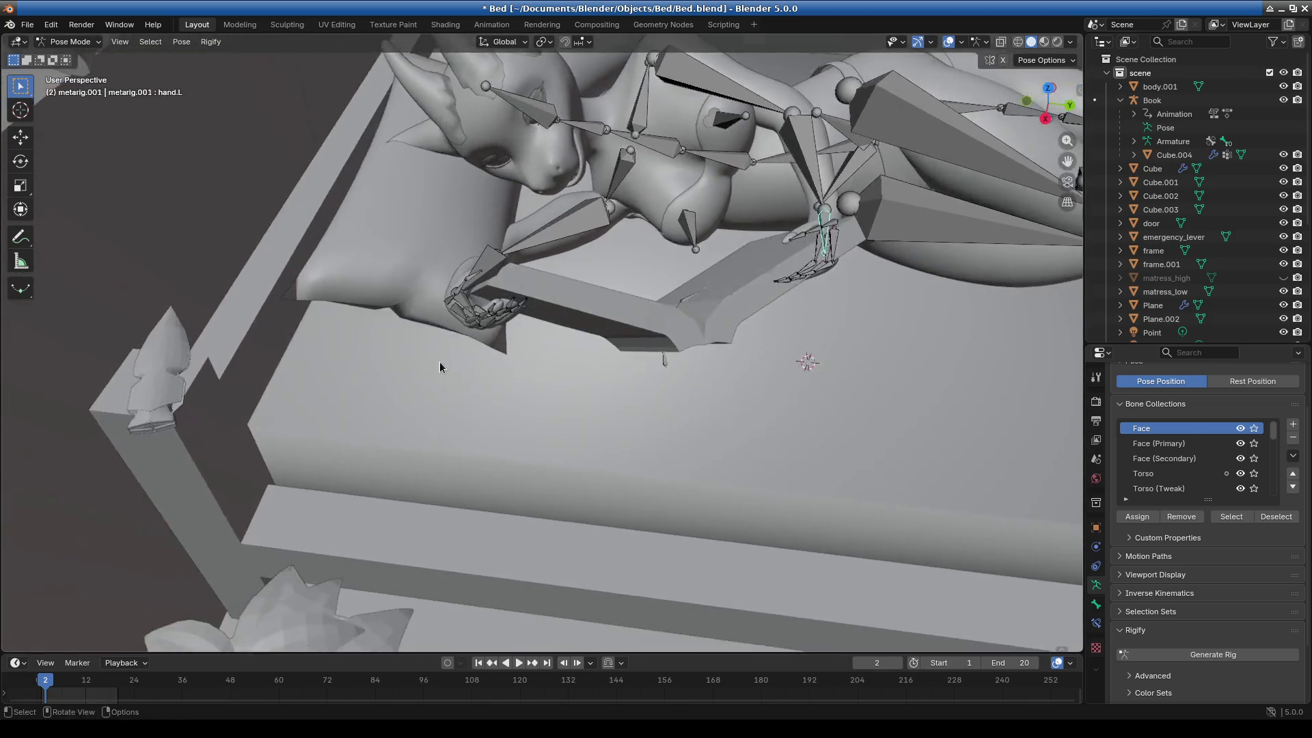
{"action": "scroll", "coordinate": [492, 369], "scroll_direction": "up", "scroll_amount": 6}
{"action": "mouse_move", "coordinate": [548, 374]}
{"action": "middle_mouse_down"}
{"action": "mouse_move", "coordinate": [497, 359]}
{"action": "mouse_move", "coordinate": [599, 391]}
{"action": "mouse_move", "coordinate": [778, 307]}
{"action": "middle_mouse_up"}
{"action": "left_click", "coordinate": [497, 360]}
{"action": "key", "text": "r"}
{"action": "left_click", "coordinate": [588, 332]}
{"action": "left_click", "coordinate": [588, 333]}
{"action": "middle_click_drag", "start_coordinate": [620, 344], "coordinate": [672, 347]}
{"action": "key", "text": "r"}
{"action": "left_click", "coordinate": [692, 393]}
{"action": "left_click", "coordinate": [514, 343]}
{"action": "key", "text": "r"}
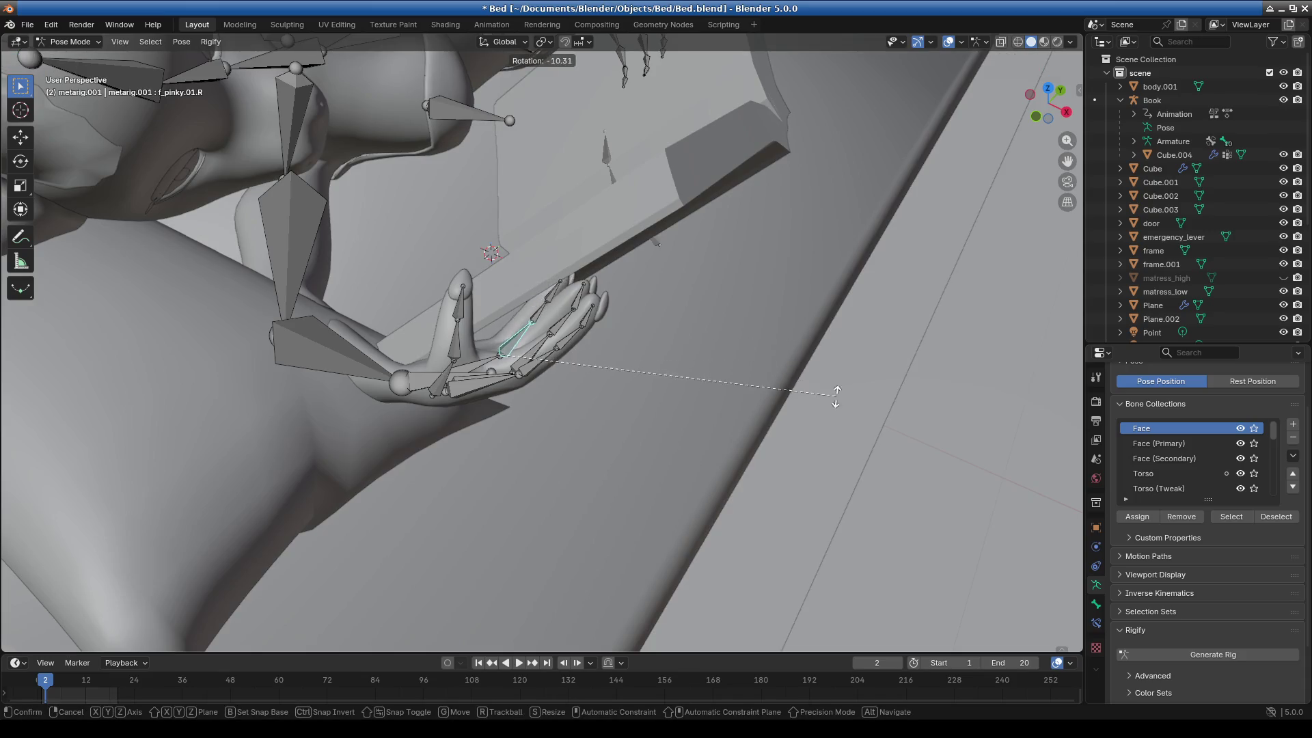
{"action": "left_click", "coordinate": [809, 409]}
Switch the character rig back to Object Mode.
{"action": "mouse_move", "coordinate": [810, 409]}
{"action": "middle_mouse_down"}
{"action": "mouse_move", "coordinate": [584, 321]}
{"action": "mouse_move", "coordinate": [628, 334]}
{"action": "mouse_move", "coordinate": [578, 266]}
{"action": "mouse_move", "coordinate": [640, 332]}
{"action": "mouse_move", "coordinate": [756, 362]}
{"action": "mouse_move", "coordinate": [734, 347]}
{"action": "mouse_move", "coordinate": [581, 366]}
{"action": "mouse_move", "coordinate": [697, 352]}
{"action": "middle_mouse_up"}
{"action": "left_click", "coordinate": [66, 42]}
{"action": "left_click", "coordinate": [68, 58]}
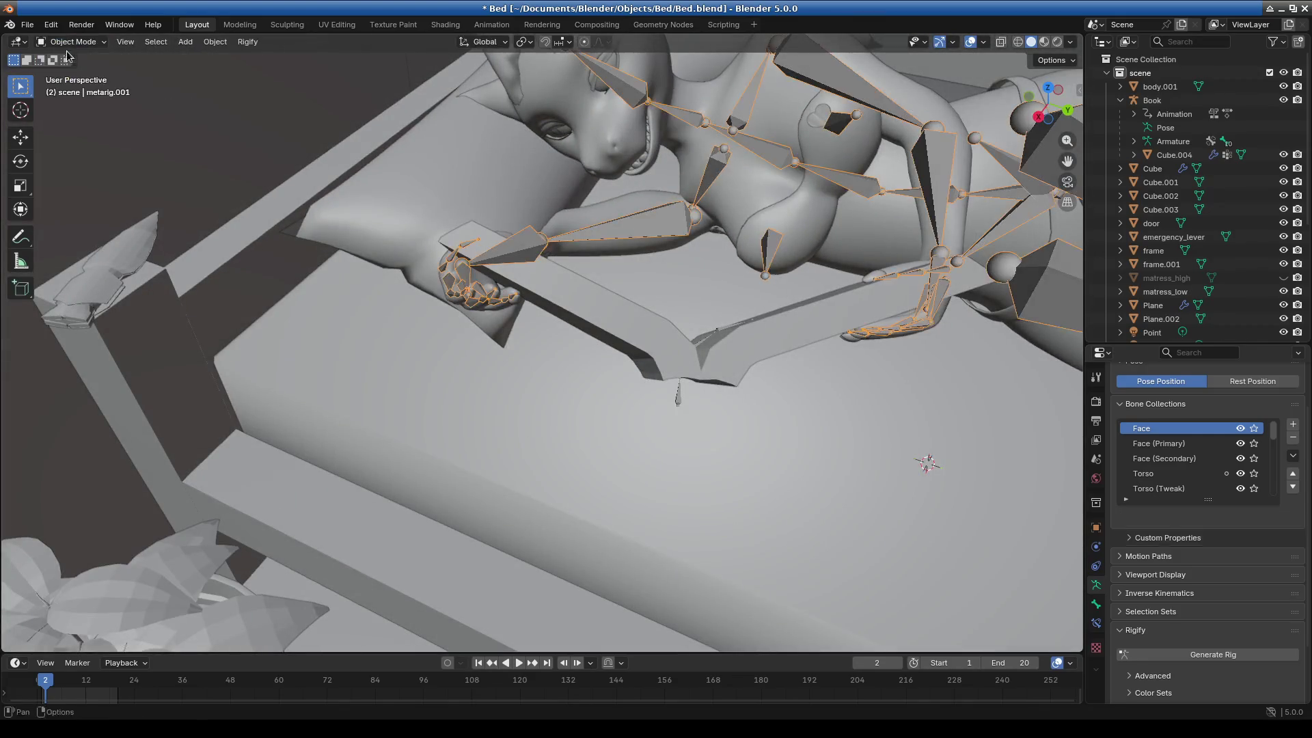
Select the Book armature, scale it uniformly to 0.88, and orbit to check the reading pose.
{"action": "left_click", "coordinate": [1163, 101]}
{"action": "mouse_move", "coordinate": [856, 297]}
{"action": "middle_mouse_down"}
{"action": "mouse_move", "coordinate": [874, 390]}
{"action": "mouse_move", "coordinate": [895, 410]}
{"action": "middle_mouse_up"}
{"action": "key", "text": "s"}
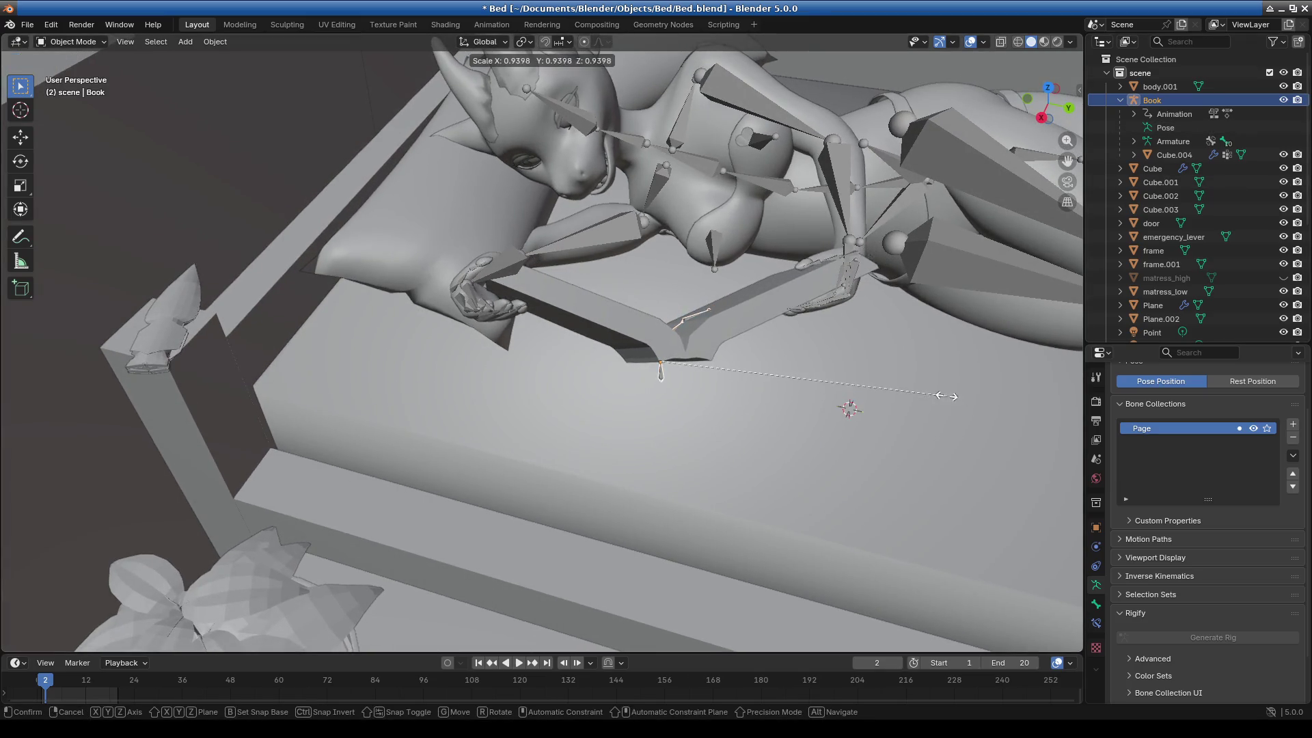
{"action": "left_click", "coordinate": [929, 394]}
{"action": "mouse_move", "coordinate": [692, 375]}
{"action": "middle_mouse_down"}
{"action": "mouse_move", "coordinate": [633, 371]}
{"action": "mouse_move", "coordinate": [713, 359]}
{"action": "mouse_move", "coordinate": [815, 384]}
{"action": "mouse_move", "coordinate": [835, 368]}
{"action": "mouse_move", "coordinate": [805, 351]}
{"action": "mouse_move", "coordinate": [615, 322]}
{"action": "mouse_move", "coordinate": [532, 314]}
{"action": "mouse_move", "coordinate": [493, 330]}
{"action": "mouse_move", "coordinate": [642, 307]}
{"action": "middle_mouse_up"}
{"action": "middle_click_drag", "start_coordinate": [444, 351], "coordinate": [413, 326]}
{"action": "left_click", "coordinate": [412, 327]}
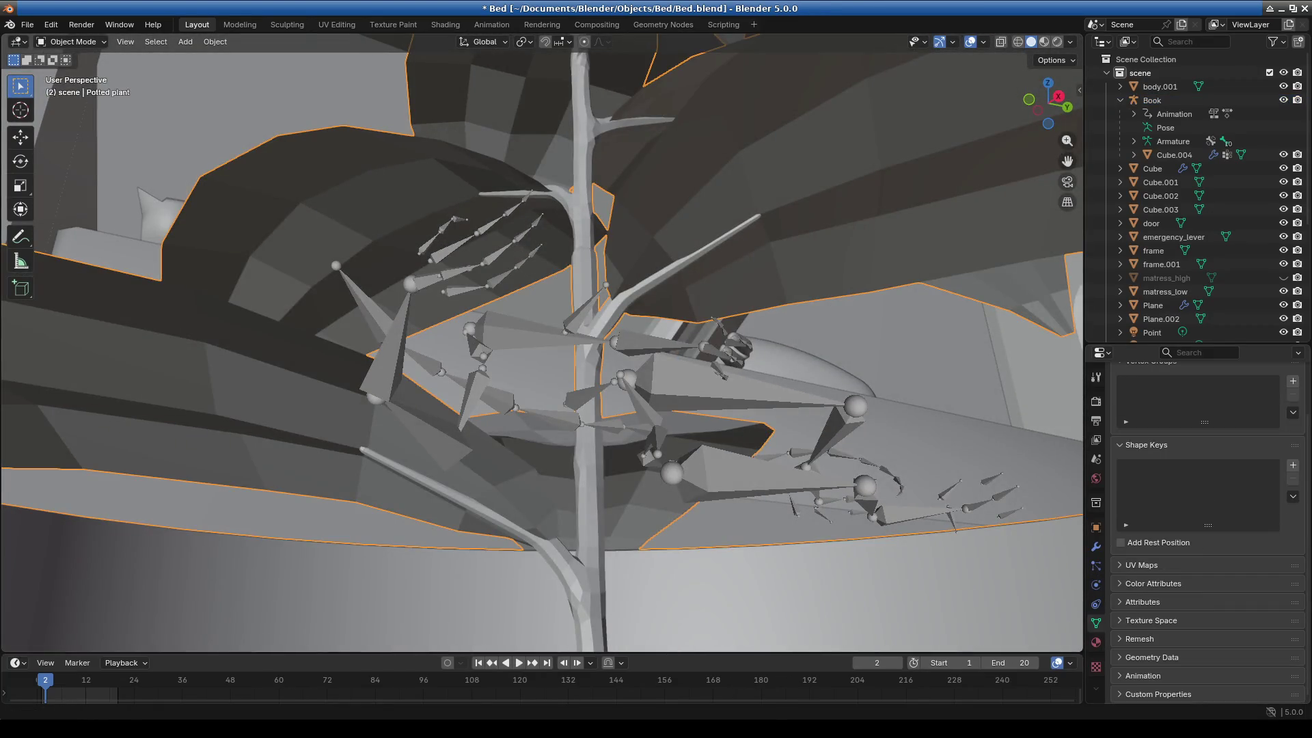
{"action": "middle_click_drag", "start_coordinate": [691, 330], "coordinate": [852, 379]}
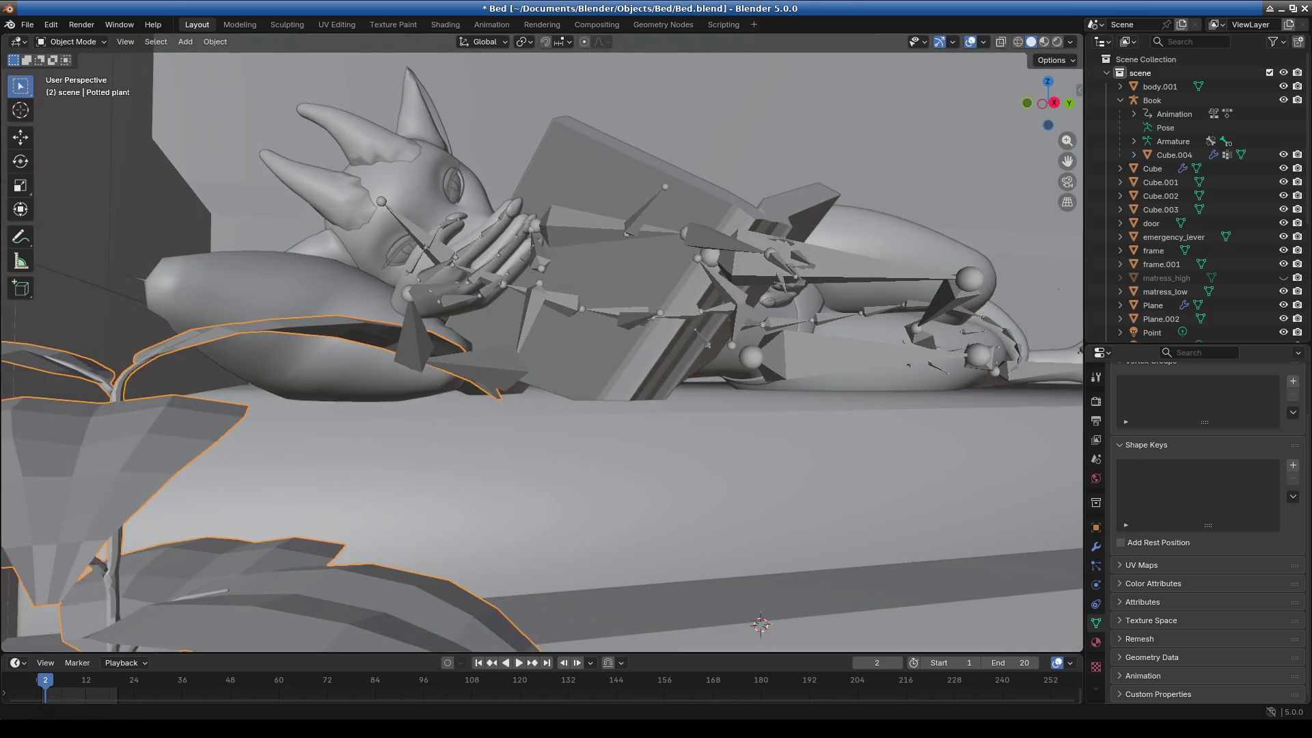
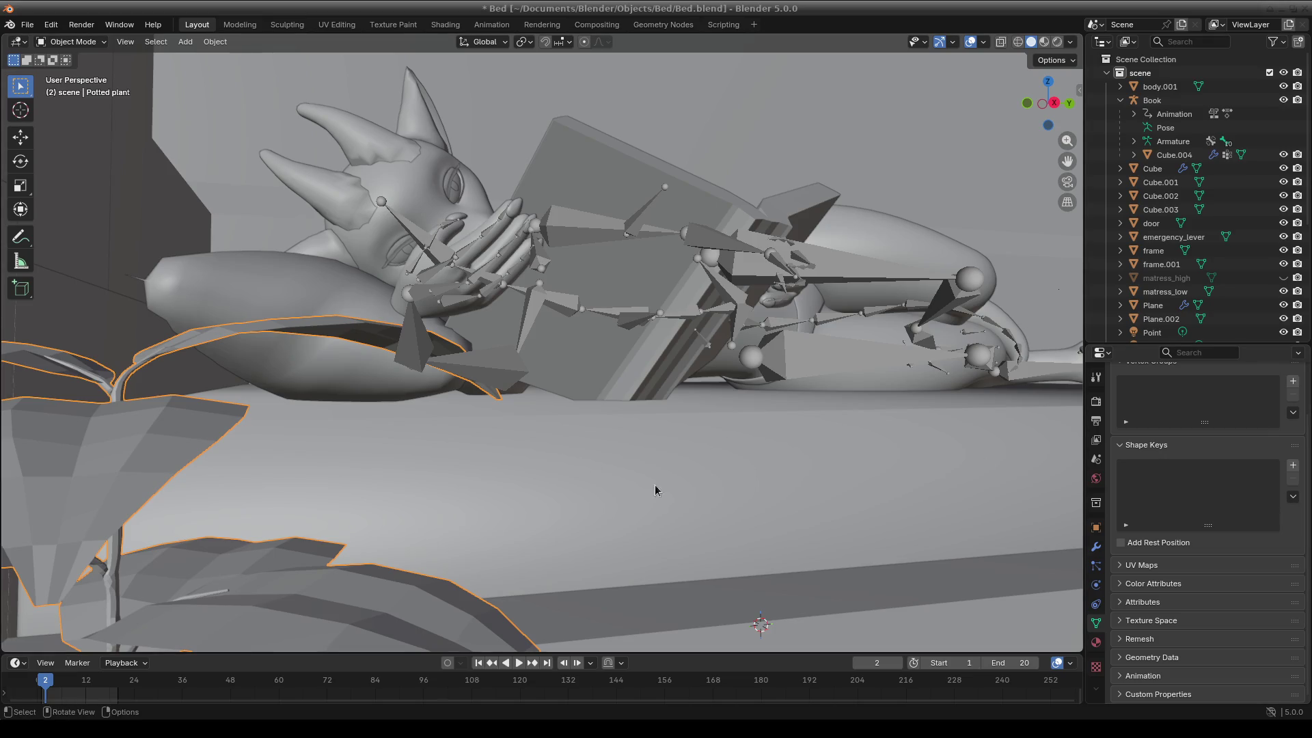
Select metarig.001, enter Pose Mode and rotate the right forearm toward the book.
{"action": "left_click", "coordinate": [421, 374]}
{"action": "key", "text": "KP_Decimal"}
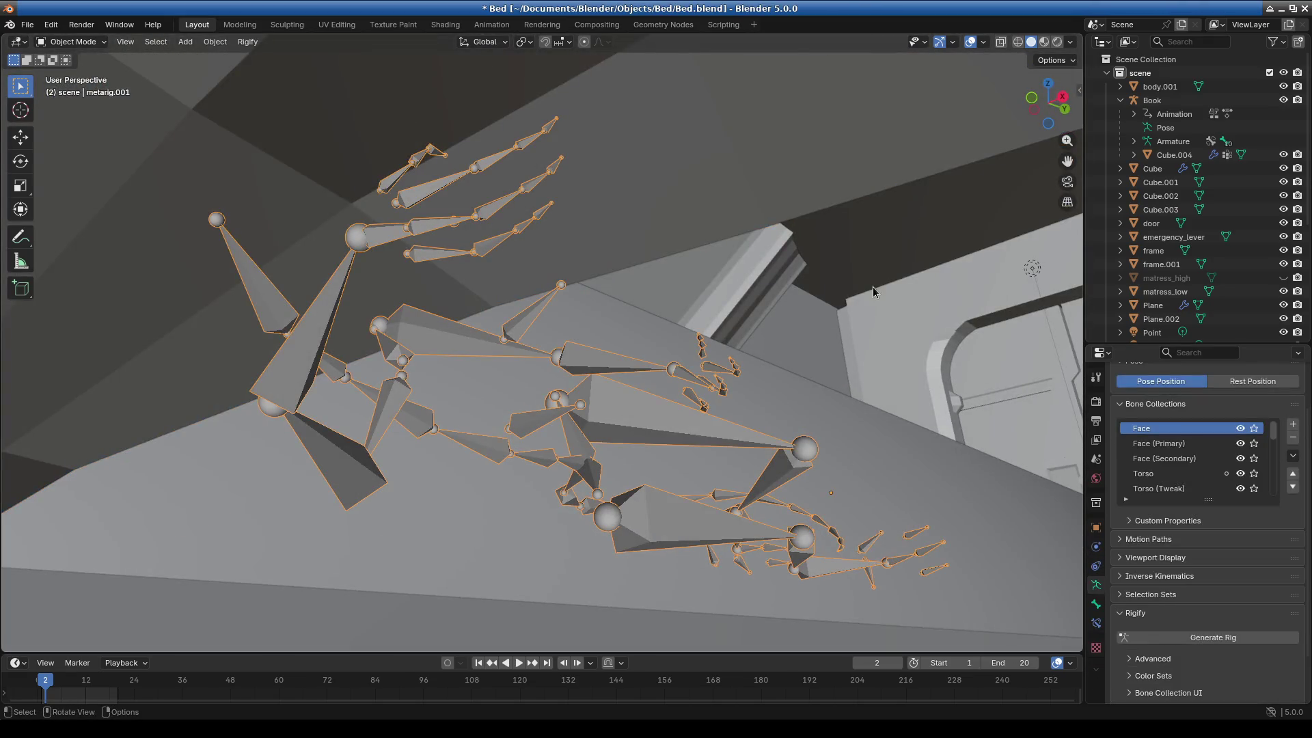
{"action": "left_click", "coordinate": [76, 88]}
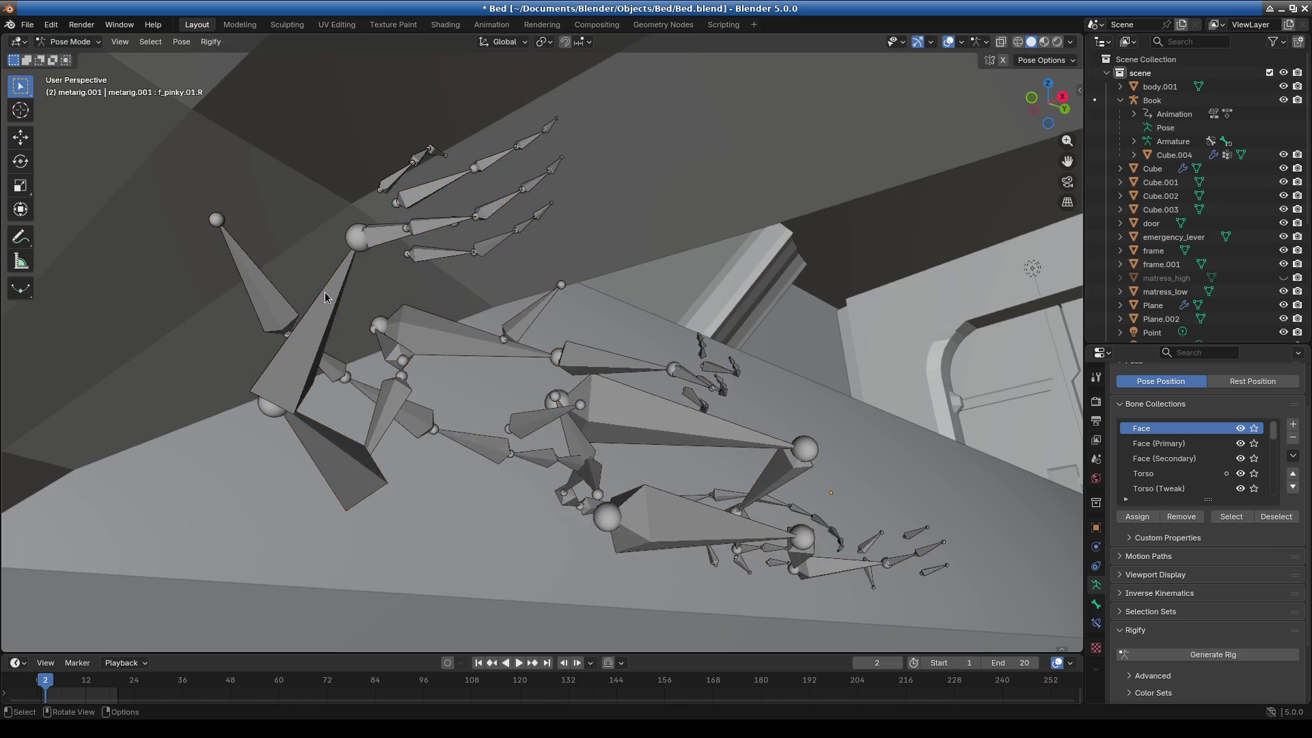
{"action": "left_click", "coordinate": [826, 309]}
{"action": "mouse_move", "coordinate": [825, 309]}
{"action": "middle_mouse_down"}
{"action": "mouse_move", "coordinate": [588, 376]}
{"action": "mouse_move", "coordinate": [597, 420]}
{"action": "mouse_move", "coordinate": [502, 381]}
{"action": "middle_mouse_up"}
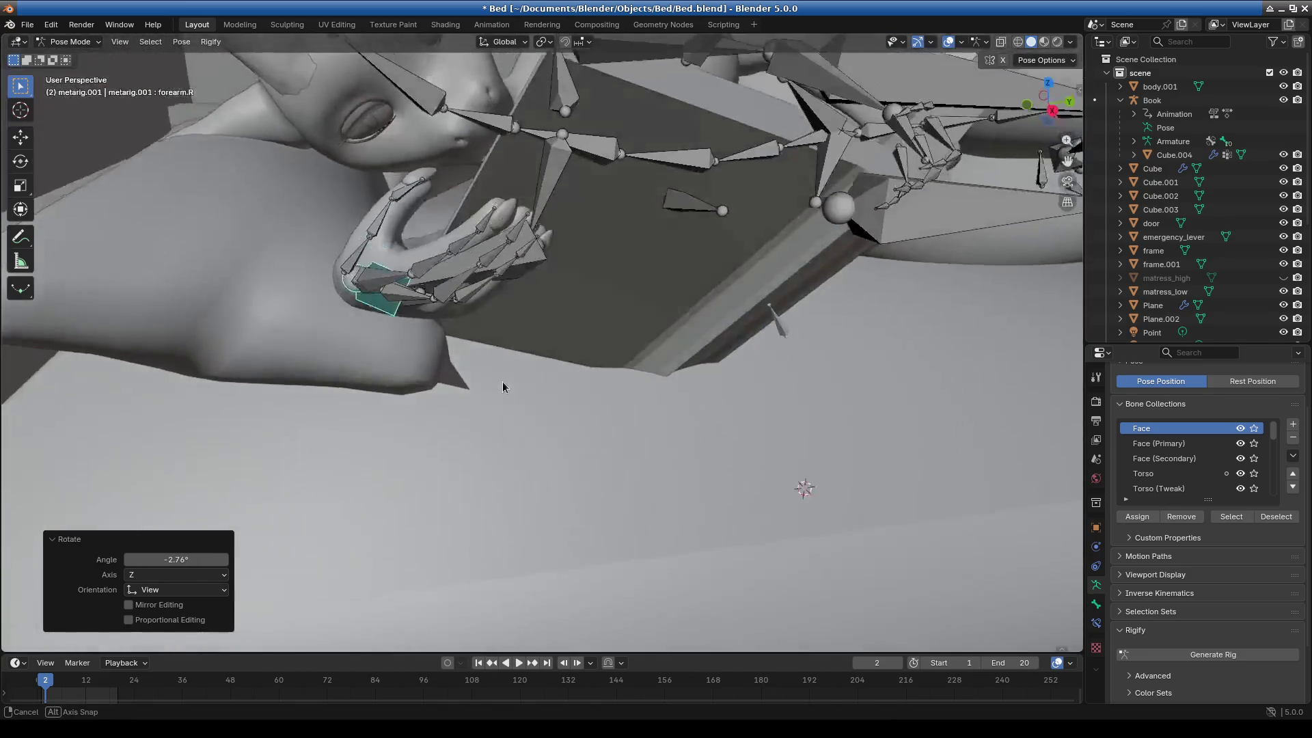
{"action": "mouse_move", "coordinate": [365, 335]}
{"action": "middle_mouse_down"}
{"action": "mouse_move", "coordinate": [403, 294]}
{"action": "mouse_move", "coordinate": [510, 293]}
{"action": "middle_mouse_up"}
Rotate the right hand bone twice so it curls around the open book.
{"action": "left_click", "coordinate": [403, 295]}
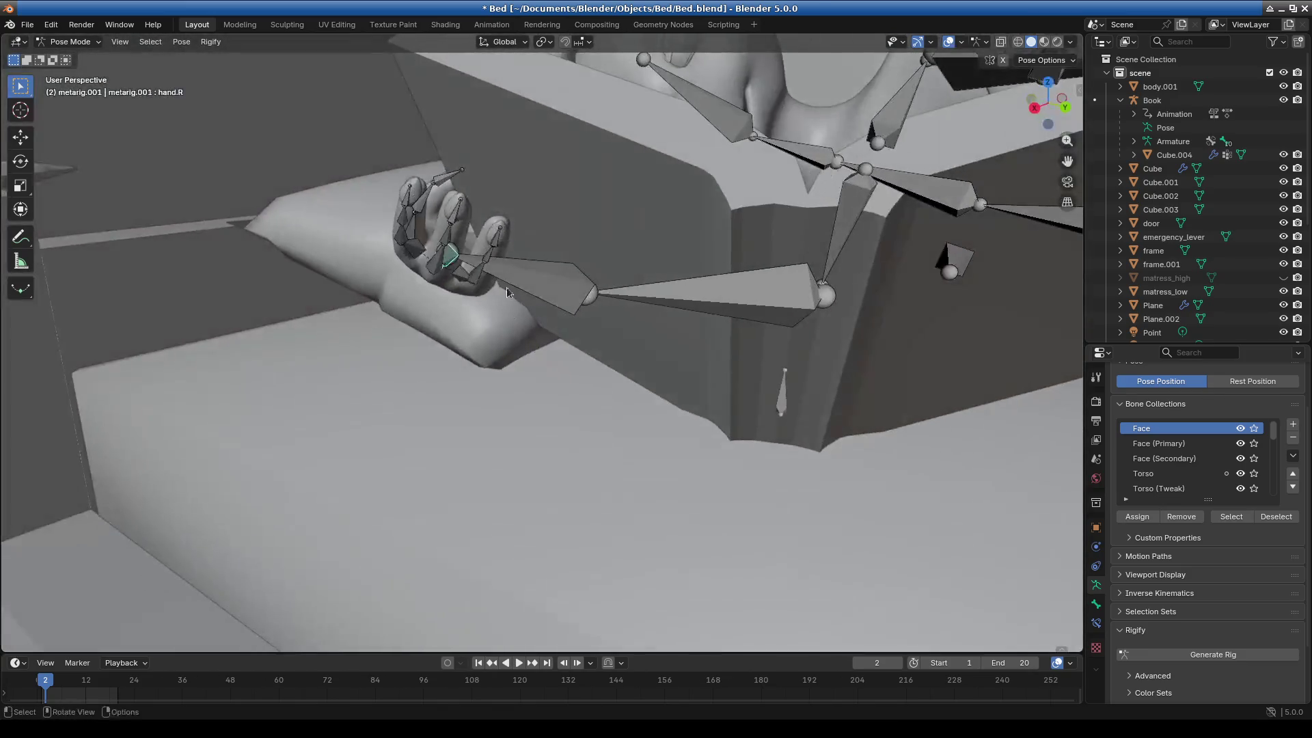
{"action": "key", "text": "r"}
{"action": "left_click", "coordinate": [739, 231]}
{"action": "mouse_move", "coordinate": [740, 231]}
{"action": "middle_mouse_down"}
{"action": "mouse_move", "coordinate": [667, 258]}
{"action": "mouse_move", "coordinate": [784, 337]}
{"action": "mouse_move", "coordinate": [775, 284]}
{"action": "mouse_move", "coordinate": [646, 240]}
{"action": "mouse_move", "coordinate": [600, 204]}
{"action": "mouse_move", "coordinate": [694, 306]}
{"action": "mouse_move", "coordinate": [649, 307]}
{"action": "mouse_move", "coordinate": [761, 328]}
{"action": "mouse_move", "coordinate": [743, 355]}
{"action": "middle_mouse_up"}
{"action": "key", "text": "r"}
{"action": "left_click", "coordinate": [773, 271]}
{"action": "scroll", "coordinate": [761, 328], "scroll_direction": "down", "scroll_amount": 5}
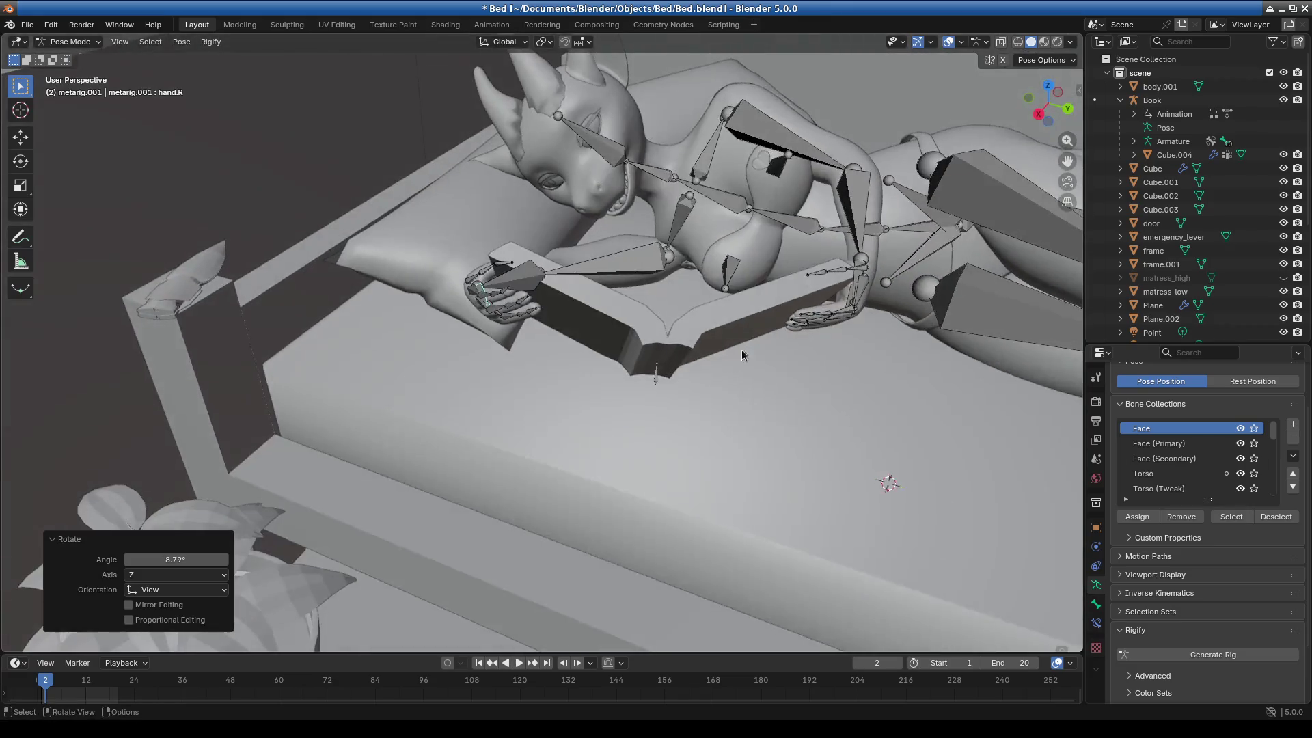
Return the rig to Object Mode by way of Edit Mode.
{"action": "mouse_move", "coordinate": [1072, 51]}
{"action": "middle_mouse_down"}
{"action": "mouse_move", "coordinate": [745, 399]}
{"action": "mouse_move", "coordinate": [785, 359]}
{"action": "mouse_move", "coordinate": [632, 335]}
{"action": "mouse_move", "coordinate": [160, 60]}
{"action": "middle_mouse_up"}
{"action": "left_click", "coordinate": [80, 71]}
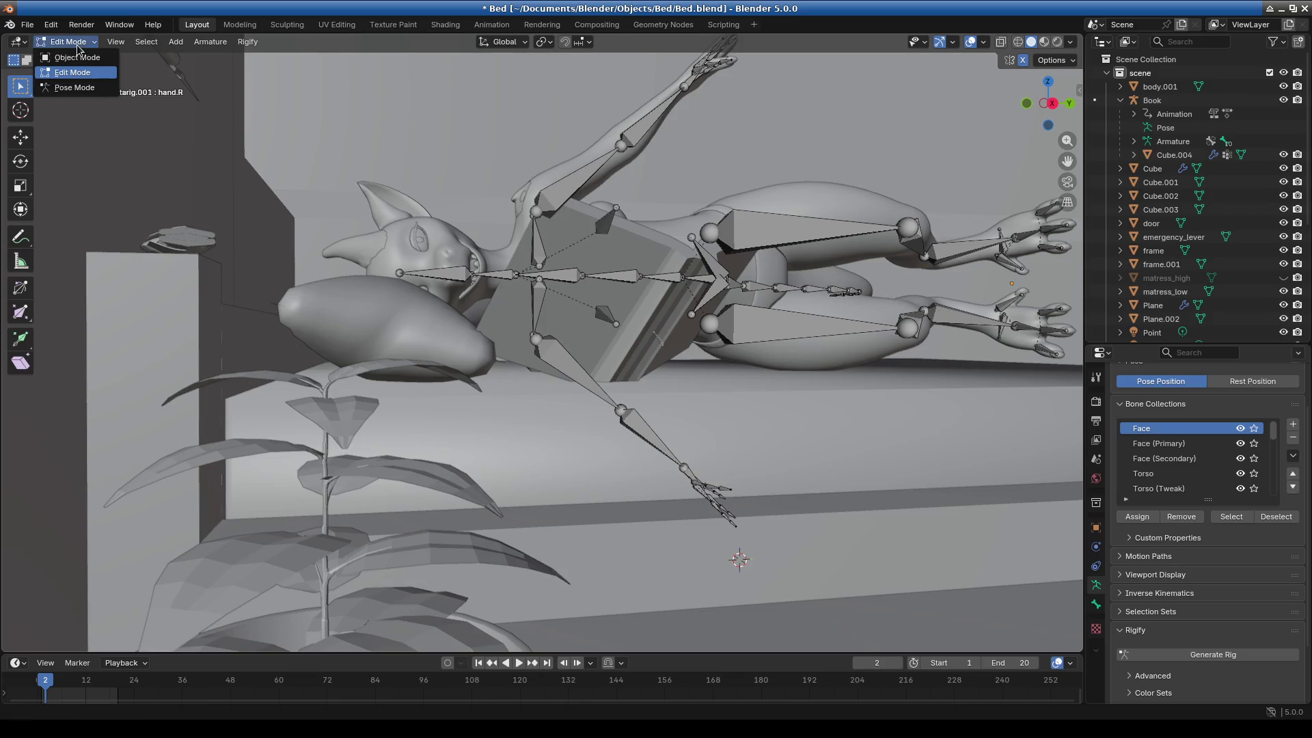
{"action": "left_click", "coordinate": [77, 58]}
{"action": "left_click", "coordinate": [613, 357]}
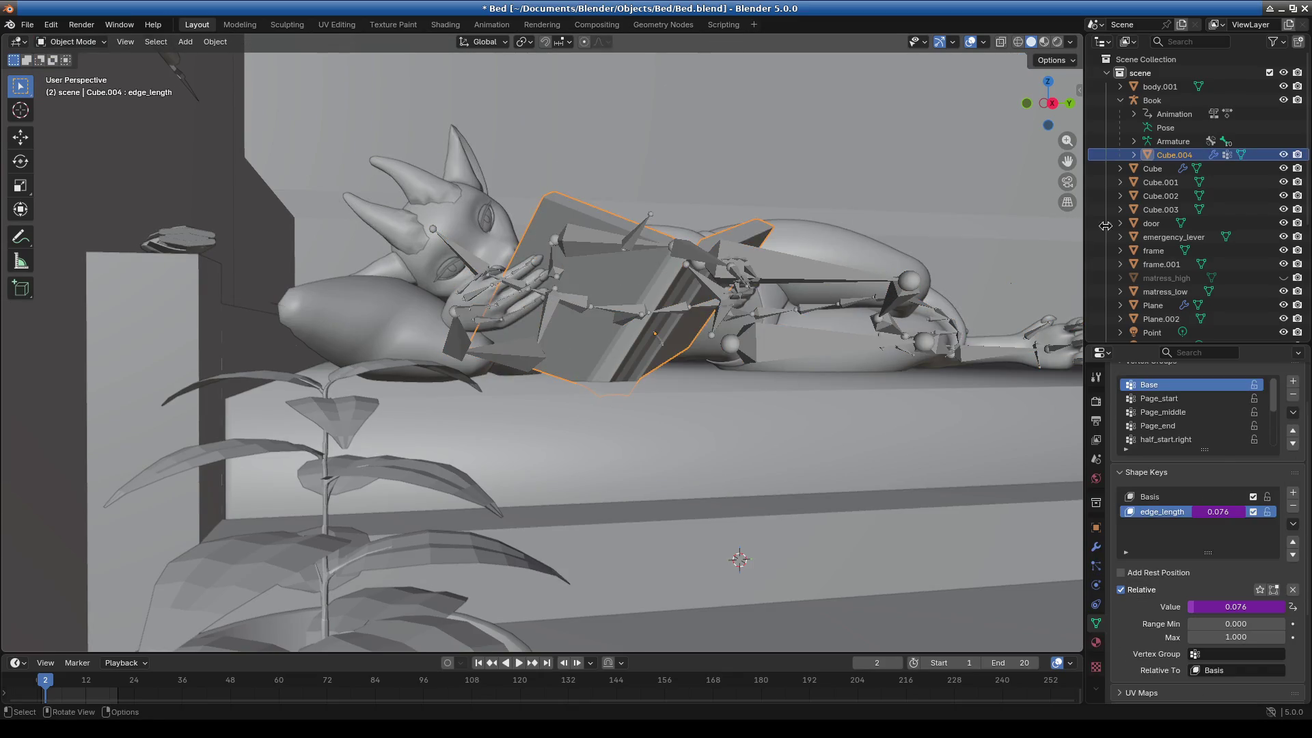
Select the Book armature and move it toward the character's hands.
{"action": "left_click", "coordinate": [1152, 101]}
{"action": "scroll", "coordinate": [855, 359], "scroll_direction": "up", "scroll_amount": 4}
{"action": "mouse_move", "coordinate": [854, 355]}
{"action": "middle_mouse_down"}
{"action": "mouse_move", "coordinate": [850, 342]}
{"action": "mouse_move", "coordinate": [835, 361]}
{"action": "mouse_move", "coordinate": [805, 361]}
{"action": "middle_mouse_up"}
{"action": "key", "text": "g"}
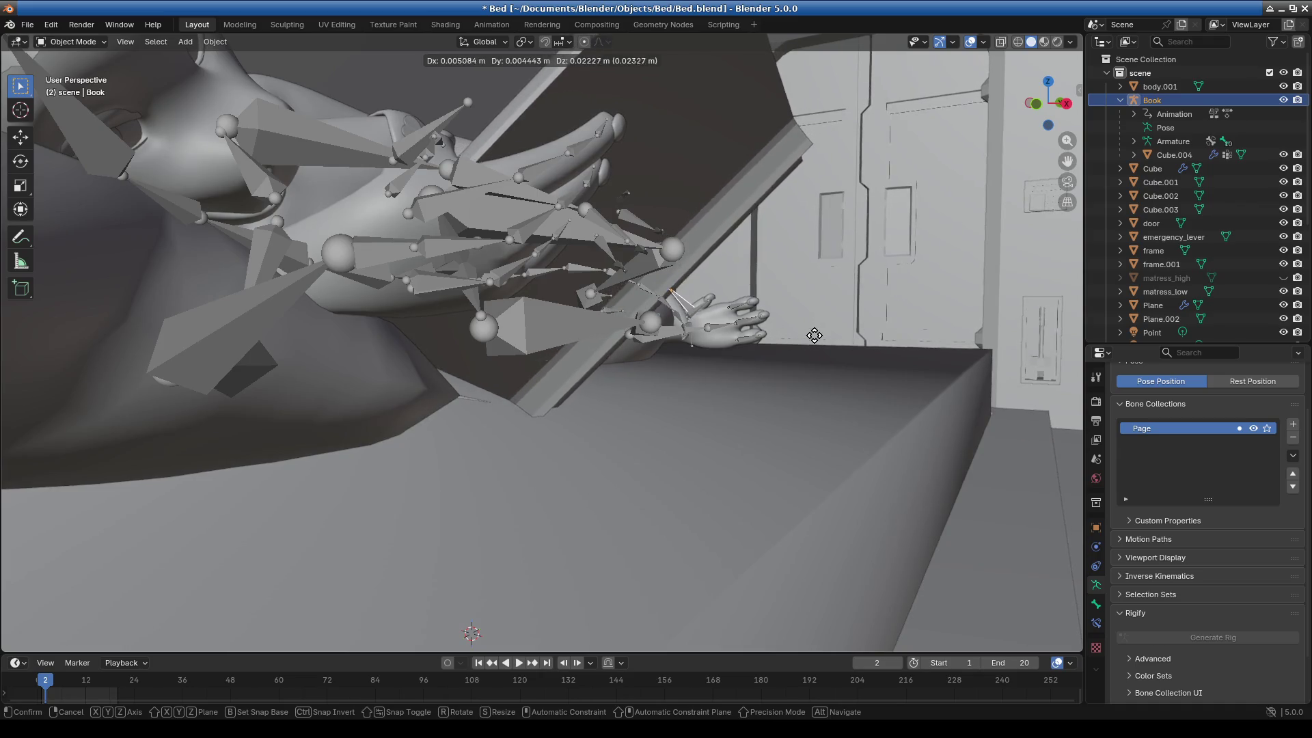
{"action": "left_click", "coordinate": [811, 340]}
Fine-tune the book's placement with further small moves and switch to rendered shading.
{"action": "mouse_move", "coordinate": [808, 360]}
{"action": "middle_mouse_down"}
{"action": "mouse_move", "coordinate": [643, 424]}
{"action": "mouse_move", "coordinate": [704, 463]}
{"action": "mouse_move", "coordinate": [688, 498]}
{"action": "mouse_move", "coordinate": [662, 385]}
{"action": "middle_mouse_up"}
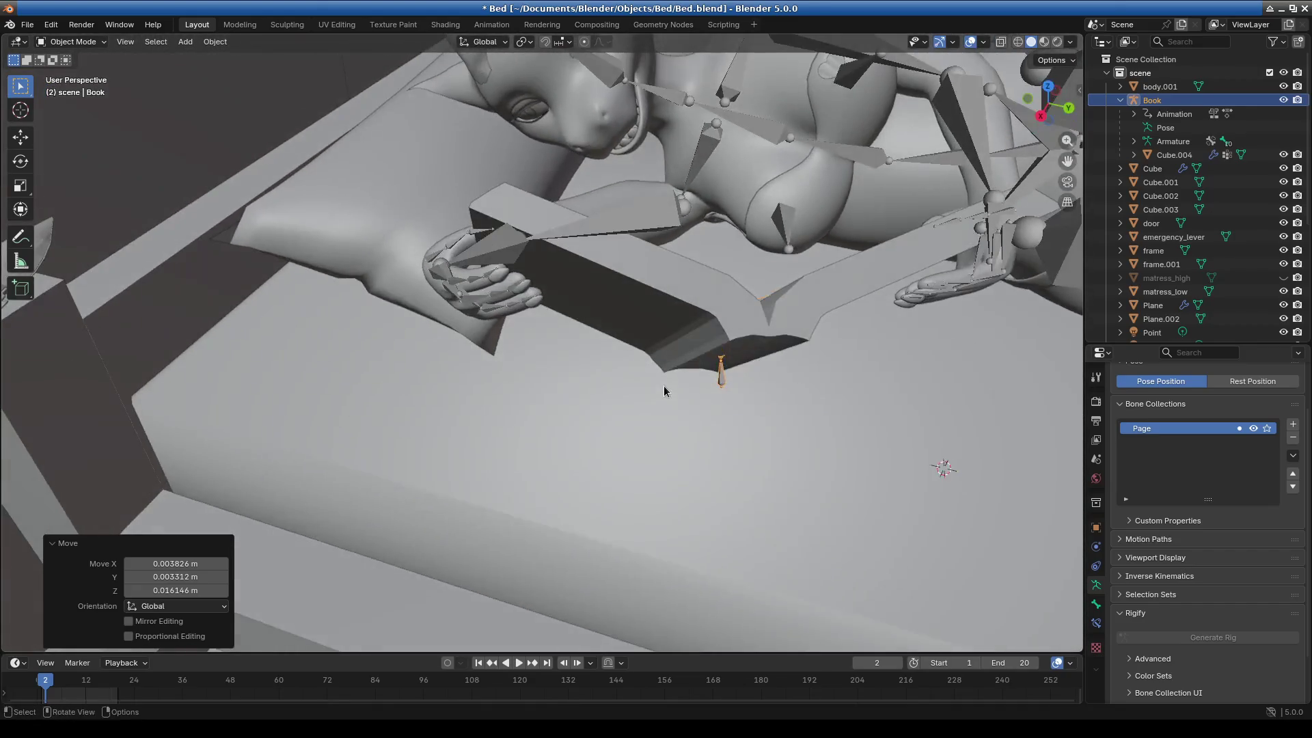
{"action": "scroll", "coordinate": [663, 386], "scroll_direction": "up", "scroll_amount": 3}
{"action": "key", "text": "g"}
{"action": "left_click", "coordinate": [843, 337]}
{"action": "mouse_move", "coordinate": [843, 336]}
{"action": "middle_mouse_down"}
{"action": "mouse_move", "coordinate": [755, 325]}
{"action": "mouse_move", "coordinate": [761, 343]}
{"action": "mouse_move", "coordinate": [884, 328]}
{"action": "middle_mouse_up"}
{"action": "left_click", "coordinate": [882, 338]}
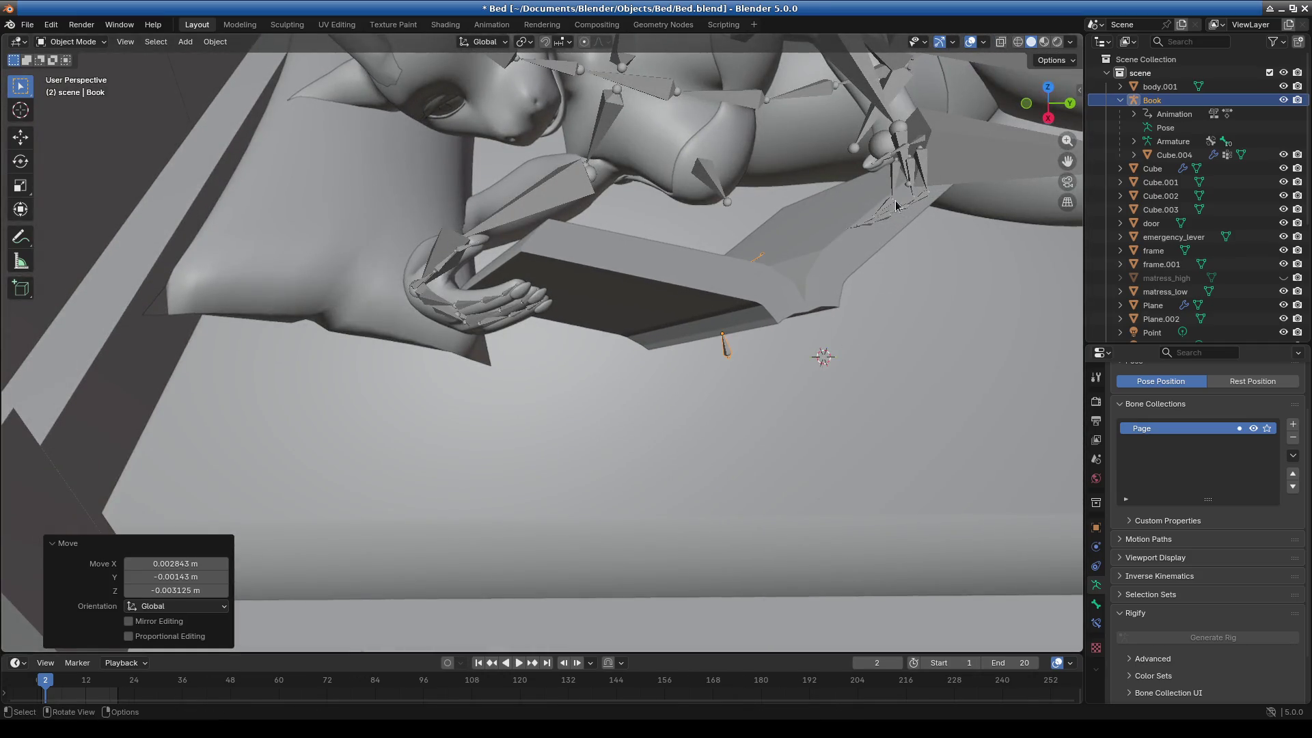
{"action": "middle_click_drag", "start_coordinate": [895, 205], "coordinate": [829, 243]}
{"action": "left_click", "coordinate": [1057, 43]}
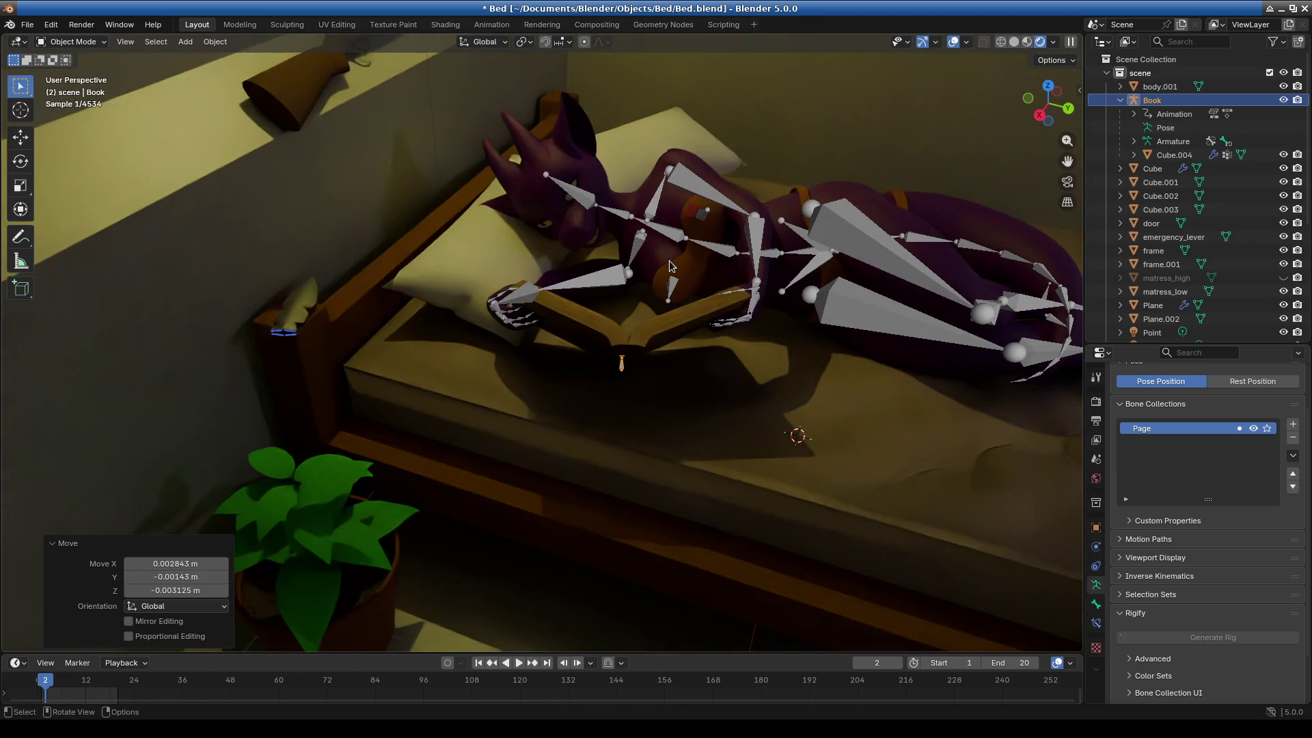
Hide the Bones overlay and inspect the rendered bedroom from several angles.
{"action": "left_click", "coordinate": [966, 43]}
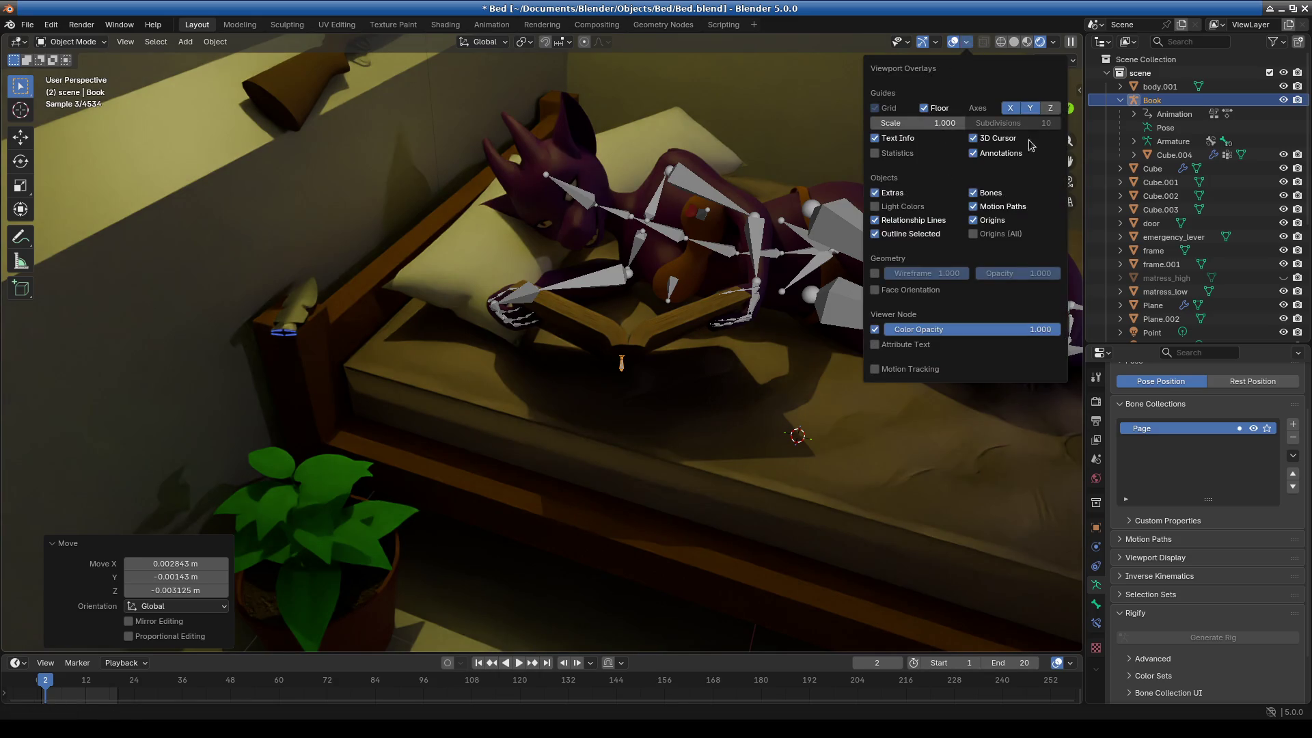
{"action": "left_click", "coordinate": [974, 193]}
{"action": "middle_click_drag", "start_coordinate": [564, 300], "coordinate": [592, 277]}
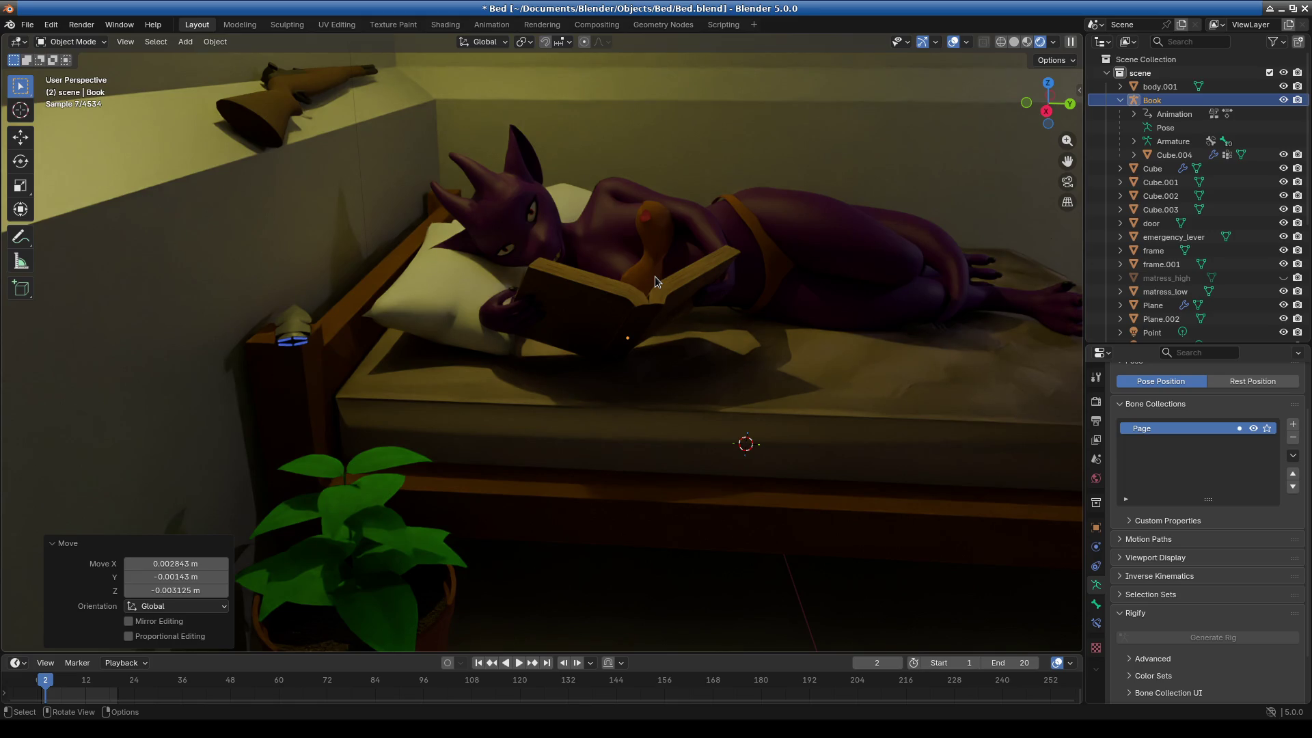
{"action": "mouse_move", "coordinate": [598, 198]}
{"action": "middle_mouse_down"}
{"action": "mouse_move", "coordinate": [580, 237]}
{"action": "mouse_move", "coordinate": [613, 319]}
{"action": "middle_mouse_up"}
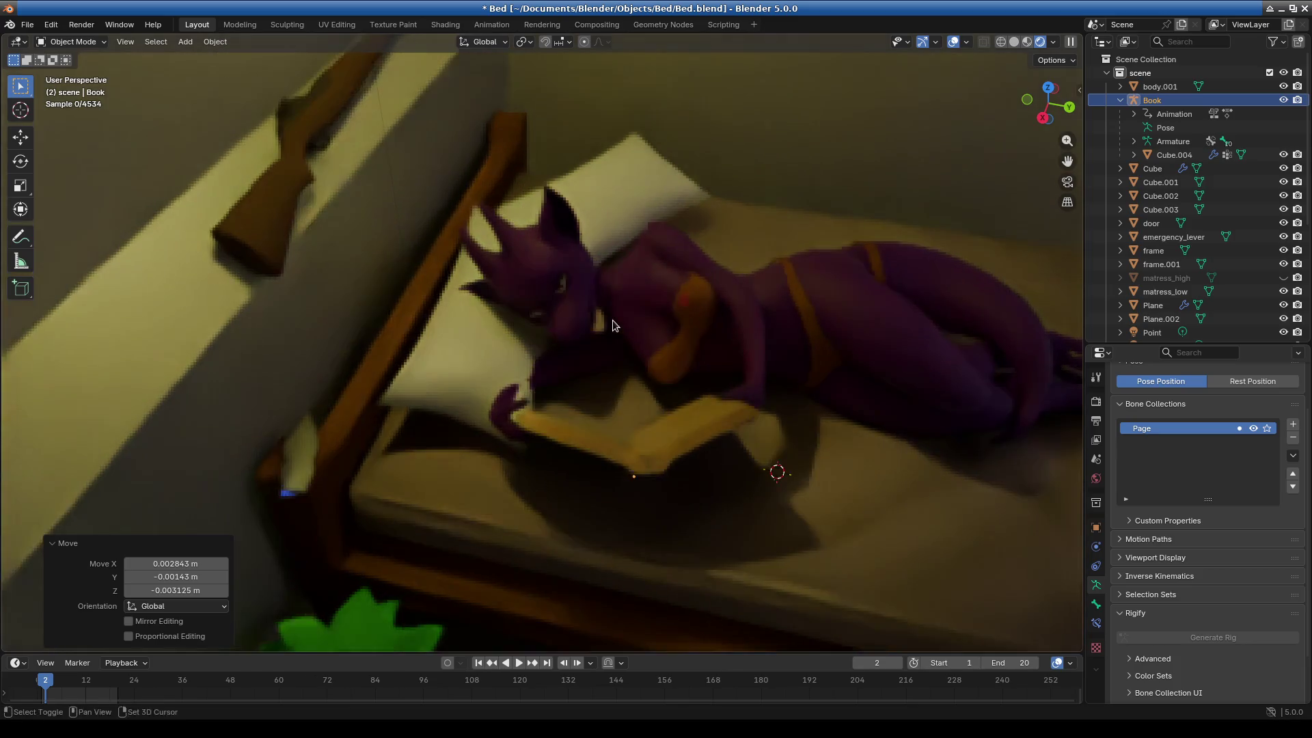
{"action": "scroll", "coordinate": [578, 376], "scroll_direction": "up", "scroll_amount": 6}
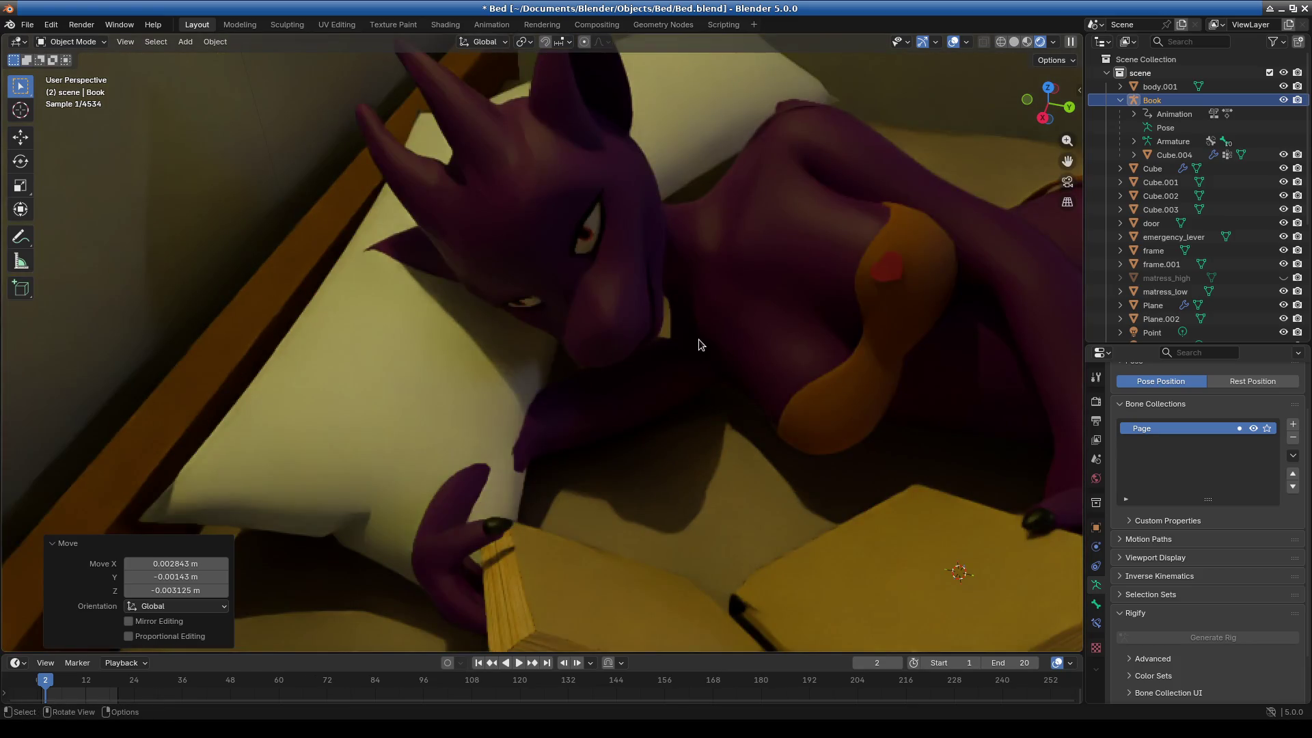
{"action": "middle_click_drag", "start_coordinate": [634, 354], "coordinate": [661, 235]}
Pick the body mesh, re-enable the Bones overlay and select the character's armature.
{"action": "left_click", "coordinate": [661, 235]}
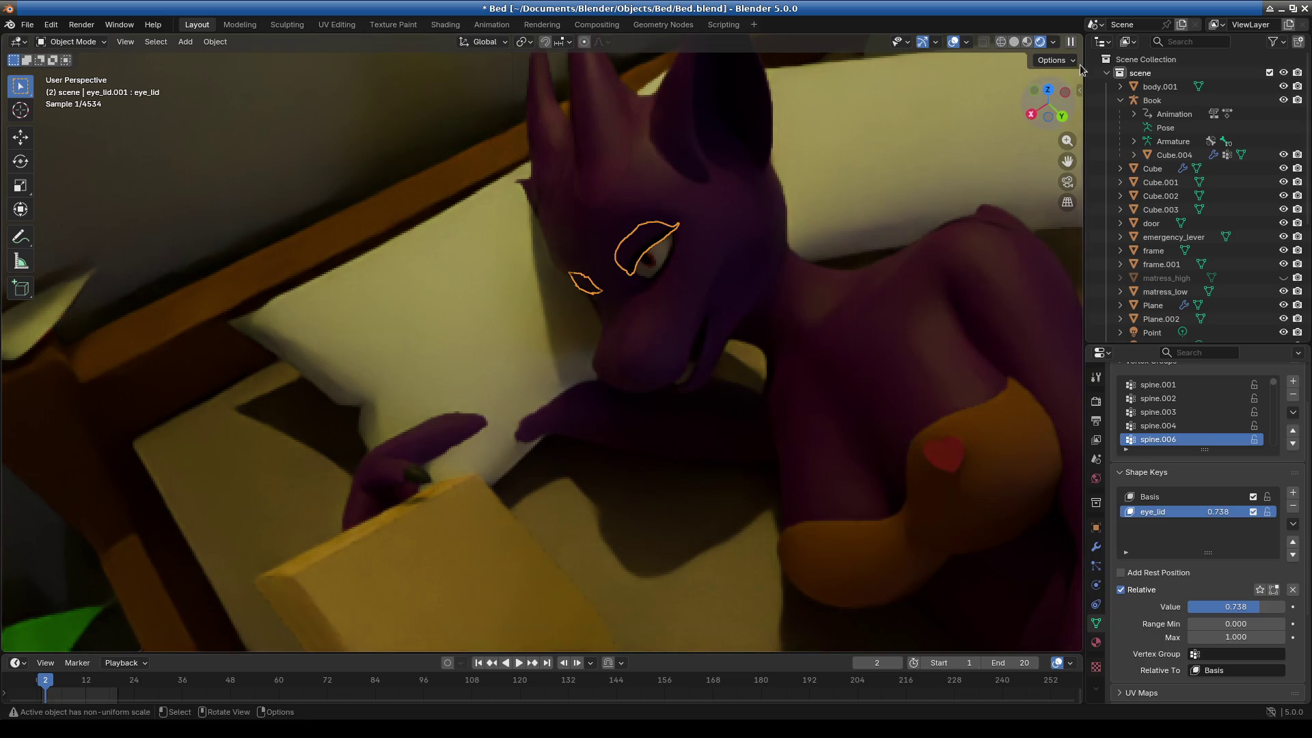
{"action": "left_click", "coordinate": [790, 266]}
{"action": "left_click", "coordinate": [966, 42]}
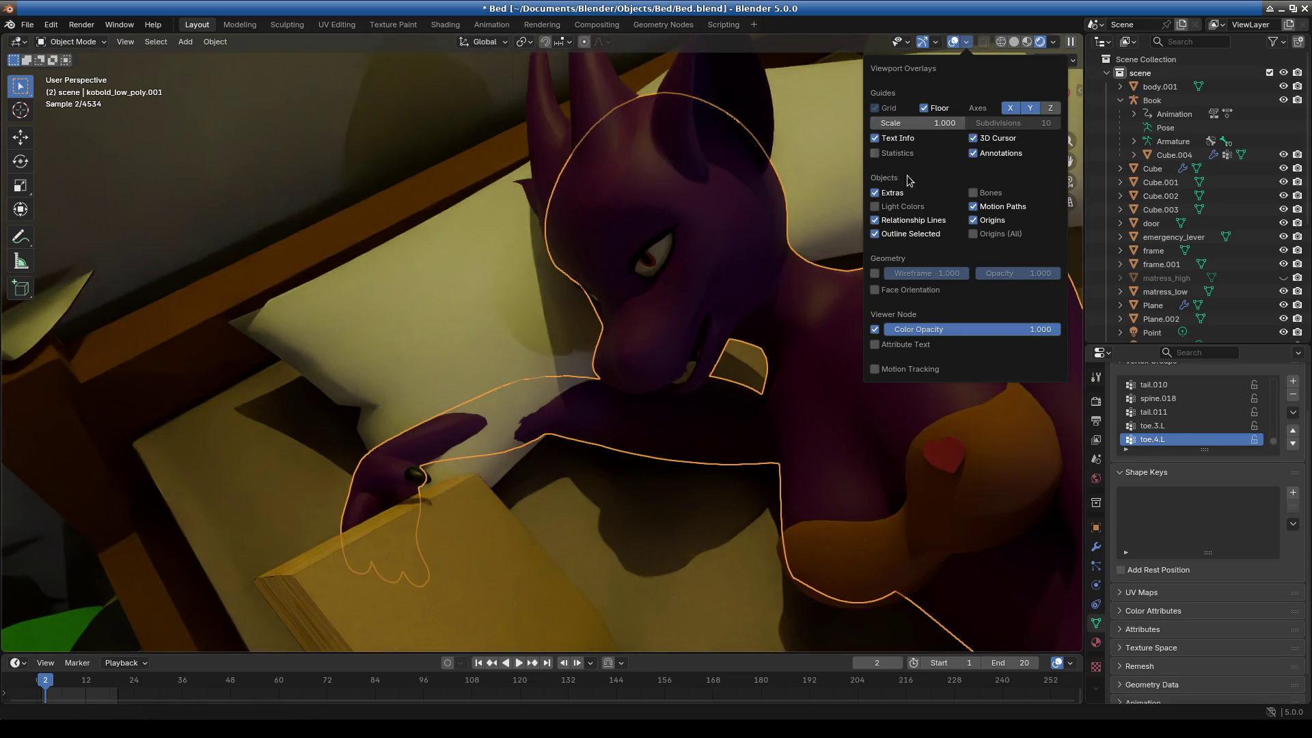
{"action": "left_click", "coordinate": [978, 196]}
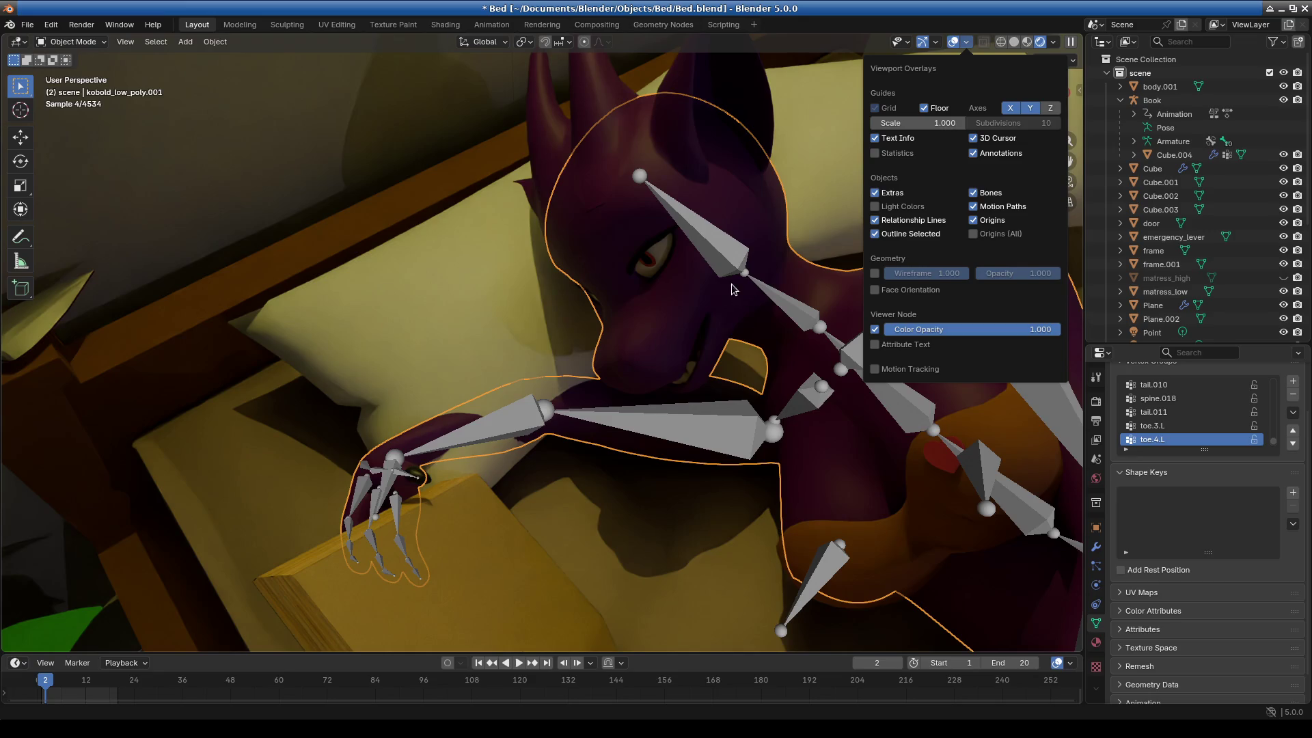
{"action": "middle_click_drag", "start_coordinate": [731, 286], "coordinate": [676, 333]}
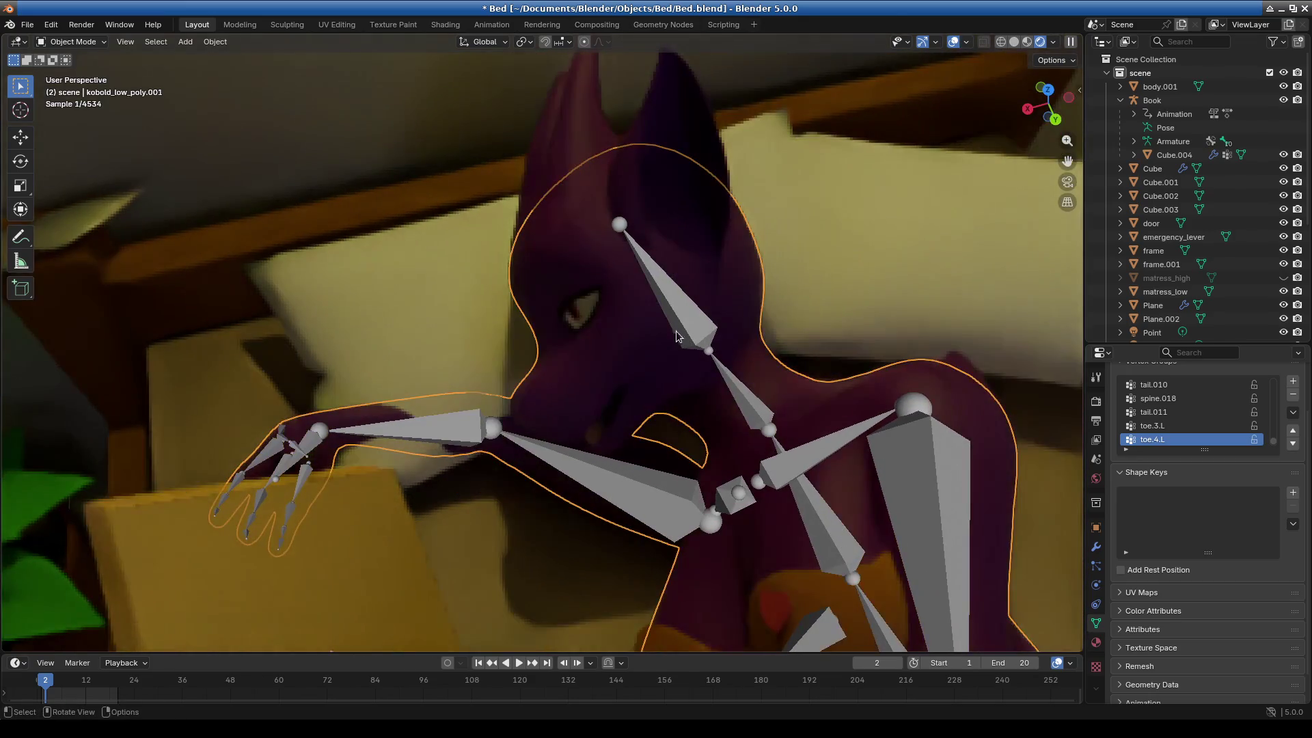
{"action": "left_click", "coordinate": [676, 335]}
Put the armature in Pose Mode, select spine.006 and rotate it.
{"action": "left_click", "coordinate": [72, 42]}
{"action": "left_click", "coordinate": [69, 87]}
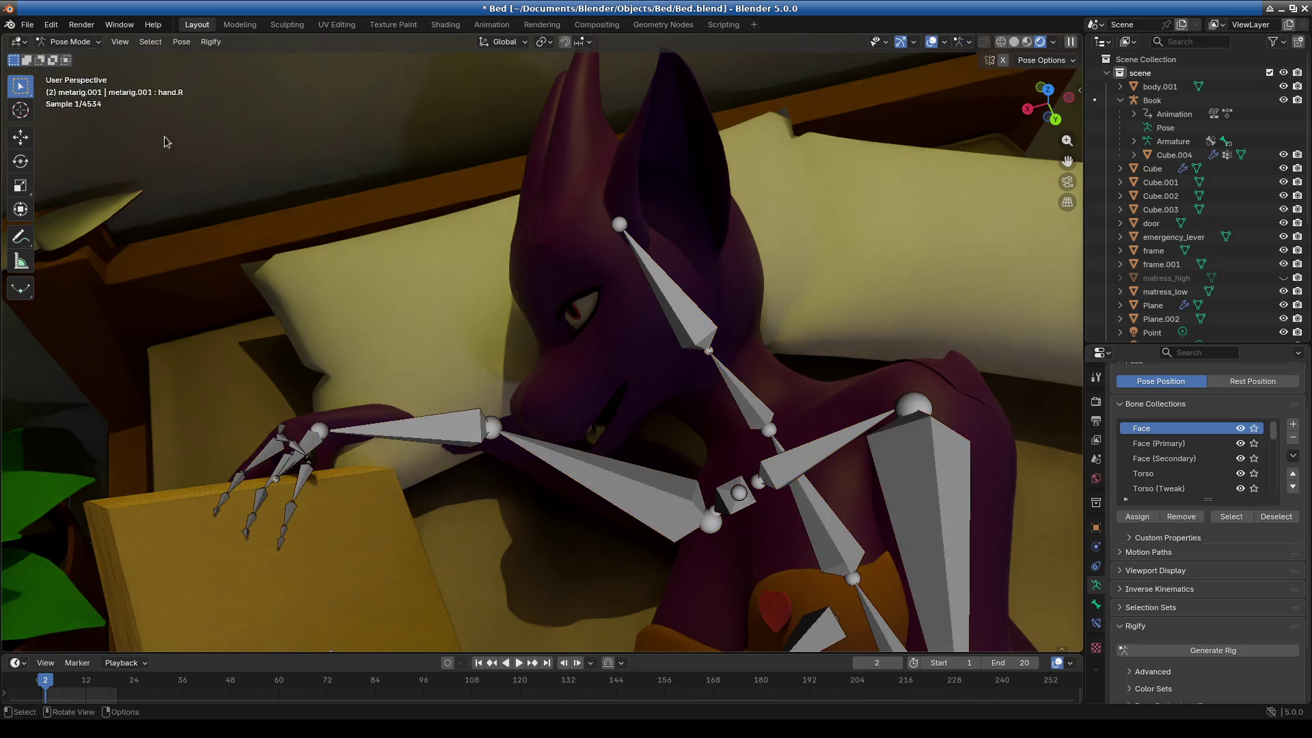
{"action": "left_click", "coordinate": [696, 315]}
{"action": "mouse_move", "coordinate": [697, 314]}
{"action": "middle_mouse_down"}
{"action": "mouse_move", "coordinate": [731, 323]}
{"action": "mouse_move", "coordinate": [896, 285]}
{"action": "middle_mouse_up"}
{"action": "key", "text": "r"}
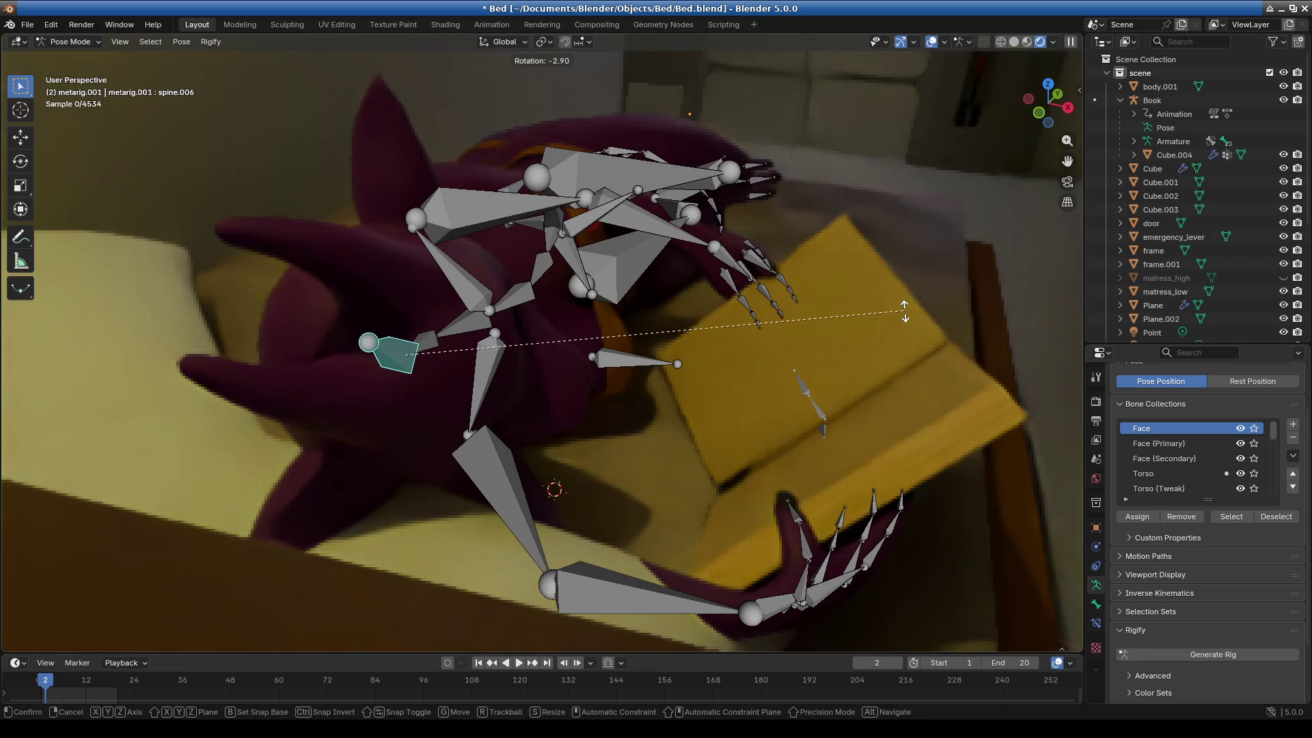
{"action": "left_click", "coordinate": [899, 302]}
Refine the spine.006 rotation until the head tilts -9.26° about Z.
{"action": "mouse_move", "coordinate": [562, 344]}
{"action": "middle_mouse_down"}
{"action": "mouse_move", "coordinate": [735, 394]}
{"action": "mouse_move", "coordinate": [888, 301]}
{"action": "mouse_move", "coordinate": [794, 363]}
{"action": "mouse_move", "coordinate": [637, 396]}
{"action": "mouse_move", "coordinate": [559, 324]}
{"action": "middle_mouse_up"}
{"action": "key", "text": "r"}
{"action": "left_click", "coordinate": [891, 292]}
{"action": "key", "text": "r"}
{"action": "left_click", "coordinate": [746, 313]}
{"action": "mouse_move", "coordinate": [746, 313]}
{"action": "middle_mouse_down"}
{"action": "mouse_move", "coordinate": [719, 351]}
{"action": "mouse_move", "coordinate": [611, 400]}
{"action": "mouse_move", "coordinate": [601, 418]}
{"action": "mouse_move", "coordinate": [732, 367]}
{"action": "mouse_move", "coordinate": [771, 428]}
{"action": "mouse_move", "coordinate": [850, 408]}
{"action": "mouse_move", "coordinate": [853, 338]}
{"action": "middle_mouse_up"}
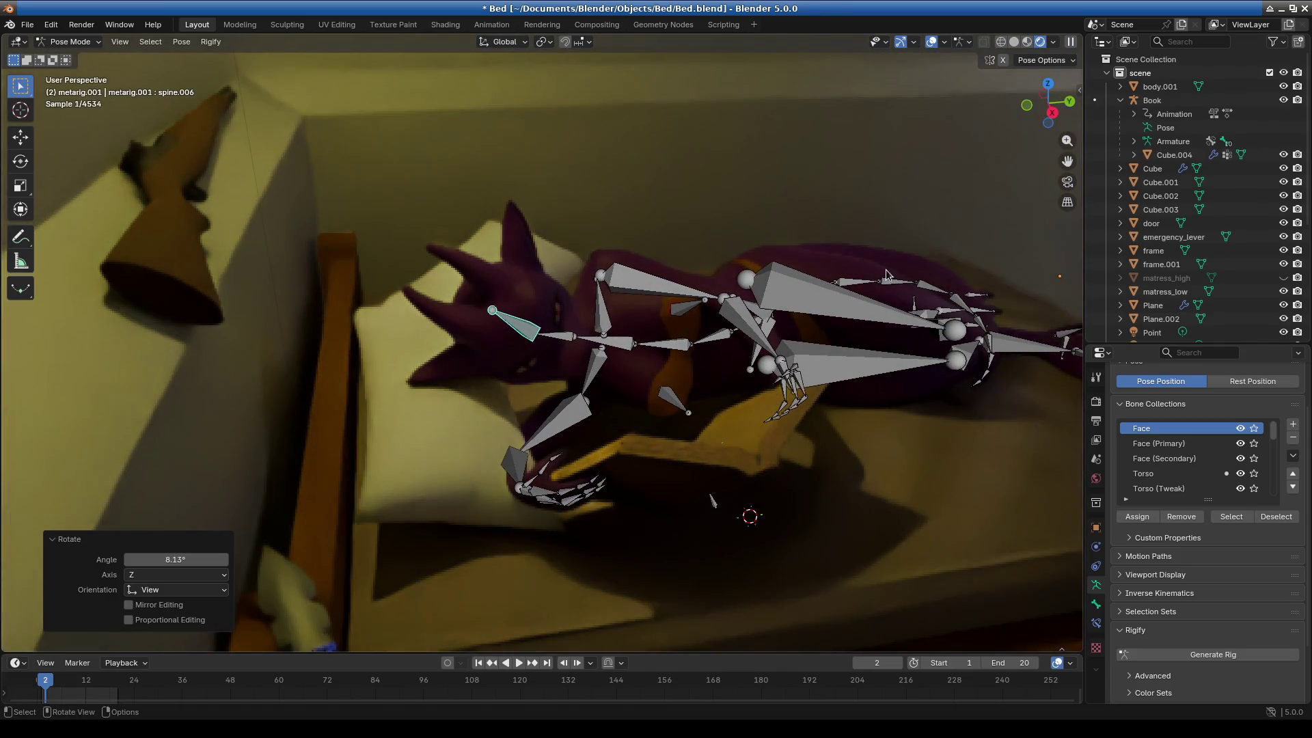
{"action": "mouse_move", "coordinate": [900, 281]}
{"action": "middle_mouse_down"}
{"action": "mouse_move", "coordinate": [797, 401]}
{"action": "mouse_move", "coordinate": [848, 316]}
{"action": "middle_mouse_up"}
{"action": "key", "text": "r"}
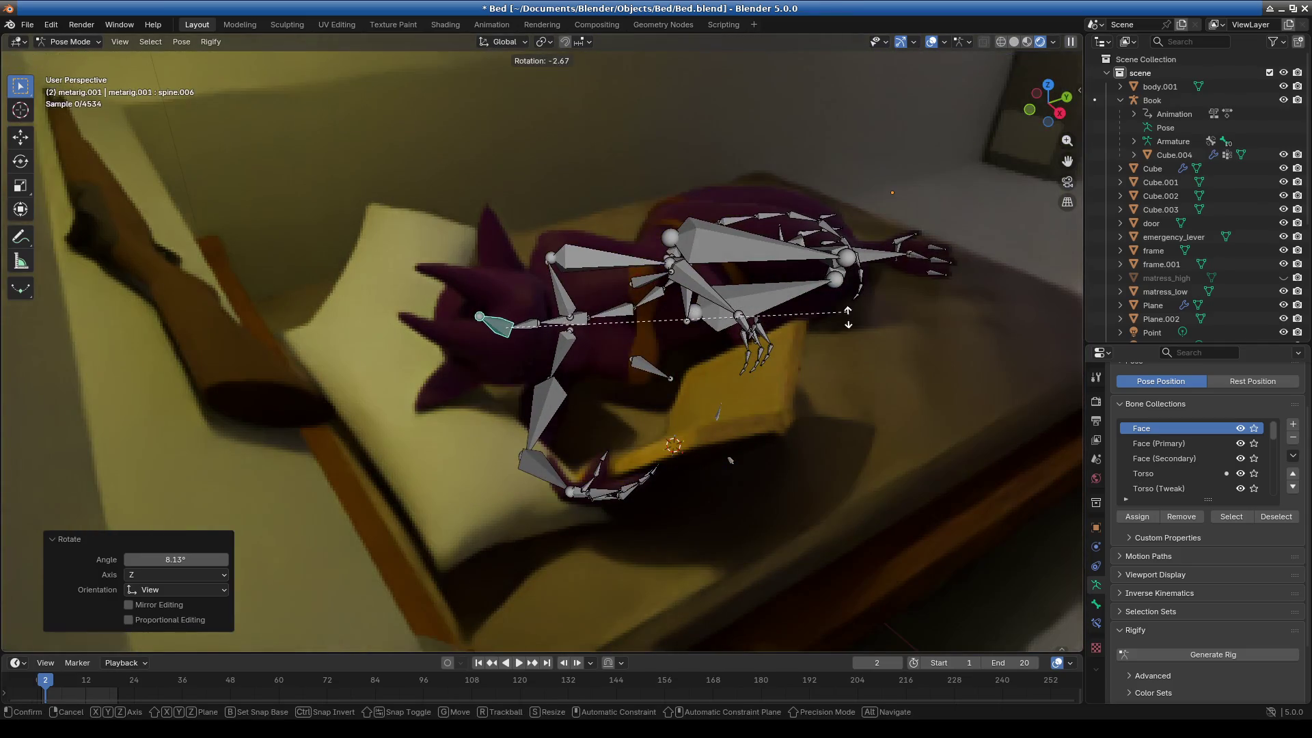
{"action": "left_click", "coordinate": [844, 351]}
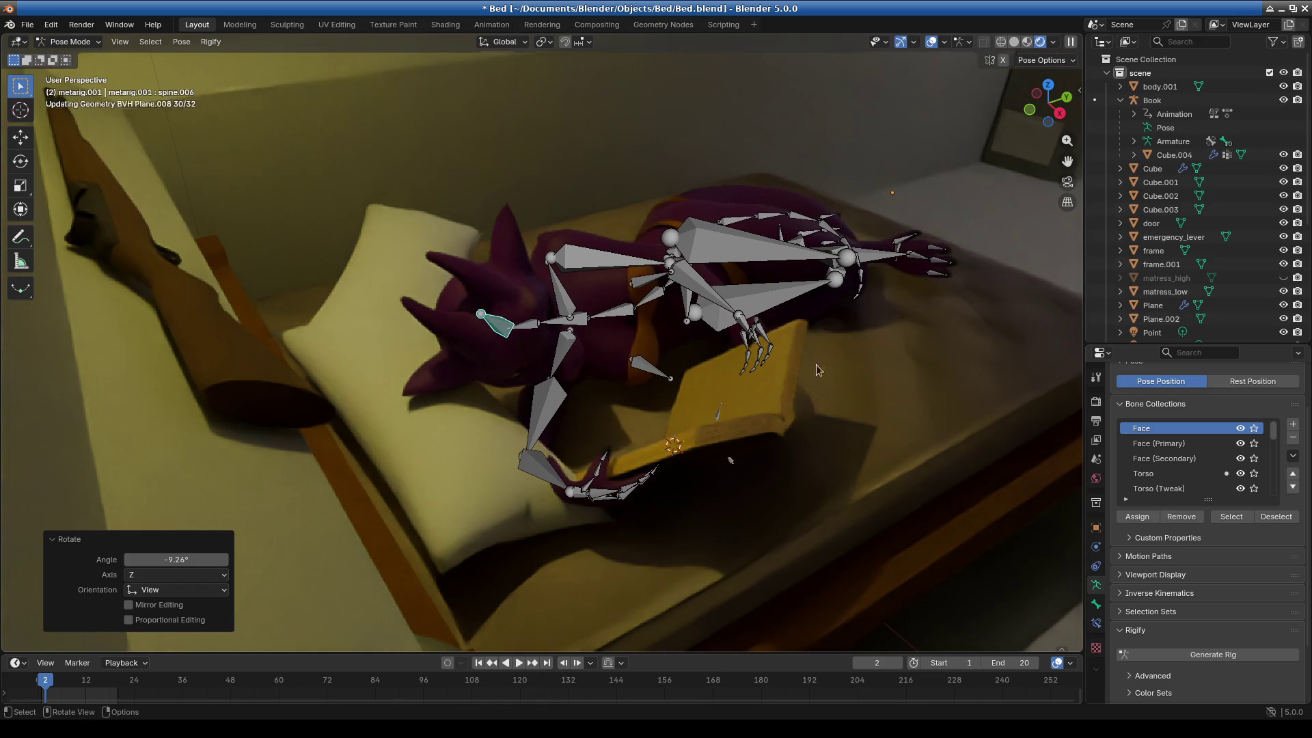
Review the head pose from several angles and hide the Bones overlay.
{"action": "mouse_move", "coordinate": [806, 362]}
{"action": "middle_mouse_down"}
{"action": "mouse_move", "coordinate": [548, 403]}
{"action": "mouse_move", "coordinate": [553, 434]}
{"action": "middle_mouse_up"}
{"action": "mouse_move", "coordinate": [677, 462]}
{"action": "middle_mouse_down"}
{"action": "mouse_move", "coordinate": [565, 477]}
{"action": "mouse_move", "coordinate": [522, 512]}
{"action": "mouse_move", "coordinate": [474, 514]}
{"action": "mouse_move", "coordinate": [616, 517]}
{"action": "mouse_move", "coordinate": [550, 509]}
{"action": "middle_mouse_up"}
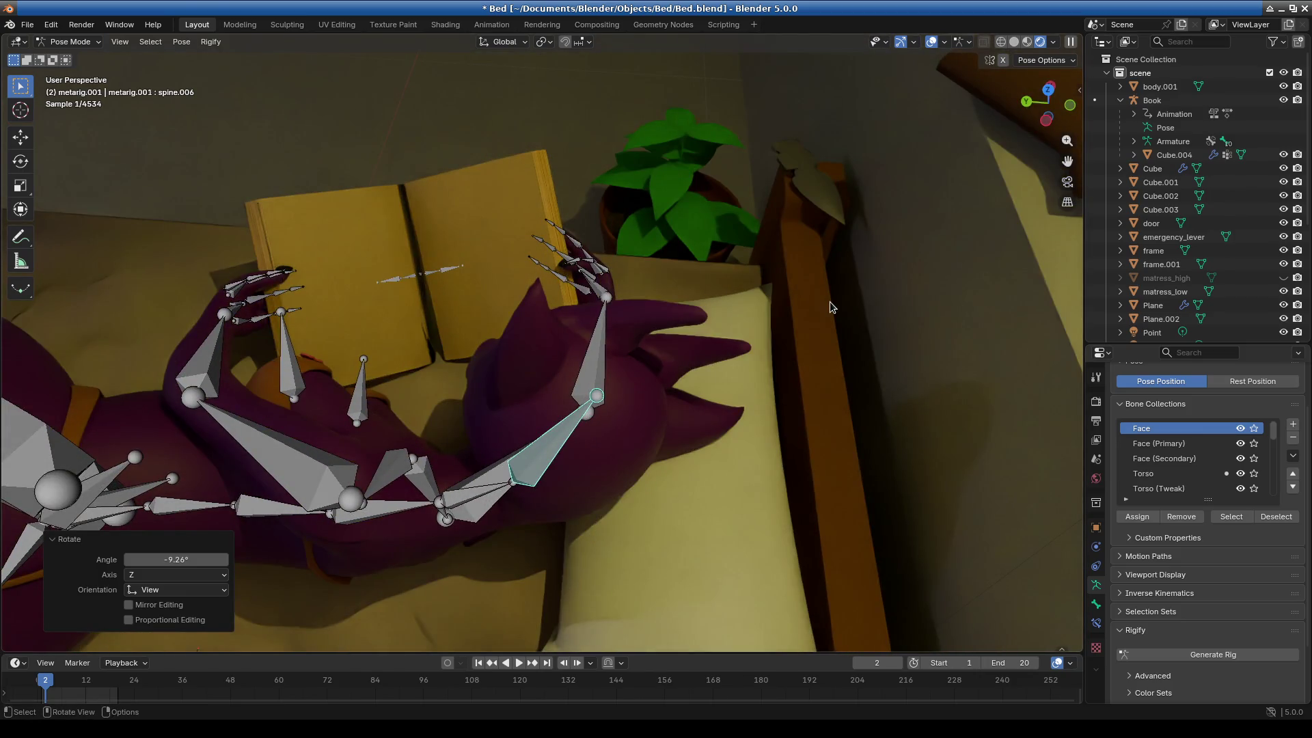
{"action": "mouse_move", "coordinate": [805, 244]}
{"action": "middle_mouse_down"}
{"action": "mouse_move", "coordinate": [748, 243]}
{"action": "mouse_move", "coordinate": [732, 220]}
{"action": "mouse_move", "coordinate": [577, 188]}
{"action": "middle_mouse_up"}
{"action": "mouse_move", "coordinate": [651, 321]}
{"action": "middle_mouse_down"}
{"action": "mouse_move", "coordinate": [649, 386]}
{"action": "mouse_move", "coordinate": [706, 422]}
{"action": "mouse_move", "coordinate": [986, 43]}
{"action": "middle_mouse_up"}
{"action": "left_click", "coordinate": [943, 43]}
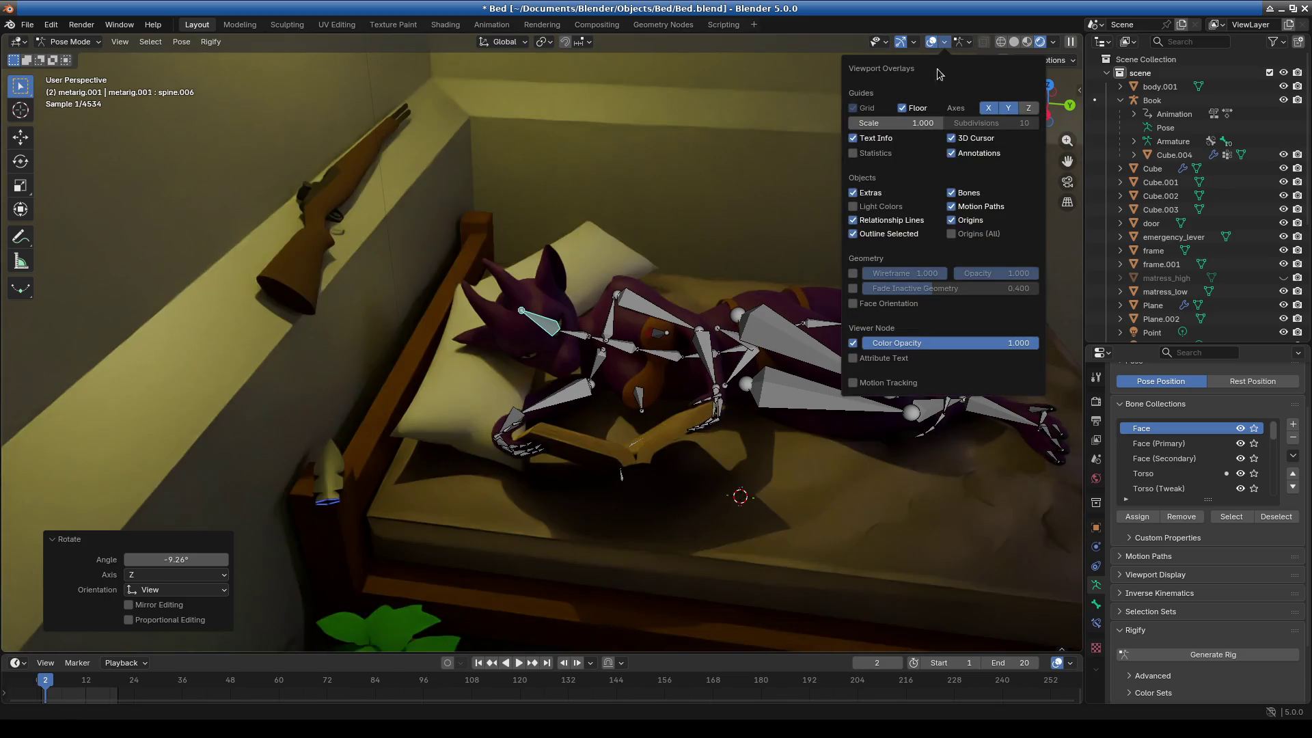
{"action": "left_click", "coordinate": [951, 194]}
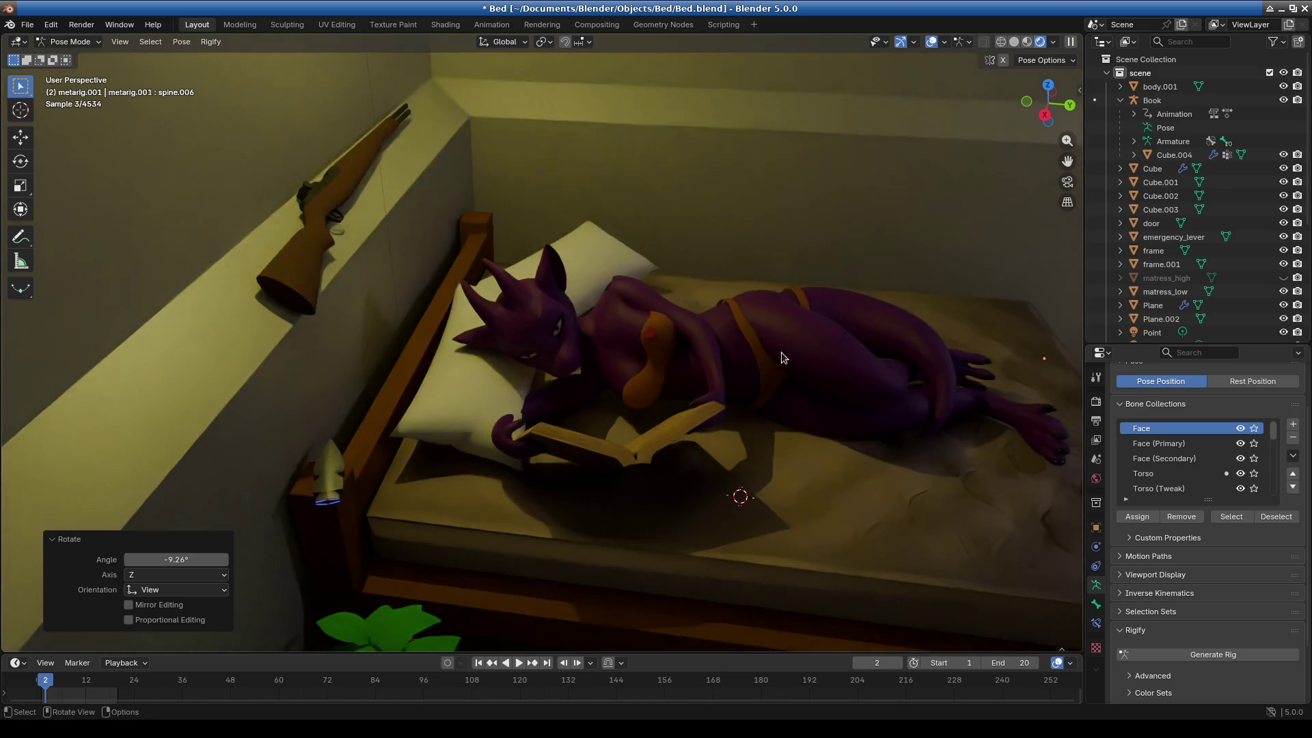
{"action": "mouse_move", "coordinate": [832, 380]}
{"action": "middle_mouse_down"}
{"action": "mouse_move", "coordinate": [817, 362]}
{"action": "mouse_move", "coordinate": [812, 396]}
{"action": "mouse_move", "coordinate": [870, 433]}
{"action": "mouse_move", "coordinate": [831, 439]}
{"action": "mouse_move", "coordinate": [802, 512]}
{"action": "mouse_move", "coordinate": [741, 390]}
{"action": "mouse_move", "coordinate": [748, 373]}
{"action": "mouse_move", "coordinate": [780, 425]}
{"action": "middle_mouse_up"}
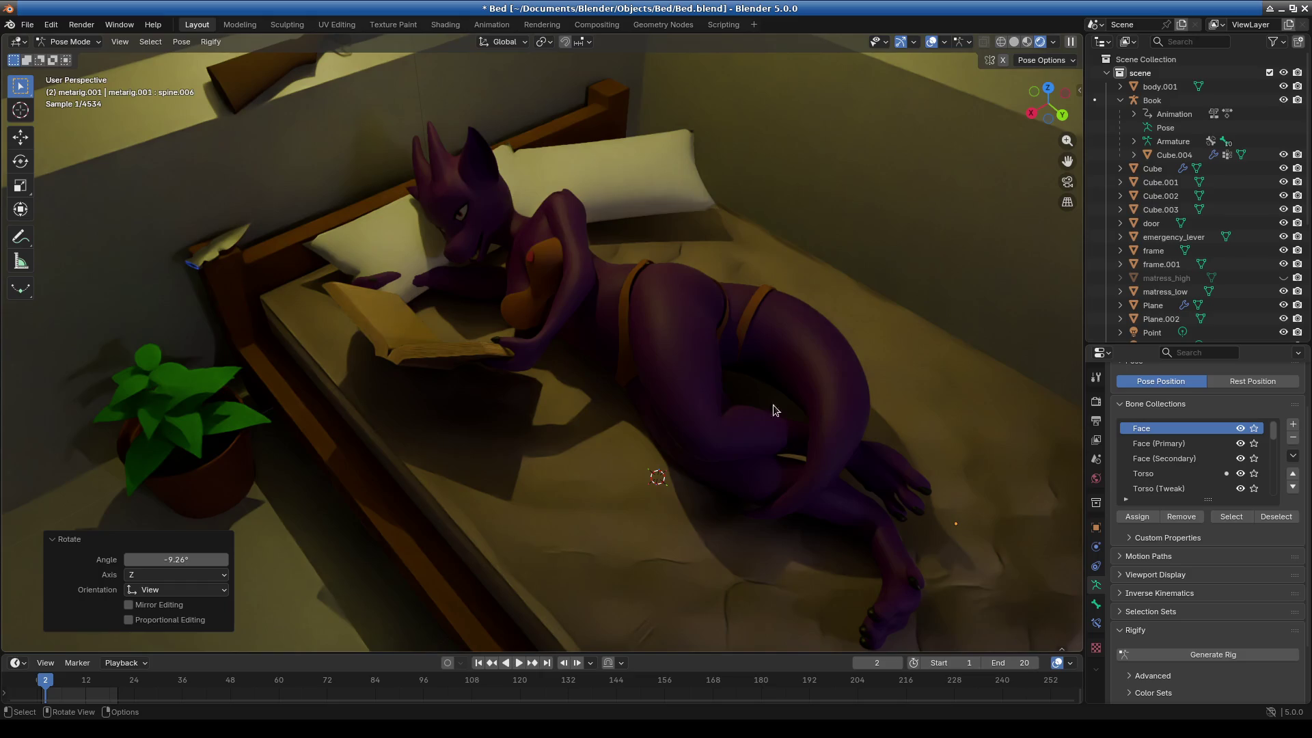
{"action": "left_click", "coordinate": [69, 42]}
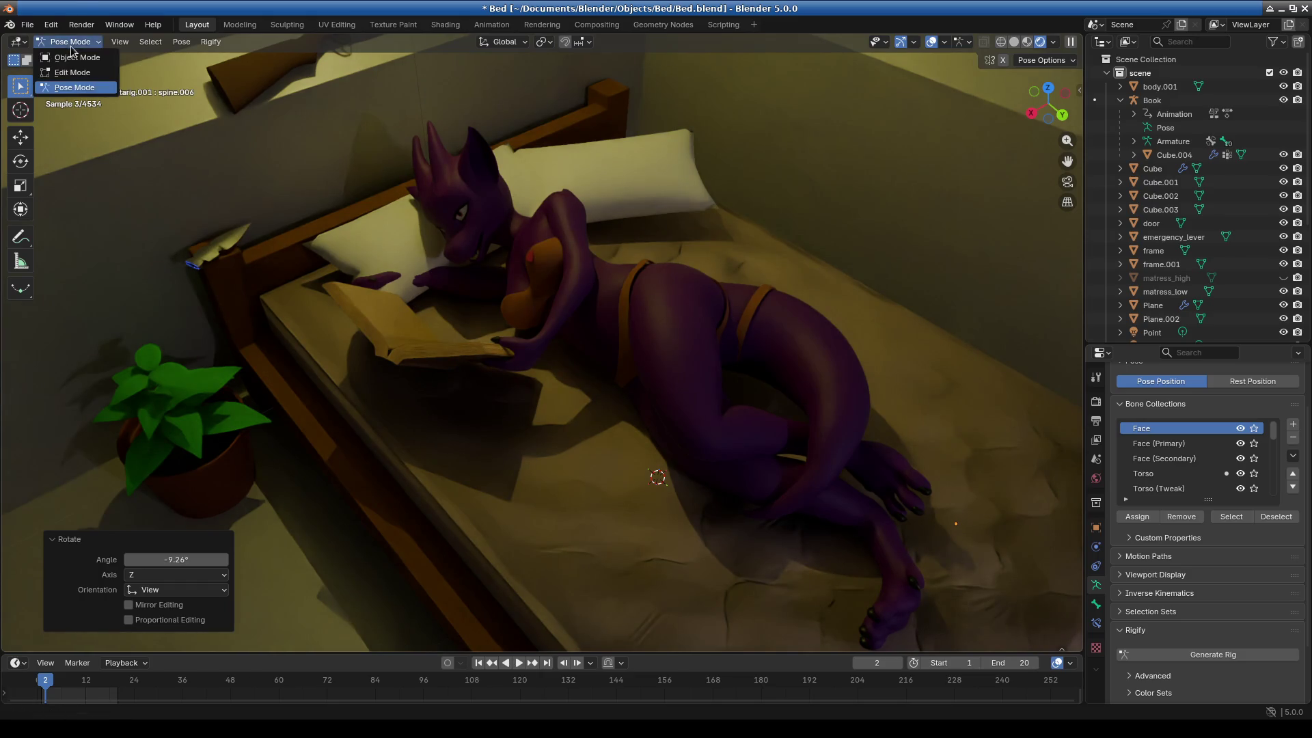
In Object Mode, select pillow Cube.003 and move it toward the character's side.
{"action": "left_click", "coordinate": [68, 48]}
{"action": "left_click", "coordinate": [730, 240]}
{"action": "key", "text": "g"}
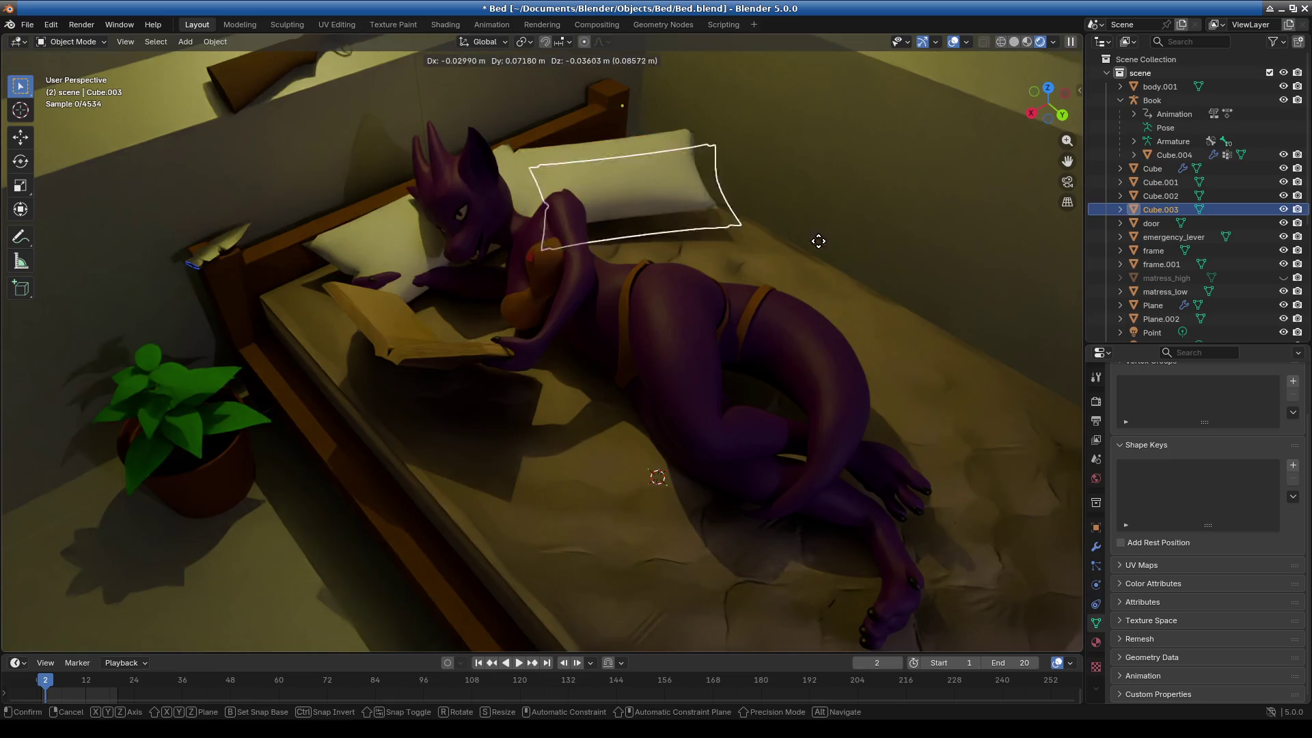
{"action": "left_click", "coordinate": [862, 281]}
{"action": "middle_click_drag", "start_coordinate": [883, 309], "coordinate": [883, 310]}
{"action": "key", "text": "g"}
{"action": "left_click", "coordinate": [884, 289]}
{"action": "mouse_move", "coordinate": [849, 257]}
{"action": "middle_mouse_down"}
{"action": "mouse_move", "coordinate": [715, 305]}
{"action": "mouse_move", "coordinate": [783, 412]}
{"action": "middle_mouse_up"}
{"action": "key", "text": "g"}
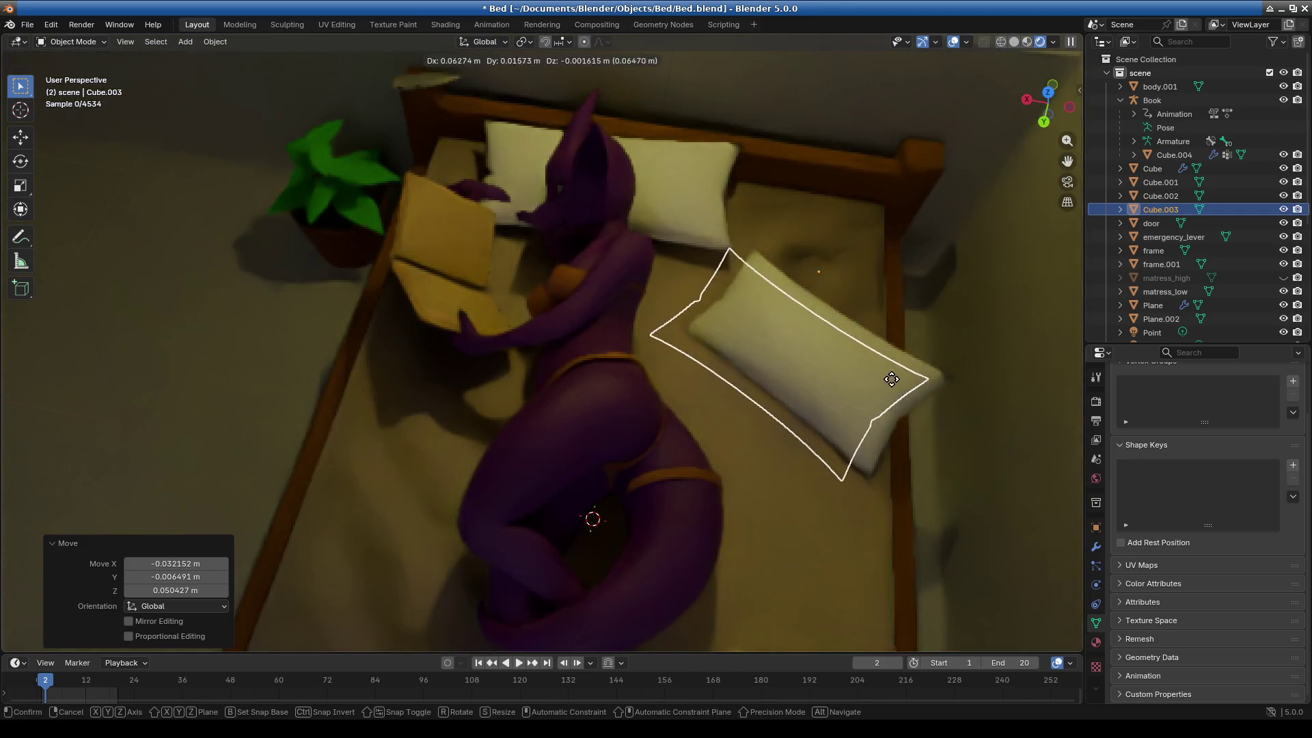
{"action": "left_click", "coordinate": [881, 381]}
Rotate the pillow, including an 11° turn, checking it briefly in isolation.
{"action": "key", "text": "r"}
{"action": "left_click", "coordinate": [892, 543]}
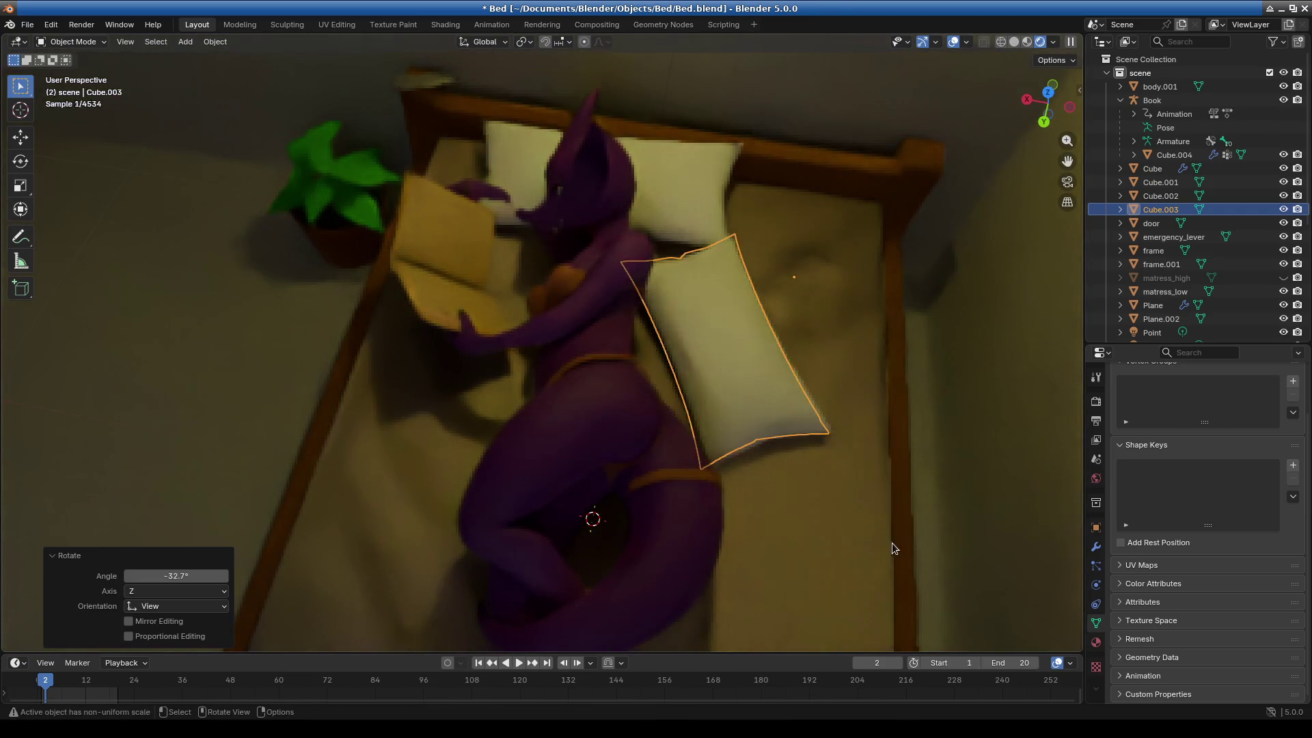
{"action": "left_click", "coordinate": [929, 414]}
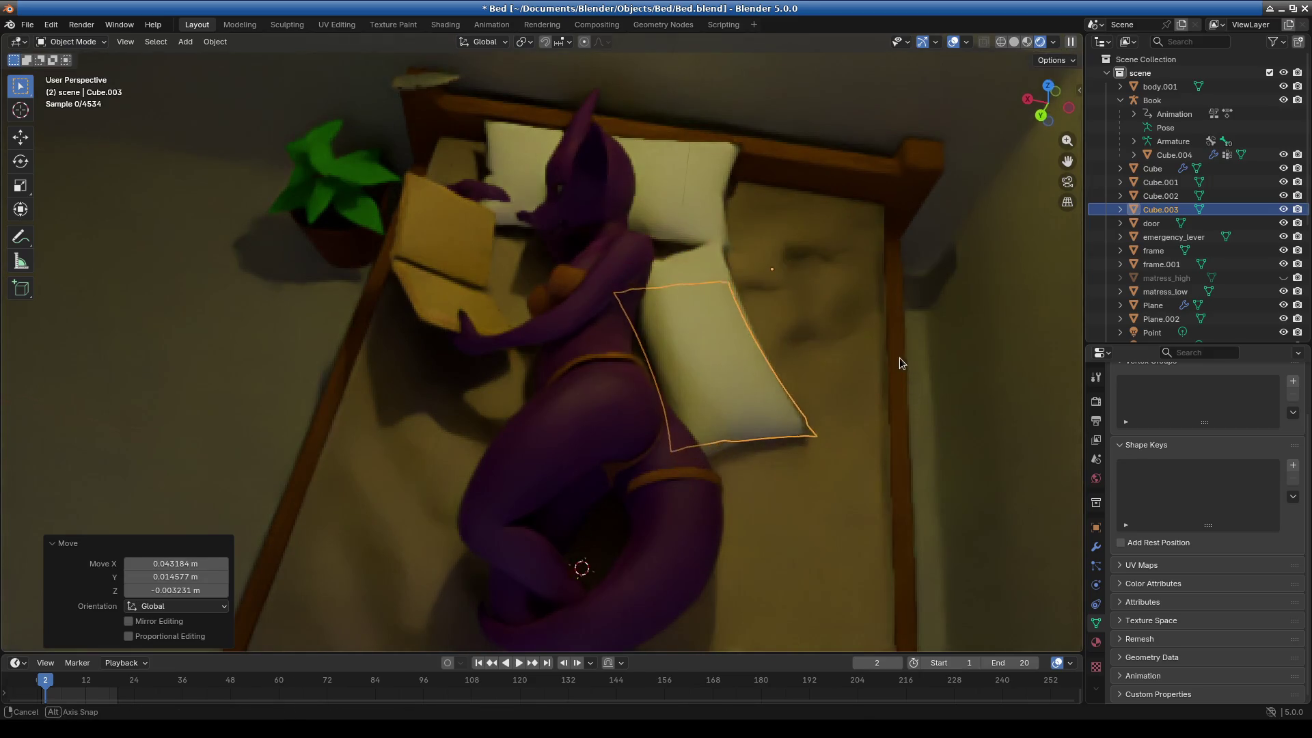
{"action": "middle_click_drag", "start_coordinate": [899, 357], "coordinate": [899, 356]}
{"action": "key", "text": "r"}
{"action": "left_click", "coordinate": [899, 444]}
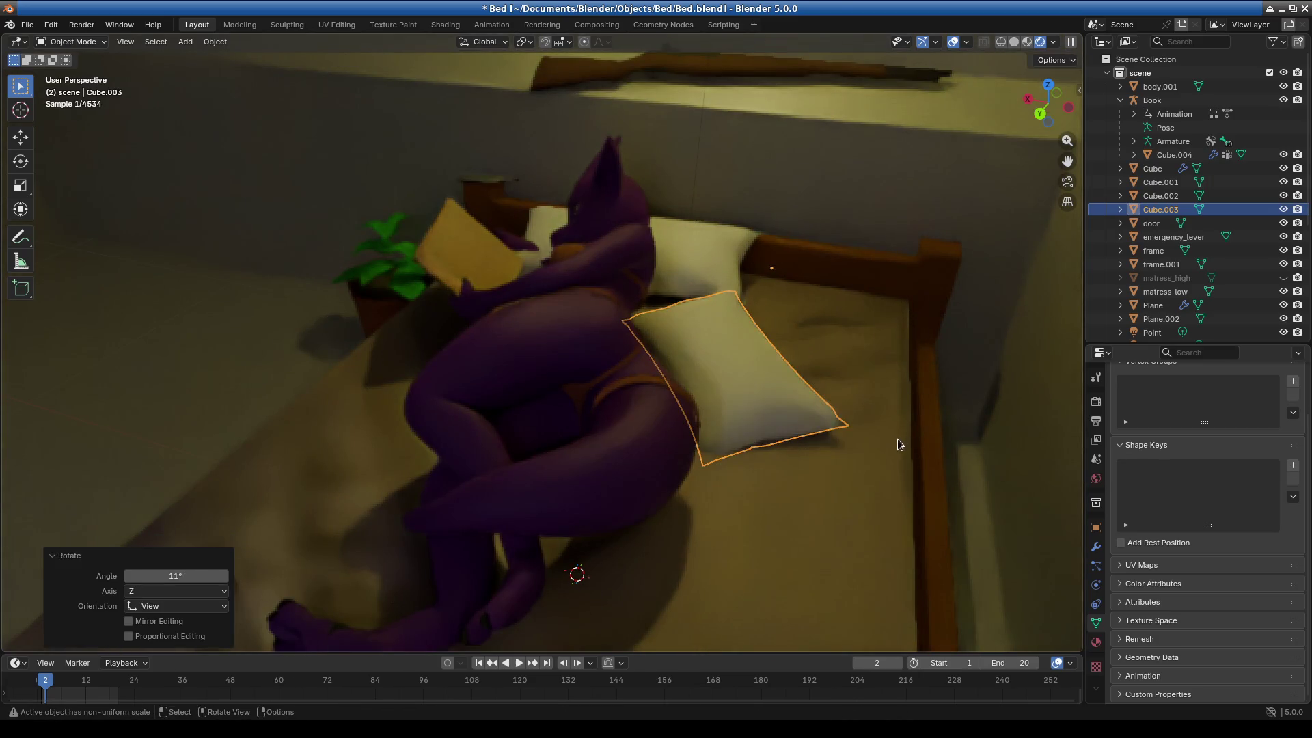
{"action": "left_click", "coordinate": [765, 462]}
{"action": "key", "text": "KP_Divide"}
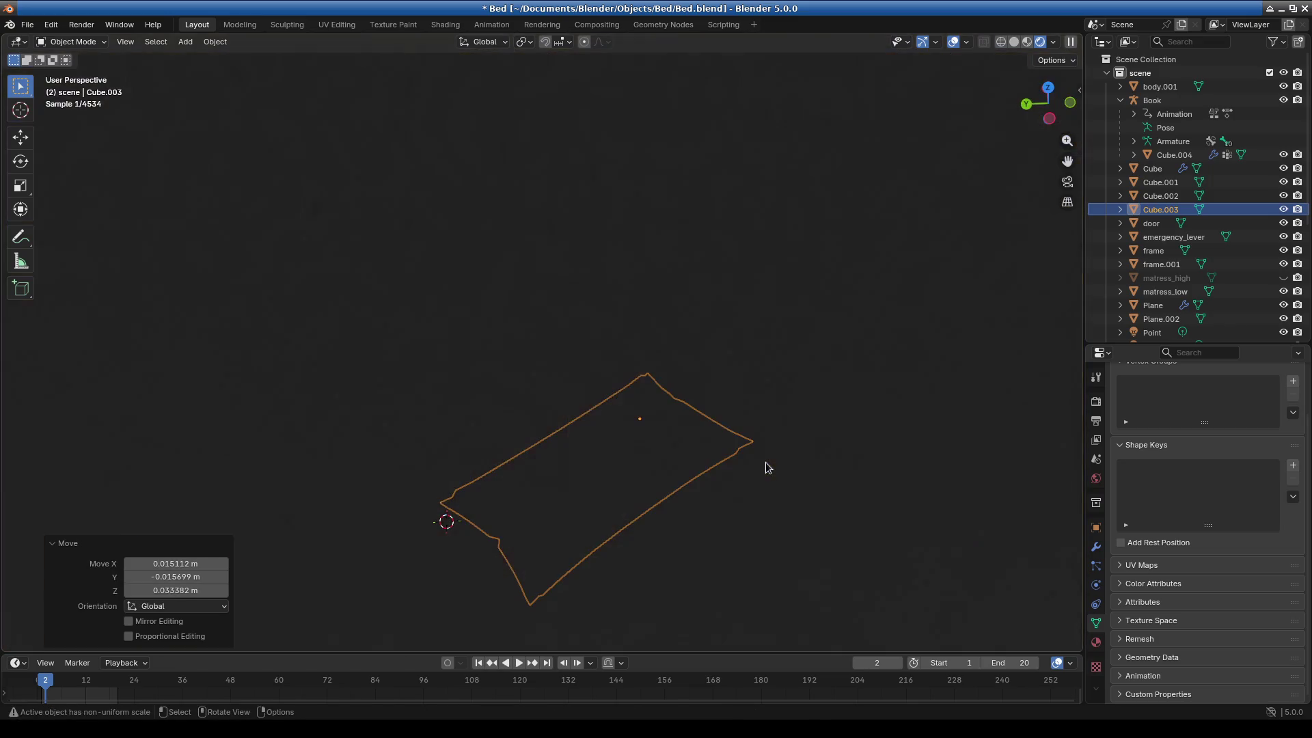
{"action": "key", "text": "KP_Divide"}
Turn the pillow about 12° and then 9° around the view axis, nudging its position.
{"action": "key", "text": "g"}
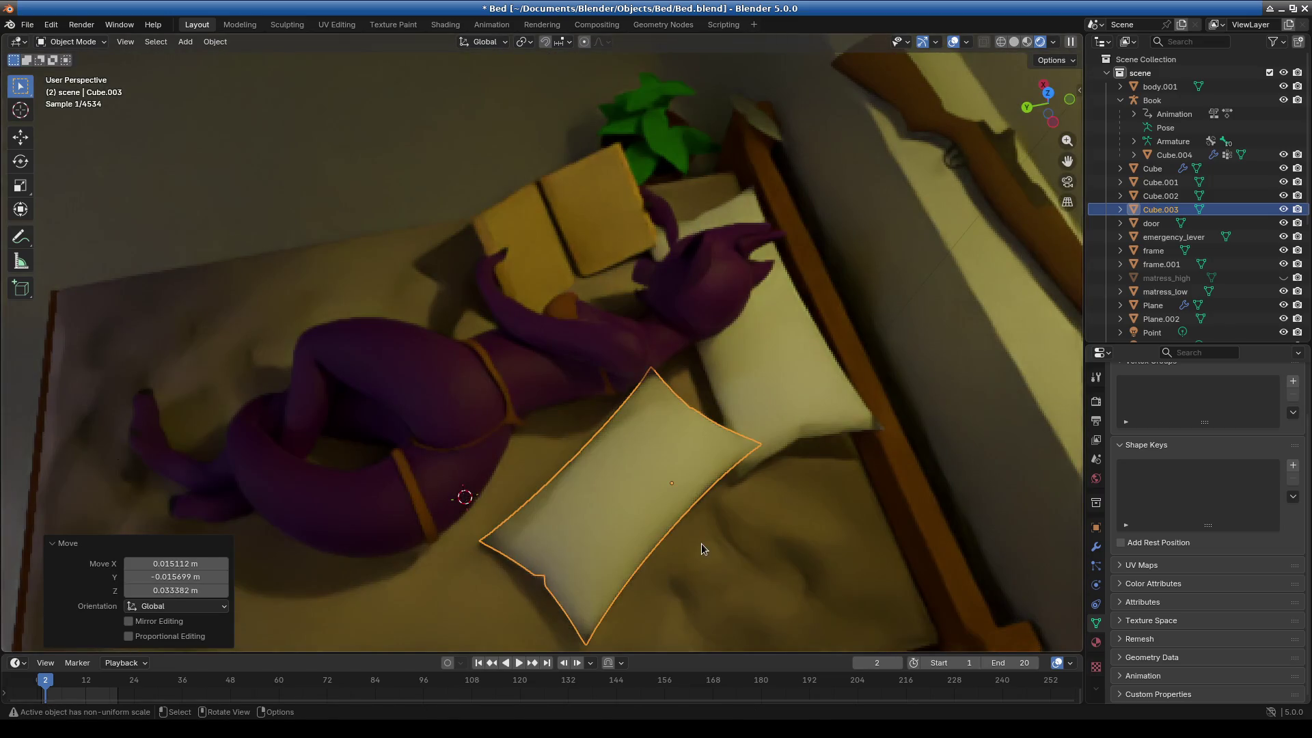
{"action": "key", "text": "Escape"}
{"action": "key", "text": "r"}
{"action": "left_click", "coordinate": [788, 464]}
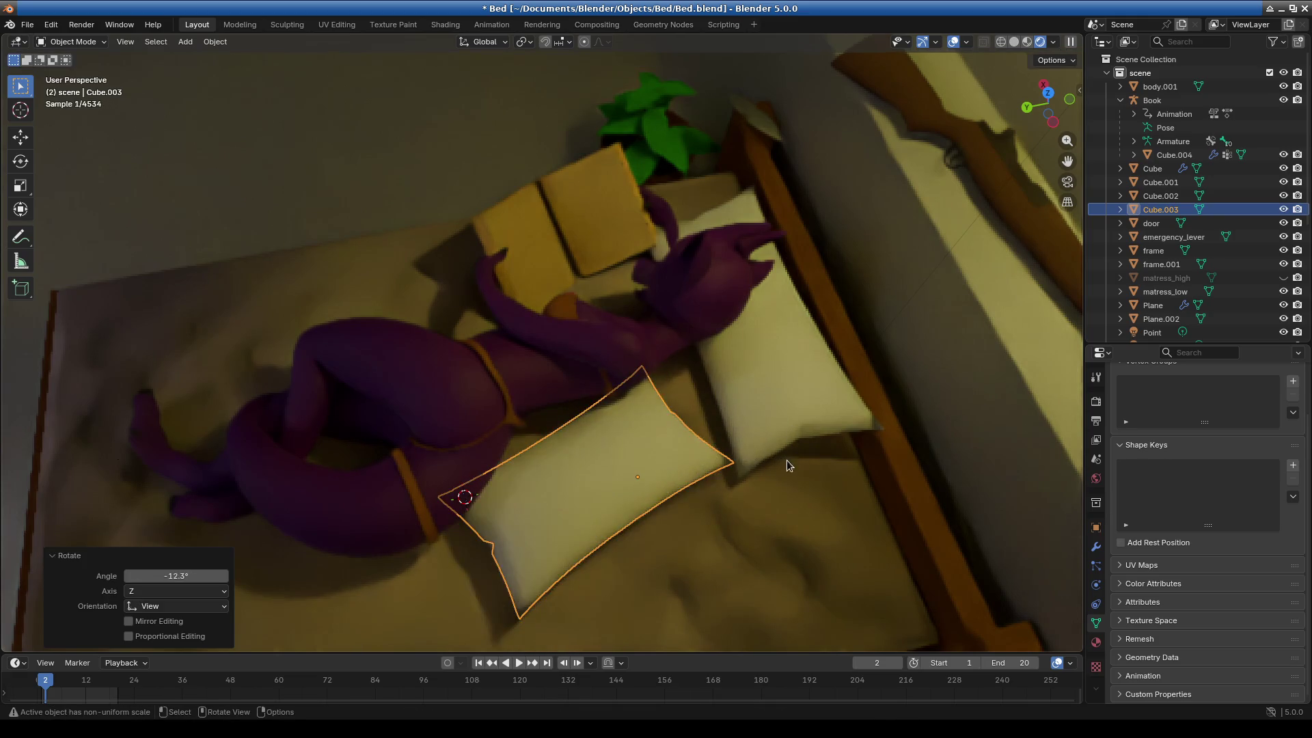
{"action": "key", "text": "g"}
{"action": "left_click", "coordinate": [752, 490]}
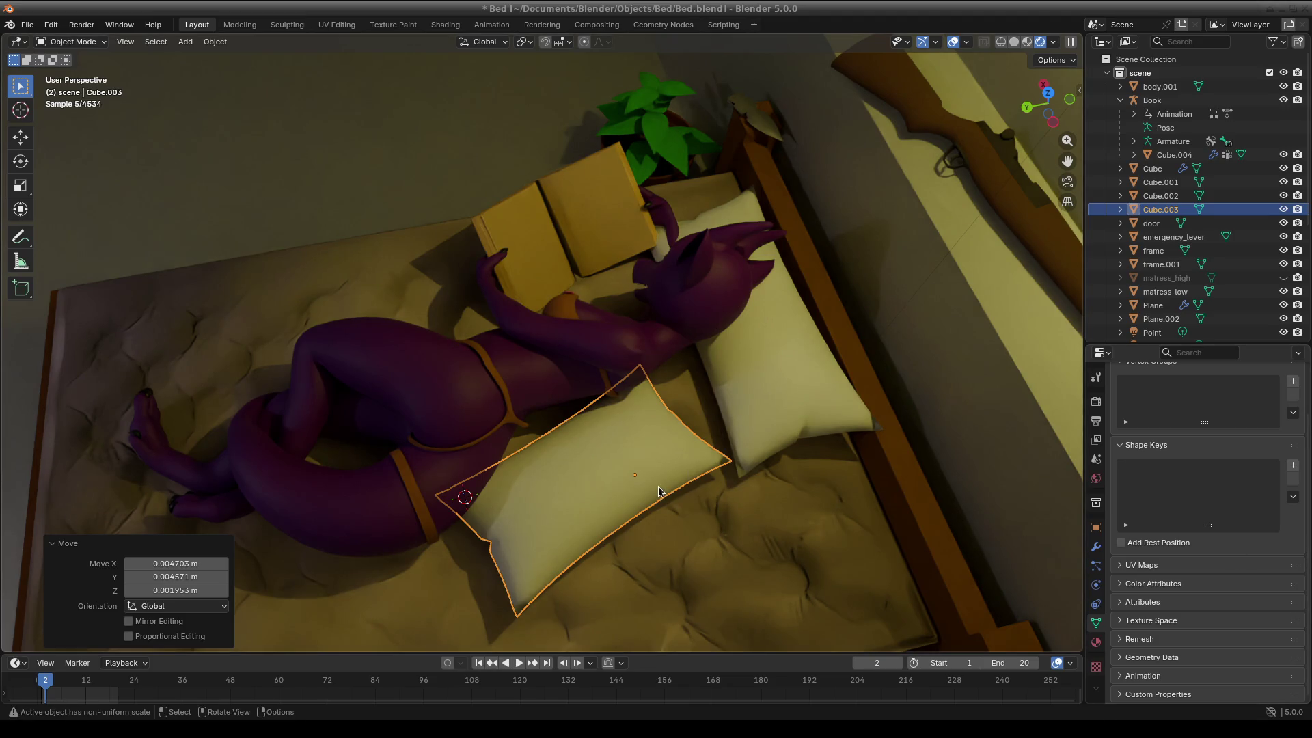
{"action": "mouse_move", "coordinate": [704, 383]}
{"action": "middle_mouse_down"}
{"action": "mouse_move", "coordinate": [738, 401]}
{"action": "mouse_move", "coordinate": [780, 387]}
{"action": "middle_mouse_up"}
{"action": "middle_click_drag", "start_coordinate": [833, 434], "coordinate": [877, 395]}
{"action": "key", "text": "r"}
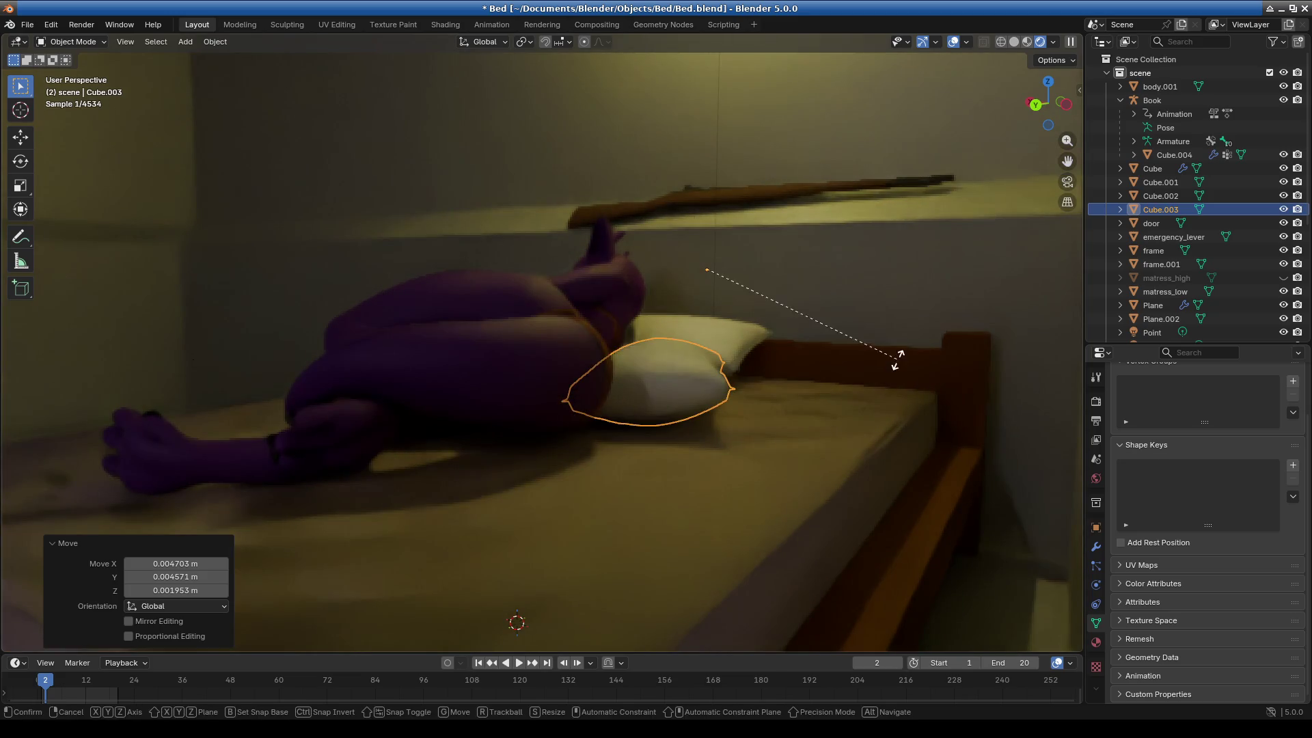
{"action": "left_click", "coordinate": [868, 468]}
Shift the pillow slightly to the right in a few small moves.
{"action": "mouse_move", "coordinate": [841, 474]}
{"action": "middle_mouse_down"}
{"action": "mouse_move", "coordinate": [815, 408]}
{"action": "mouse_move", "coordinate": [756, 349]}
{"action": "mouse_move", "coordinate": [765, 400]}
{"action": "mouse_move", "coordinate": [831, 363]}
{"action": "mouse_move", "coordinate": [822, 453]}
{"action": "mouse_move", "coordinate": [807, 437]}
{"action": "mouse_move", "coordinate": [814, 404]}
{"action": "mouse_move", "coordinate": [870, 357]}
{"action": "mouse_move", "coordinate": [668, 392]}
{"action": "middle_mouse_up"}
{"action": "key", "text": "g"}
{"action": "left_click", "coordinate": [839, 378]}
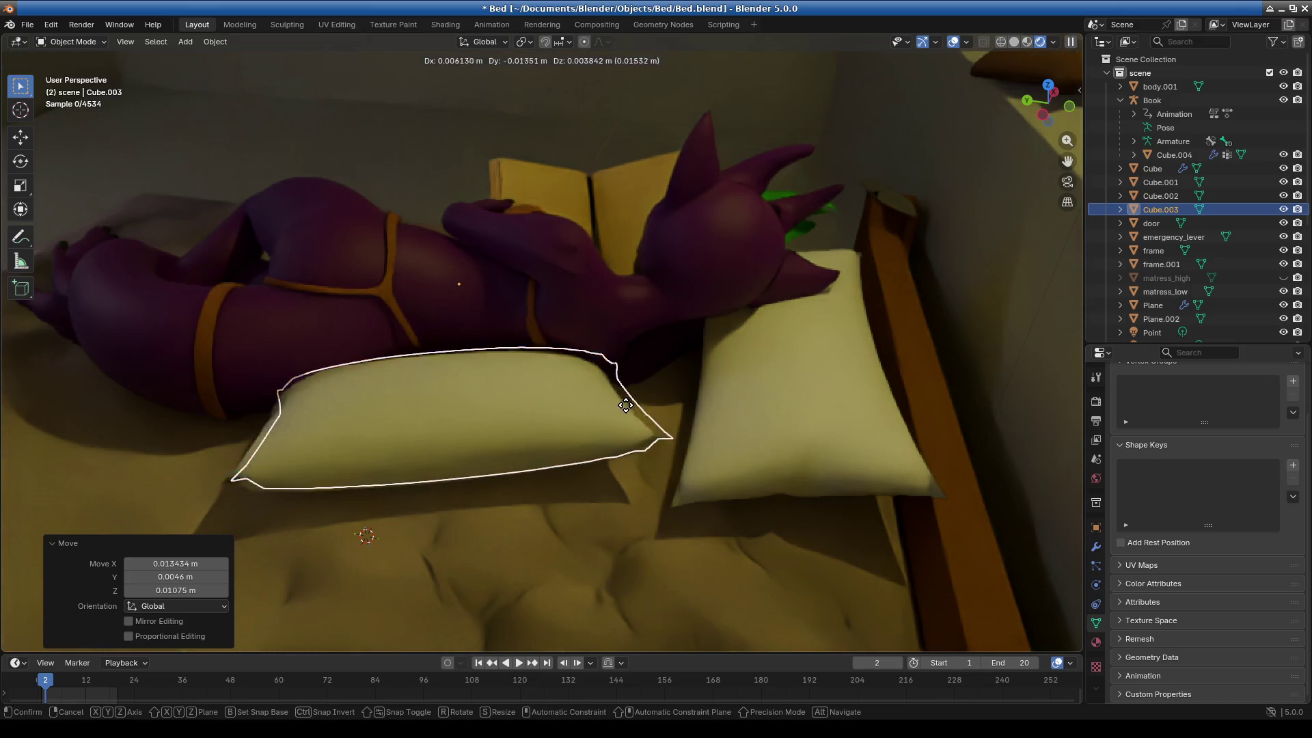
{"action": "mouse_move", "coordinate": [645, 412]}
{"action": "middle_mouse_down"}
{"action": "mouse_move", "coordinate": [724, 422]}
{"action": "mouse_move", "coordinate": [698, 429]}
{"action": "mouse_move", "coordinate": [719, 431]}
{"action": "mouse_move", "coordinate": [789, 378]}
{"action": "mouse_move", "coordinate": [778, 383]}
{"action": "mouse_move", "coordinate": [804, 388]}
{"action": "mouse_move", "coordinate": [809, 456]}
{"action": "mouse_move", "coordinate": [641, 418]}
{"action": "mouse_move", "coordinate": [659, 449]}
{"action": "middle_mouse_up"}
{"action": "key", "text": "g"}
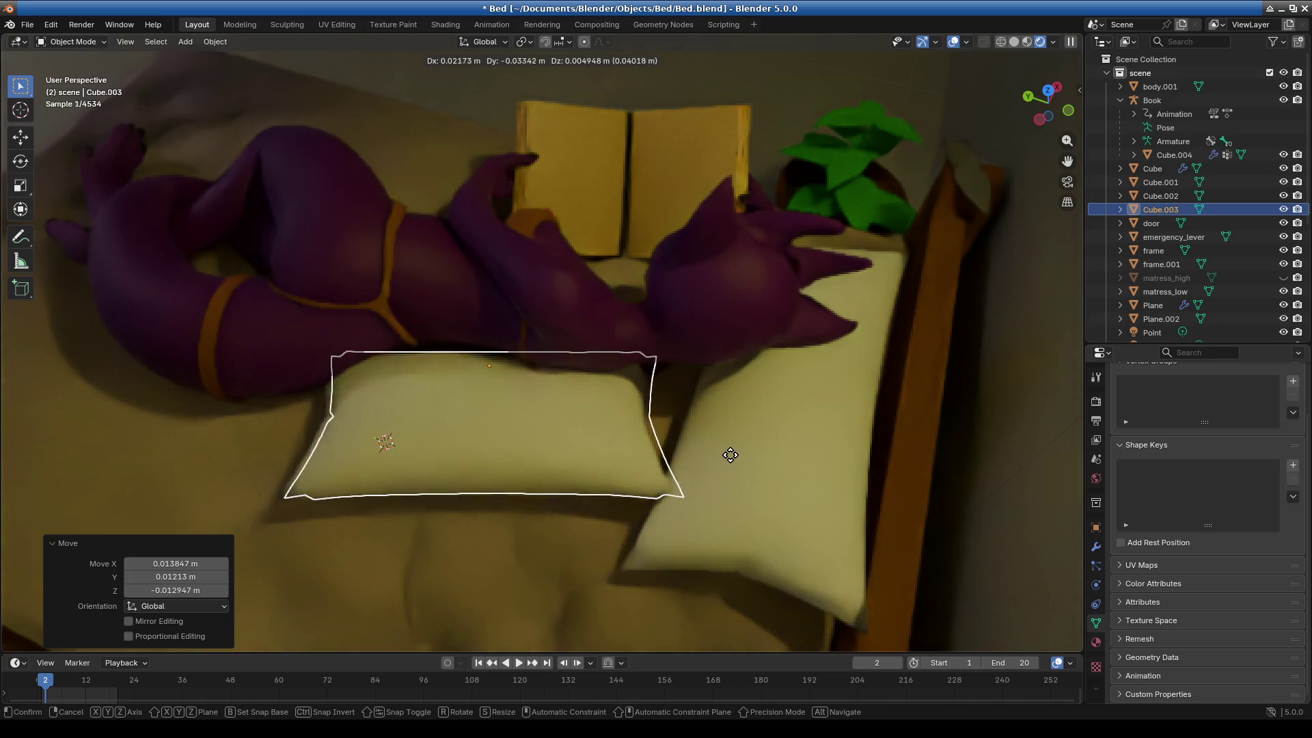
{"action": "left_click", "coordinate": [769, 461]}
{"action": "key", "text": "g"}
{"action": "left_click", "coordinate": [799, 451]}
{"action": "mouse_move", "coordinate": [807, 455]}
{"action": "middle_mouse_down"}
{"action": "mouse_move", "coordinate": [764, 498]}
{"action": "mouse_move", "coordinate": [779, 486]}
{"action": "mouse_move", "coordinate": [760, 439]}
{"action": "mouse_move", "coordinate": [823, 463]}
{"action": "mouse_move", "coordinate": [809, 446]}
{"action": "middle_mouse_up"}
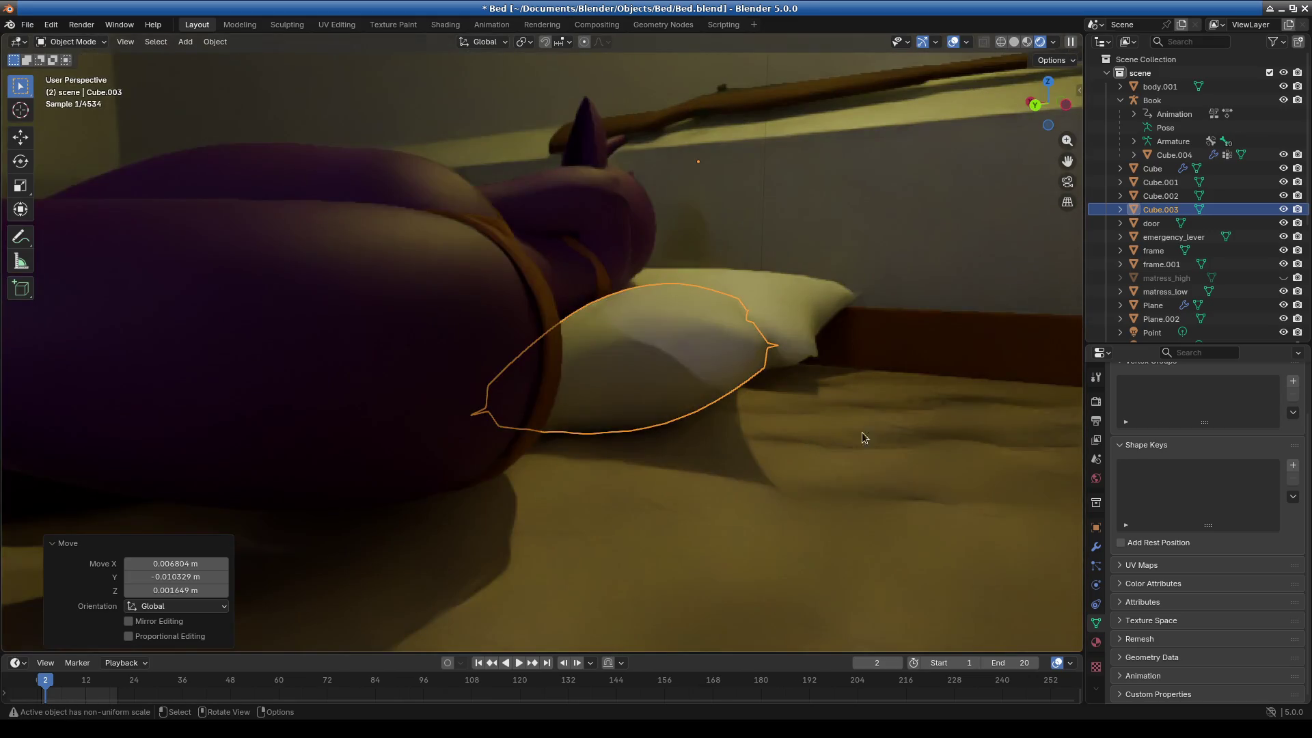
Scale the pillow taller along Z and raise it about 0.022 m.
{"action": "key", "text": "s"}
{"action": "key", "text": "z"}
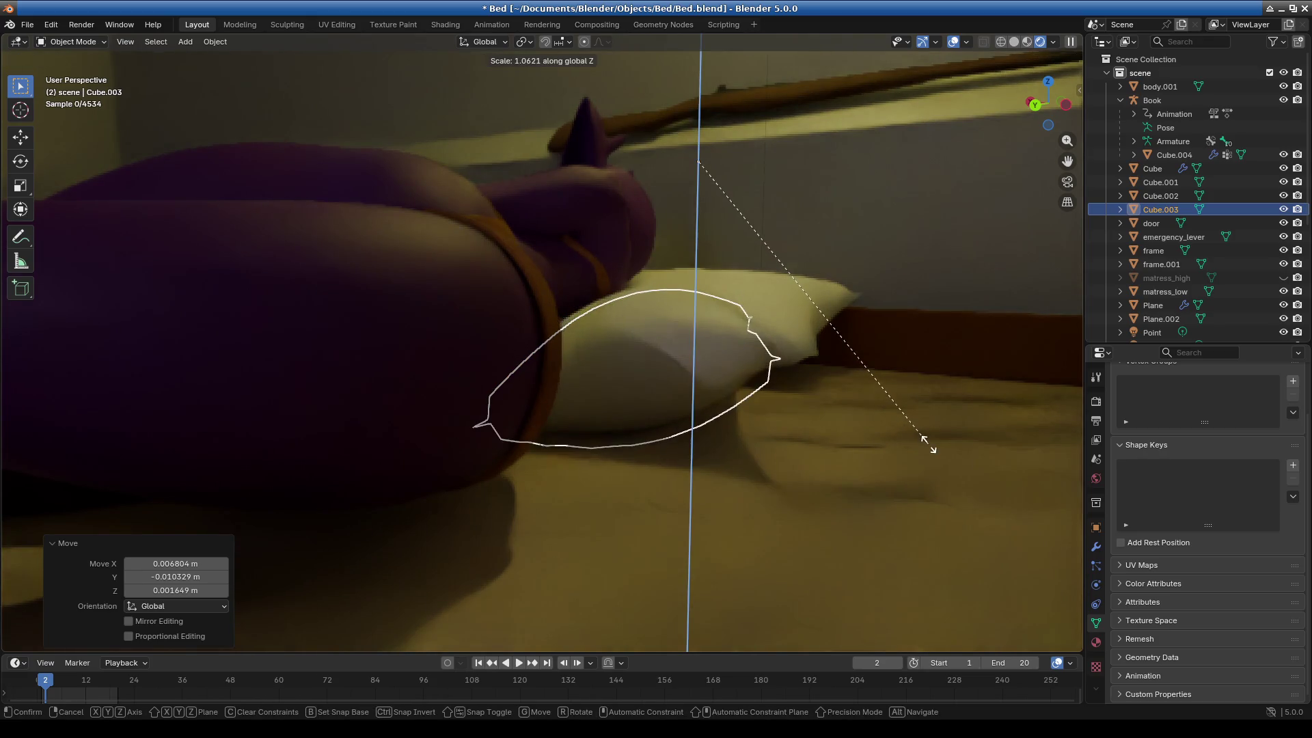
{"action": "left_click", "coordinate": [946, 460]}
{"action": "key", "text": "g"}
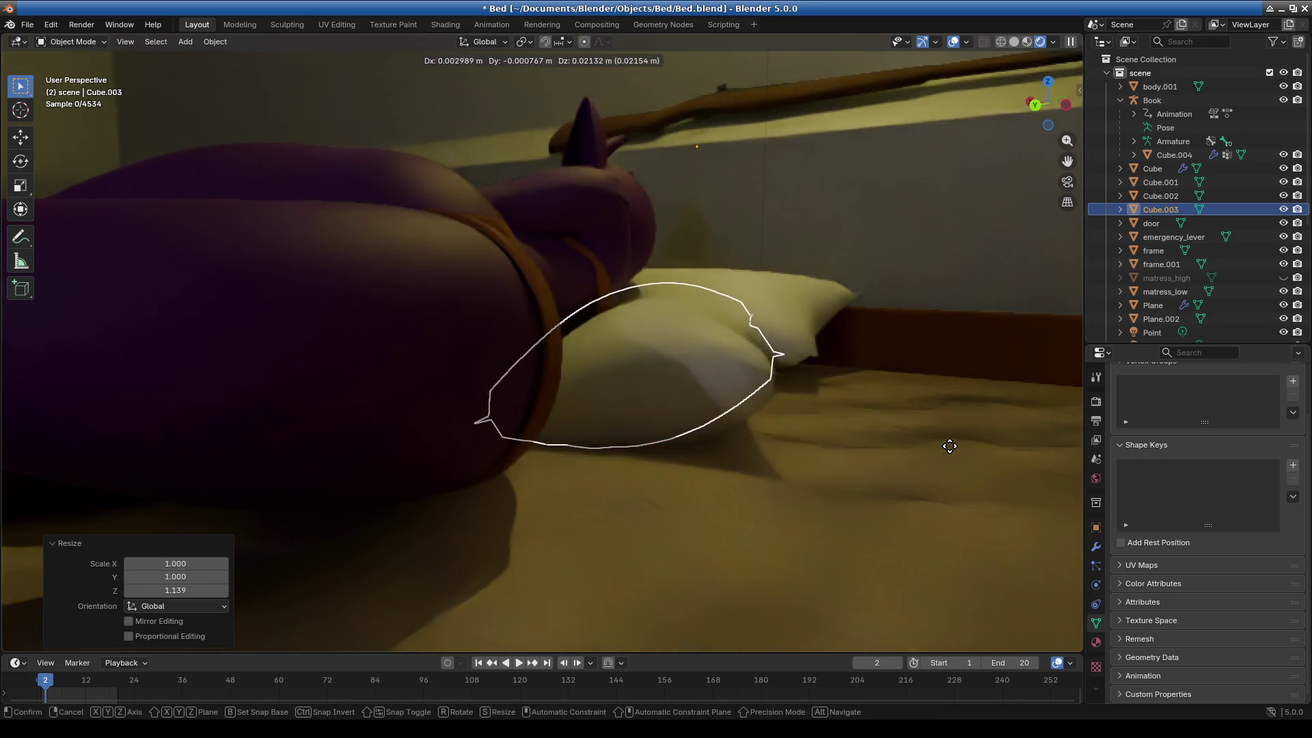
{"action": "left_click", "coordinate": [948, 444]}
{"action": "mouse_move", "coordinate": [948, 444]}
{"action": "middle_mouse_down"}
{"action": "mouse_move", "coordinate": [880, 489]}
{"action": "mouse_move", "coordinate": [811, 490]}
{"action": "middle_mouse_up"}
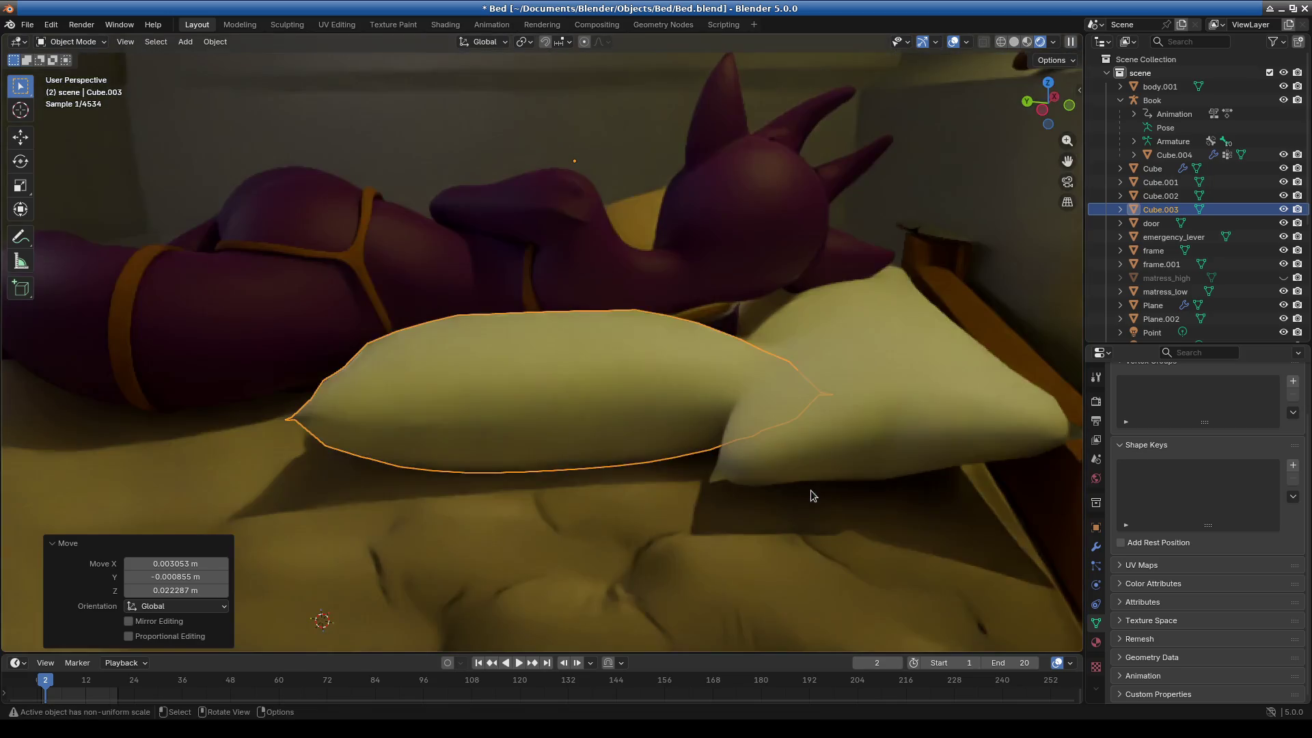
{"action": "mouse_move", "coordinate": [682, 413]}
{"action": "middle_mouse_down"}
{"action": "mouse_move", "coordinate": [729, 431]}
{"action": "mouse_move", "coordinate": [747, 465]}
{"action": "mouse_move", "coordinate": [515, 418]}
{"action": "mouse_move", "coordinate": [641, 429]}
{"action": "middle_mouse_up"}
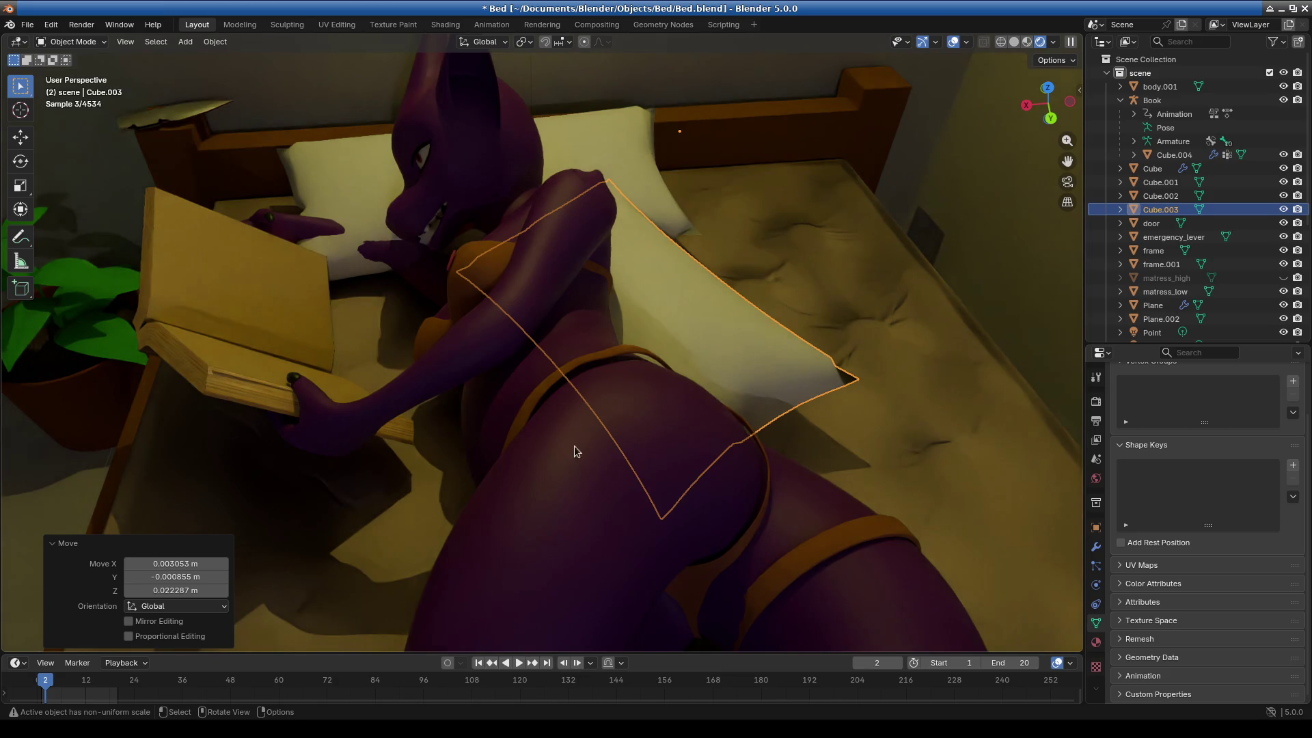
{"action": "mouse_move", "coordinate": [733, 370]}
{"action": "middle_mouse_down"}
{"action": "mouse_move", "coordinate": [691, 359]}
{"action": "mouse_move", "coordinate": [621, 384]}
{"action": "middle_mouse_up"}
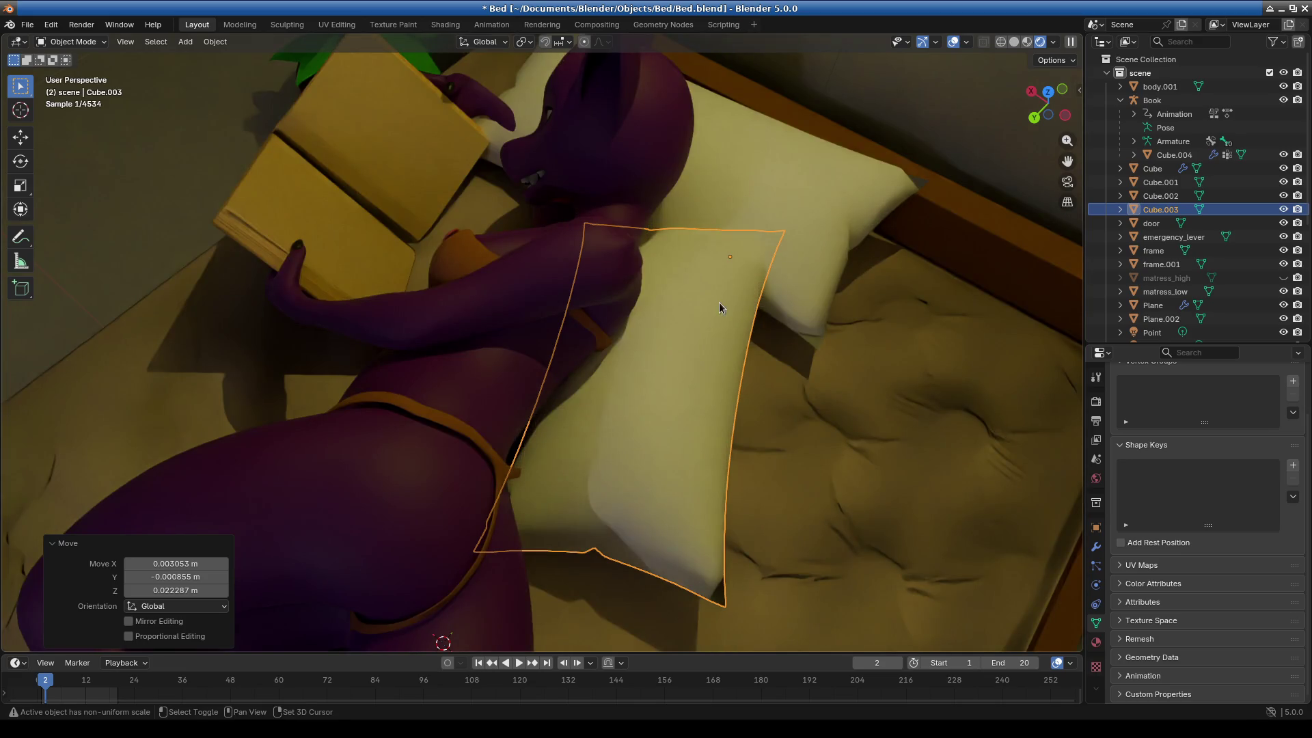
{"action": "scroll", "coordinate": [719, 302], "scroll_direction": "up", "scroll_amount": 3}
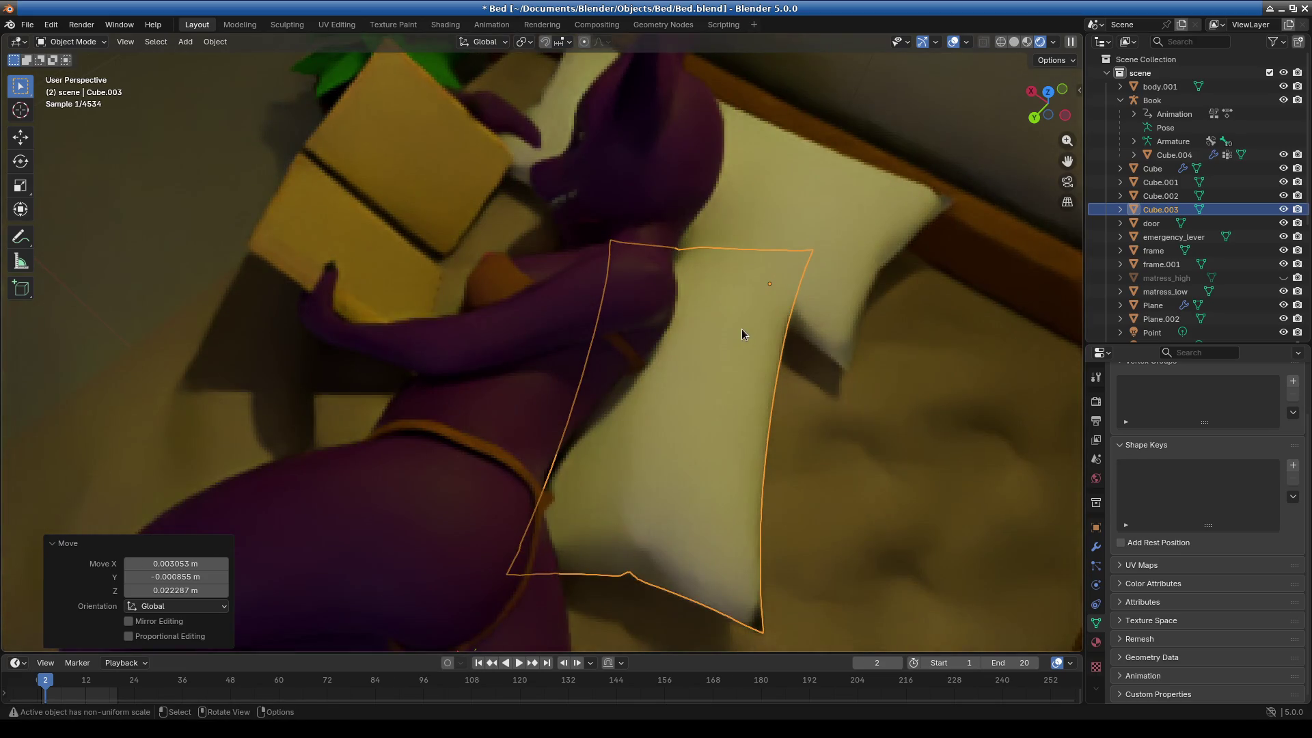
{"action": "mouse_move", "coordinate": [740, 329]}
{"action": "middle_mouse_down"}
{"action": "mouse_move", "coordinate": [706, 315]}
{"action": "mouse_move", "coordinate": [702, 289]}
{"action": "middle_mouse_up"}
{"action": "left_click", "coordinate": [542, 395]}
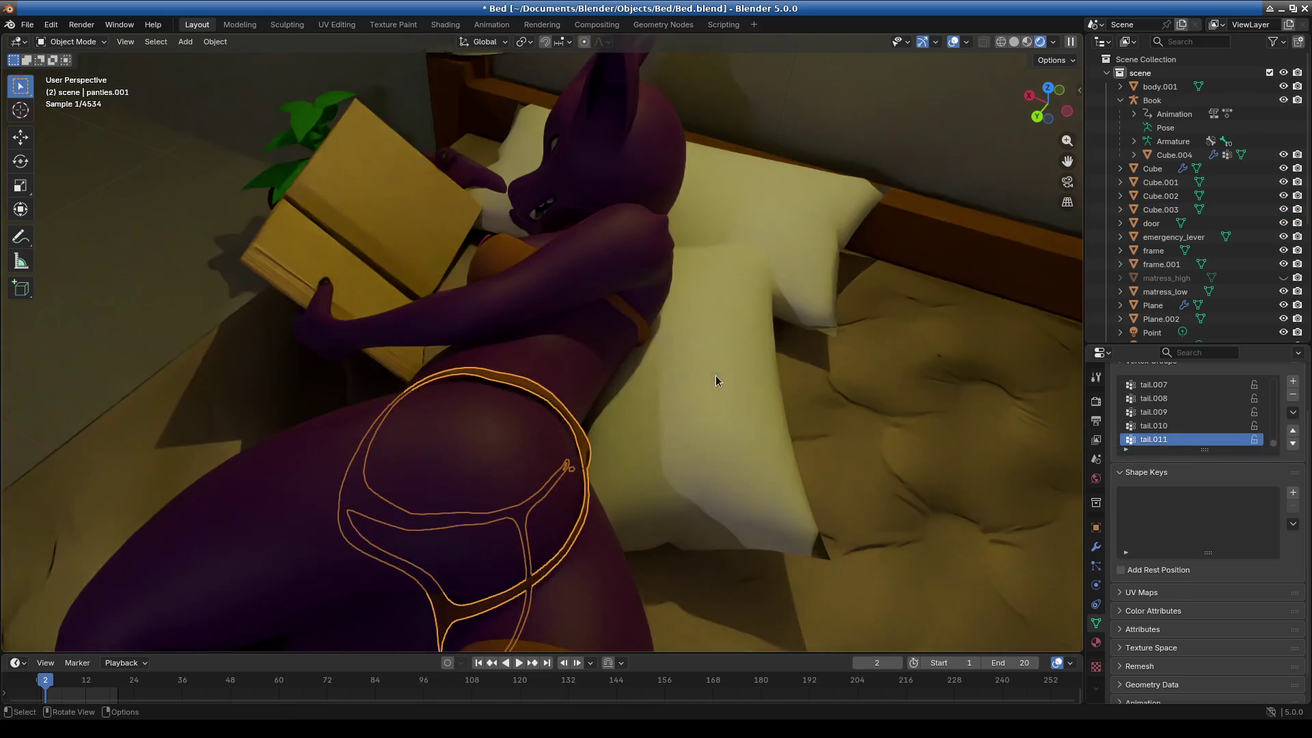
Lower panties.001 along Z in two moves, about 0.004 m in total.
{"action": "key", "text": "g"}
{"action": "key", "text": "z"}
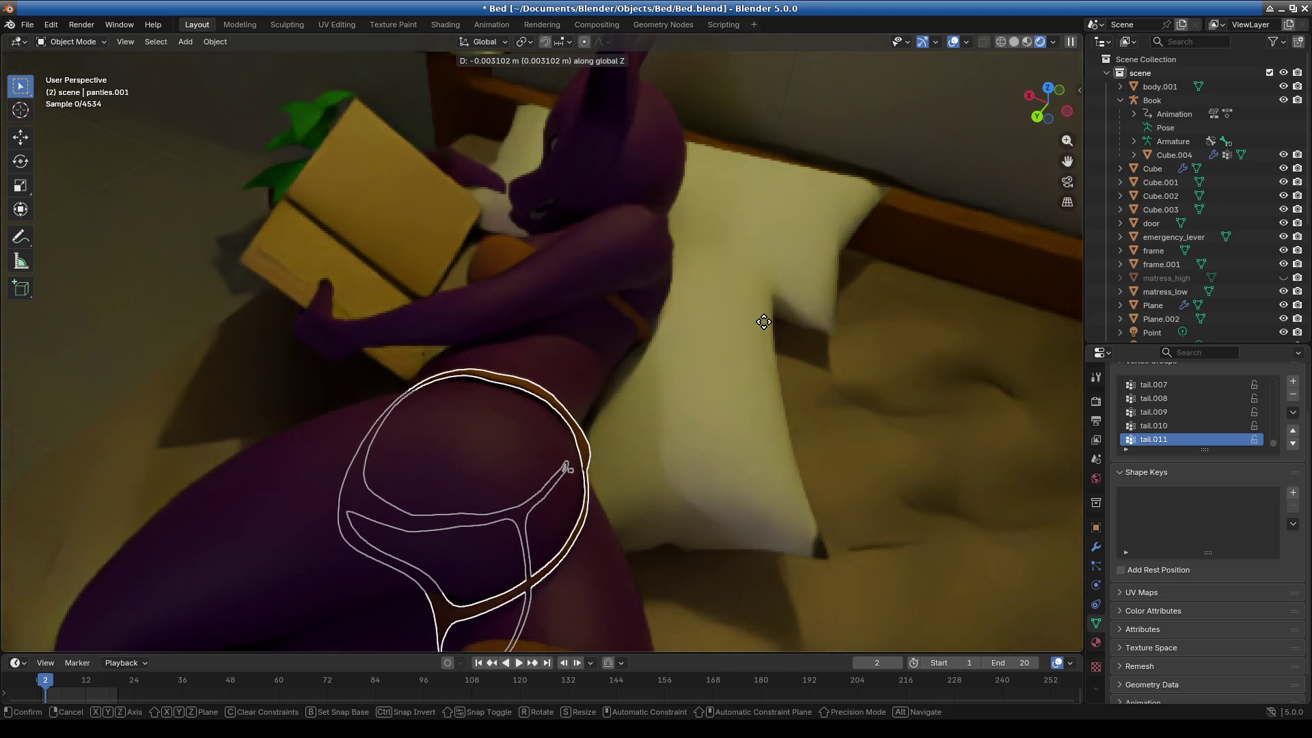
{"action": "left_click", "coordinate": [764, 324]}
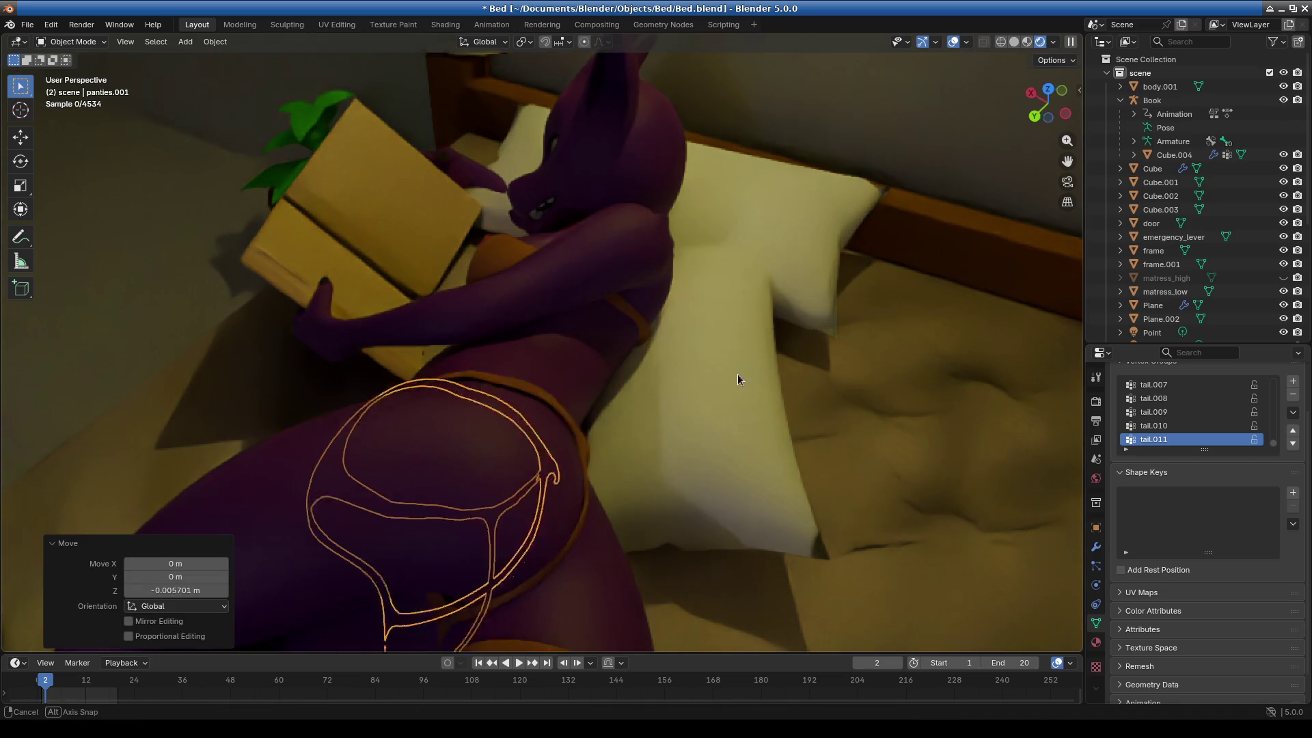
{"action": "middle_click_drag", "start_coordinate": [737, 374], "coordinate": [720, 375]}
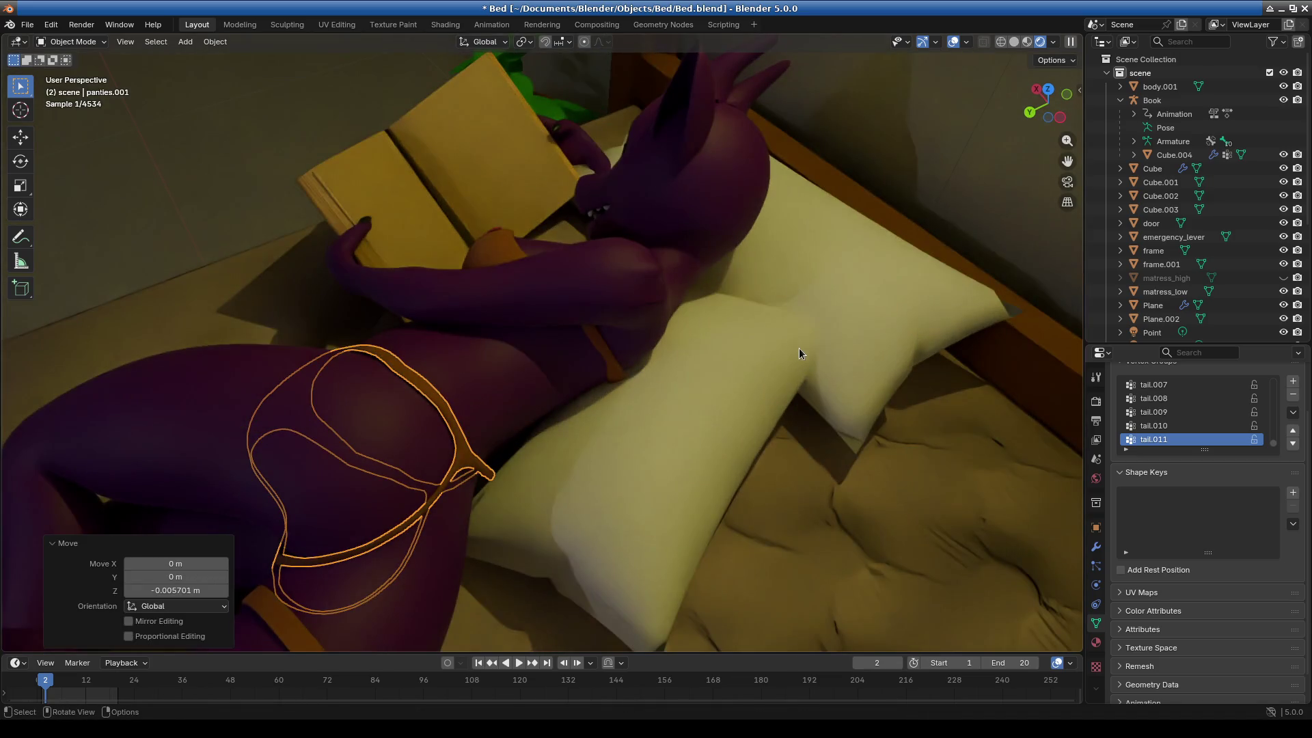
{"action": "middle_click_drag", "start_coordinate": [855, 301], "coordinate": [822, 321]}
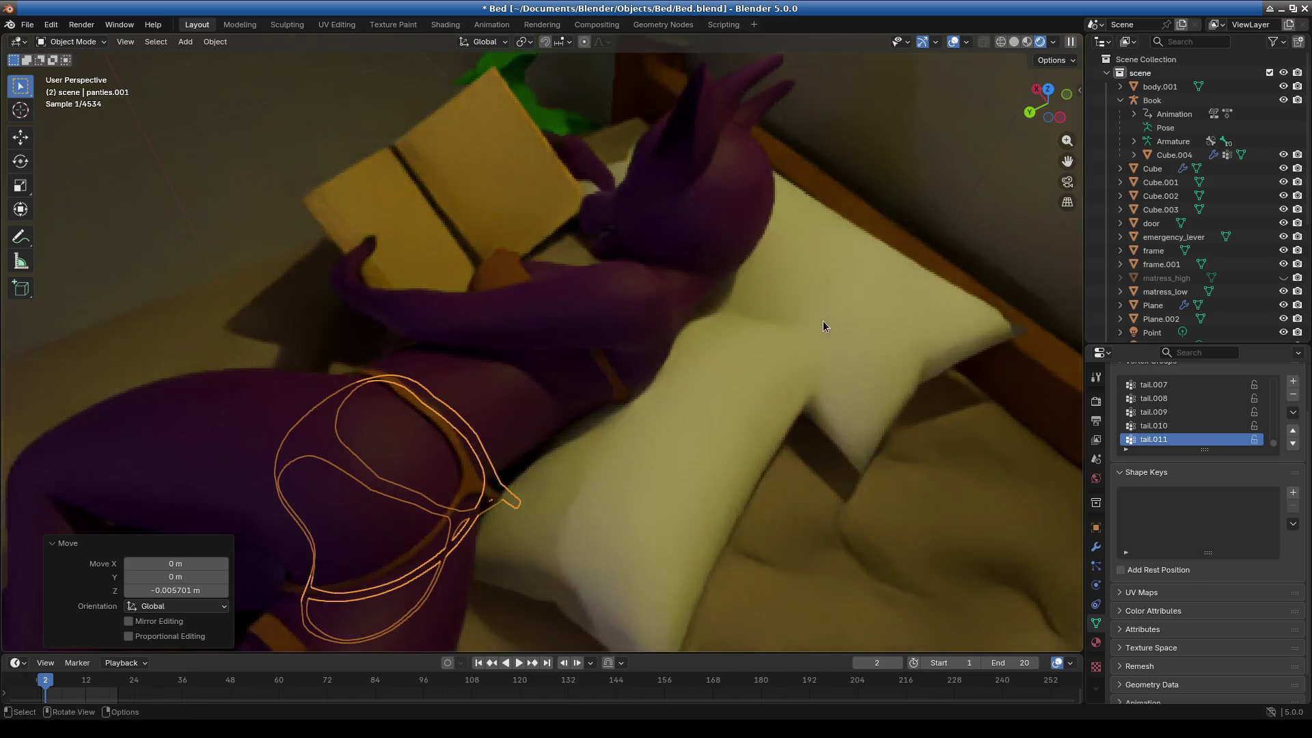
{"action": "key", "text": "g"}
{"action": "key", "text": "z"}
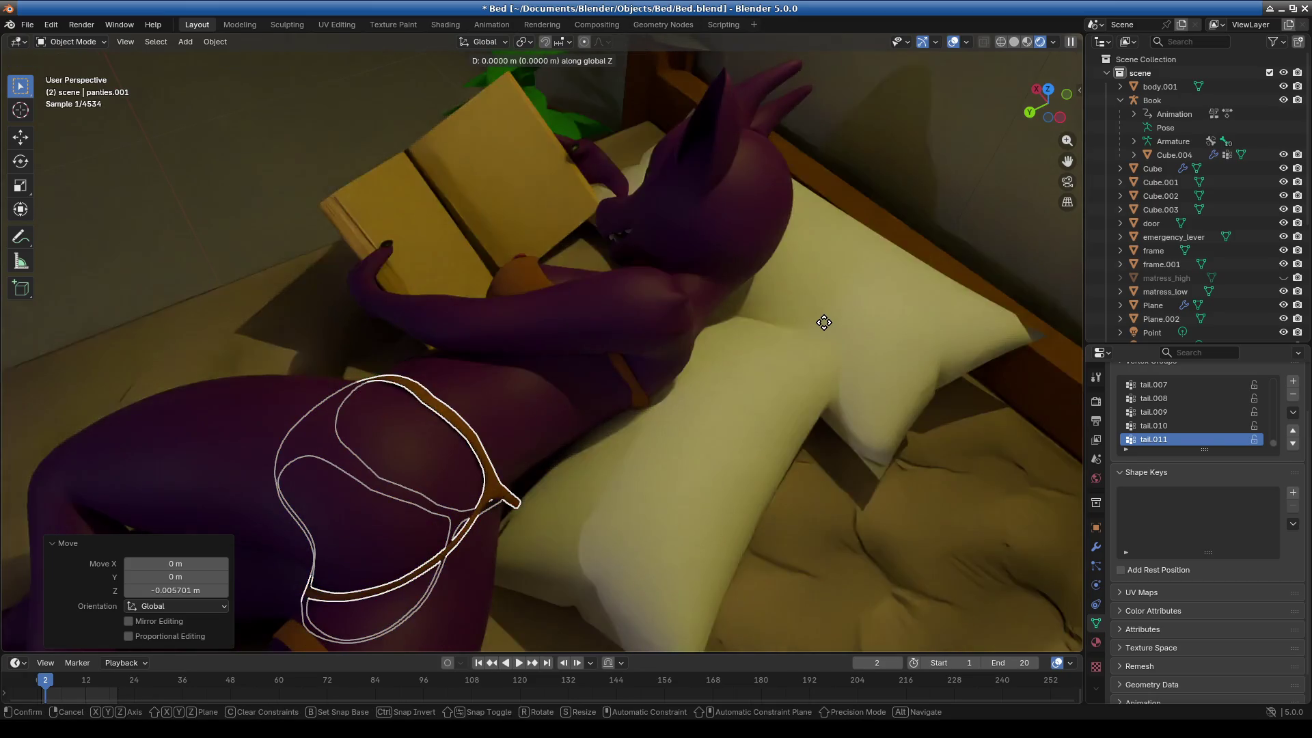
{"action": "left_click", "coordinate": [824, 329]}
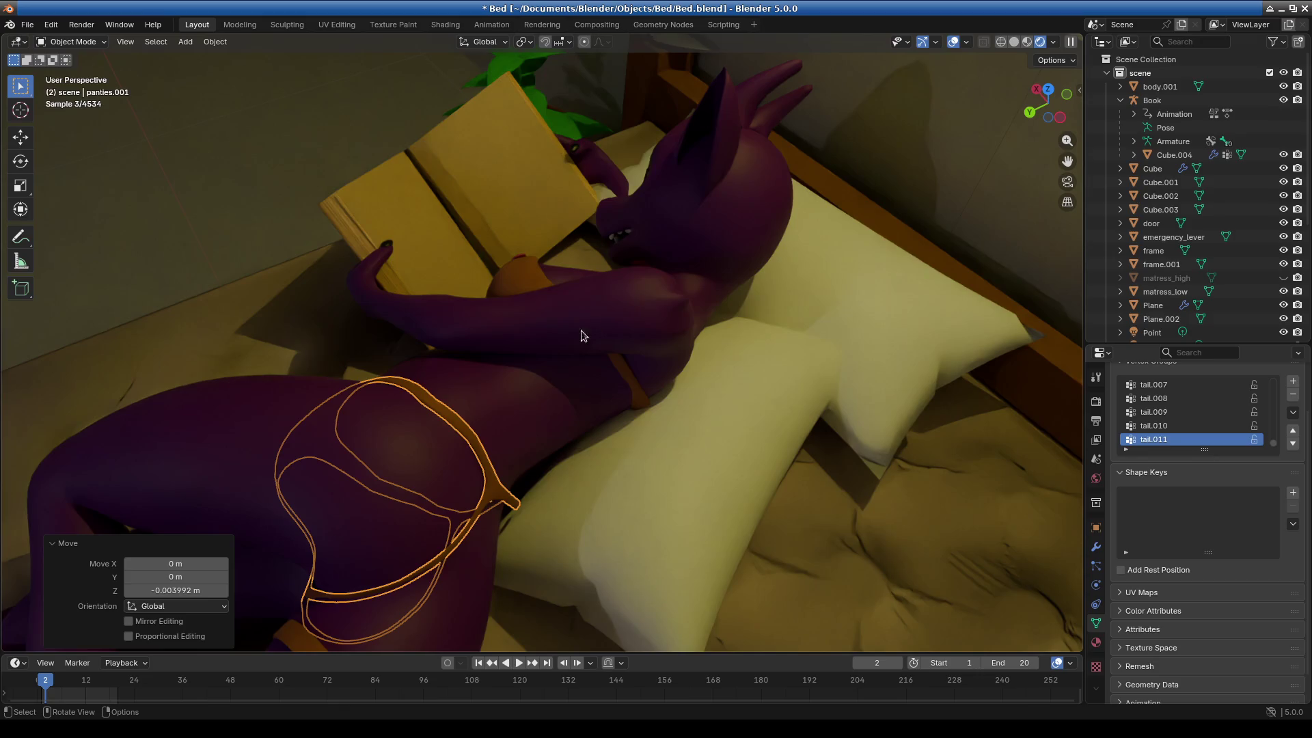
{"action": "mouse_move", "coordinate": [560, 384]}
{"action": "middle_mouse_down"}
{"action": "mouse_move", "coordinate": [542, 415]}
{"action": "mouse_move", "coordinate": [595, 432]}
{"action": "mouse_move", "coordinate": [709, 410]}
{"action": "mouse_move", "coordinate": [733, 426]}
{"action": "middle_mouse_up"}
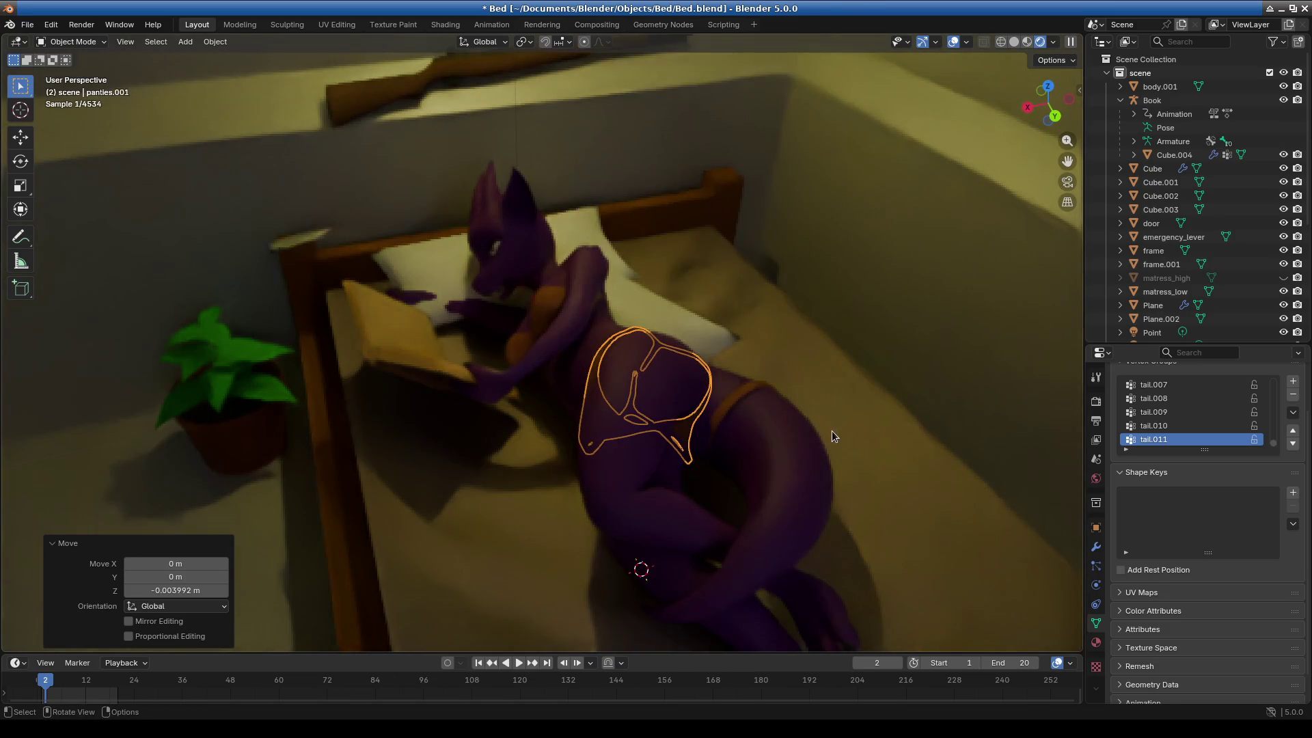
{"action": "middle_click_drag", "start_coordinate": [817, 427], "coordinate": [854, 415]}
{"action": "middle_click_drag", "start_coordinate": [837, 429], "coordinate": [833, 430]}
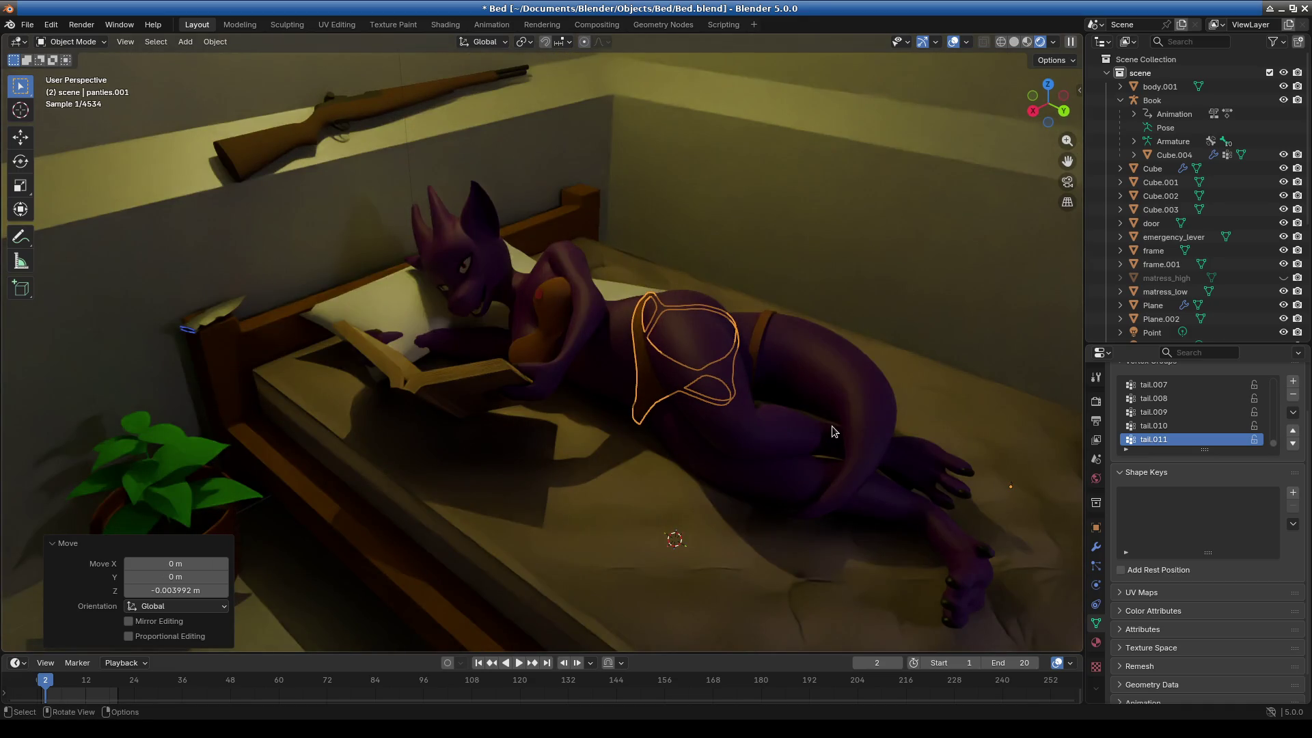
{"action": "middle_click_drag", "start_coordinate": [794, 436], "coordinate": [761, 463]}
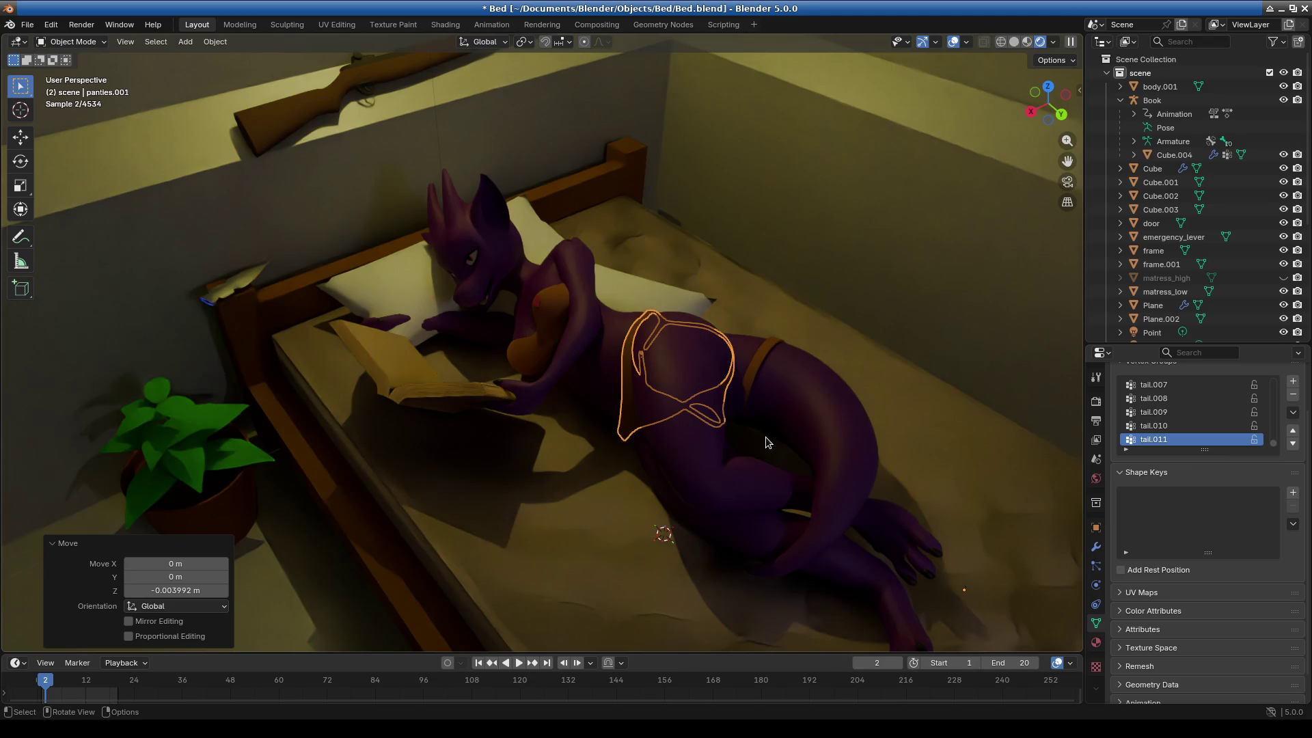
{"action": "middle_click_drag", "start_coordinate": [765, 438], "coordinate": [763, 483]}
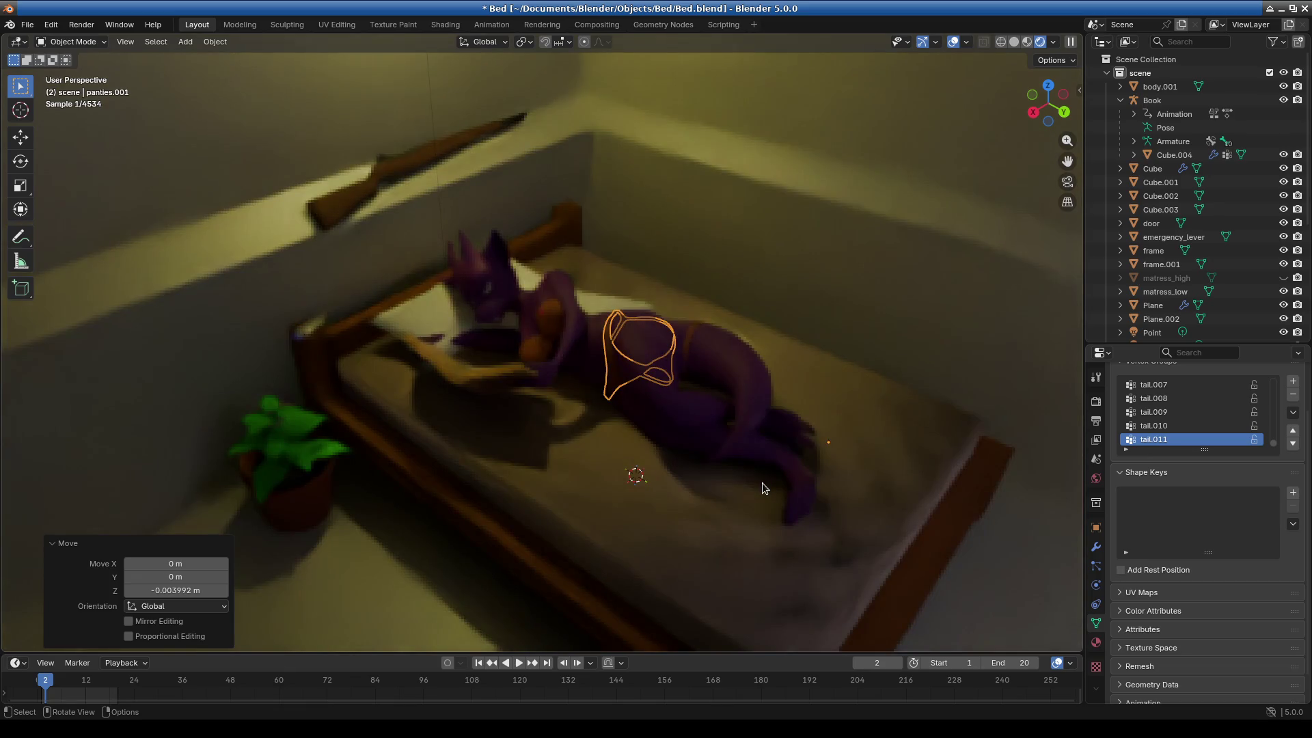
{"action": "mouse_move", "coordinate": [761, 484]}
{"action": "middle_mouse_down"}
{"action": "mouse_move", "coordinate": [753, 495]}
{"action": "mouse_move", "coordinate": [763, 487]}
{"action": "middle_mouse_up"}
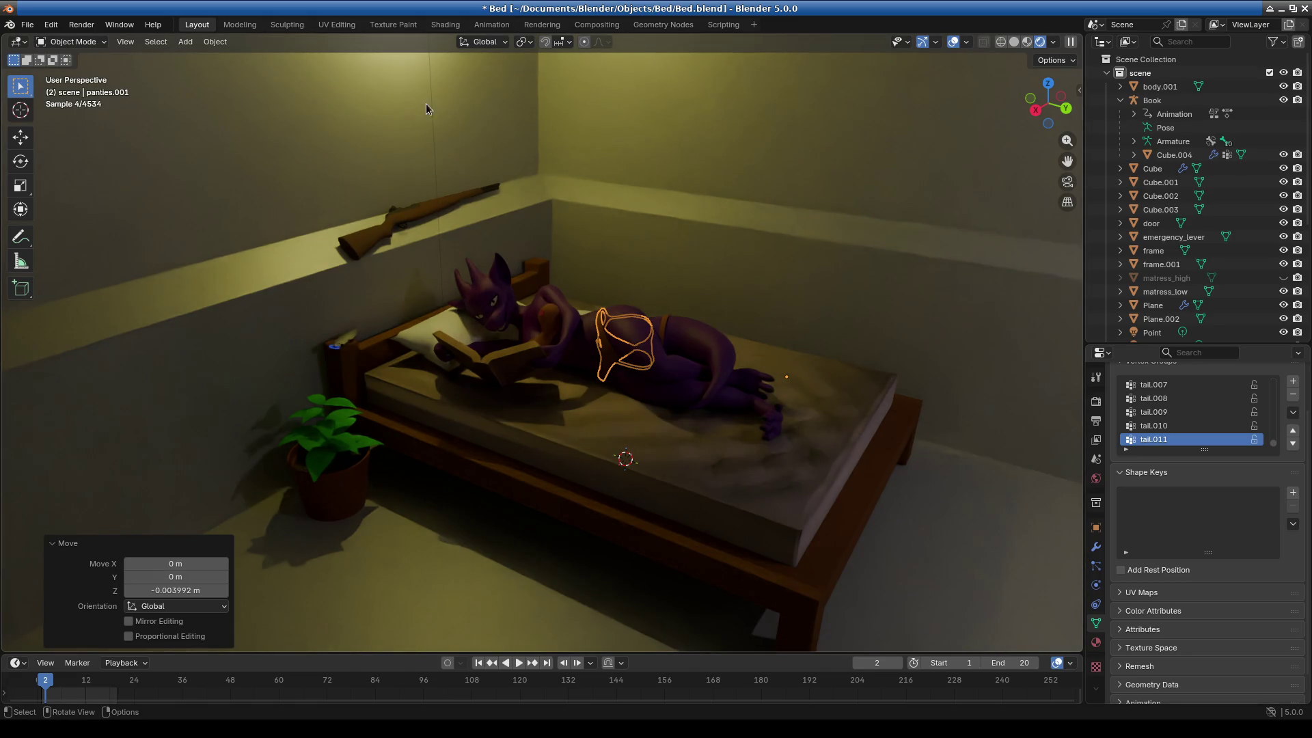
Select Point.001 and adjust its light Power from 21.2 to 13.
{"action": "left_click", "coordinate": [505, 125]}
{"action": "scroll", "coordinate": [1195, 273], "scroll_direction": "down", "scroll_amount": 5}
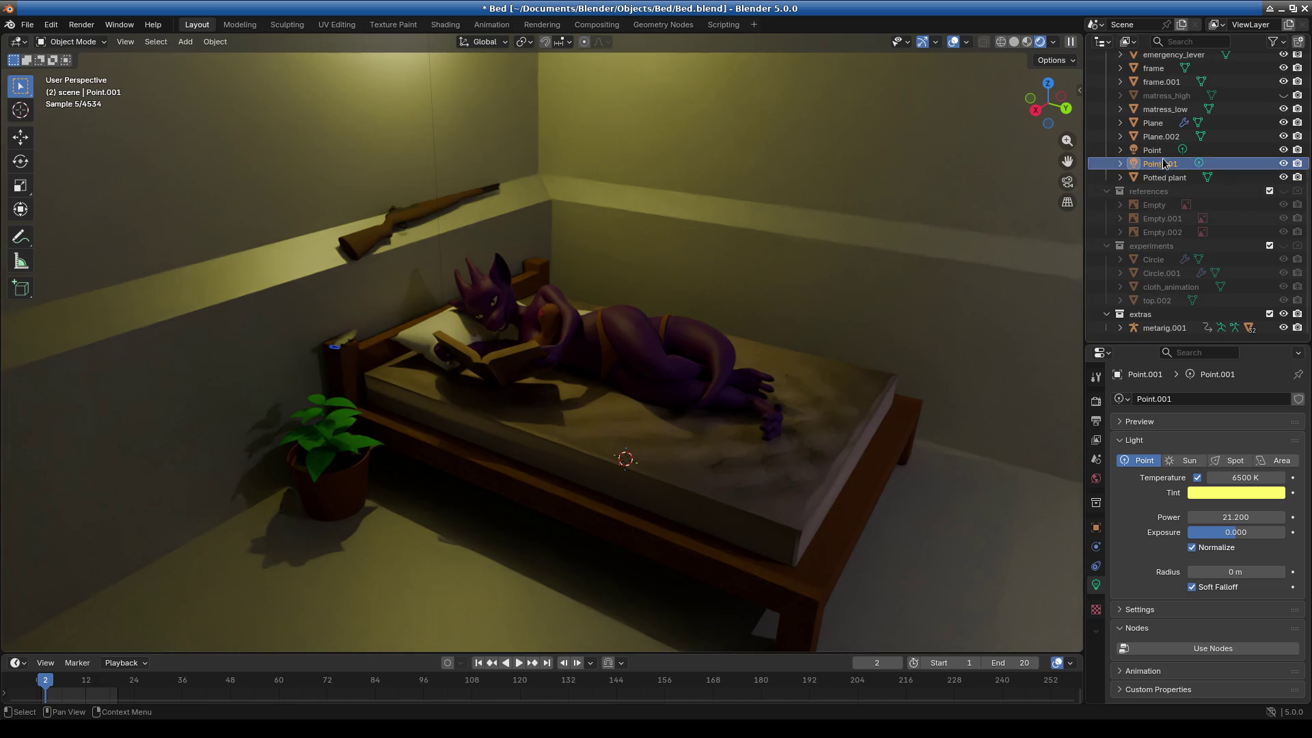
{"action": "left_click_drag", "start_coordinate": [1257, 517], "coordinate": [1167, 517]}
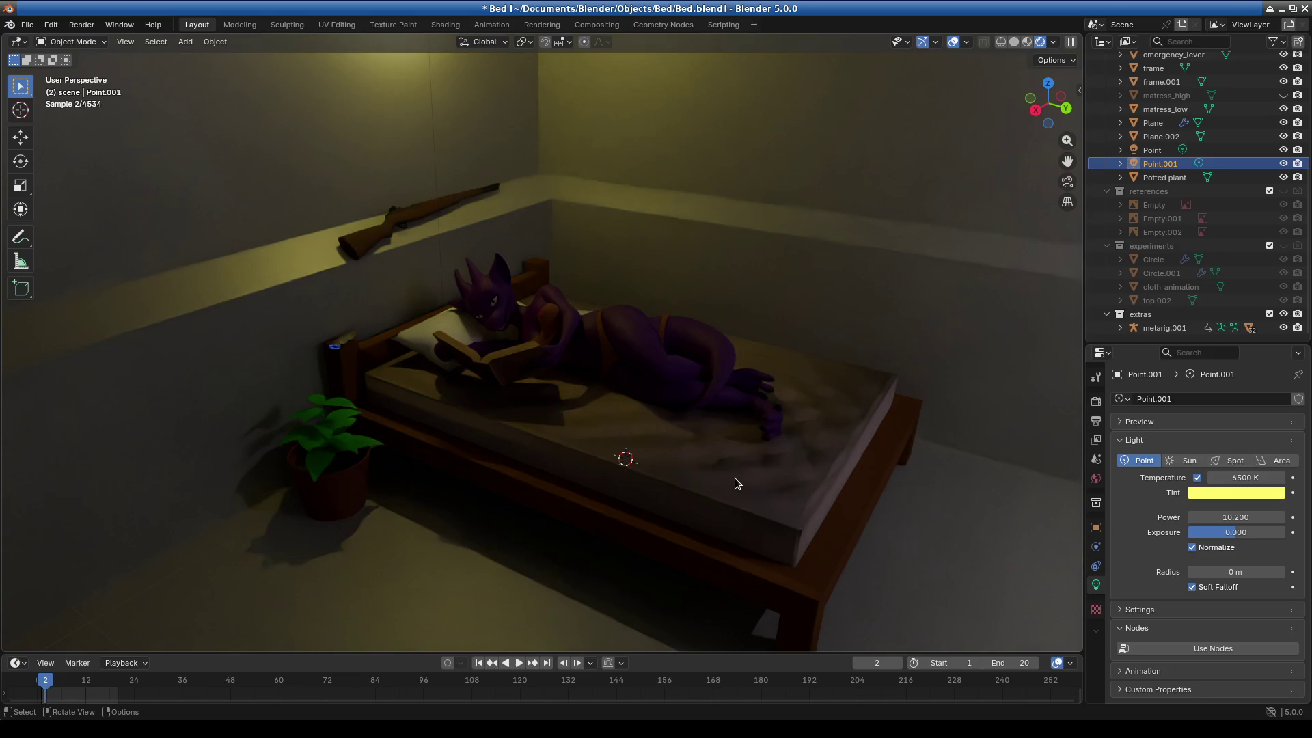
{"action": "left_click_drag", "start_coordinate": [1230, 517], "coordinate": [1277, 517]}
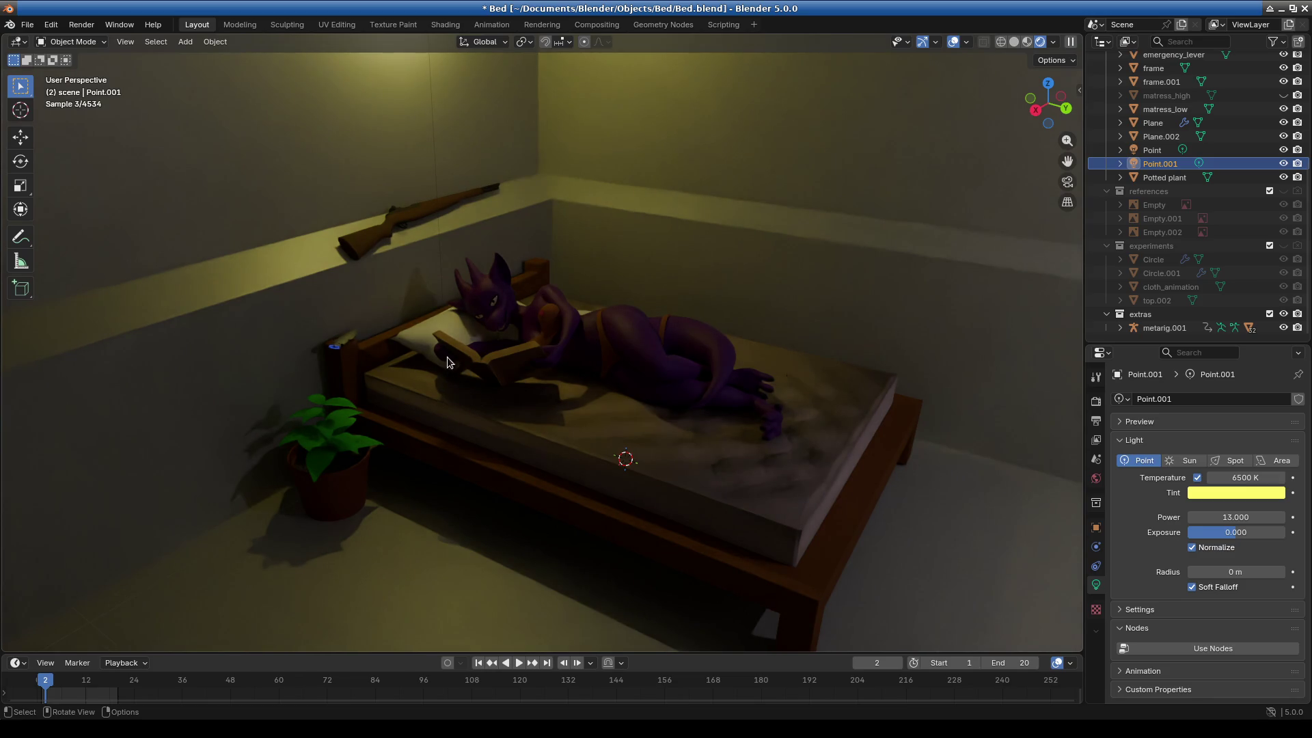
Select the cube near the book and begin moving it along Z.
{"action": "left_click", "coordinate": [435, 343]}
{"action": "key", "text": "g"}
{"action": "key", "text": "z"}
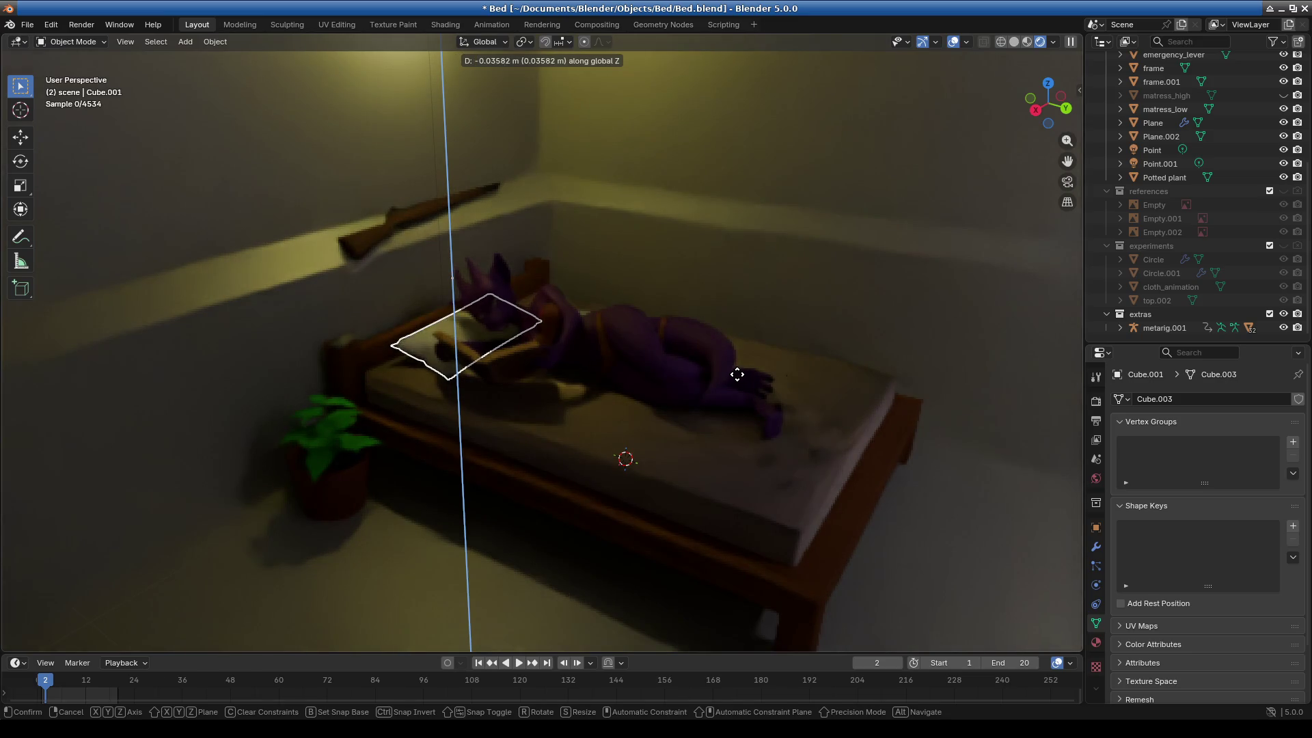
Scale the pillow along Z to thicken it, then raise it vertically.
{"action": "key", "text": "Escape"}
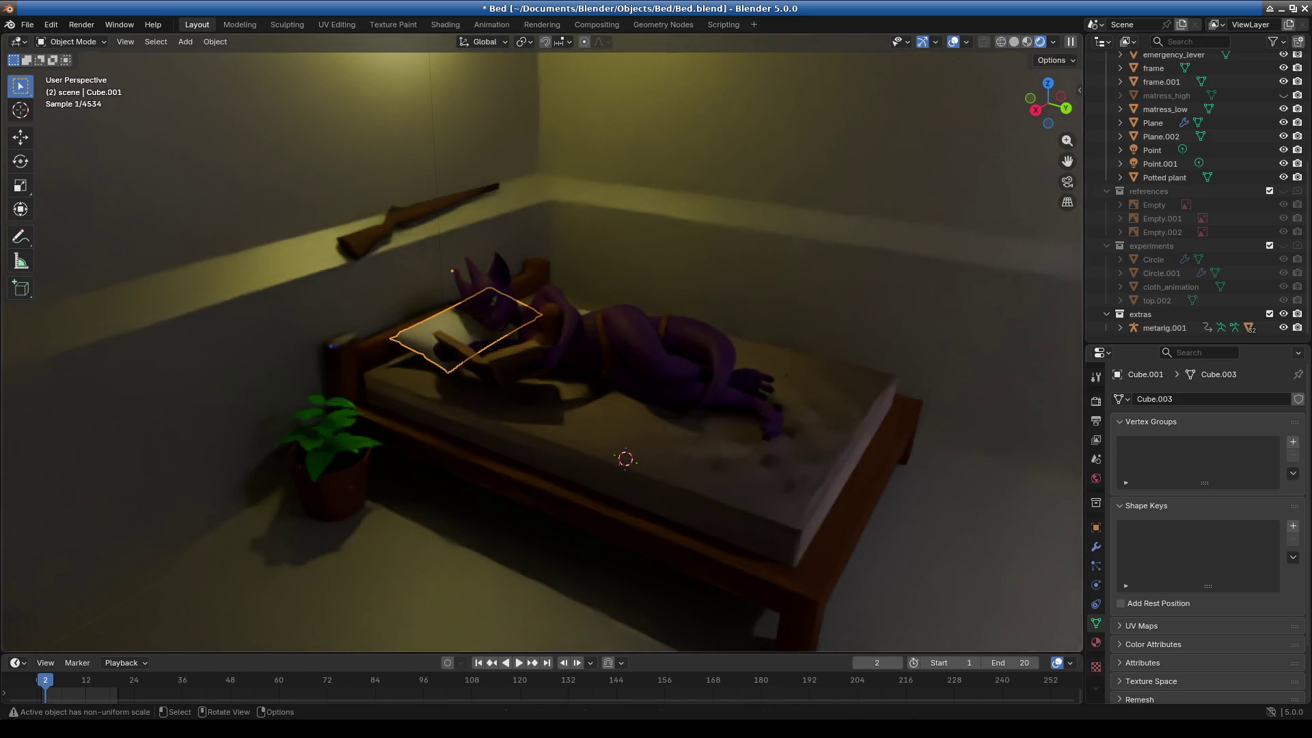
{"action": "key", "text": "s"}
{"action": "key", "text": "z"}
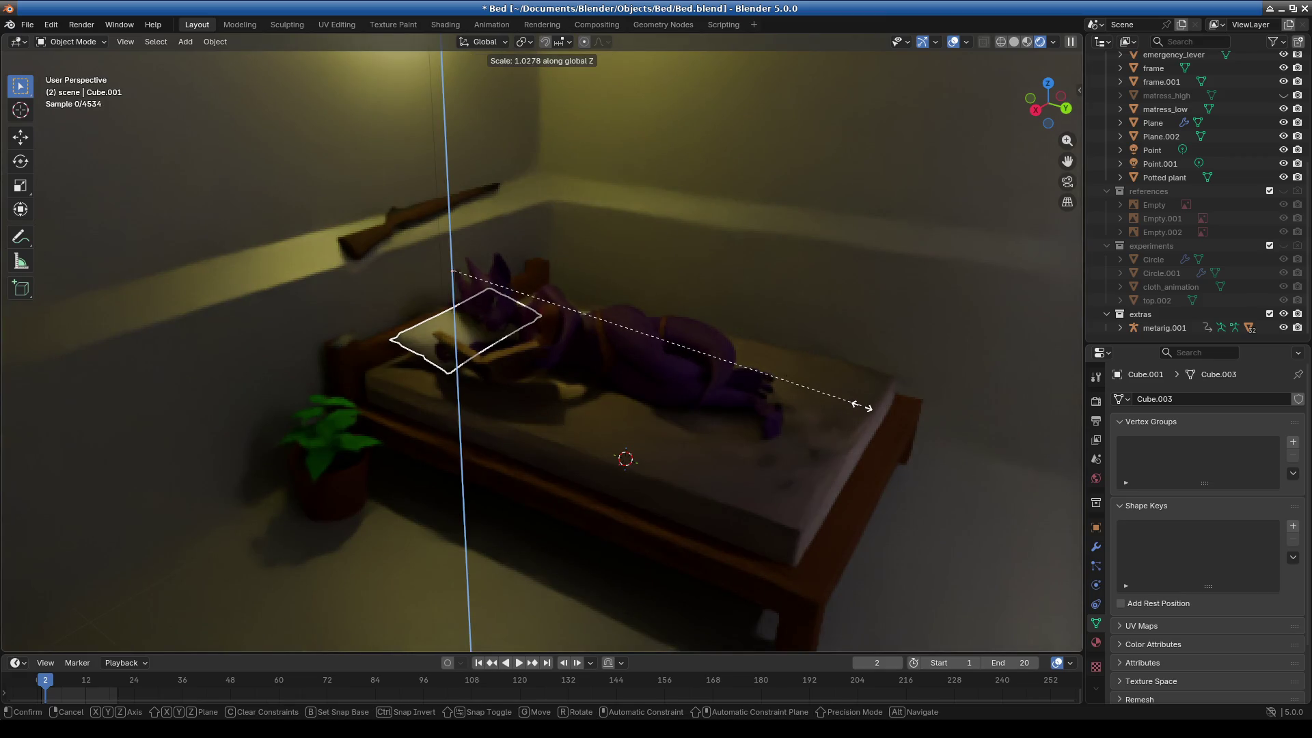
{"action": "left_click", "coordinate": [906, 413]}
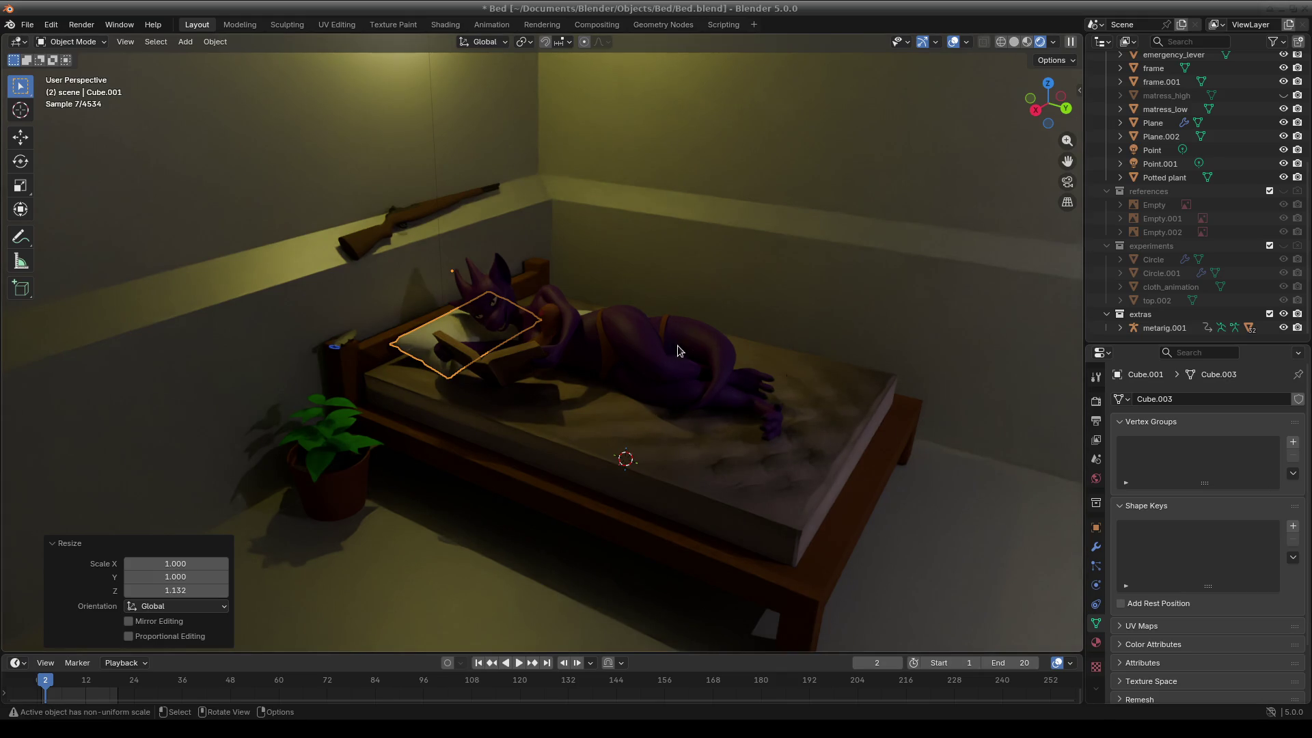
{"action": "left_click", "coordinate": [727, 296]}
{"action": "key", "text": "ctrl+z"}
{"action": "key", "text": "g"}
{"action": "key", "text": "z"}
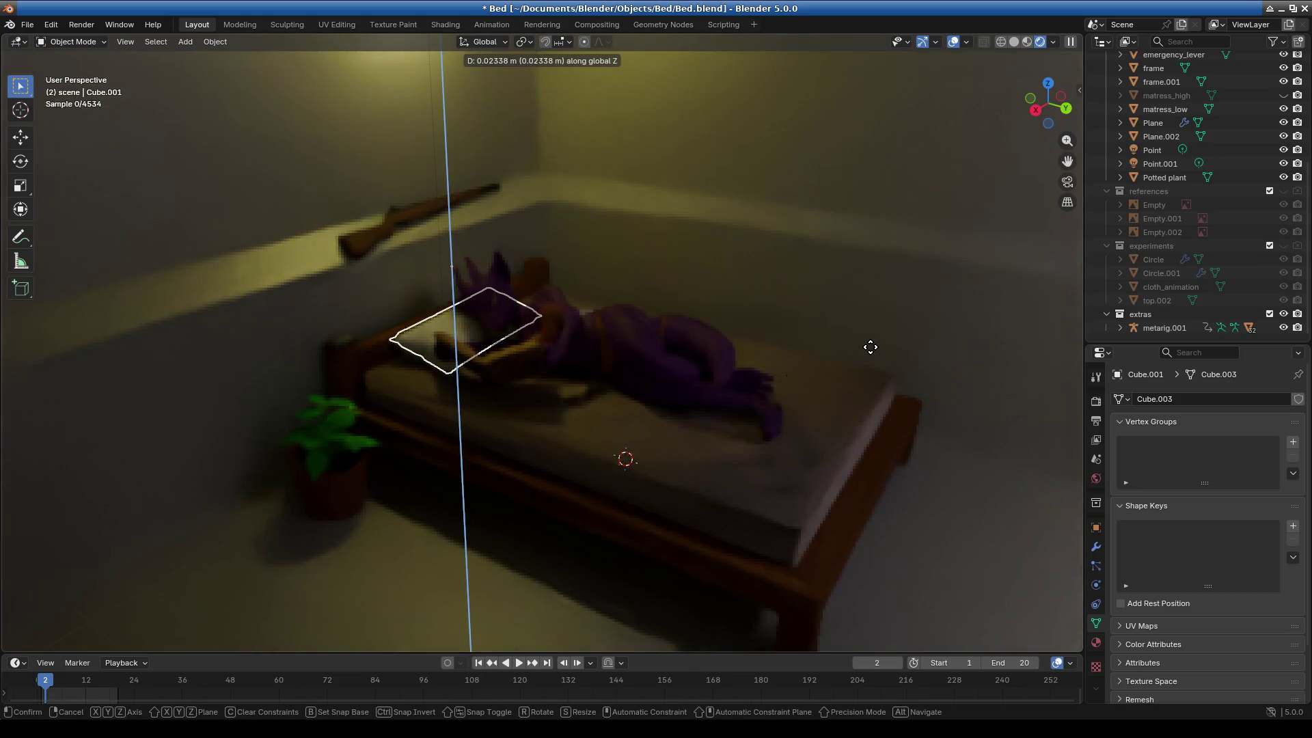
{"action": "left_click", "coordinate": [870, 349]}
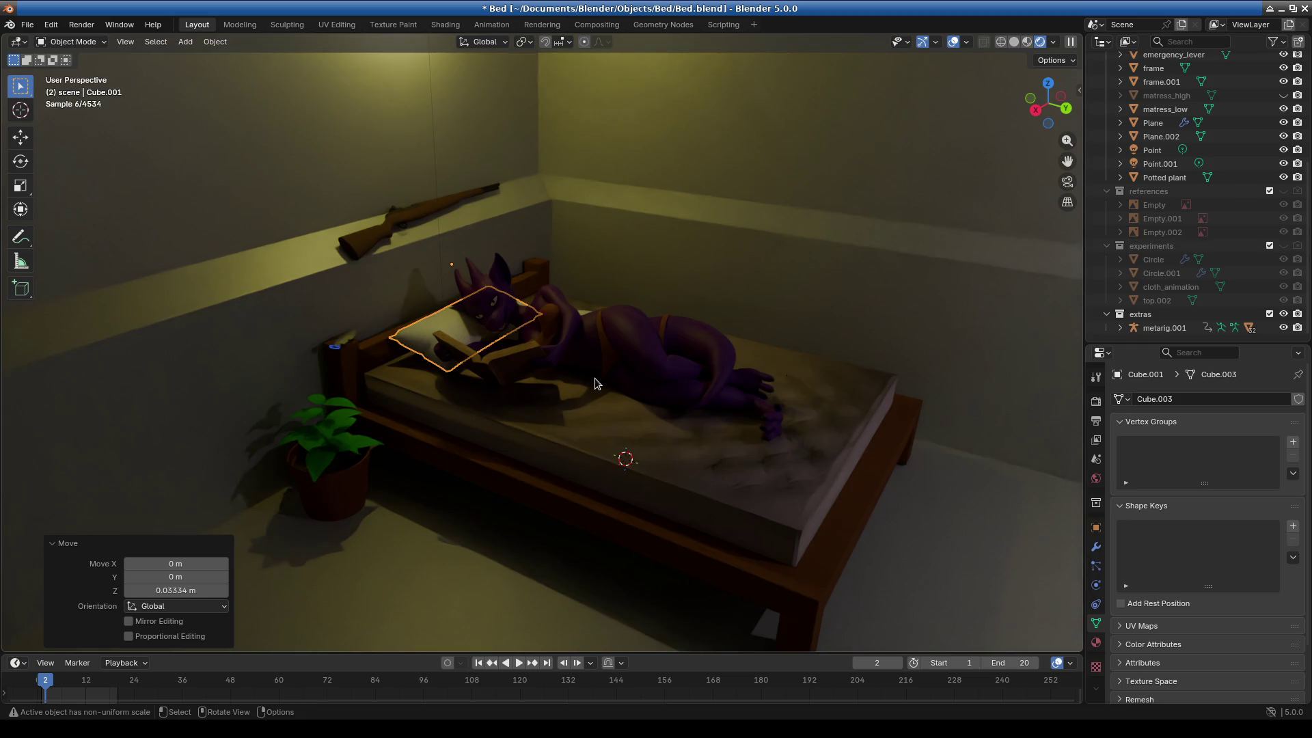
Readjust the pillow to 1.845× on Z and lift it 0.1855 m above the mattress.
{"action": "key", "text": "g"}
{"action": "key", "text": "z"}
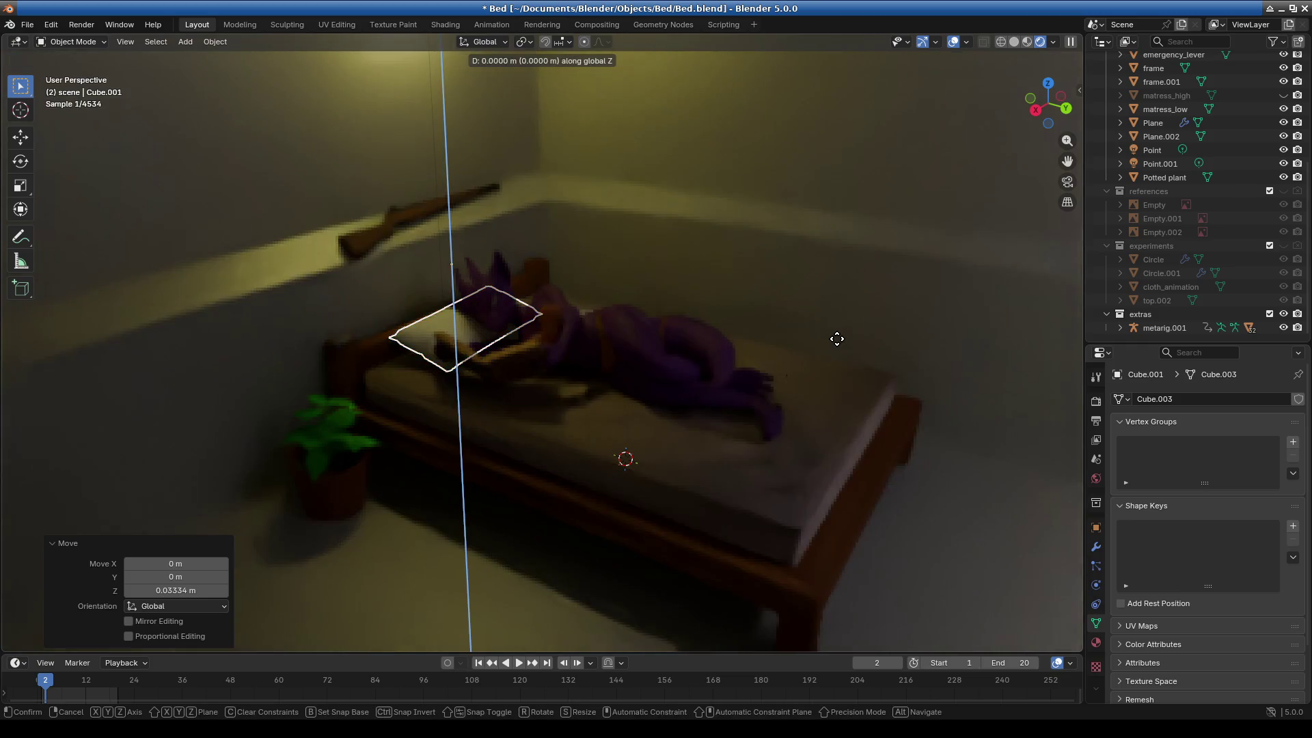
{"action": "left_click", "coordinate": [837, 340]}
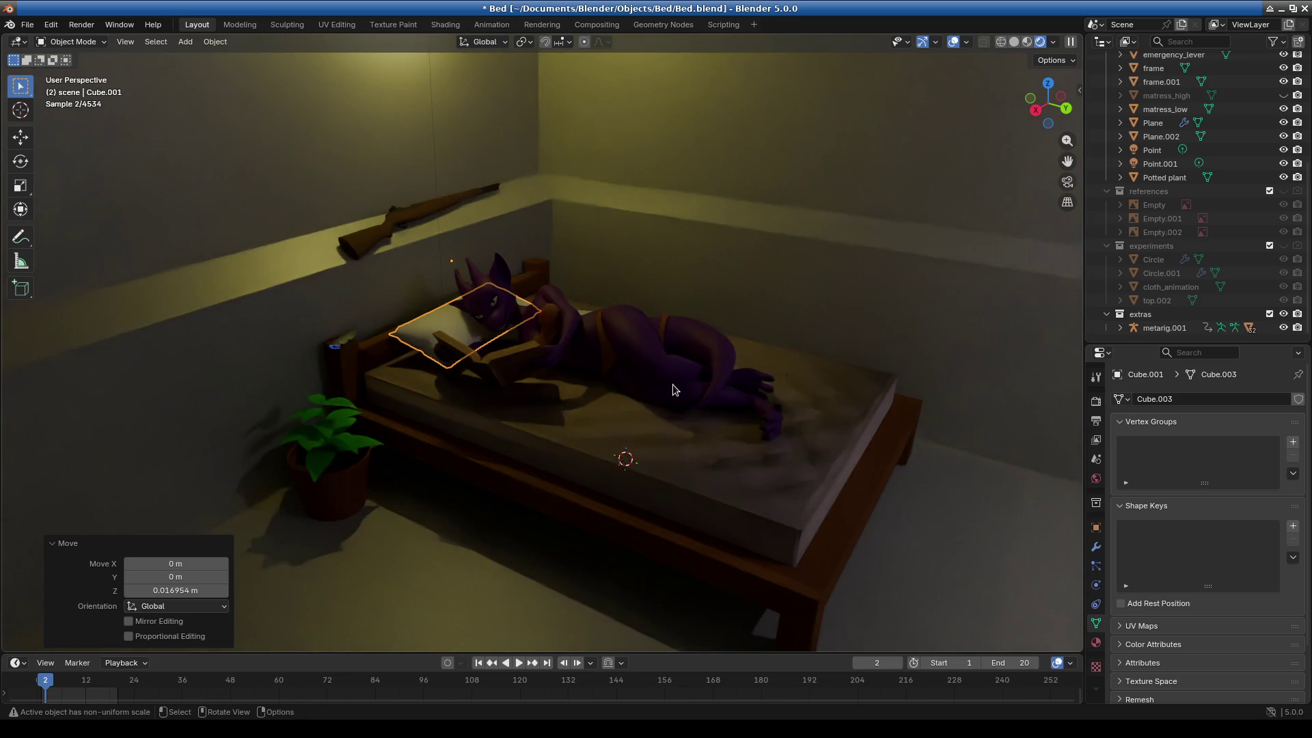
{"action": "key", "text": "s"}
{"action": "key", "text": "z"}
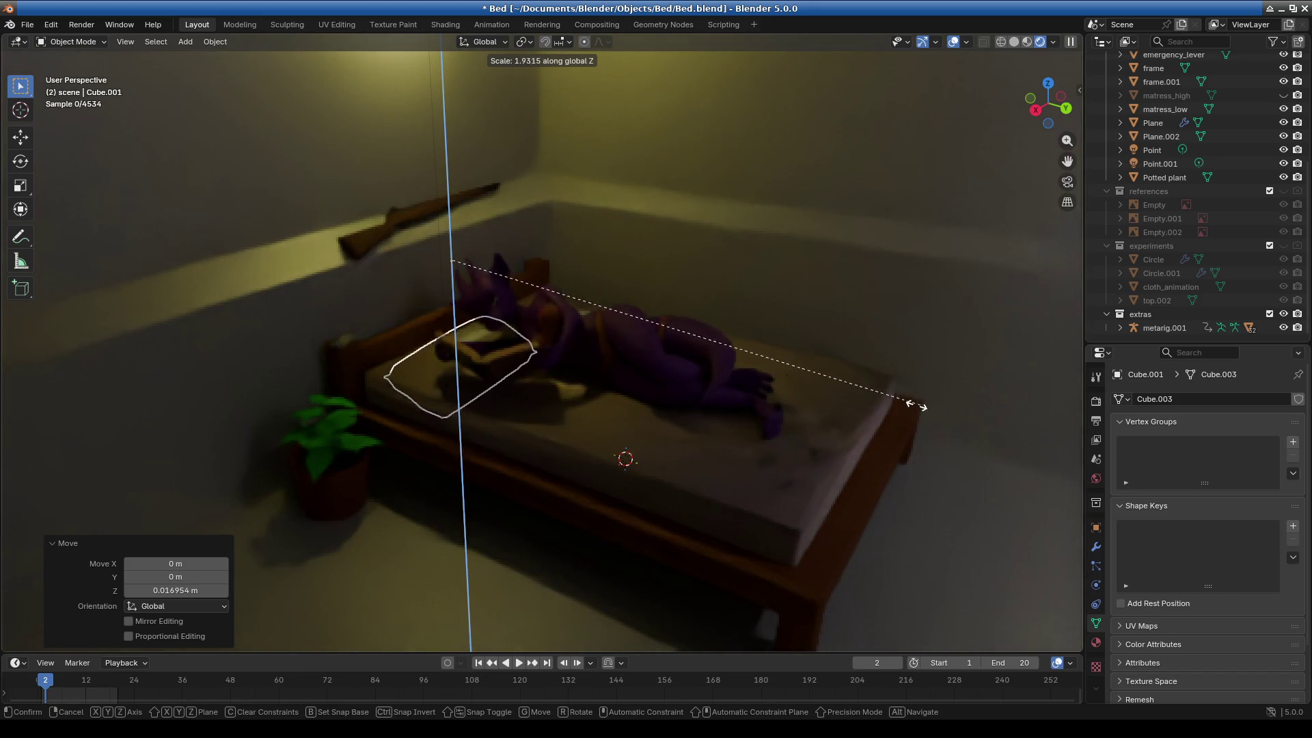
{"action": "left_click", "coordinate": [897, 414]}
{"action": "key", "text": "g"}
{"action": "key", "text": "z"}
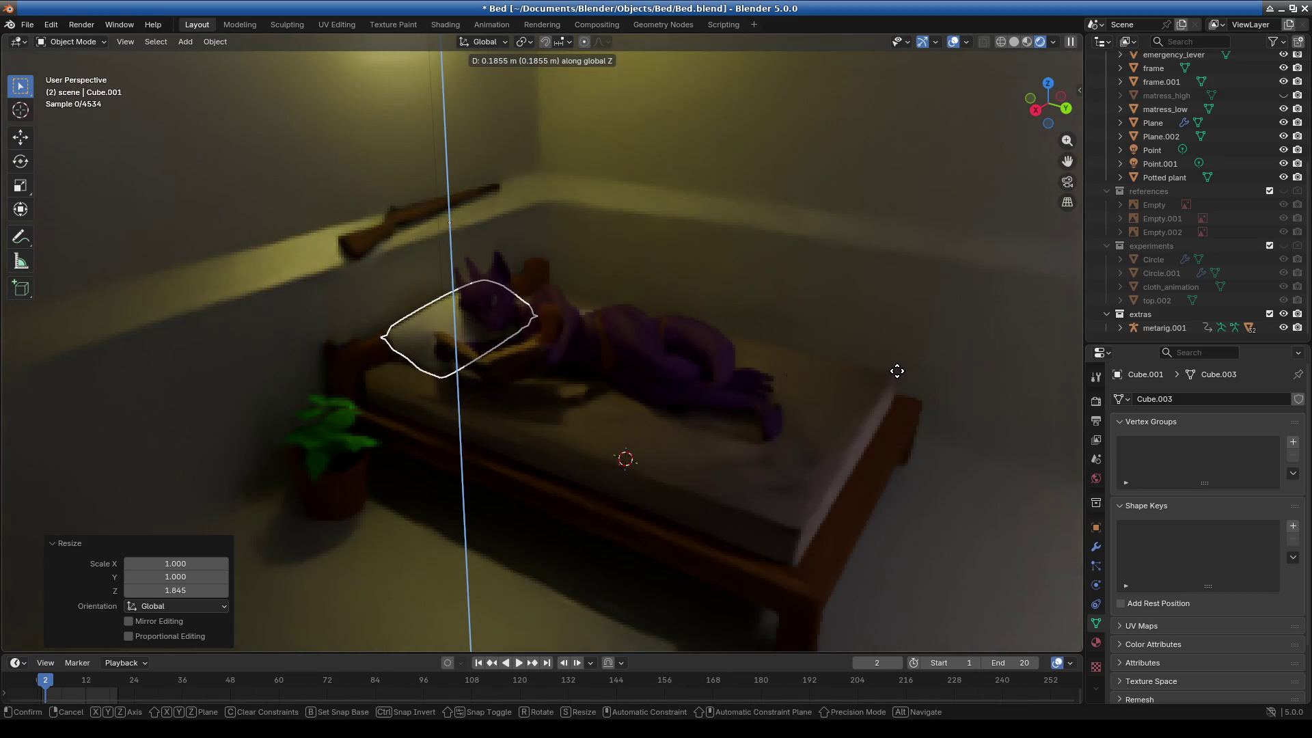
{"action": "left_click", "coordinate": [897, 371]}
Tilt the pillow slightly with a couple of small rotations and a move.
{"action": "mouse_move", "coordinate": [534, 374]}
{"action": "middle_mouse_down"}
{"action": "mouse_move", "coordinate": [585, 375]}
{"action": "mouse_move", "coordinate": [491, 386]}
{"action": "middle_mouse_up"}
{"action": "scroll", "coordinate": [576, 383], "scroll_direction": "up", "scroll_amount": 2}
{"action": "mouse_move", "coordinate": [576, 383]}
{"action": "middle_mouse_down"}
{"action": "mouse_move", "coordinate": [761, 396]}
{"action": "mouse_move", "coordinate": [660, 368]}
{"action": "mouse_move", "coordinate": [717, 367]}
{"action": "mouse_move", "coordinate": [660, 375]}
{"action": "middle_mouse_up"}
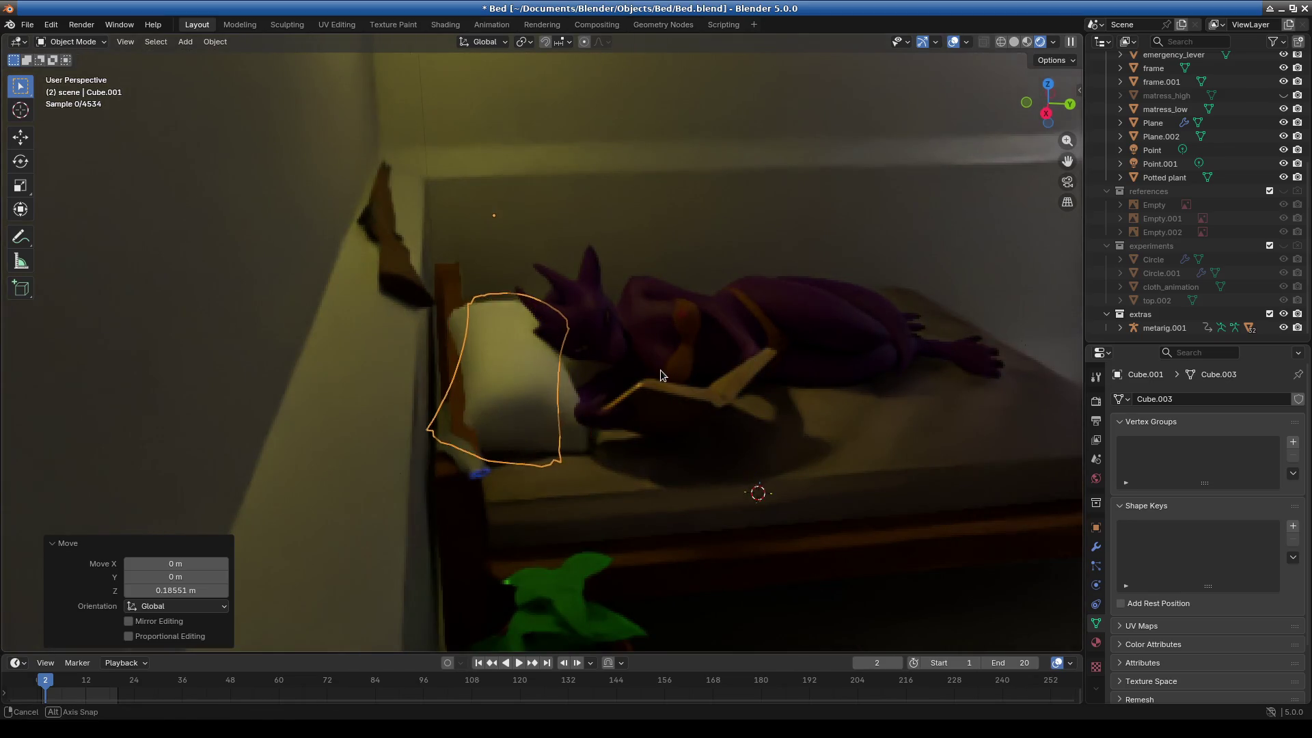
{"action": "scroll", "coordinate": [660, 370], "scroll_direction": "up", "scroll_amount": 4}
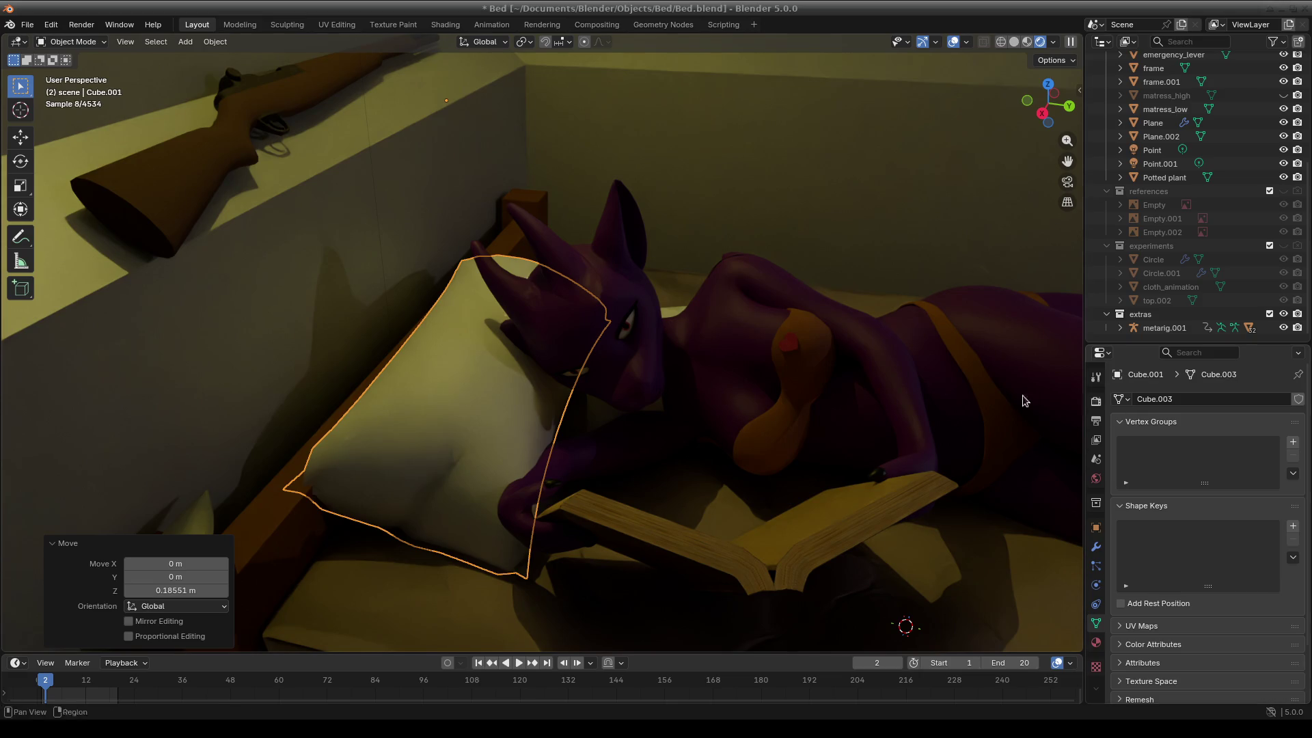
{"action": "mouse_move", "coordinate": [834, 305]}
{"action": "middle_mouse_down"}
{"action": "mouse_move", "coordinate": [816, 386]}
{"action": "mouse_move", "coordinate": [847, 346]}
{"action": "middle_mouse_up"}
{"action": "key", "text": "r"}
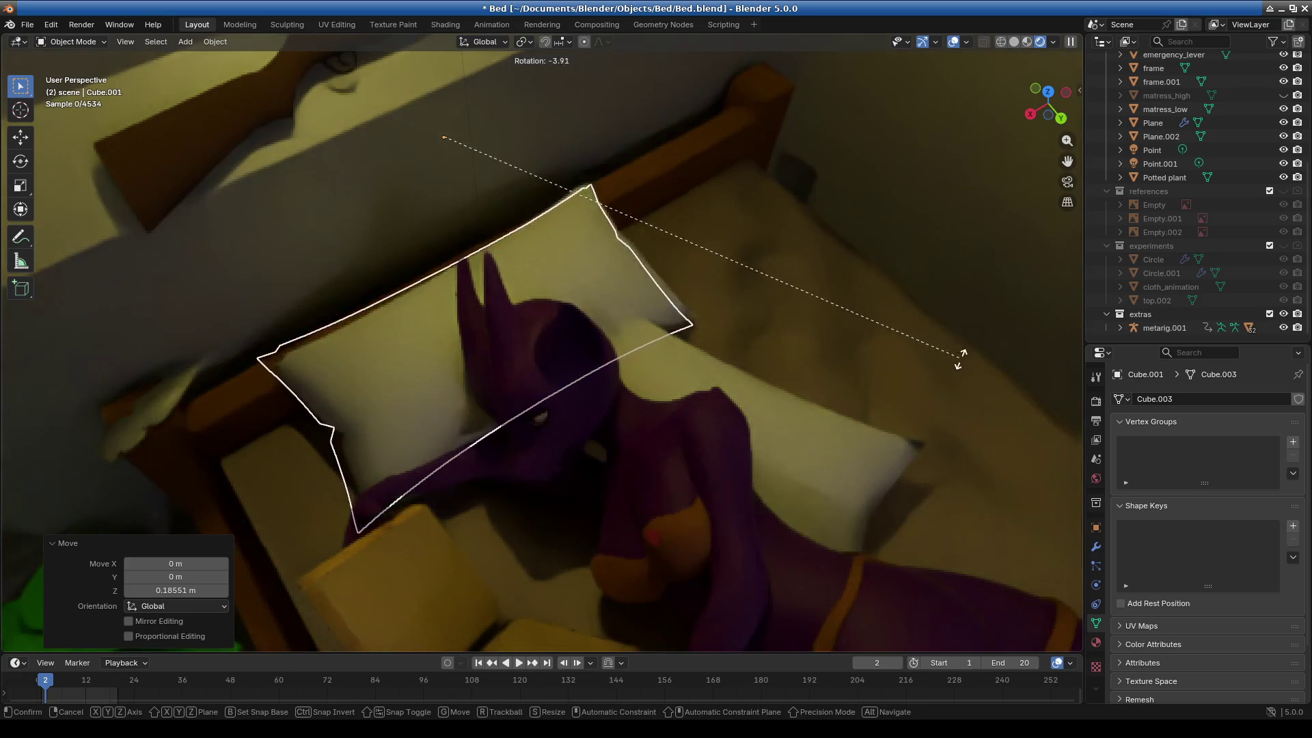
{"action": "left_click", "coordinate": [965, 396]}
{"action": "key", "text": "g"}
{"action": "left_click", "coordinate": [904, 381]}
{"action": "key", "text": "r"}
{"action": "left_click", "coordinate": [770, 403]}
Nudge the pillow 0.006 m X, −0.005 m Y, −0.016 m Z beneath the character's head.
{"action": "middle_click_drag", "start_coordinate": [770, 403], "coordinate": [845, 338]}
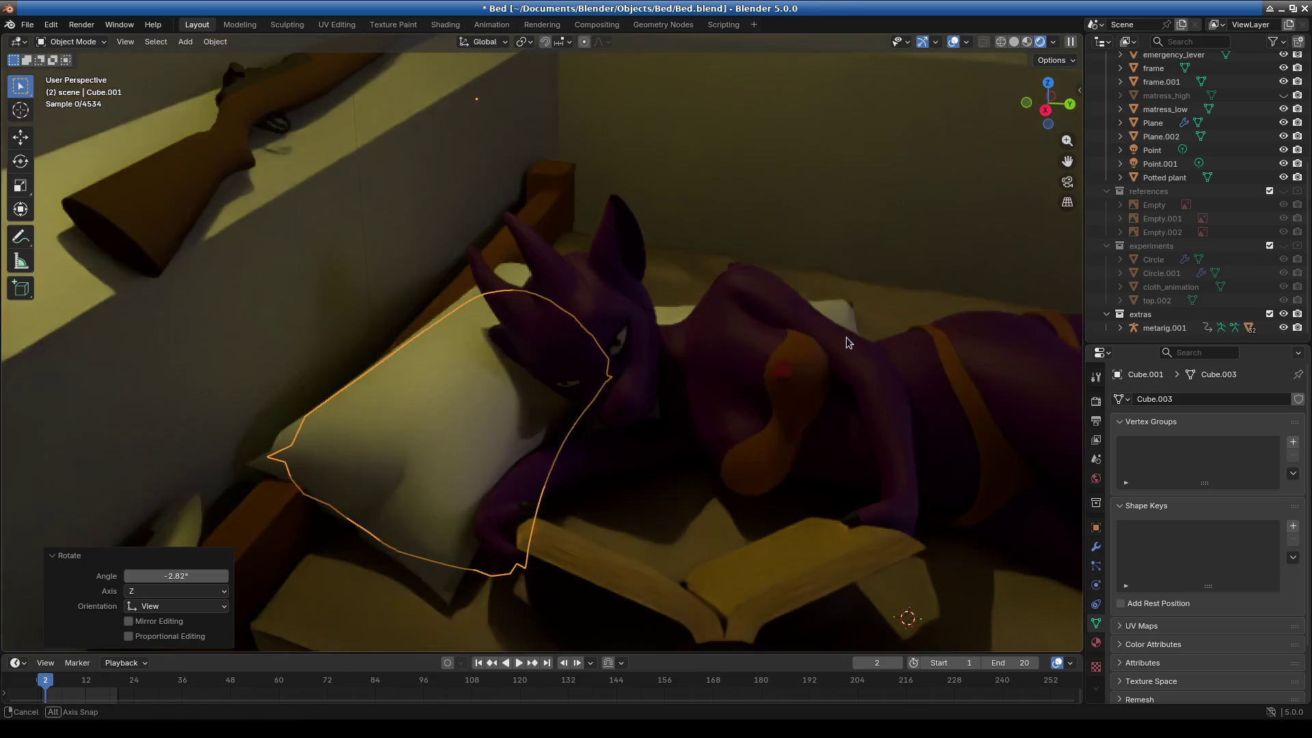
{"action": "key", "text": "g"}
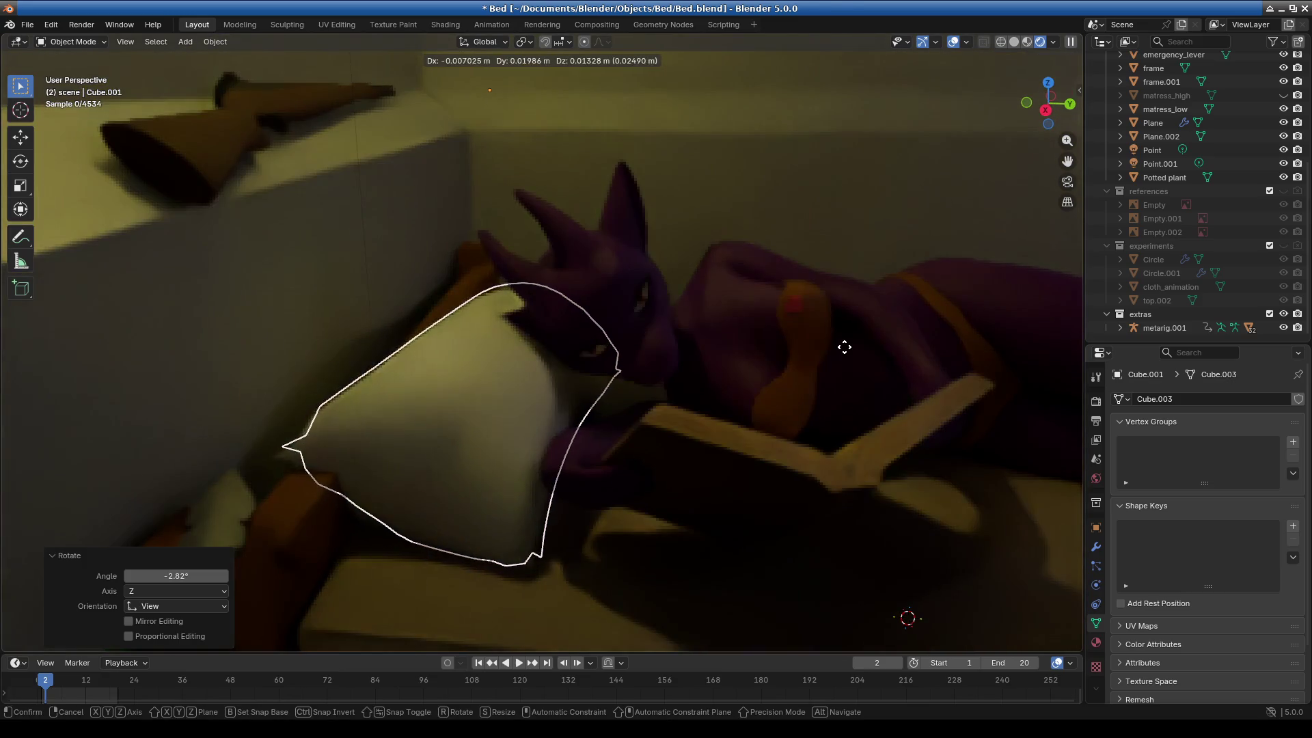
{"action": "left_click", "coordinate": [851, 347]}
{"action": "key", "text": "g"}
{"action": "left_click", "coordinate": [851, 345]}
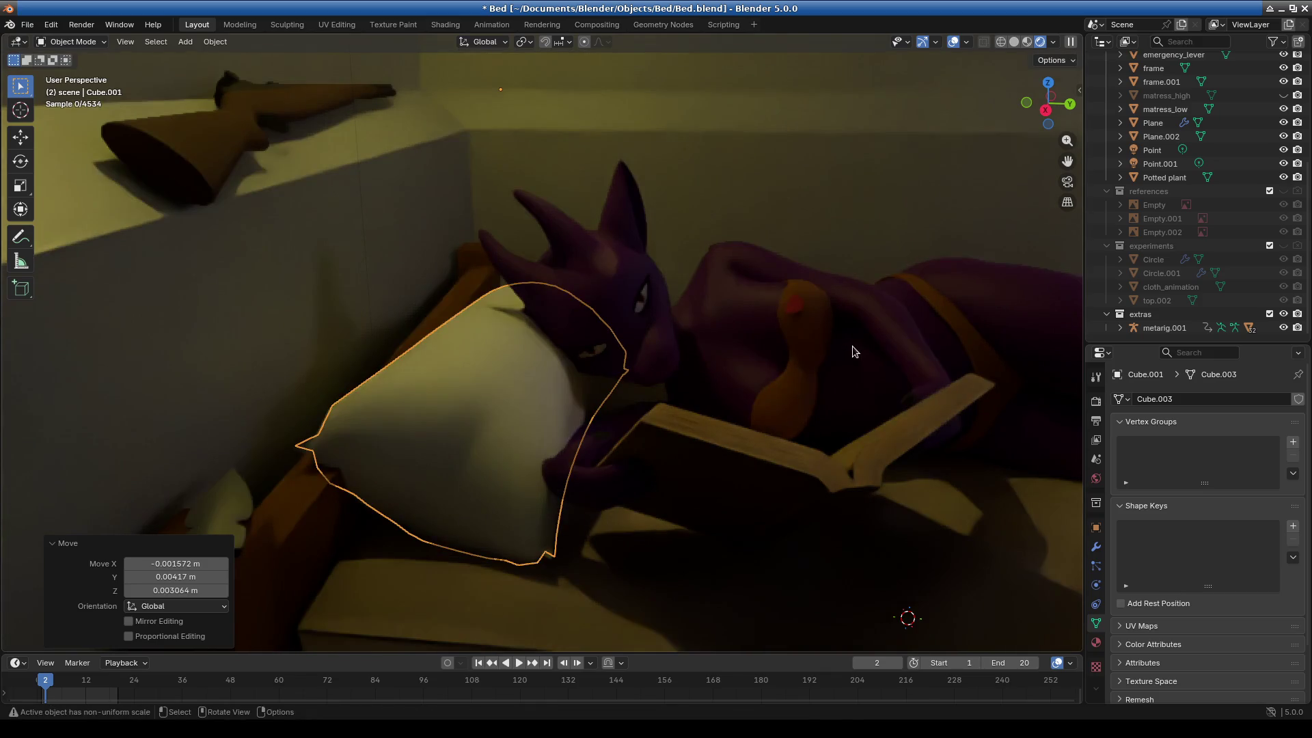
{"action": "key", "text": "g"}
{"action": "left_click", "coordinate": [820, 375]}
Inspect the pillow isolated in local view, then look over the whole bed again.
{"action": "mouse_move", "coordinate": [763, 395]}
{"action": "middle_mouse_down"}
{"action": "mouse_move", "coordinate": [757, 420]}
{"action": "mouse_move", "coordinate": [550, 441]}
{"action": "mouse_move", "coordinate": [790, 463]}
{"action": "middle_mouse_up"}
{"action": "key", "text": "KP_Divide"}
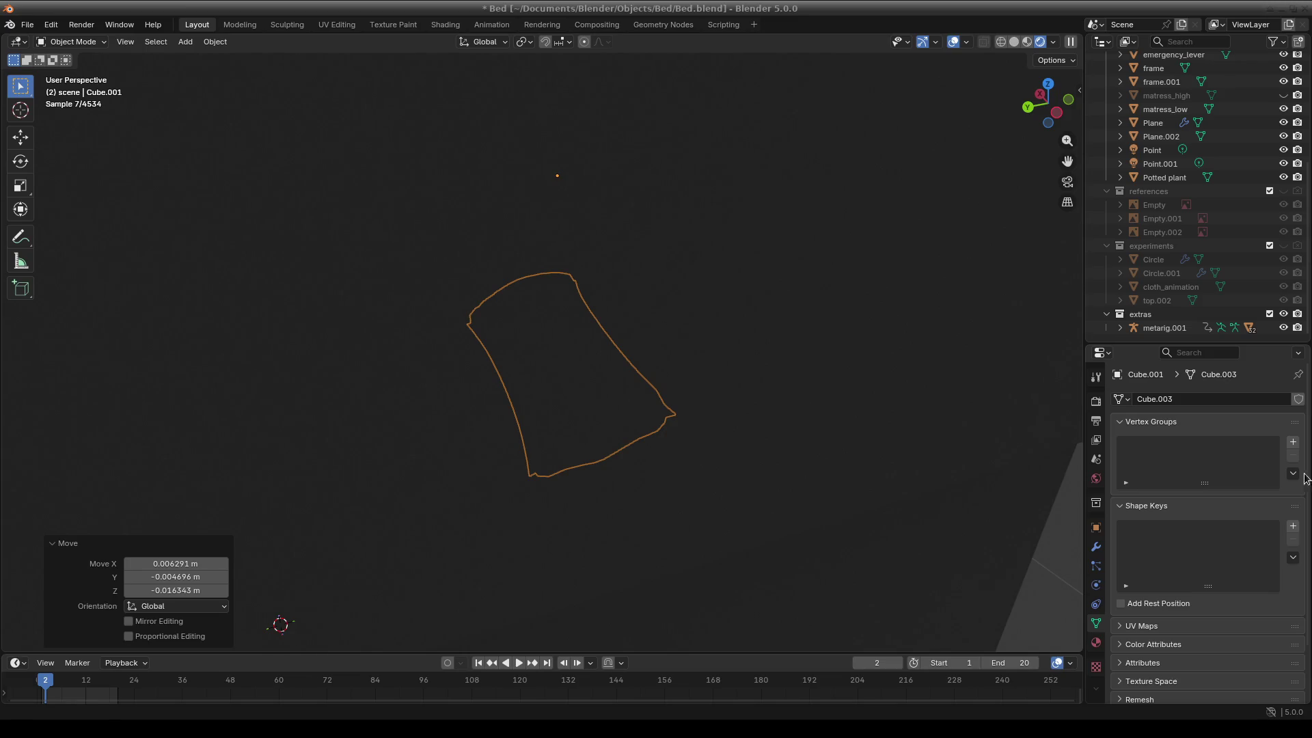
{"action": "middle_click_drag", "start_coordinate": [896, 351], "coordinate": [609, 374]}
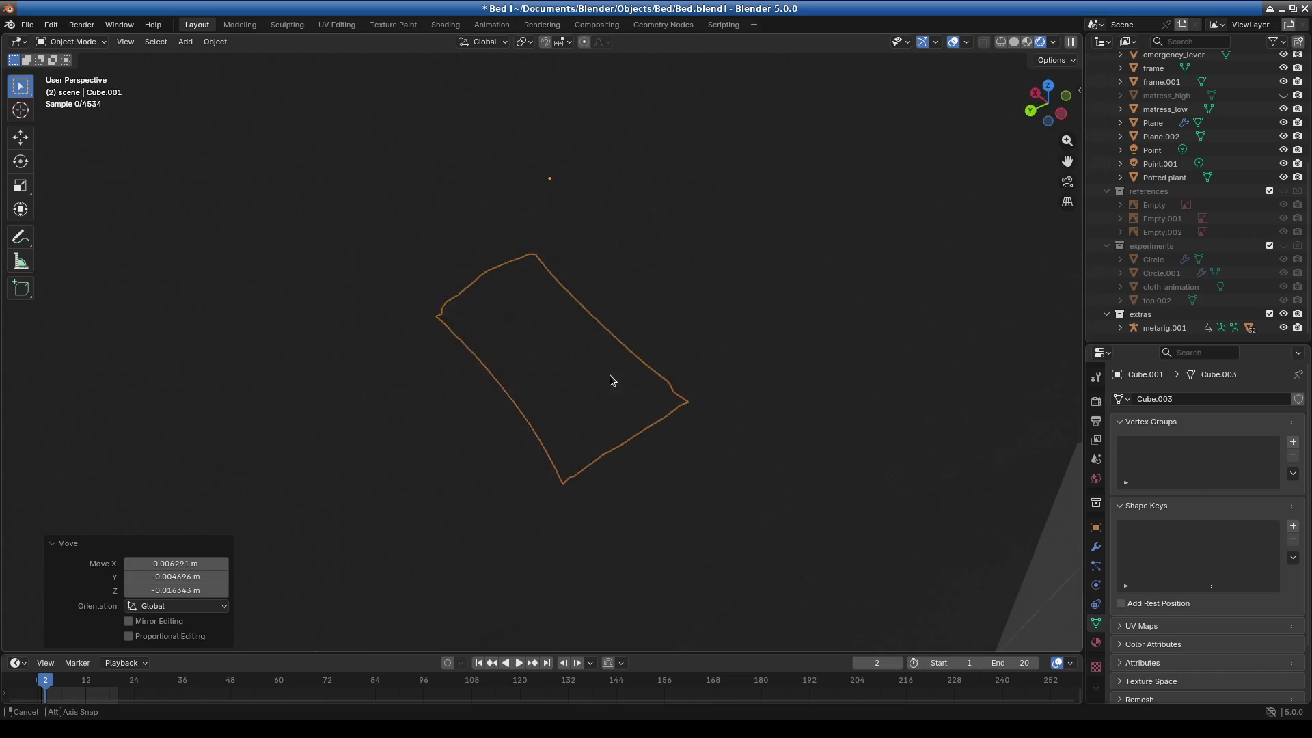
{"action": "key", "text": "KP_Divide"}
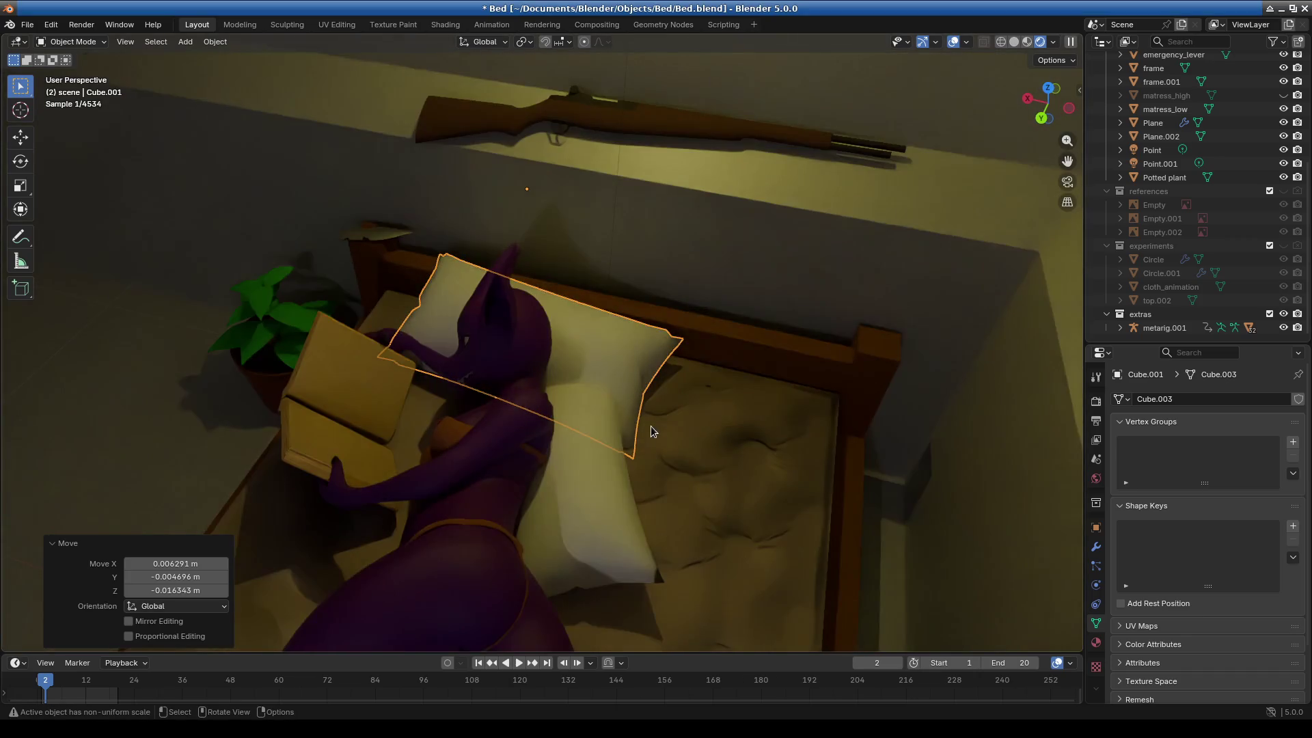
{"action": "key", "text": "KP_Divide"}
{"action": "mouse_move", "coordinate": [692, 515]}
{"action": "middle_mouse_down"}
{"action": "mouse_move", "coordinate": [571, 517]}
{"action": "mouse_move", "coordinate": [703, 428]}
{"action": "mouse_move", "coordinate": [669, 536]}
{"action": "mouse_move", "coordinate": [745, 544]}
{"action": "middle_mouse_up"}
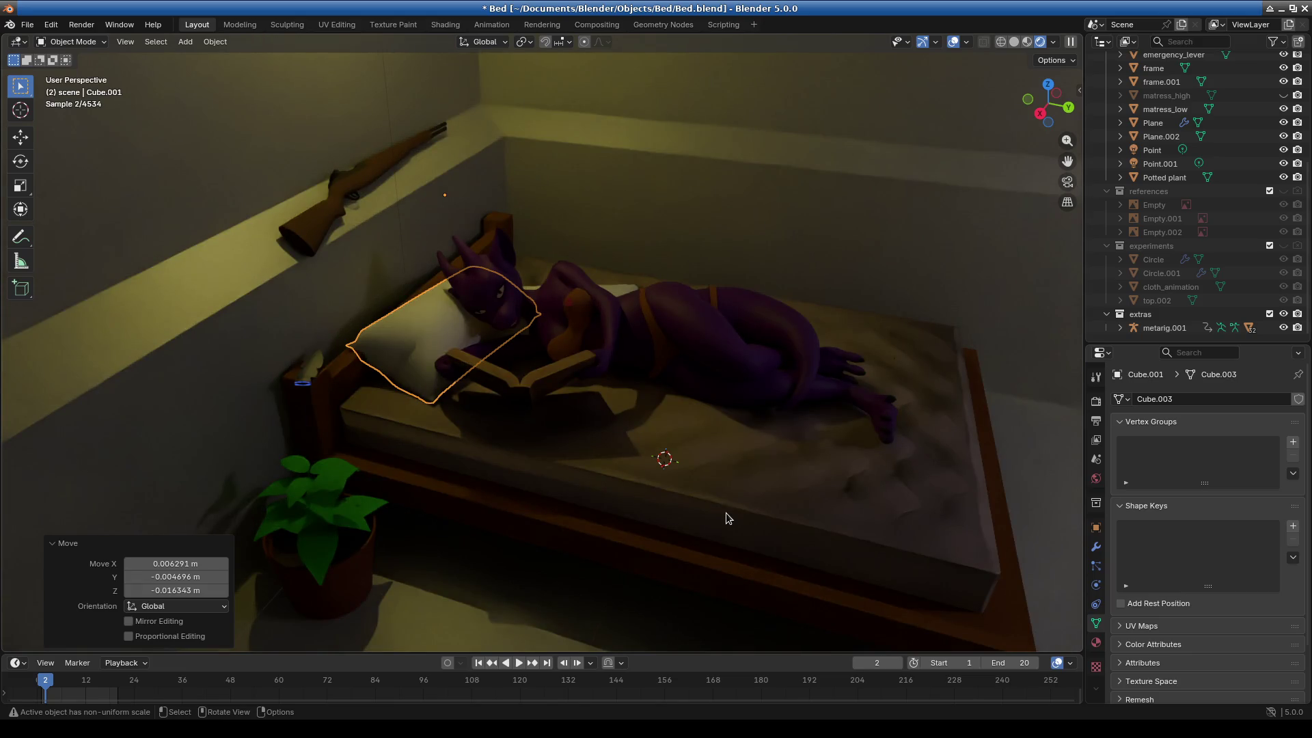
{"action": "middle_click_drag", "start_coordinate": [777, 497], "coordinate": [767, 493]}
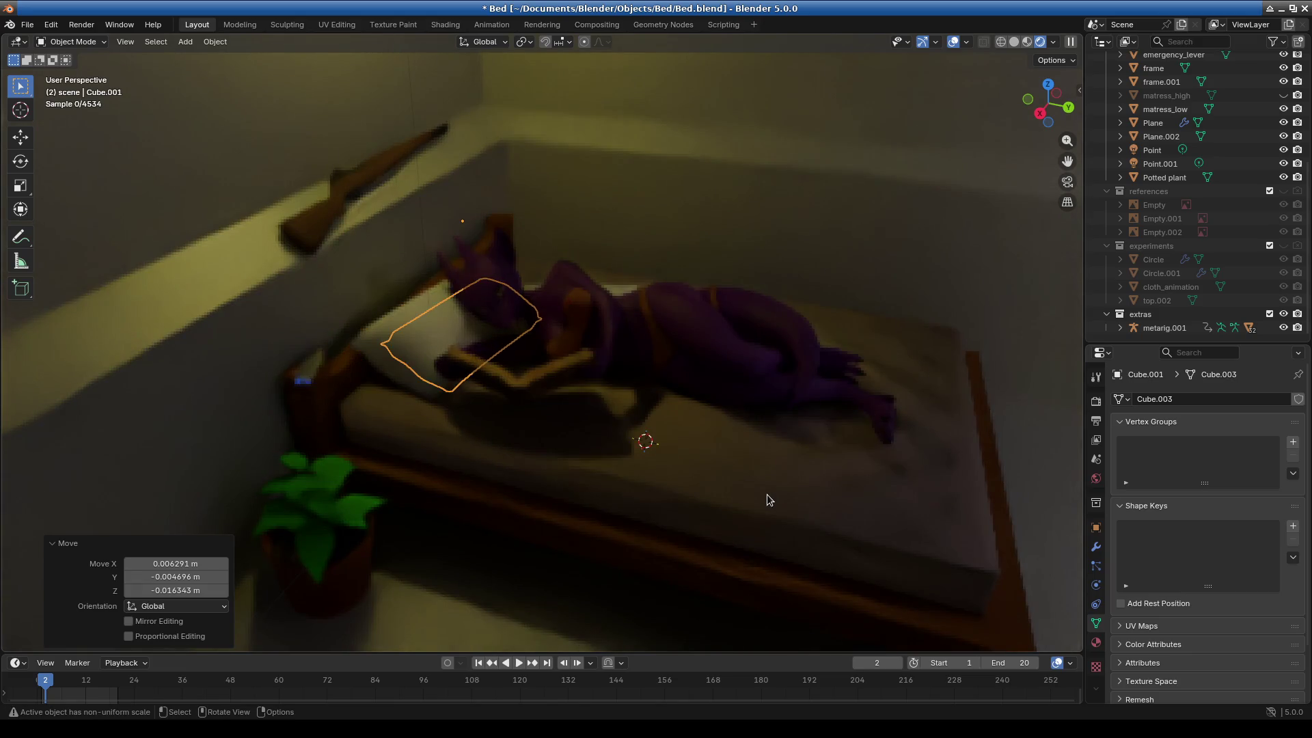
{"action": "scroll", "coordinate": [766, 494], "scroll_direction": "down", "scroll_amount": 2}
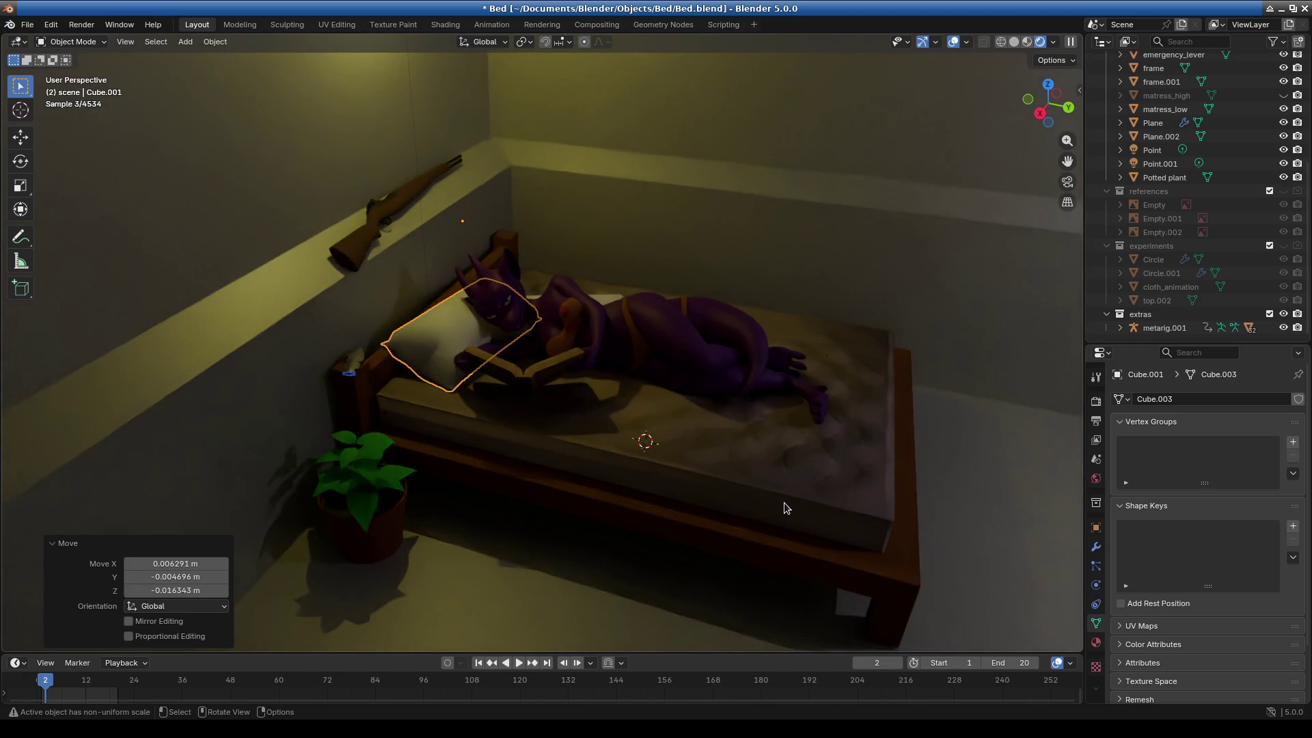
{"action": "mouse_move", "coordinate": [834, 486]}
{"action": "middle_mouse_down"}
{"action": "mouse_move", "coordinate": [772, 451]}
{"action": "mouse_move", "coordinate": [785, 464]}
{"action": "mouse_move", "coordinate": [728, 493]}
{"action": "mouse_move", "coordinate": [795, 504]}
{"action": "mouse_move", "coordinate": [761, 485]}
{"action": "mouse_move", "coordinate": [770, 506]}
{"action": "middle_mouse_up"}
{"action": "left_click", "coordinate": [72, 42]}
{"action": "left_click", "coordinate": [185, 42]}
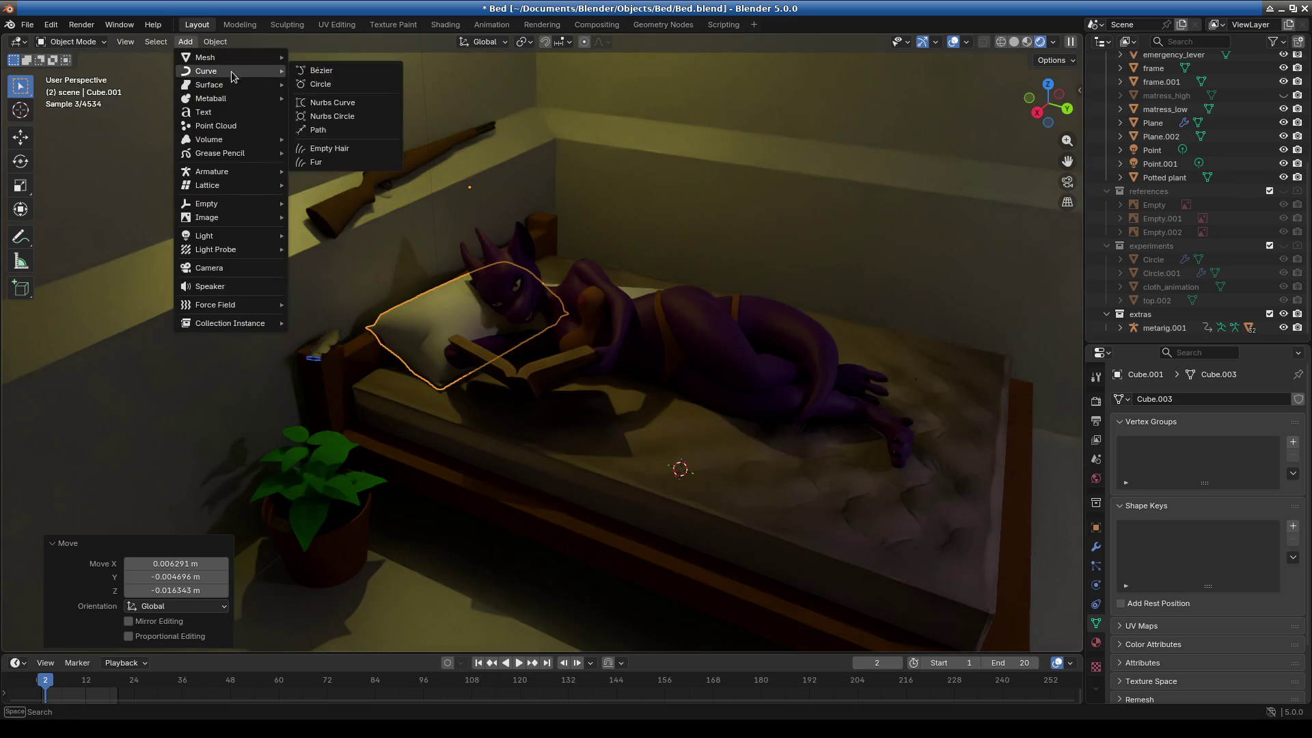
Add a camera to the scene and look through it.
{"action": "left_click", "coordinate": [235, 272]}
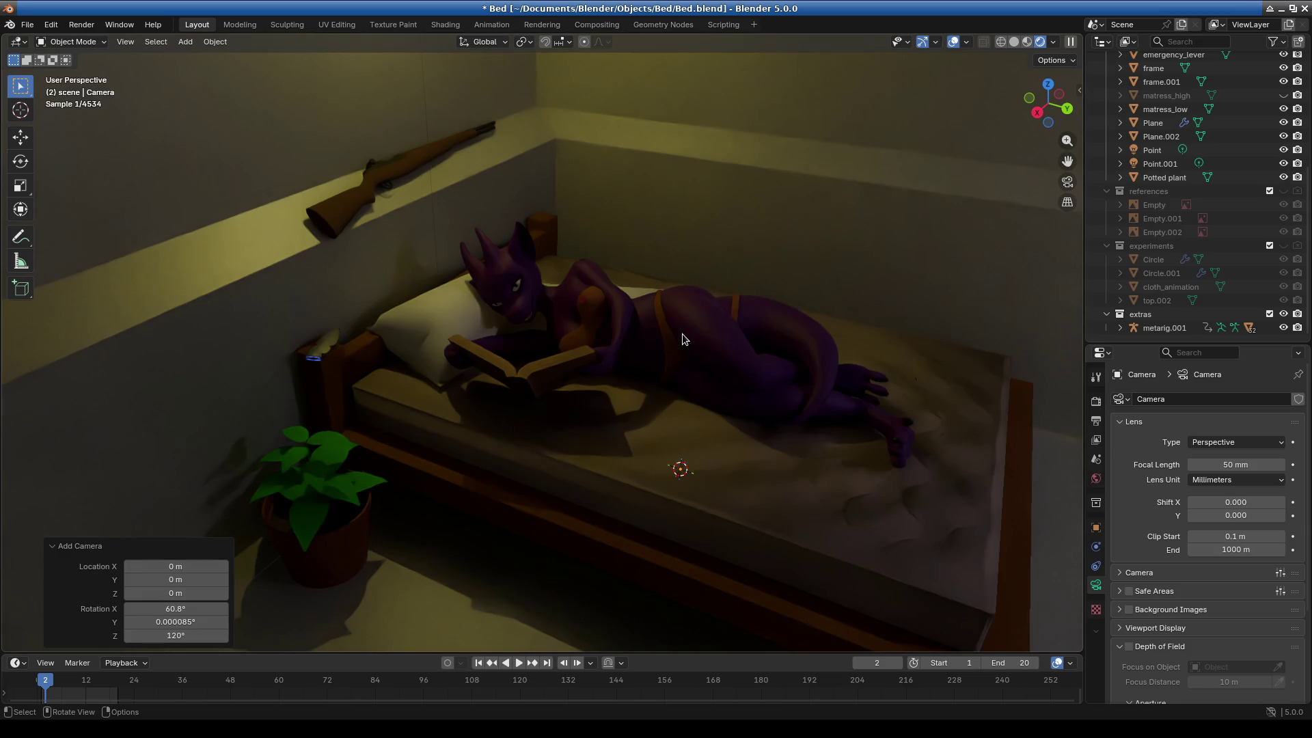
{"action": "left_click", "coordinate": [155, 41]}
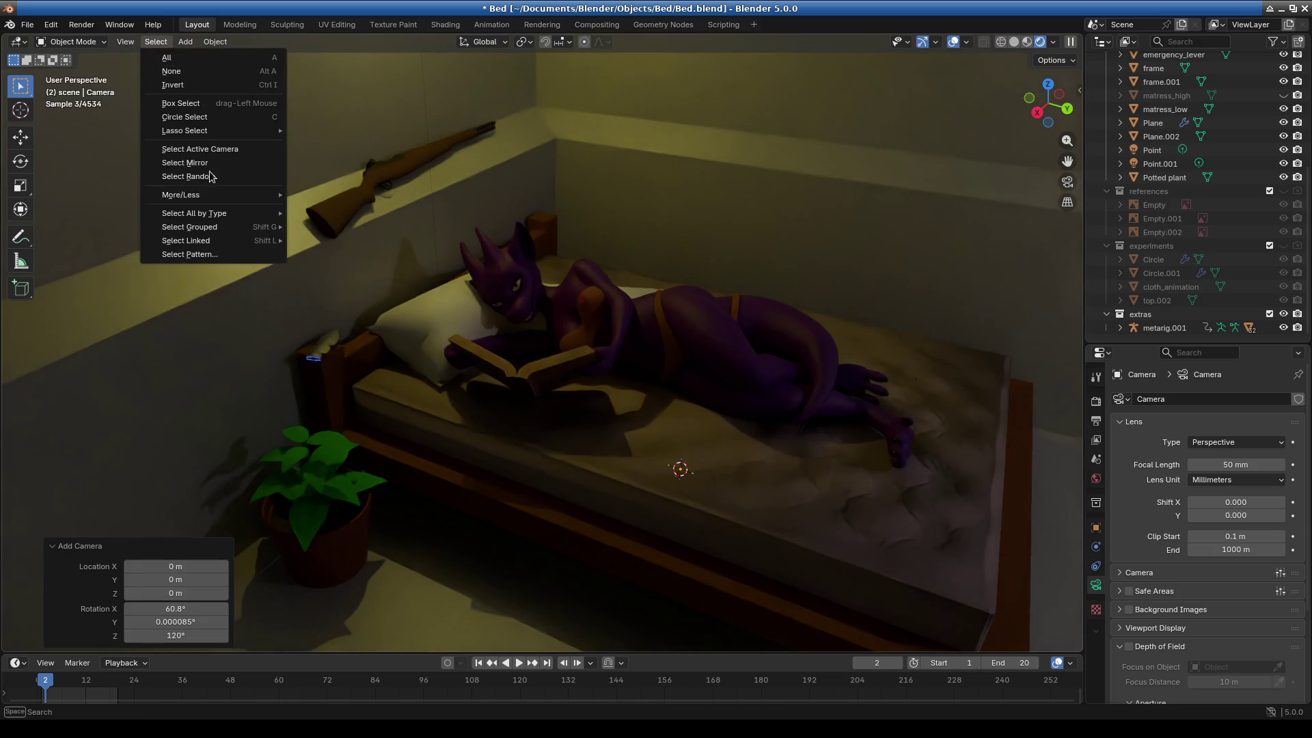
{"action": "left_click", "coordinate": [126, 42]}
{"action": "mouse_move", "coordinate": [170, 207]}
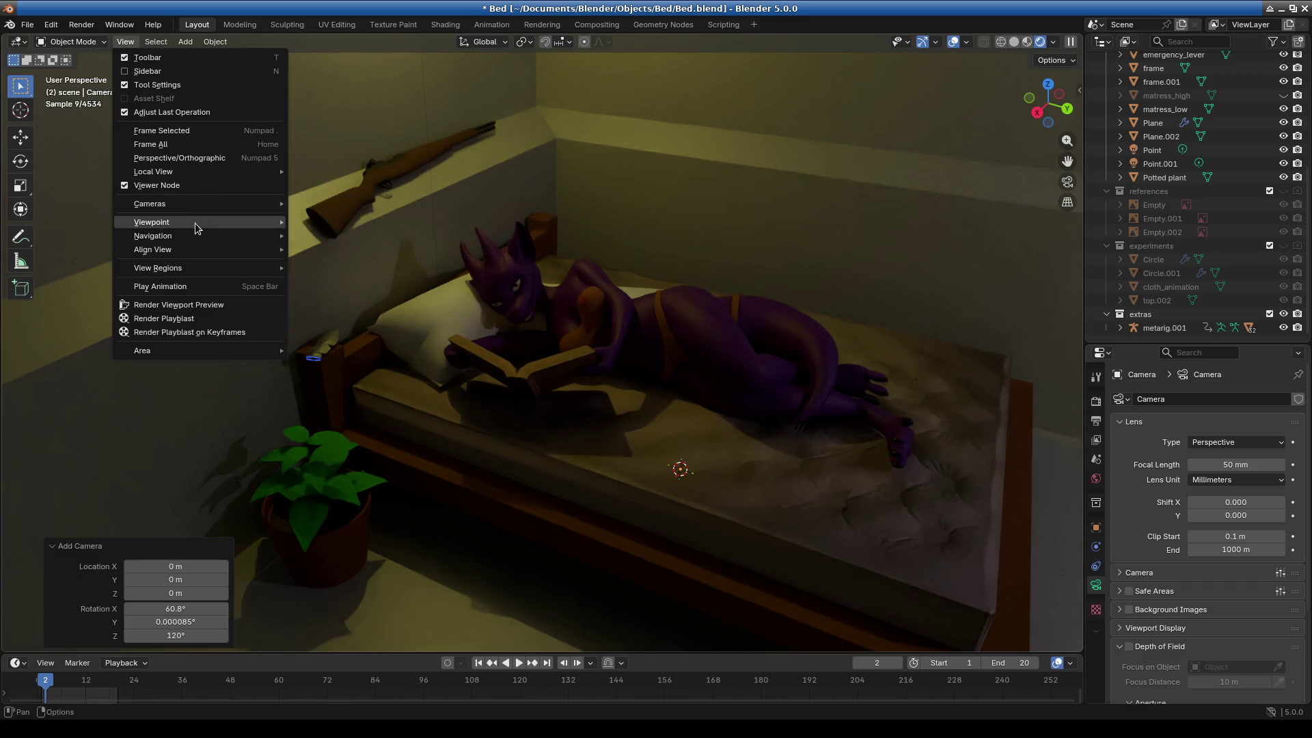
{"action": "left_click", "coordinate": [343, 223]}
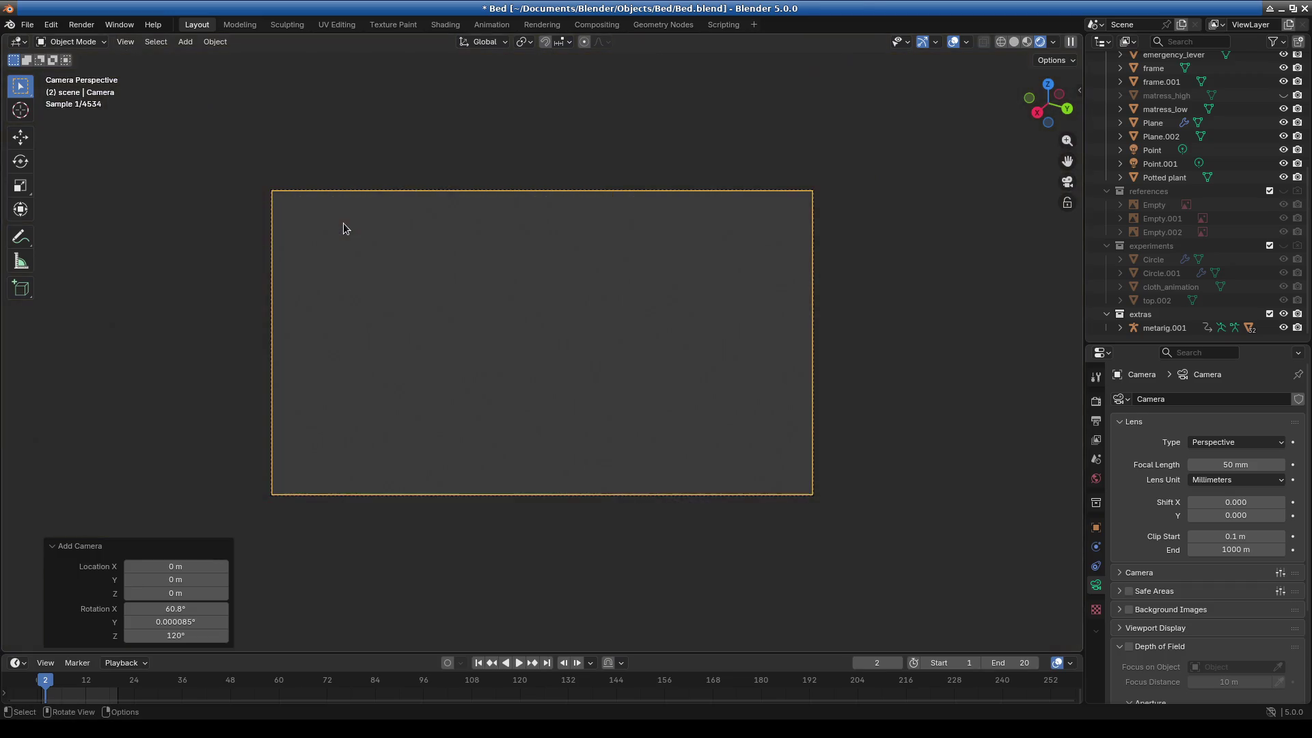
Orbit and box-zoom the view to frame the character reading on the bed.
{"action": "scroll", "coordinate": [510, 312], "scroll_direction": "down", "scroll_amount": 3}
{"action": "mouse_move", "coordinate": [510, 317]}
{"action": "middle_mouse_down"}
{"action": "mouse_move", "coordinate": [535, 375]}
{"action": "mouse_move", "coordinate": [503, 399]}
{"action": "mouse_move", "coordinate": [487, 392]}
{"action": "mouse_move", "coordinate": [518, 395]}
{"action": "middle_mouse_up"}
{"action": "scroll", "coordinate": [496, 387], "scroll_direction": "down", "scroll_amount": 3}
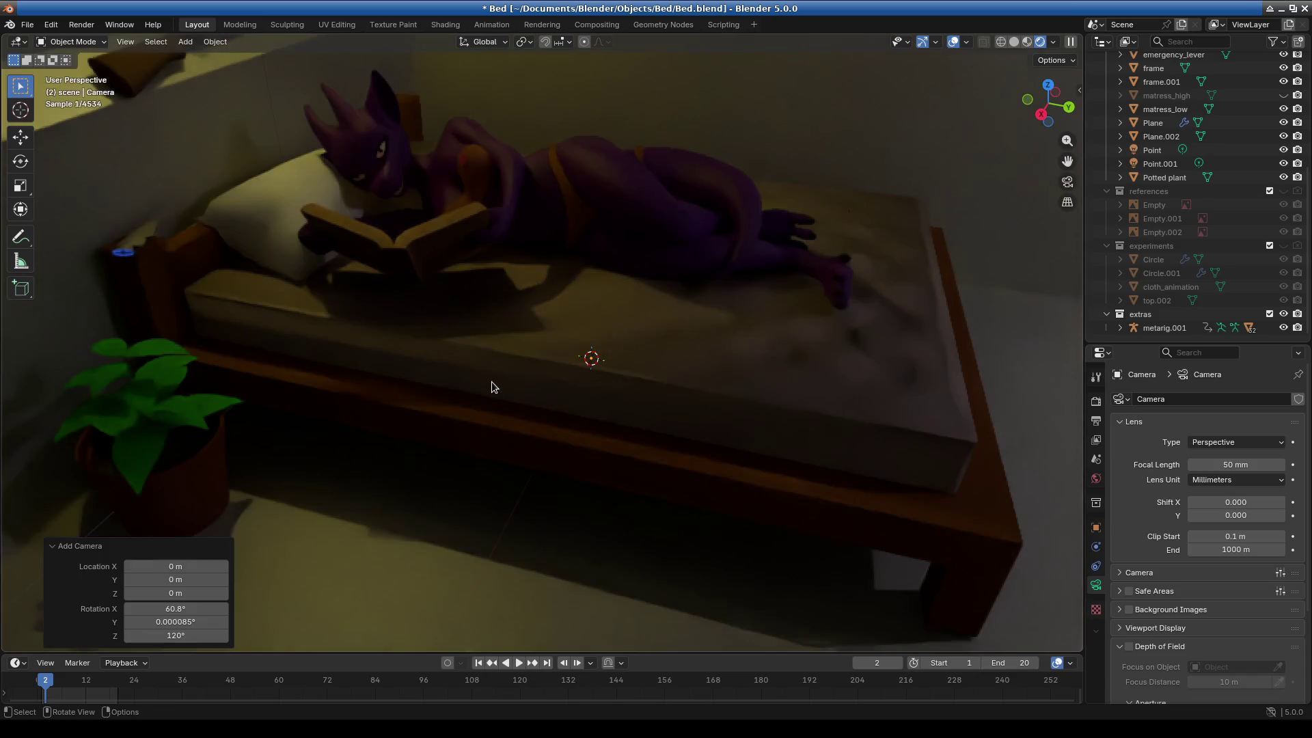
{"action": "middle_click_drag", "start_coordinate": [478, 377], "coordinate": [545, 369]}
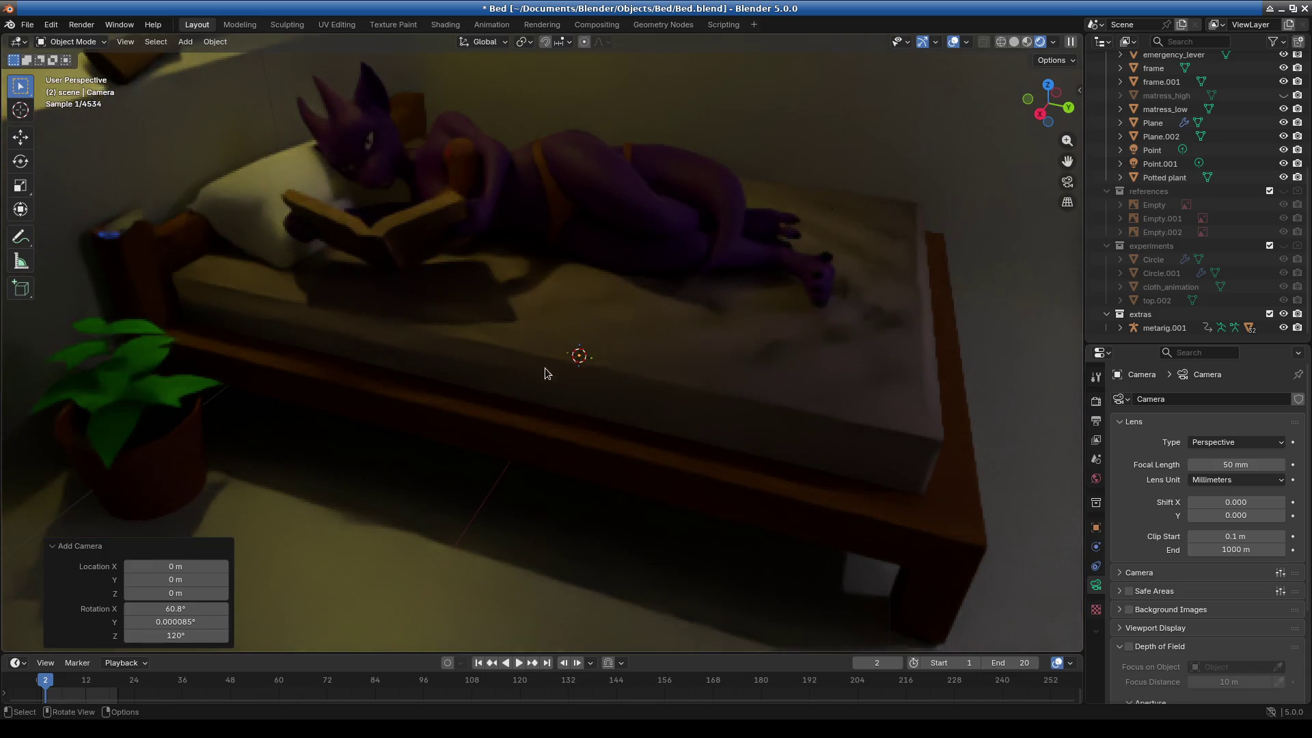
{"action": "mouse_move", "coordinate": [724, 256]}
{"action": "middle_mouse_down"}
{"action": "mouse_move", "coordinate": [722, 351]}
{"action": "mouse_move", "coordinate": [669, 370]}
{"action": "mouse_move", "coordinate": [739, 334]}
{"action": "mouse_move", "coordinate": [683, 391]}
{"action": "middle_mouse_up"}
{"action": "key", "text": "shift+b"}
{"action": "mouse_move", "coordinate": [540, 333]}
{"action": "left_mouse_down"}
{"action": "mouse_move", "coordinate": [751, 446]}
{"action": "mouse_move", "coordinate": [755, 434]}
{"action": "left_mouse_up"}
{"action": "scroll", "coordinate": [691, 369], "scroll_direction": "down", "scroll_amount": 5}
{"action": "key", "text": "shift+b"}
{"action": "left_click_drag", "start_coordinate": [536, 324], "coordinate": [728, 442]}
{"action": "mouse_move", "coordinate": [728, 441]}
{"action": "middle_mouse_down"}
{"action": "mouse_move", "coordinate": [783, 445]}
{"action": "mouse_move", "coordinate": [805, 422]}
{"action": "middle_mouse_up"}
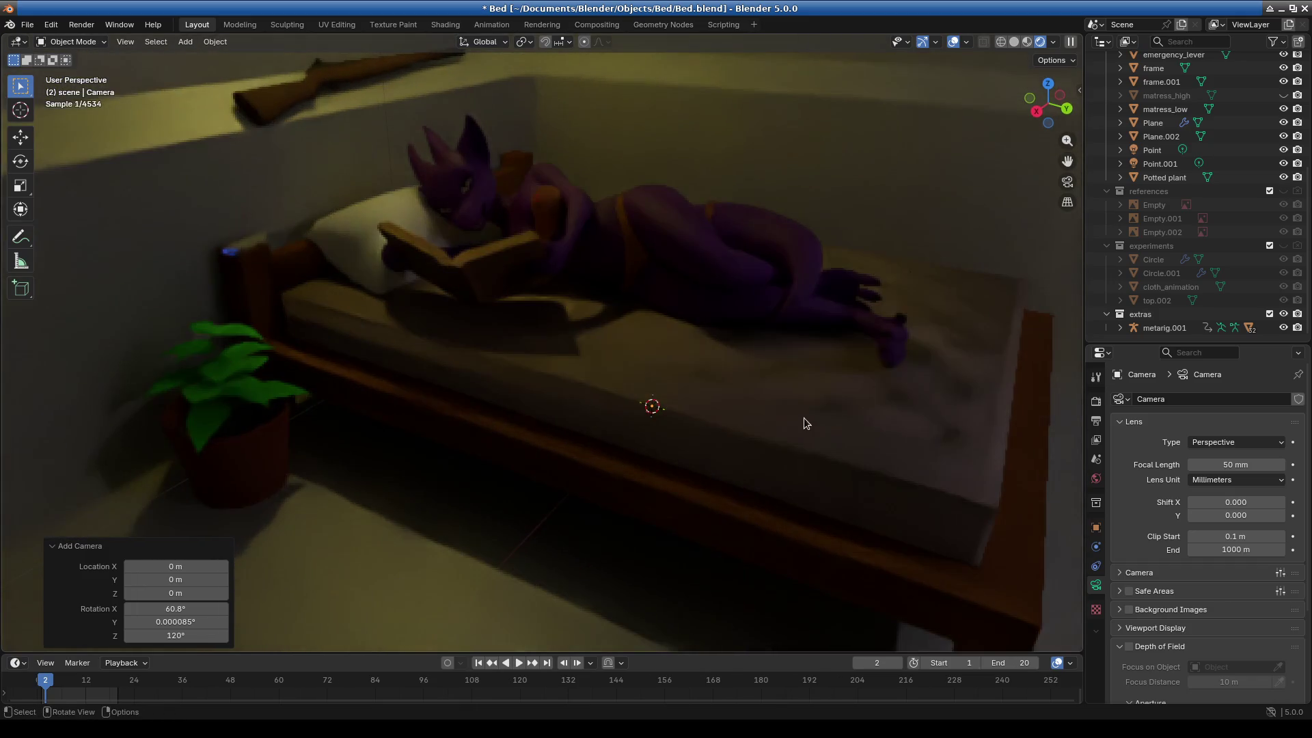
{"action": "scroll", "coordinate": [789, 446], "scroll_direction": "up", "scroll_amount": 2}
{"action": "scroll", "coordinate": [789, 445], "scroll_direction": "down", "scroll_amount": 3}
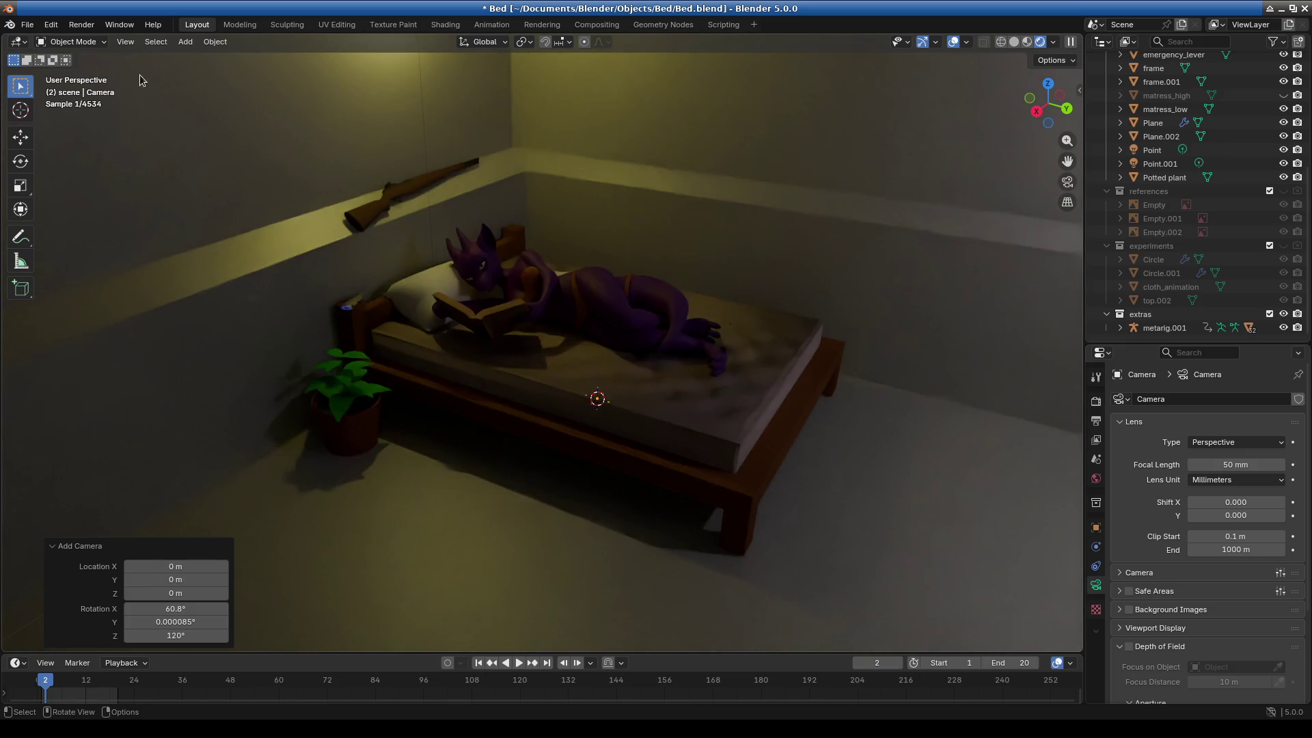
Align the active camera to the current view.
{"action": "left_click", "coordinate": [125, 42]}
{"action": "mouse_move", "coordinate": [224, 249]}
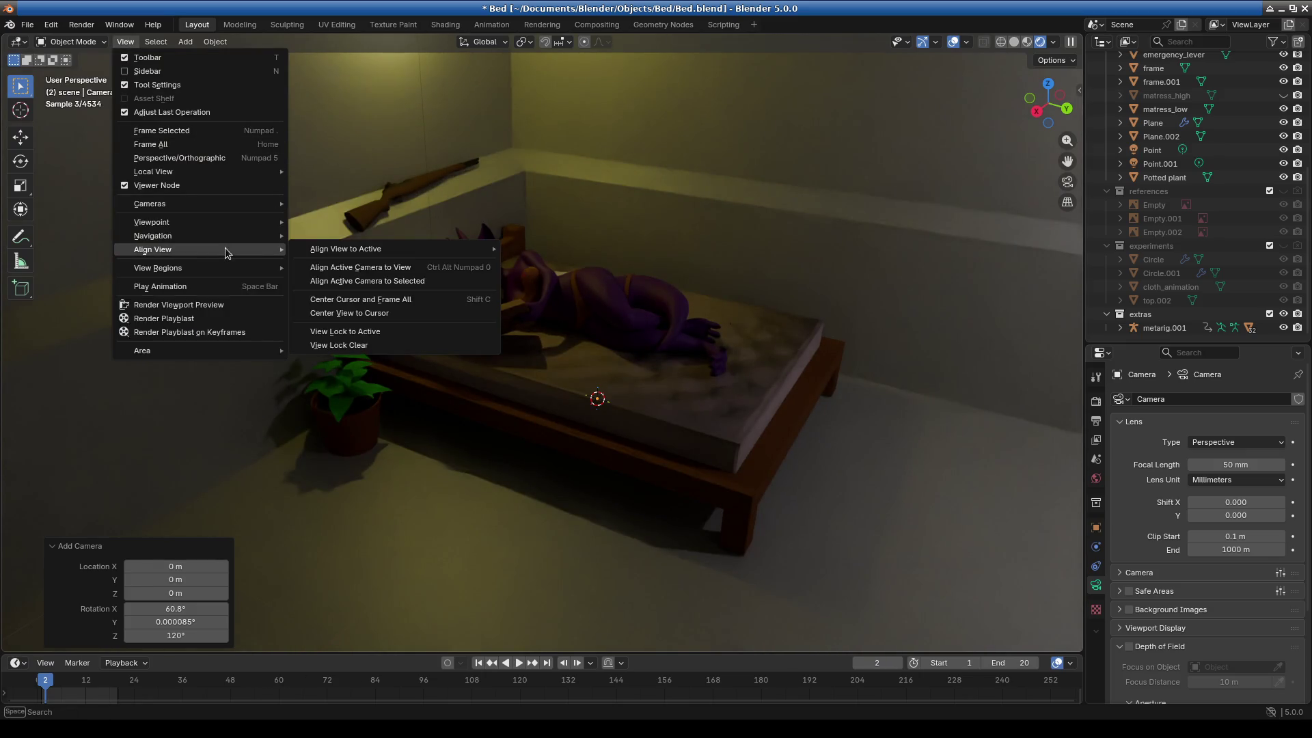
{"action": "left_click", "coordinate": [391, 273]}
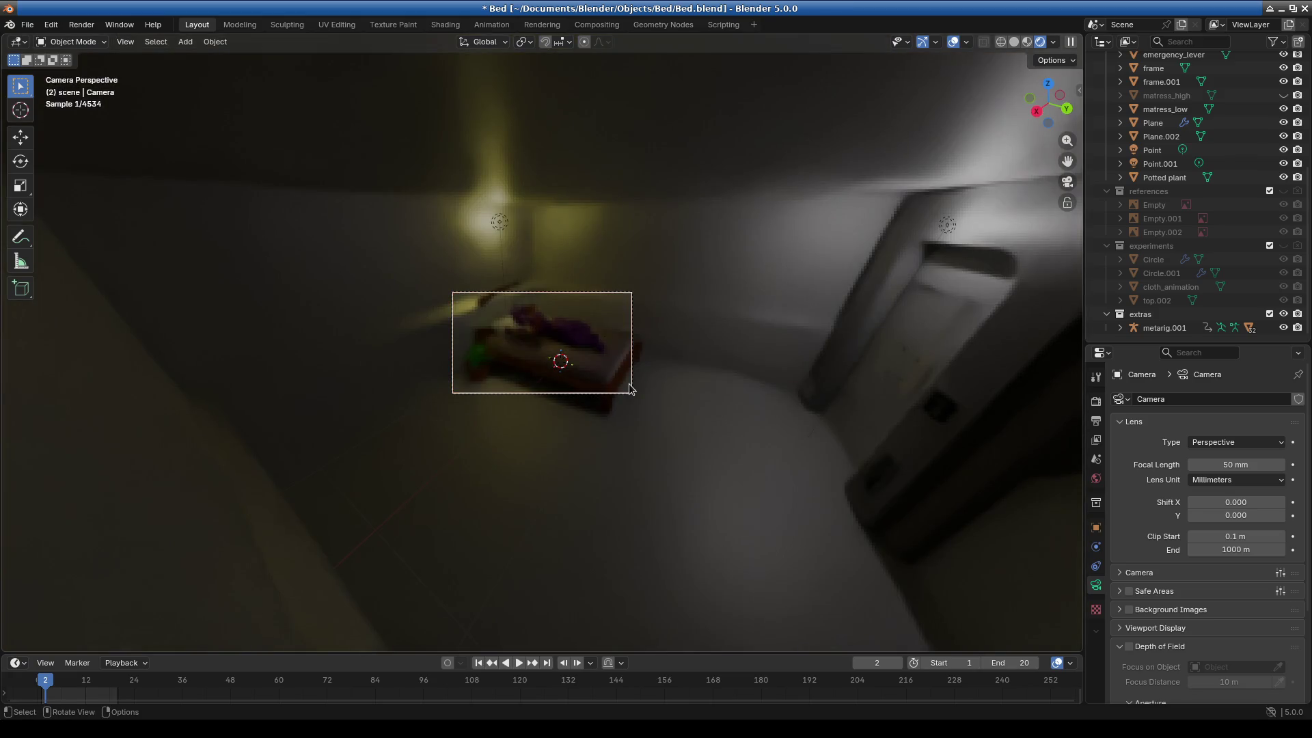
{"action": "scroll", "coordinate": [546, 349], "scroll_direction": "up", "scroll_amount": 6}
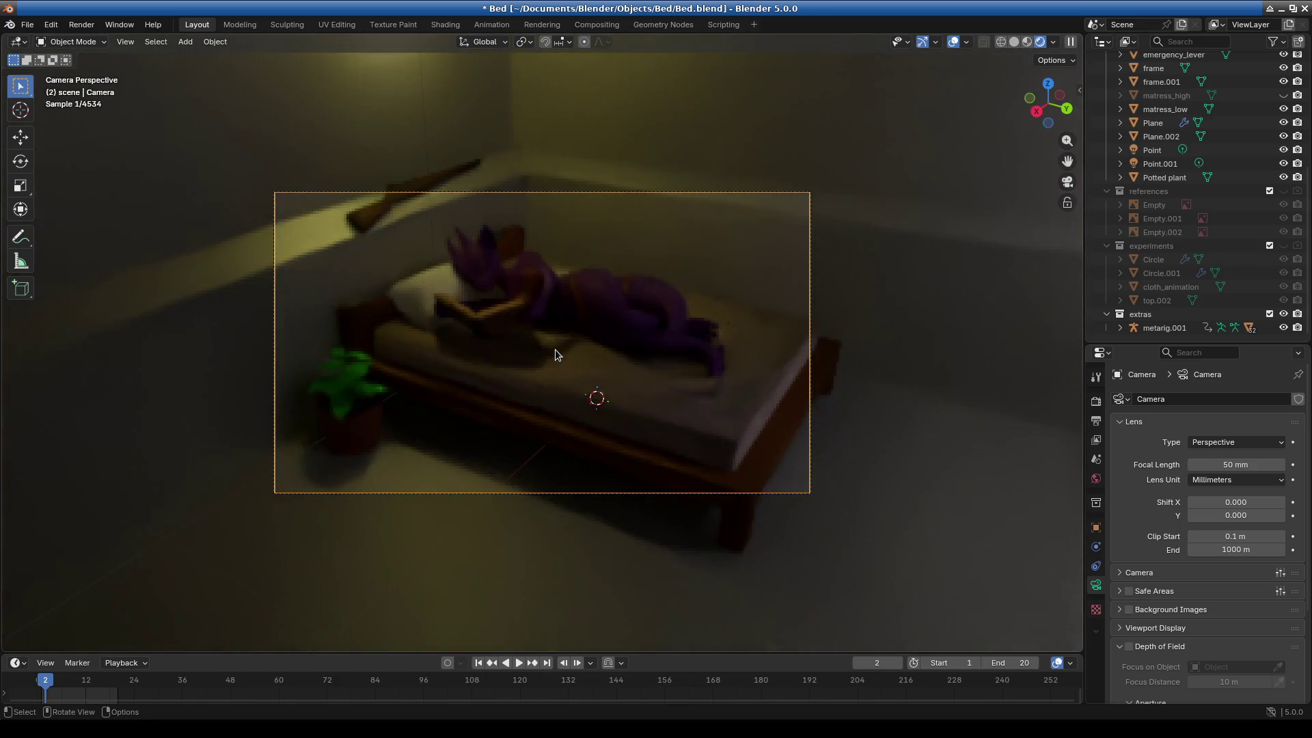
Align the camera to a freshly orbited angle on the bed and save Bed.blend.
{"action": "scroll", "coordinate": [559, 356], "scroll_direction": "up", "scroll_amount": 2}
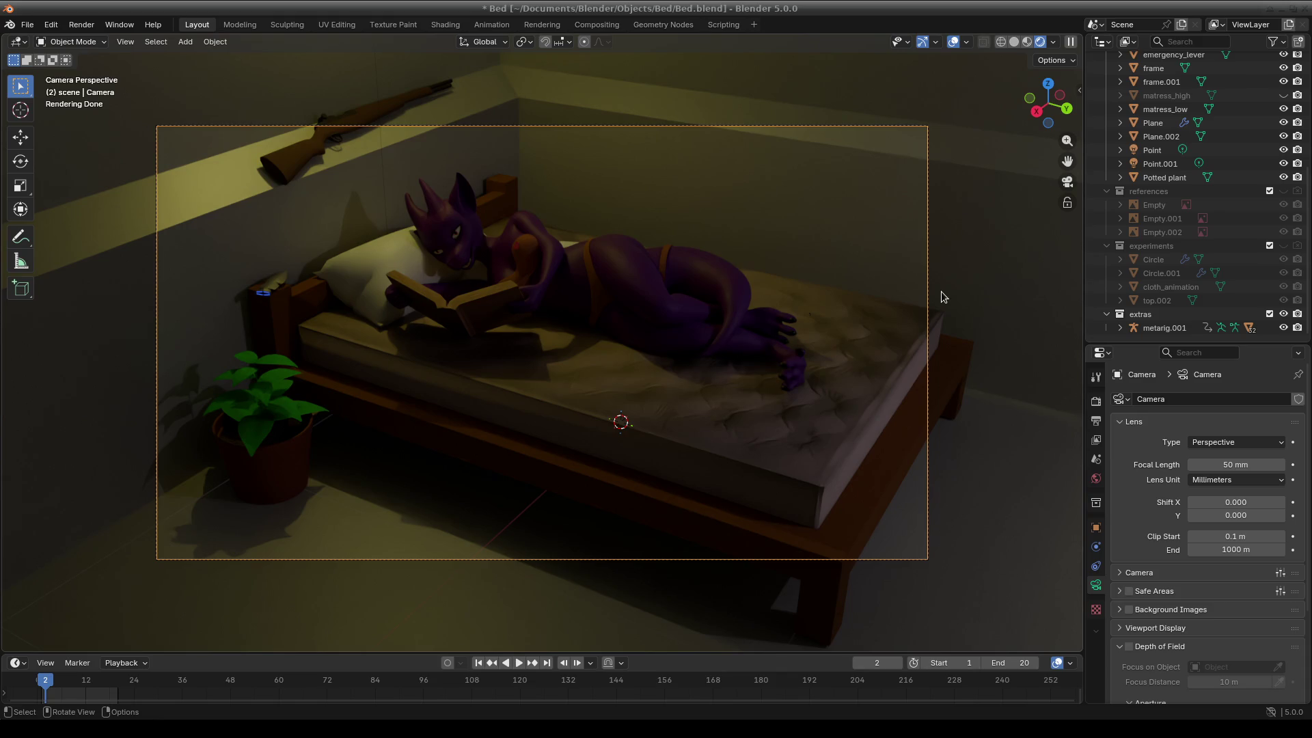
{"action": "scroll", "coordinate": [580, 318], "scroll_direction": "down", "scroll_amount": 1}
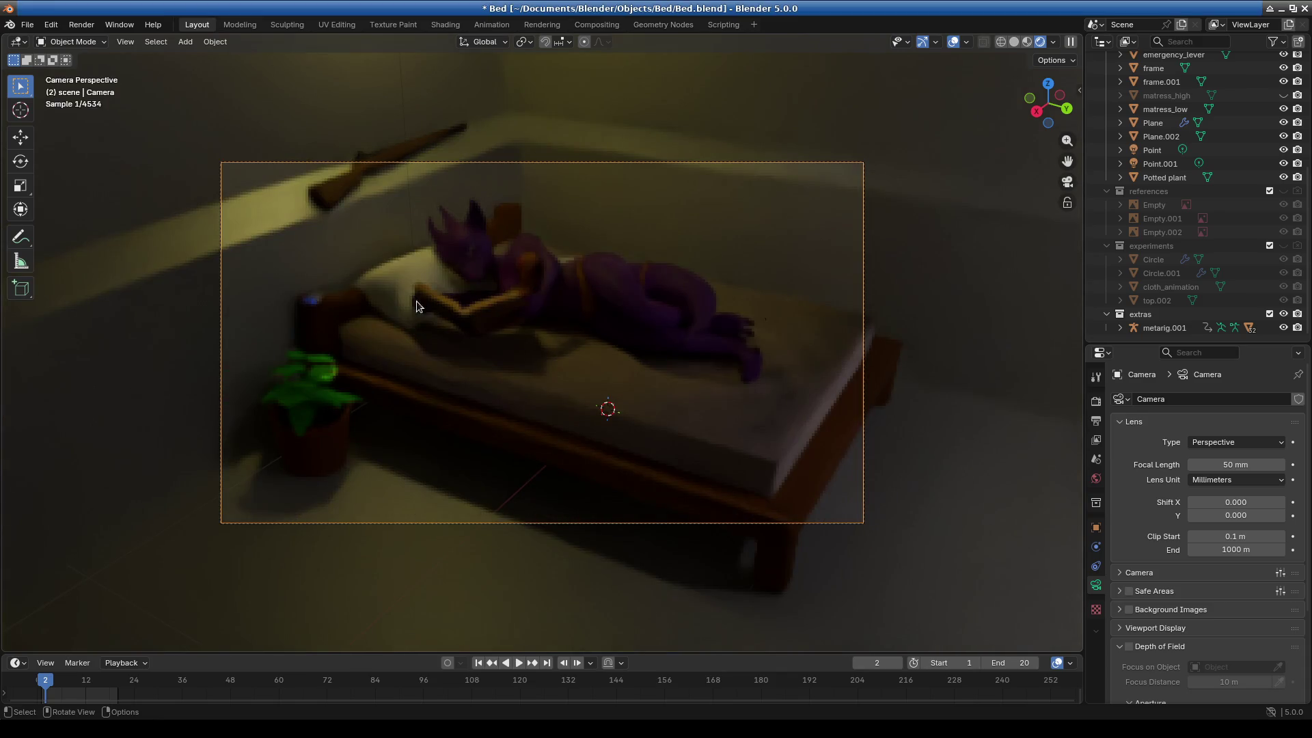
{"action": "left_click", "coordinate": [126, 43]}
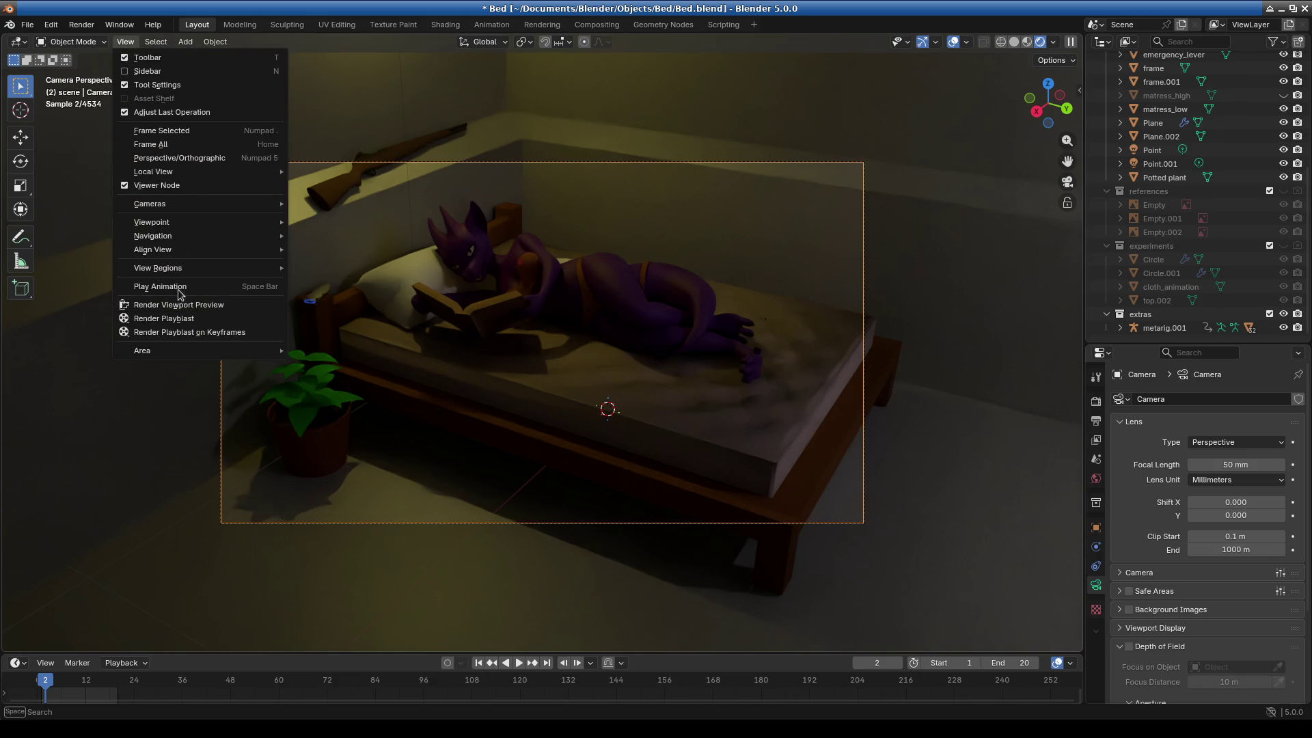
{"action": "mouse_move", "coordinate": [173, 232]}
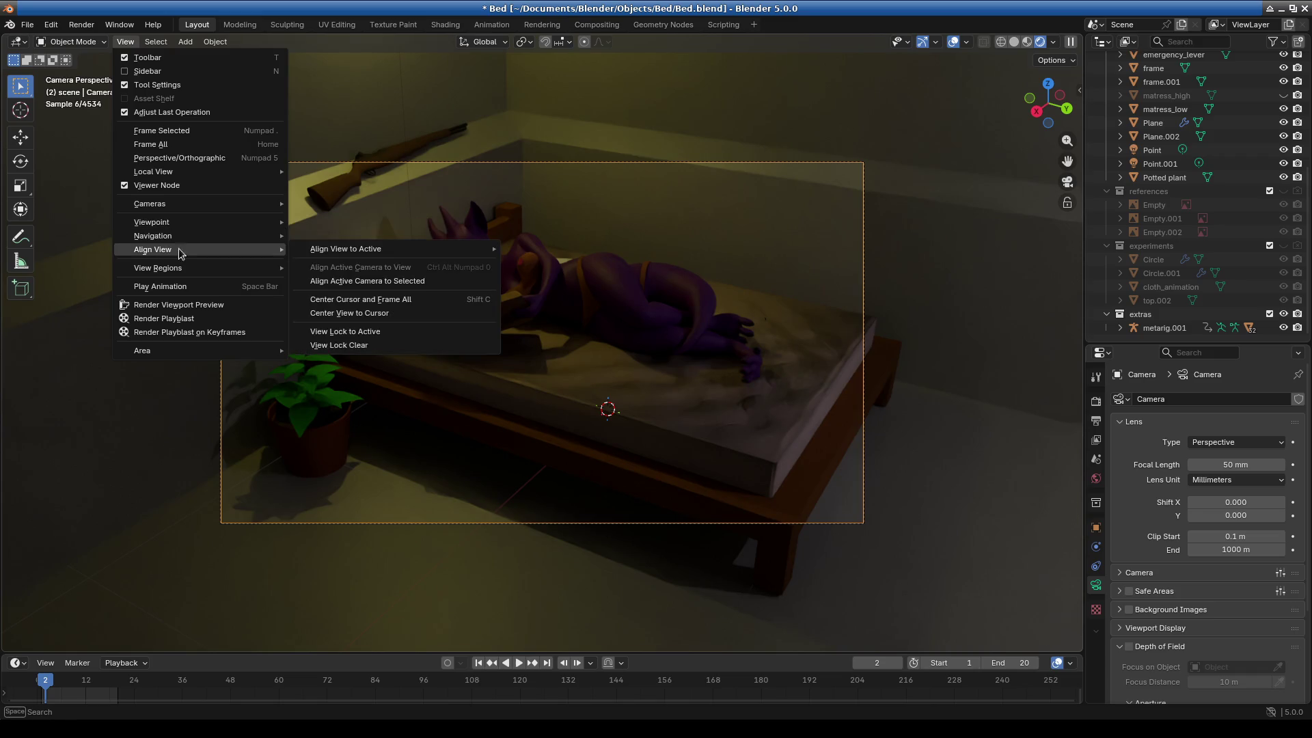
{"action": "mouse_move", "coordinate": [608, 267]}
{"action": "middle_mouse_down"}
{"action": "mouse_move", "coordinate": [654, 266]}
{"action": "mouse_move", "coordinate": [670, 285]}
{"action": "middle_mouse_up"}
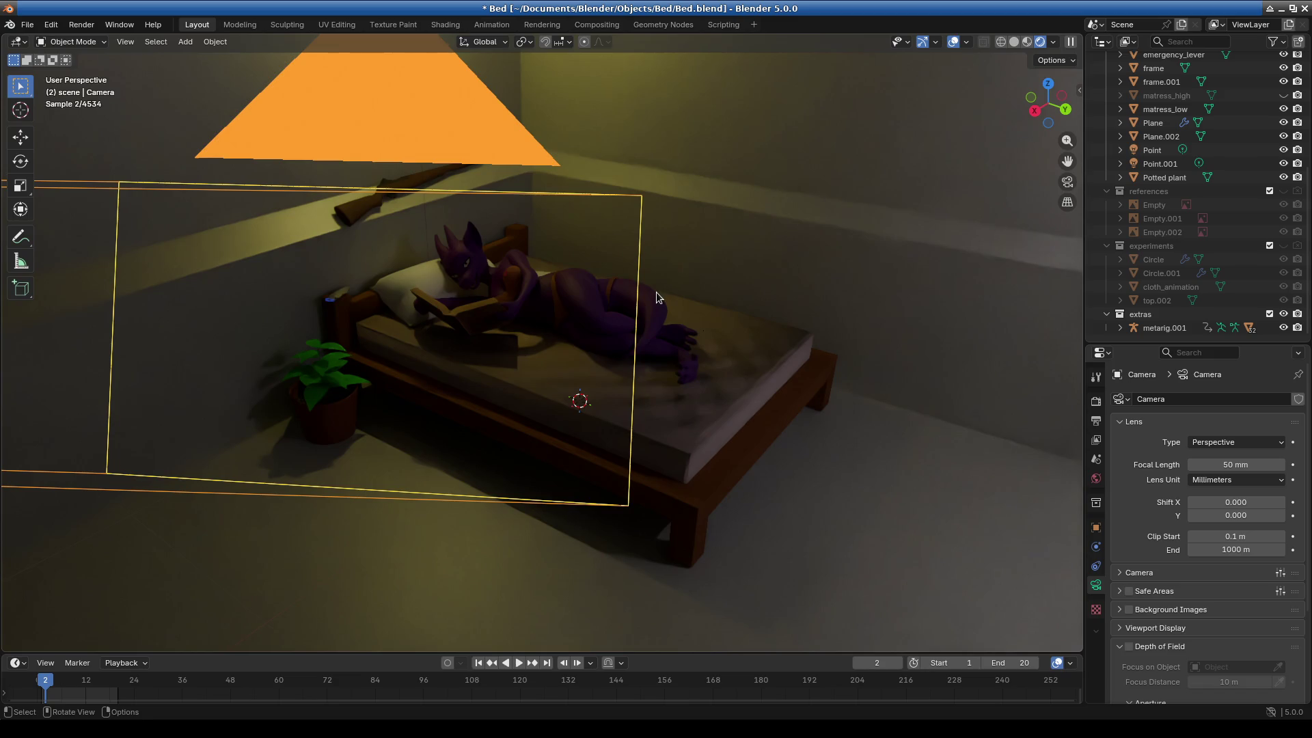
{"action": "left_click", "coordinate": [126, 42]}
{"action": "mouse_move", "coordinate": [201, 250]}
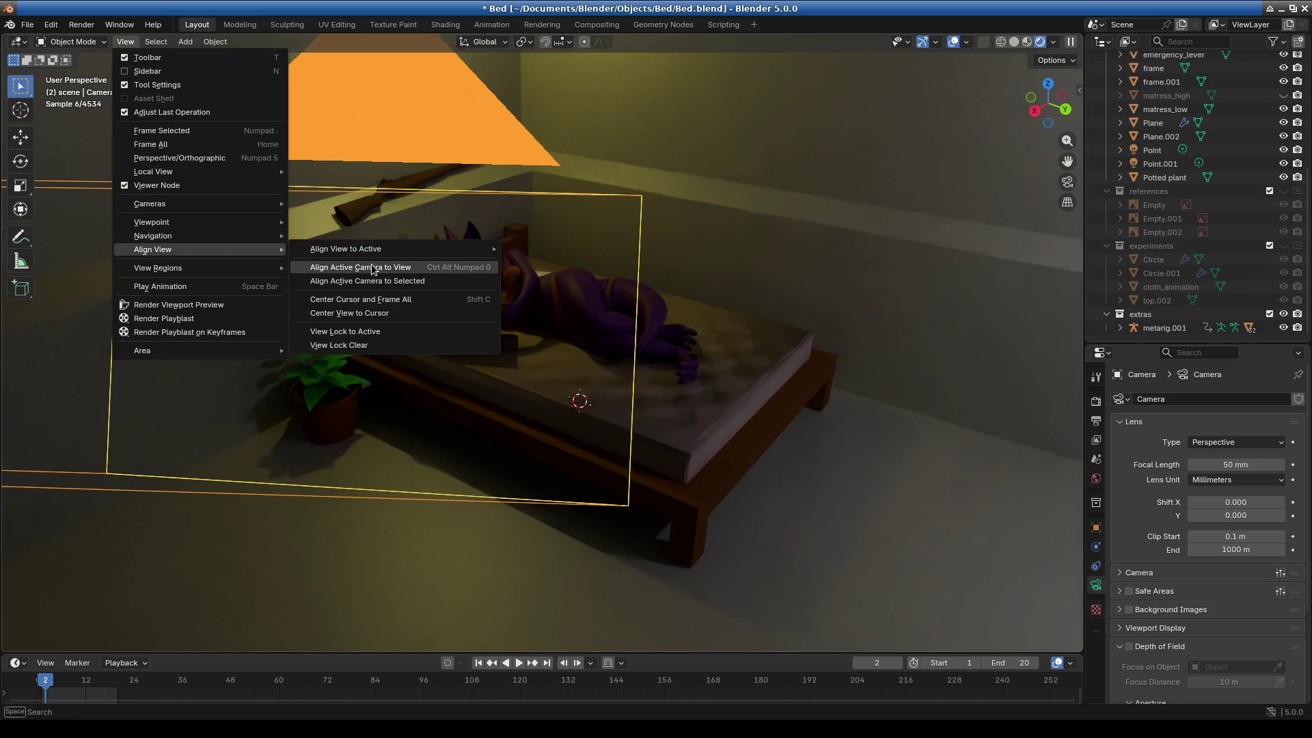
{"action": "left_click", "coordinate": [379, 269]}
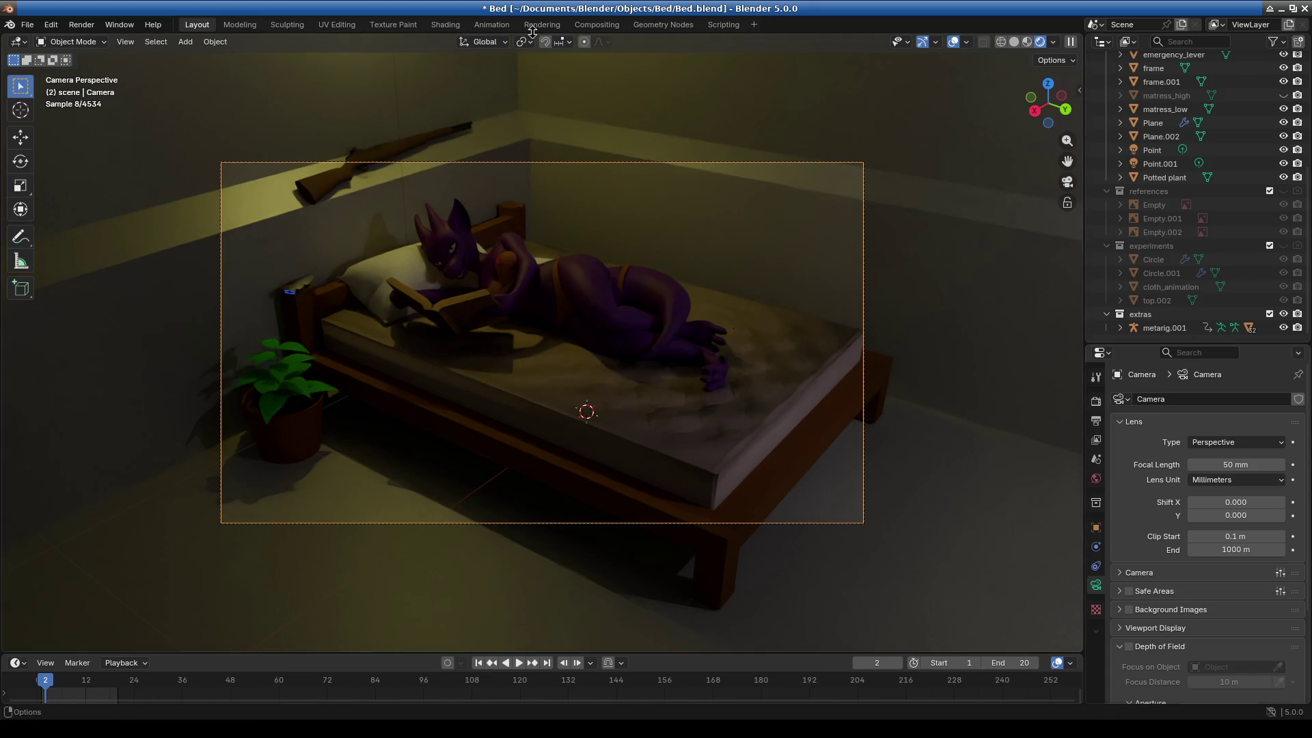
{"action": "key", "text": "ctrl+s"}
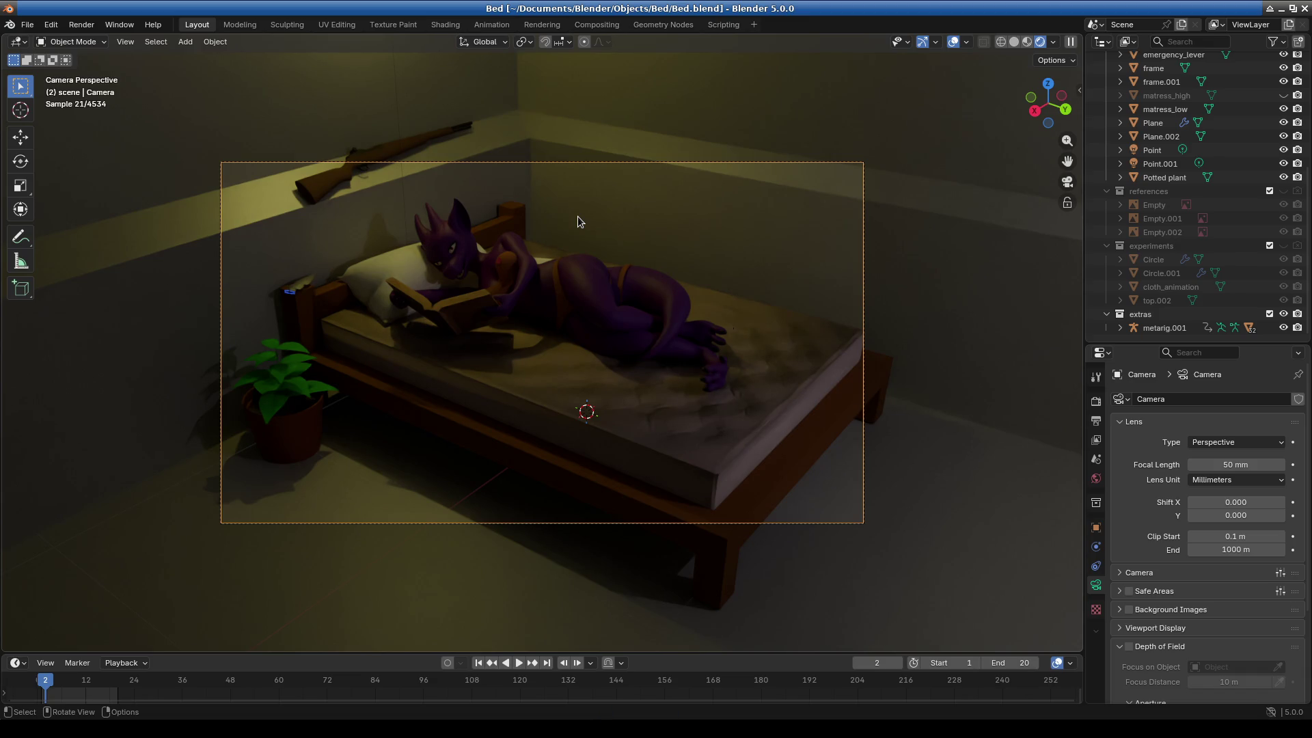
Orbit and zoom closely around the bed, save Bed.blend again, and box-select early timeline keyframes.
{"action": "mouse_move", "coordinate": [578, 222]}
{"action": "middle_mouse_down"}
{"action": "mouse_move", "coordinate": [723, 316]}
{"action": "mouse_move", "coordinate": [544, 296]}
{"action": "middle_mouse_up"}
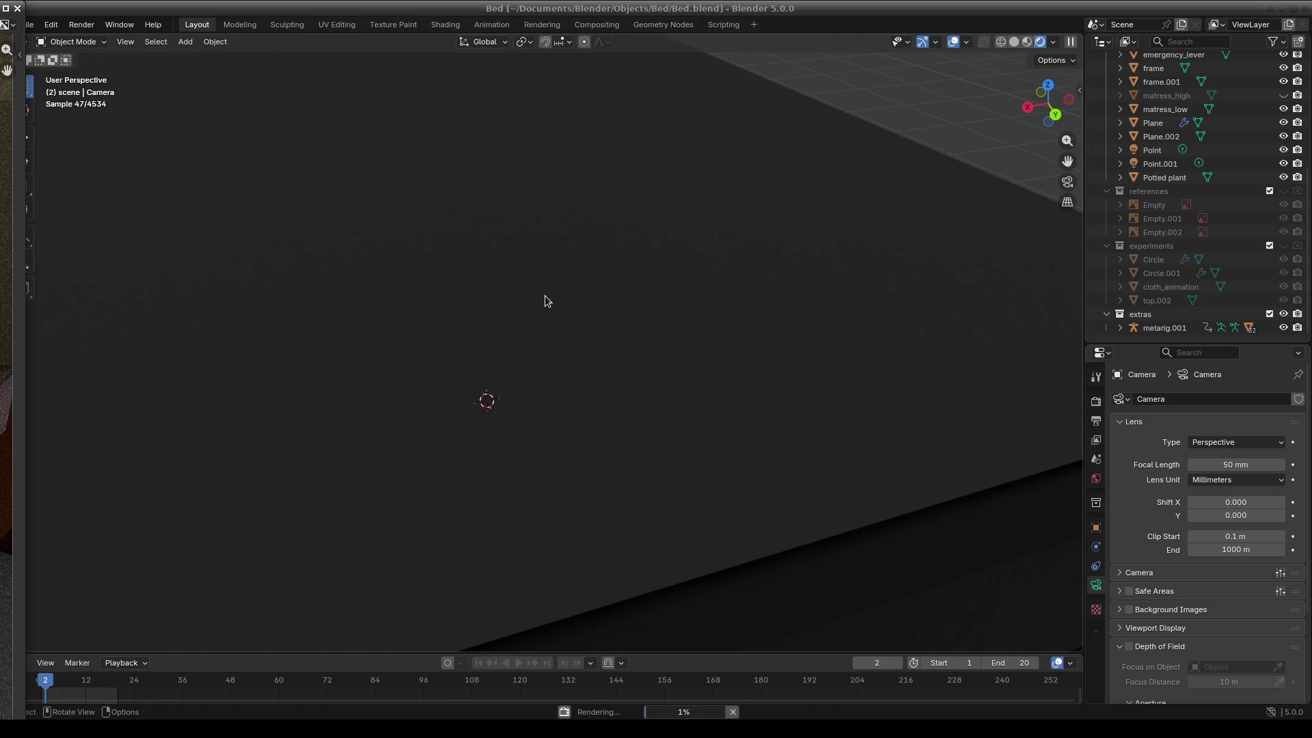
{"action": "middle_click_drag", "start_coordinate": [441, 416], "coordinate": [497, 392]}
{"action": "scroll", "coordinate": [497, 387], "scroll_direction": "down", "scroll_amount": 10}
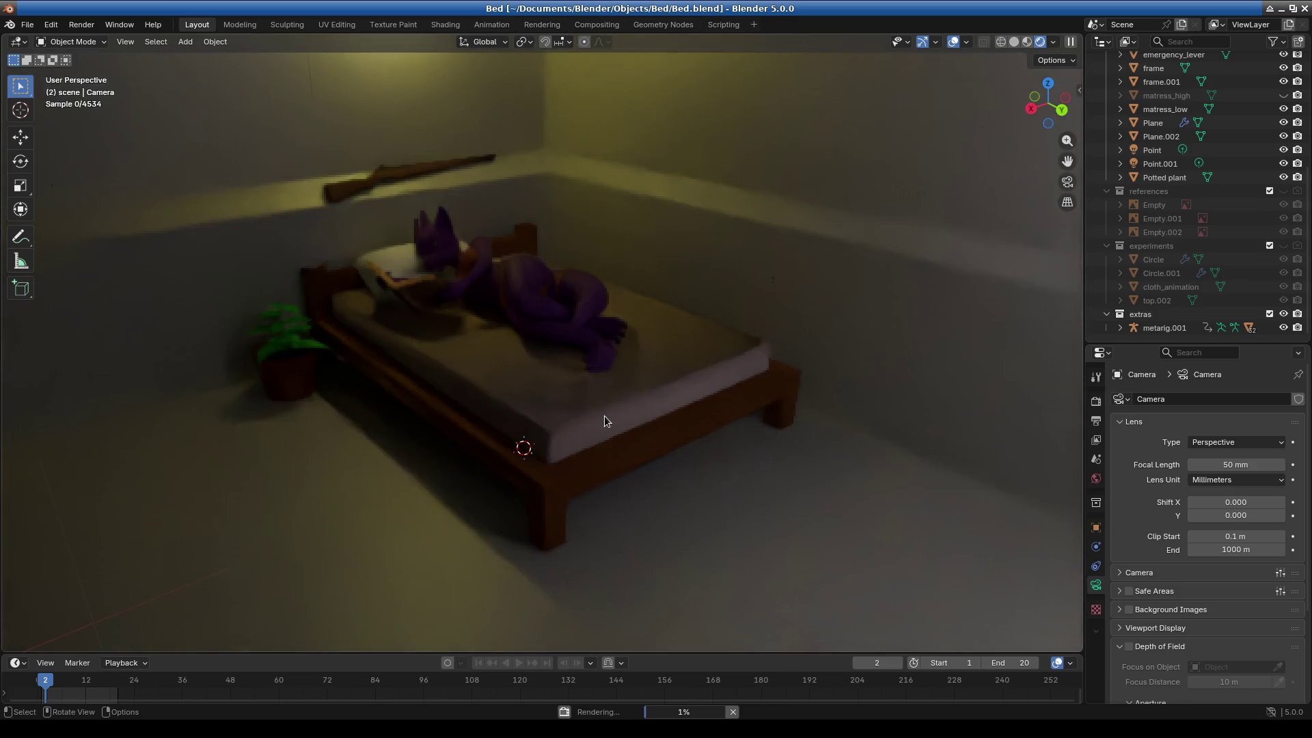
{"action": "scroll", "coordinate": [482, 348], "scroll_direction": "up", "scroll_amount": 10}
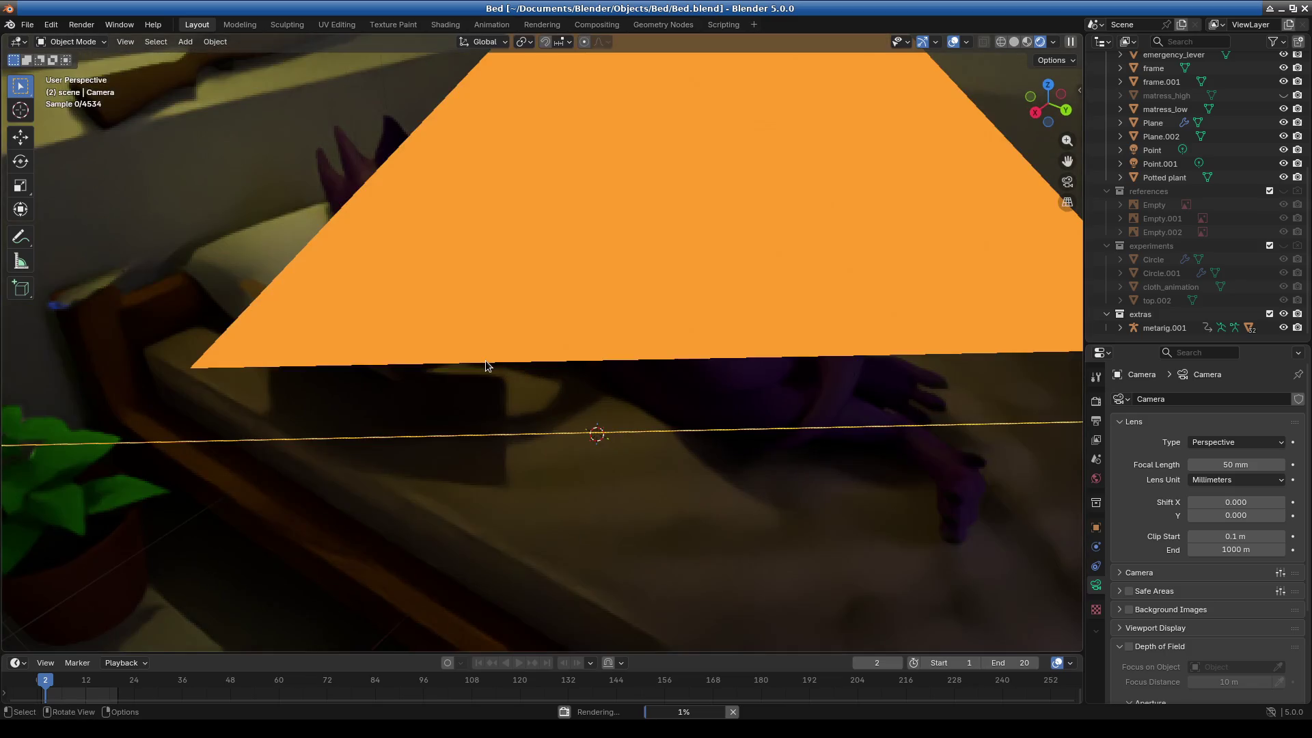
{"action": "scroll", "coordinate": [451, 382], "scroll_direction": "down", "scroll_amount": 6}
{"action": "scroll", "coordinate": [469, 383], "scroll_direction": "up", "scroll_amount": 5}
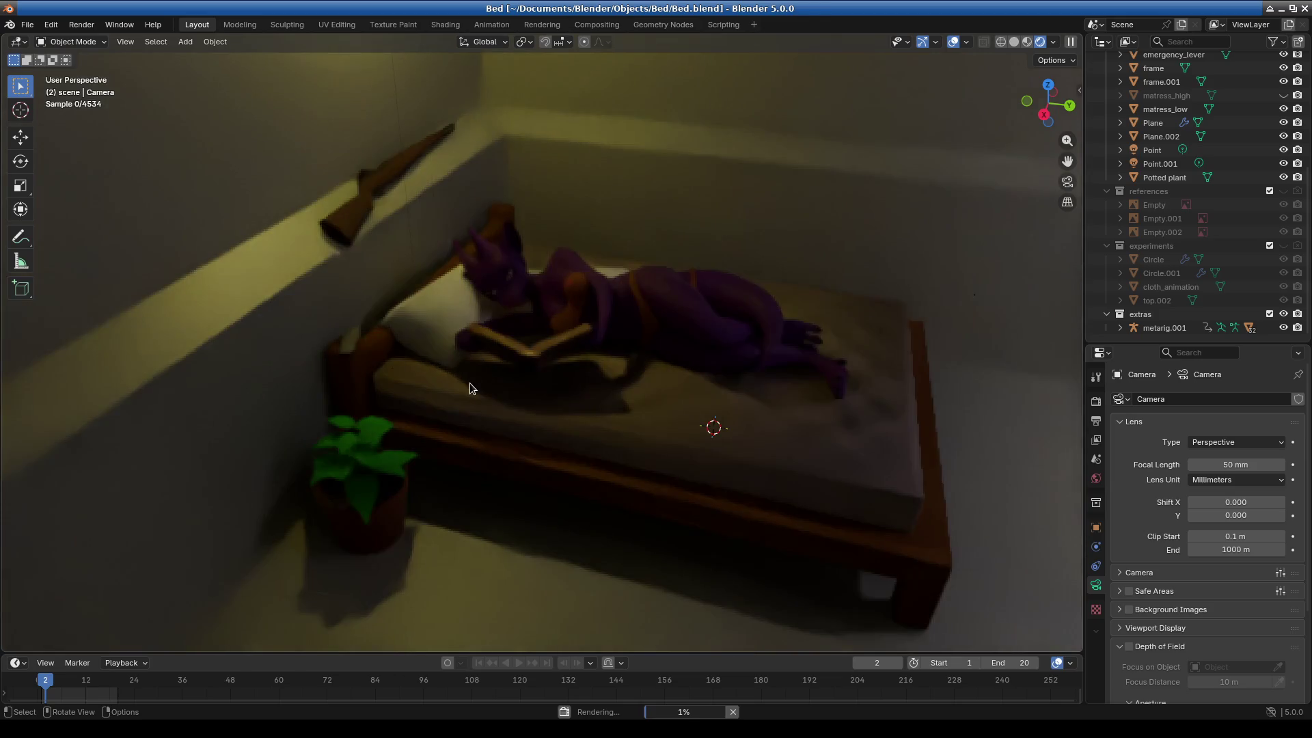
{"action": "scroll", "coordinate": [467, 387], "scroll_direction": "up", "scroll_amount": 2}
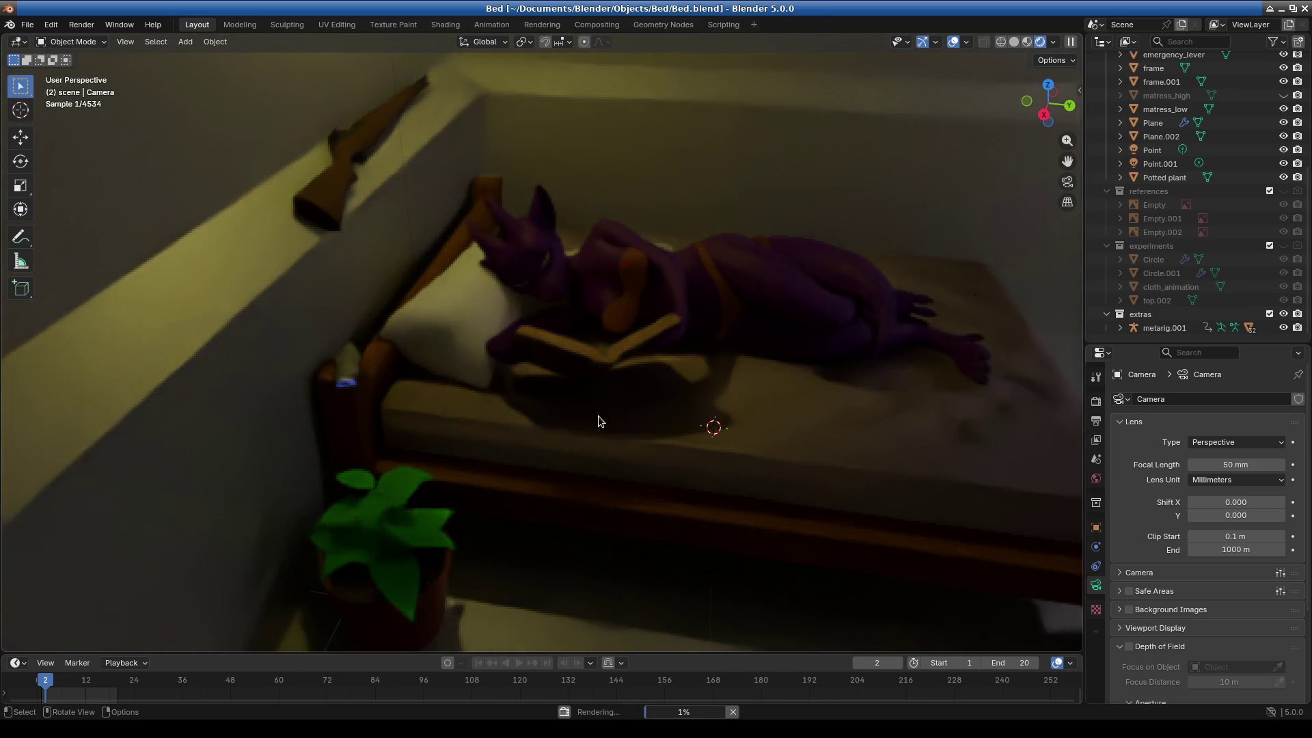
{"action": "middle_click_drag", "start_coordinate": [597, 415], "coordinate": [585, 416]}
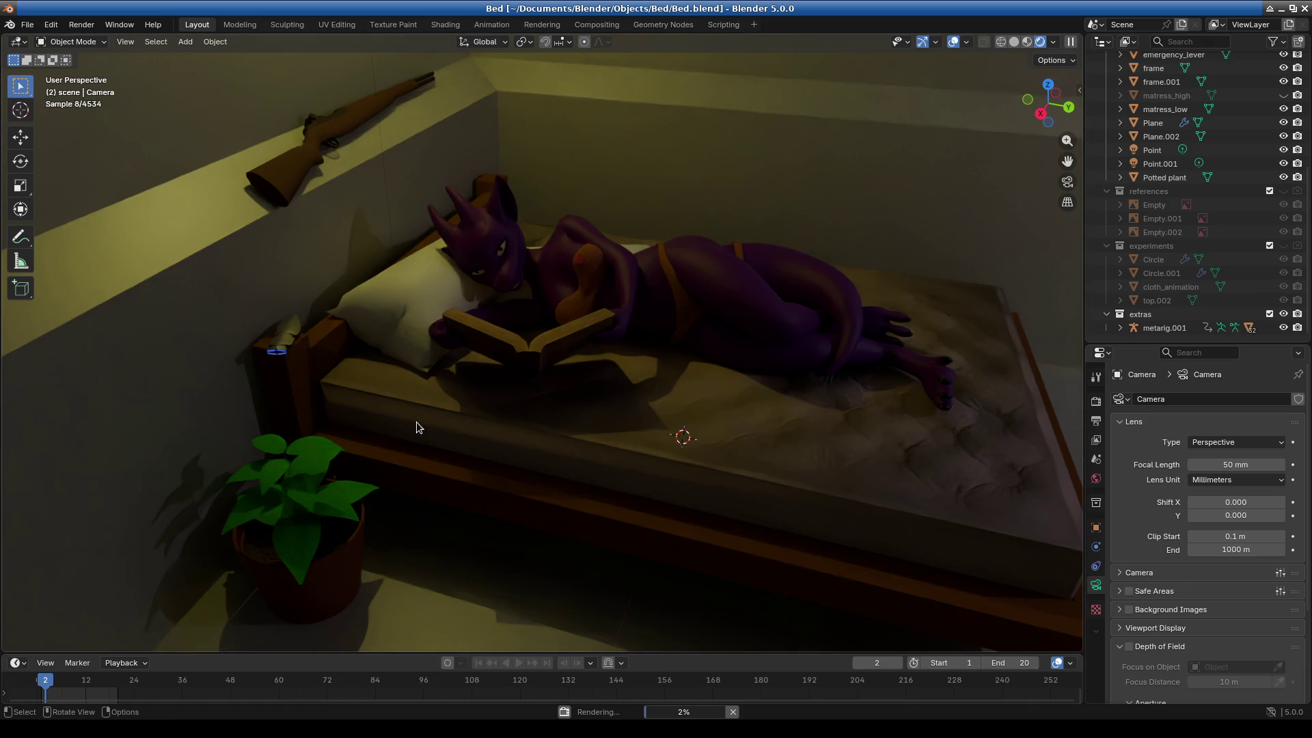
{"action": "key", "text": "ctrl+s"}
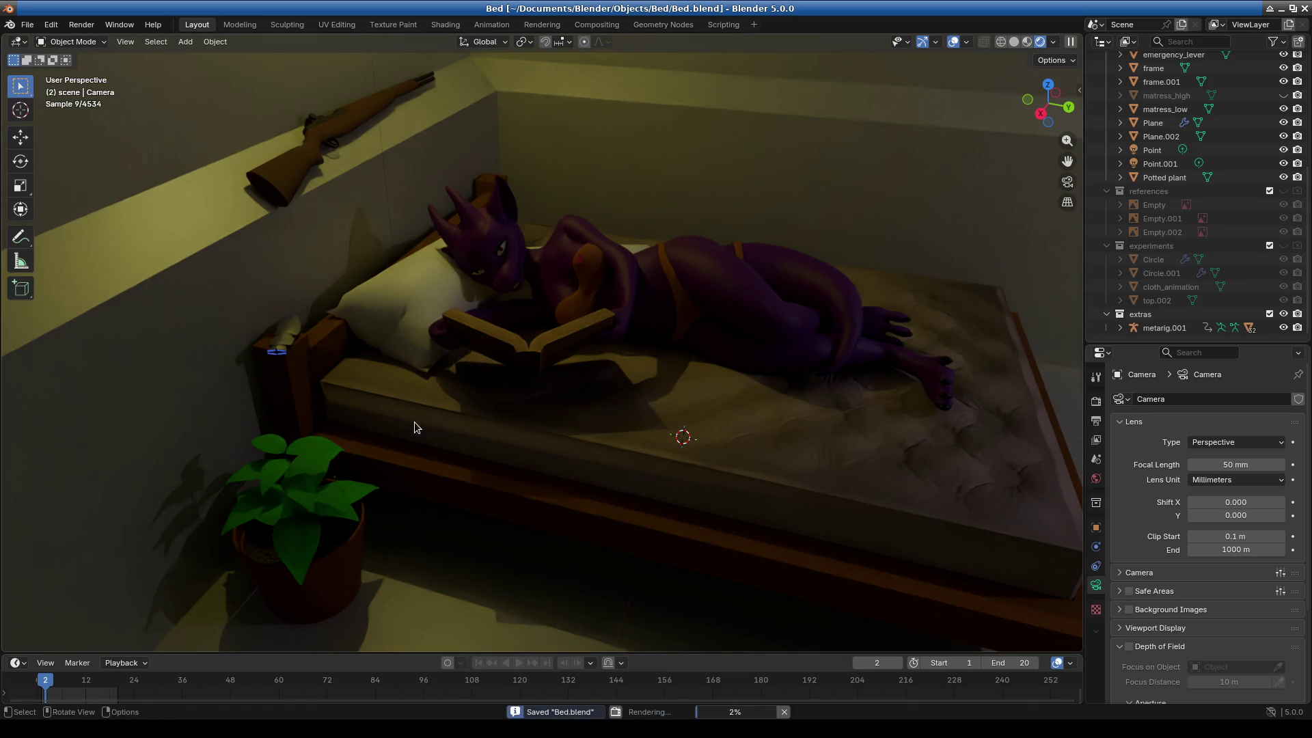
{"action": "left_click_drag", "start_coordinate": [47, 689], "coordinate": [35, 681]}
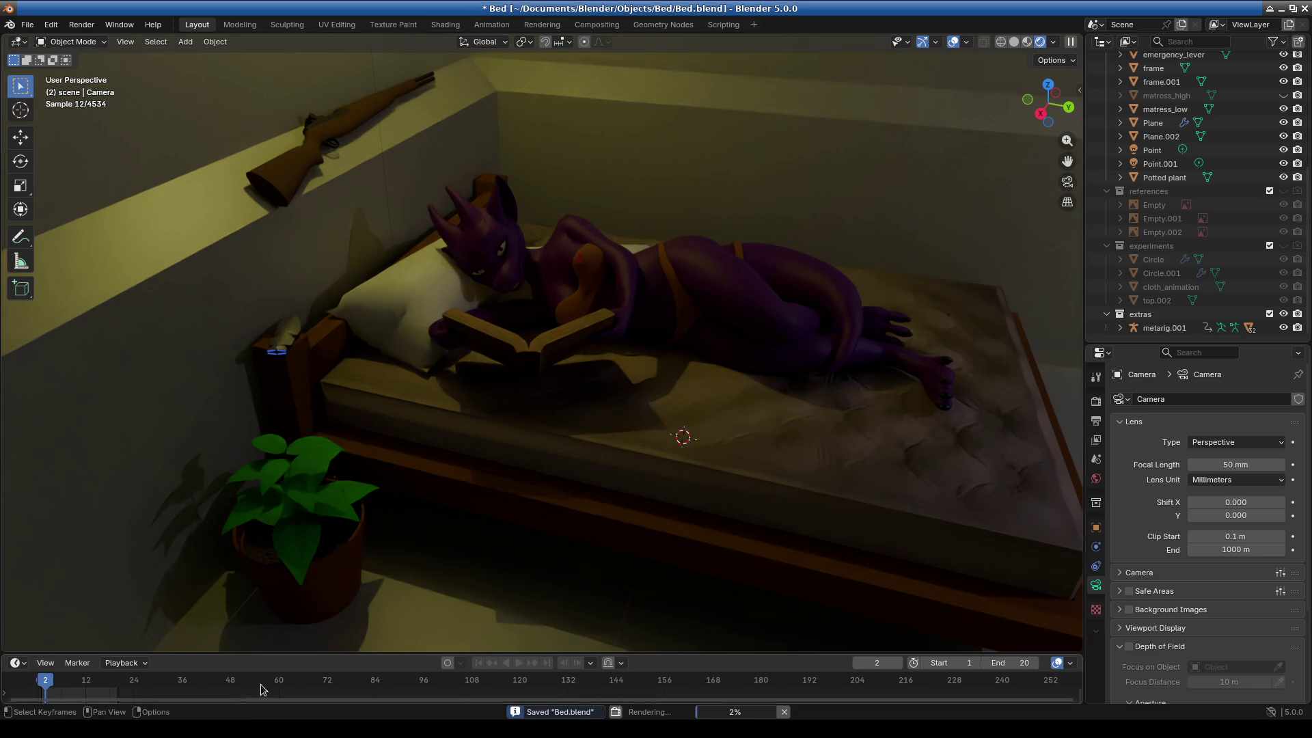
Cancel the render, heighten the timeline, and compare the book at frames 0 and 2.
{"action": "left_click", "coordinate": [734, 712]}
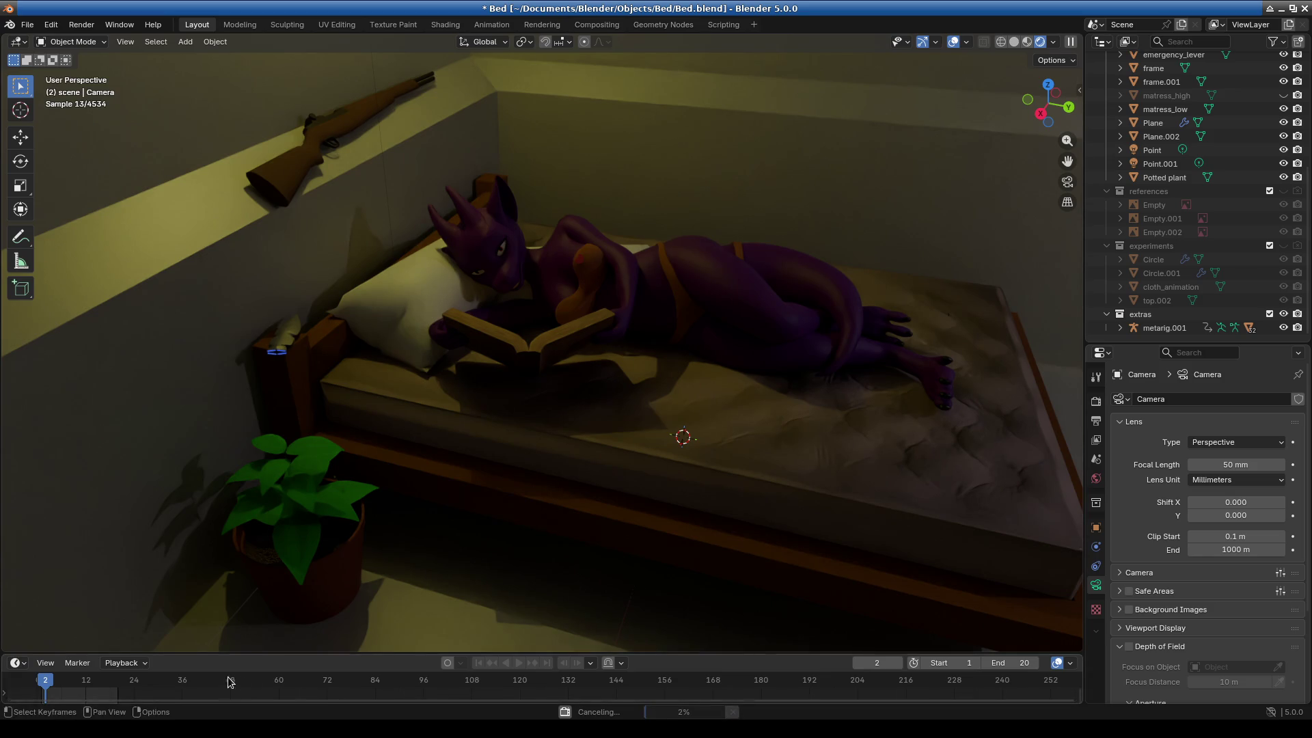
{"action": "left_click_drag", "start_coordinate": [41, 653], "coordinate": [37, 514]}
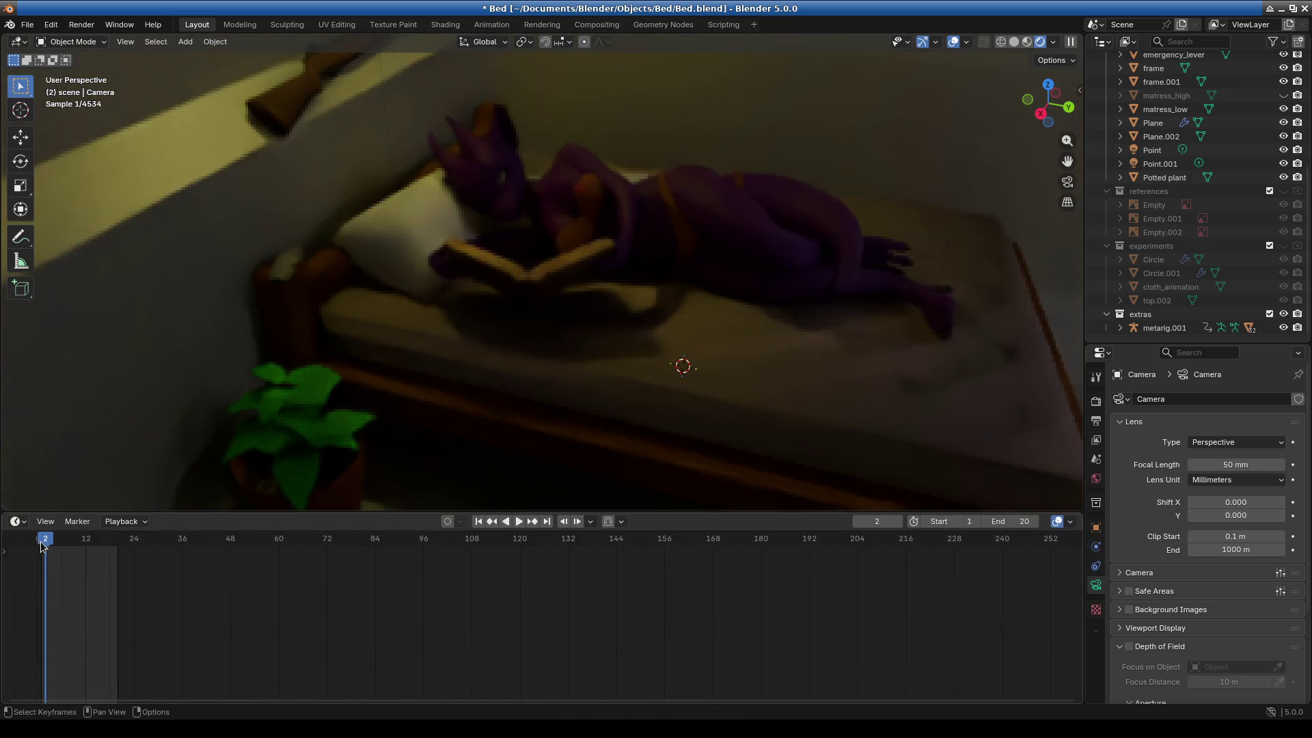
{"action": "left_click", "coordinate": [37, 550]}
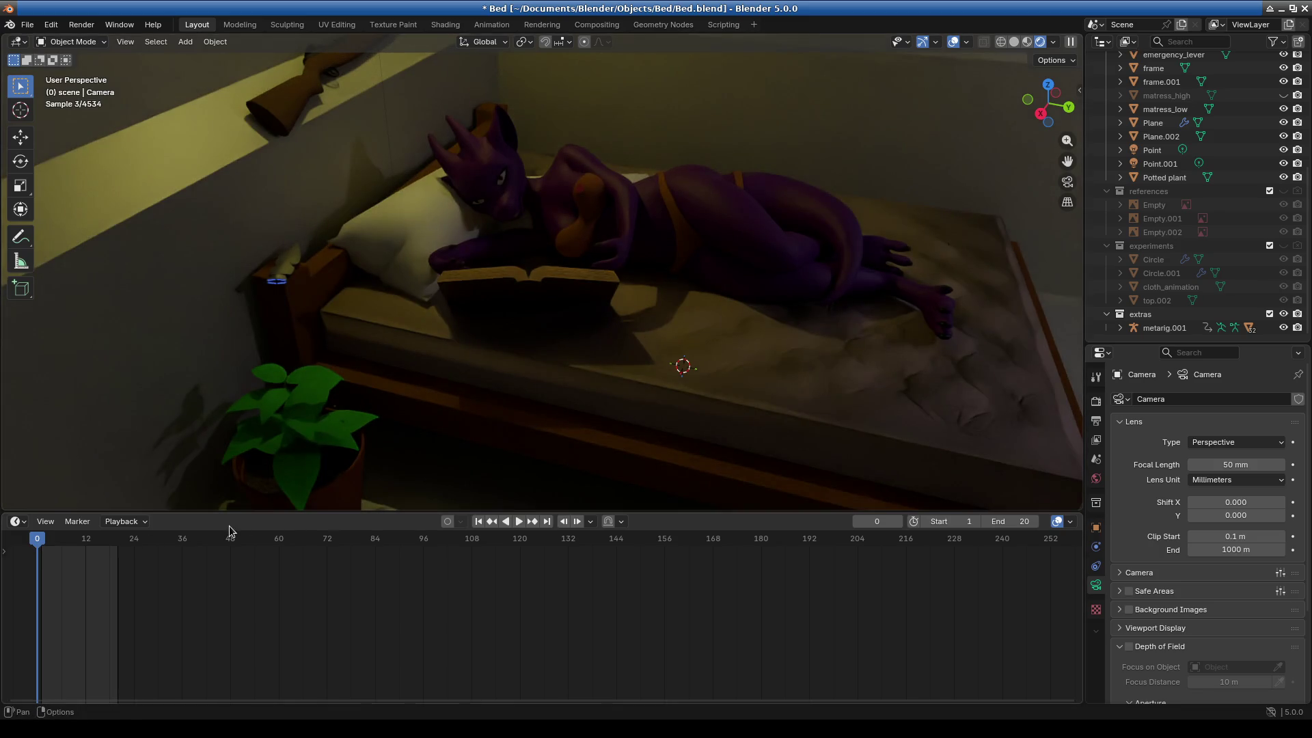
{"action": "left_click", "coordinate": [45, 542]}
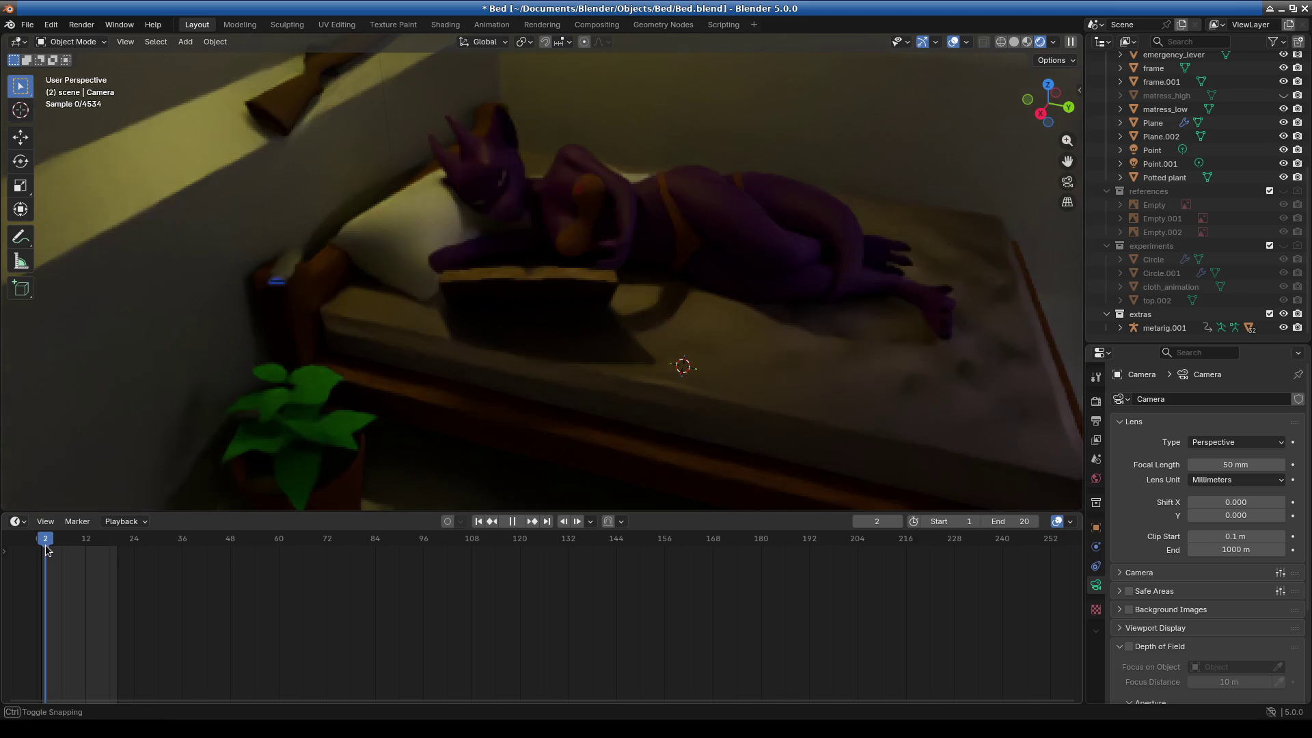
Orbit around the bed and briefly select, then deselect, the open book.
{"action": "mouse_move", "coordinate": [486, 441]}
{"action": "middle_mouse_down"}
{"action": "mouse_move", "coordinate": [527, 395]}
{"action": "mouse_move", "coordinate": [544, 457]}
{"action": "mouse_move", "coordinate": [531, 422]}
{"action": "mouse_move", "coordinate": [562, 411]}
{"action": "middle_mouse_up"}
{"action": "left_click", "coordinate": [562, 413]}
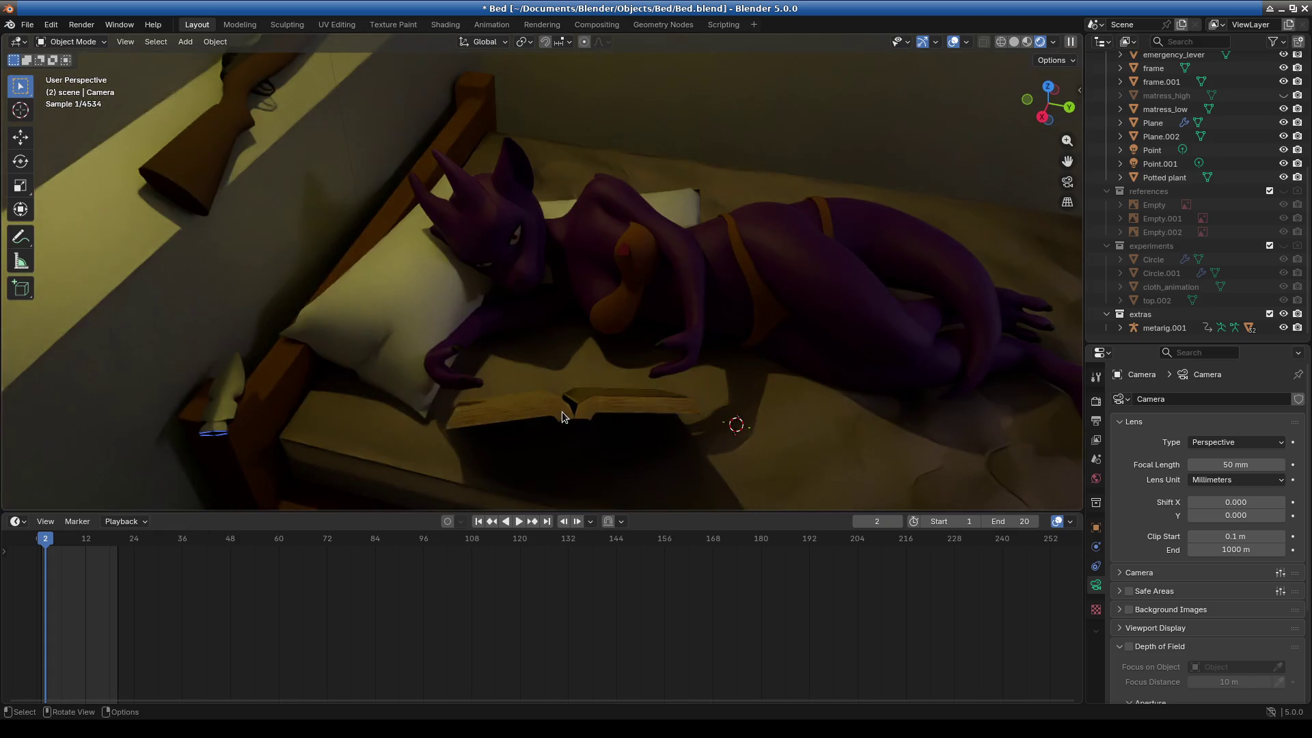
{"action": "left_click", "coordinate": [87, 124], "text": "ctrl"}
{"action": "scroll", "coordinate": [371, 239], "scroll_direction": "up", "scroll_amount": 1}
Select the pillow, then undo to make the camera active again.
{"action": "left_click", "coordinate": [371, 239]}
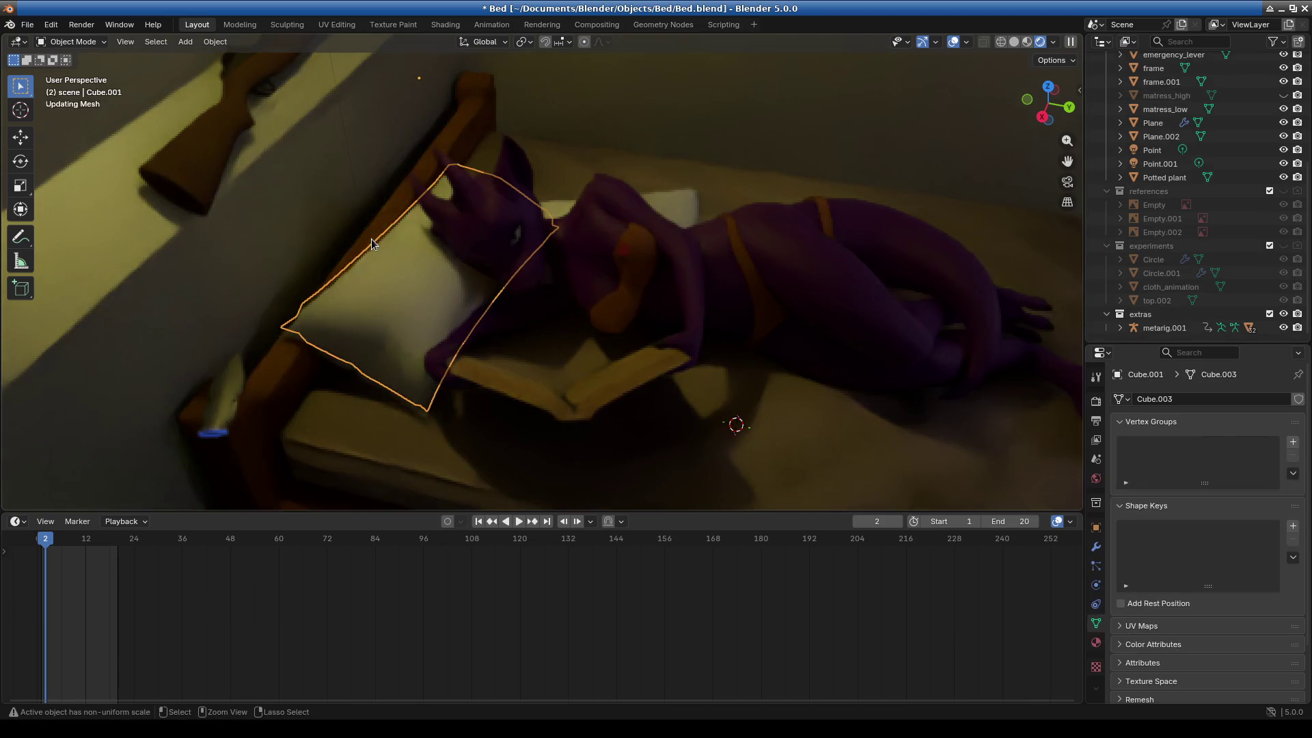
{"action": "left_click", "coordinate": [28, 24]}
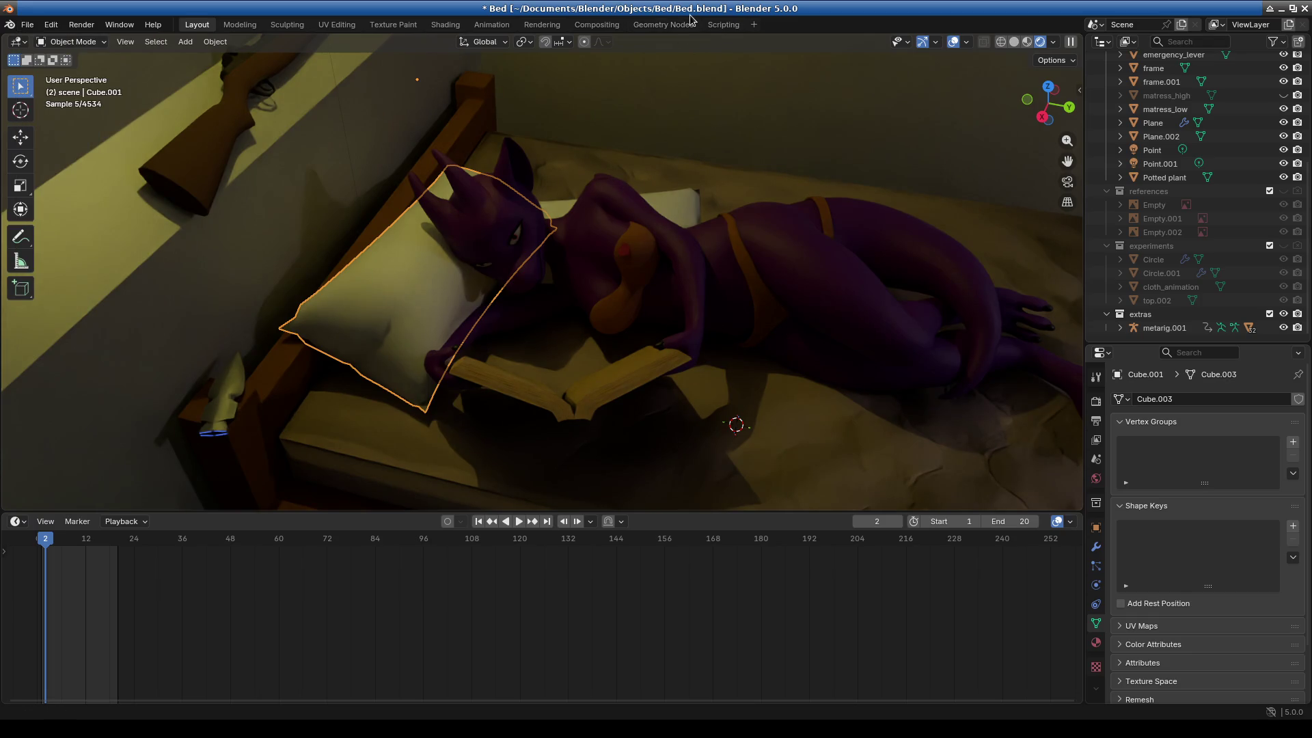
{"action": "key", "text": "ctrl+z"}
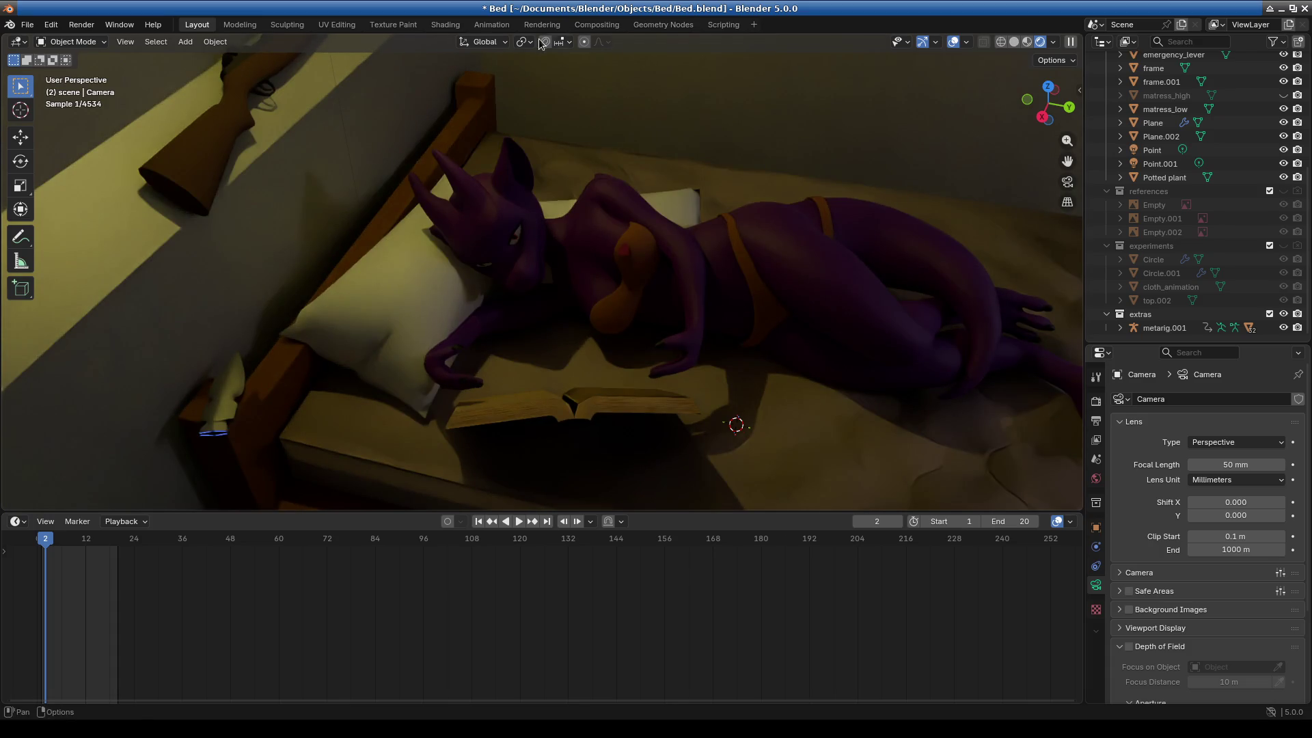
Step the playhead back to frame 0 and frame the book in the view.
{"action": "mouse_move", "coordinate": [613, 325]}
{"action": "middle_mouse_down"}
{"action": "mouse_move", "coordinate": [583, 334]}
{"action": "mouse_move", "coordinate": [595, 343]}
{"action": "middle_mouse_up"}
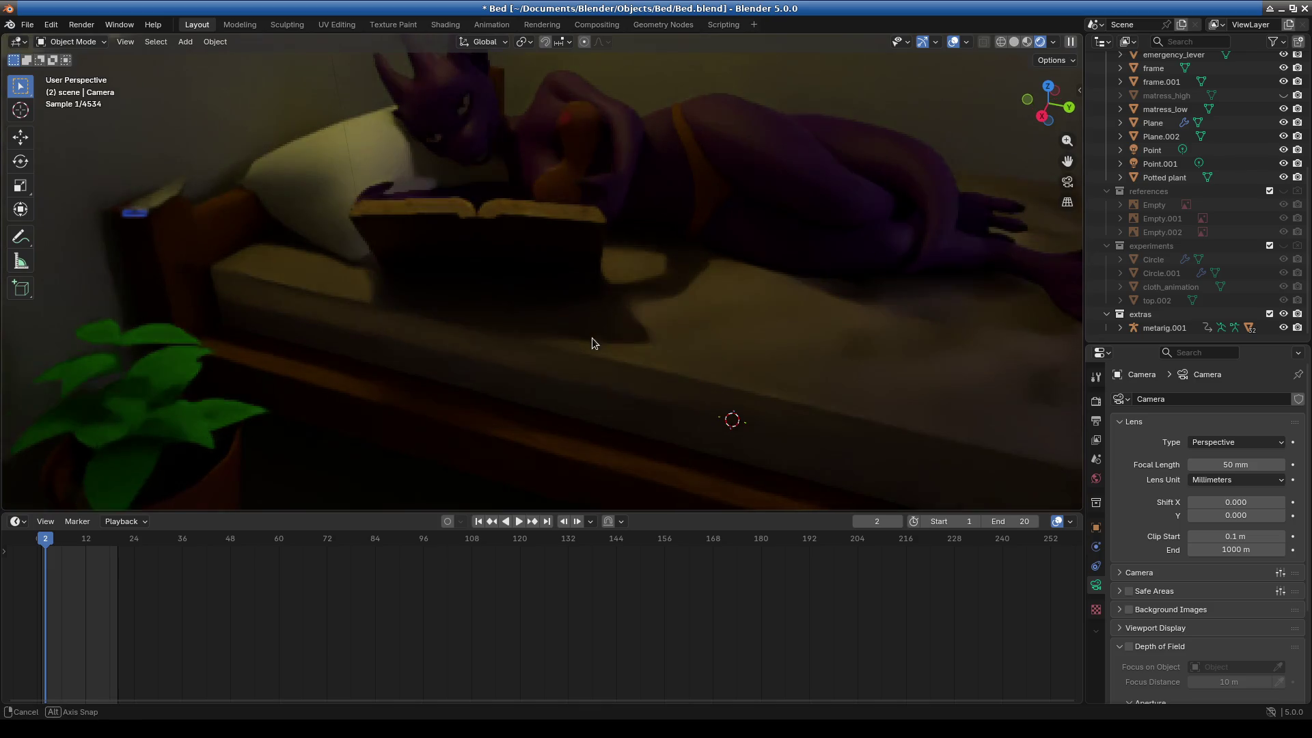
{"action": "middle_click_drag", "start_coordinate": [605, 430], "coordinate": [588, 408], "text": "shift"}
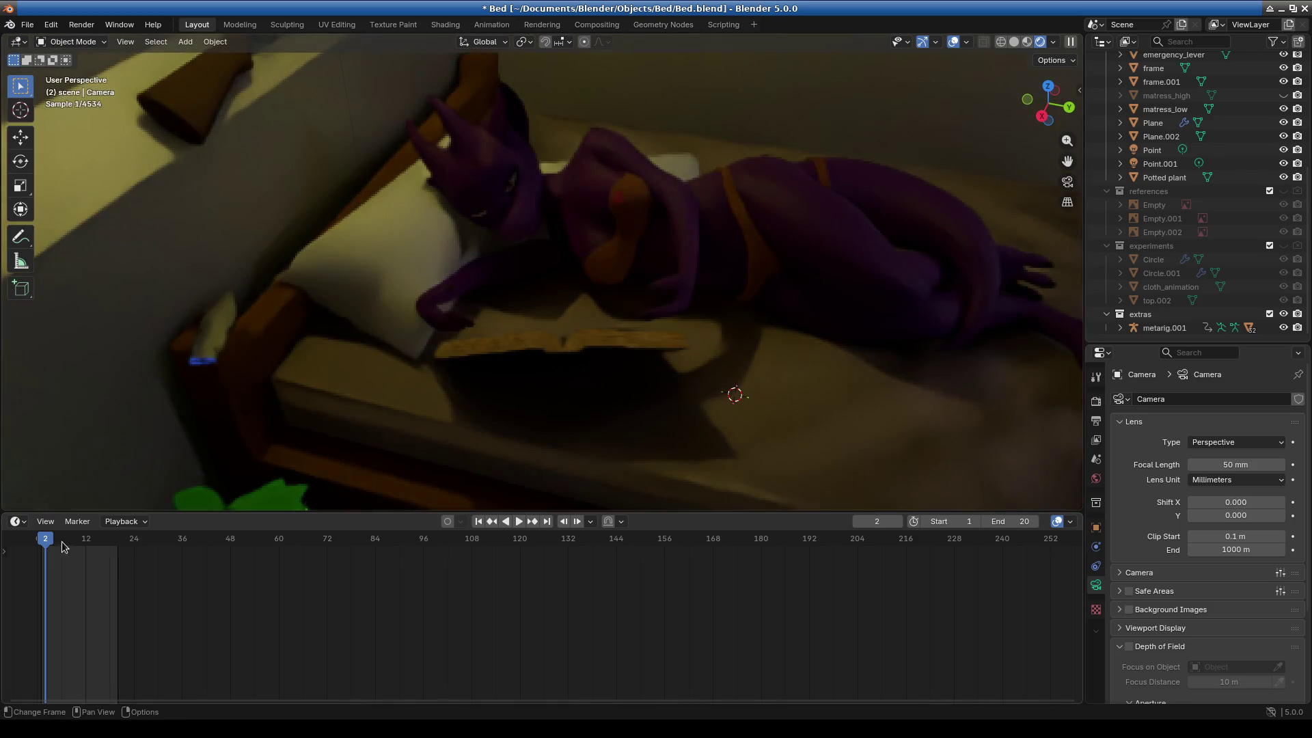
{"action": "key", "text": "Left"}
{"action": "key", "text": "Left"}
{"action": "scroll", "coordinate": [596, 392], "scroll_direction": "up", "scroll_amount": 3}
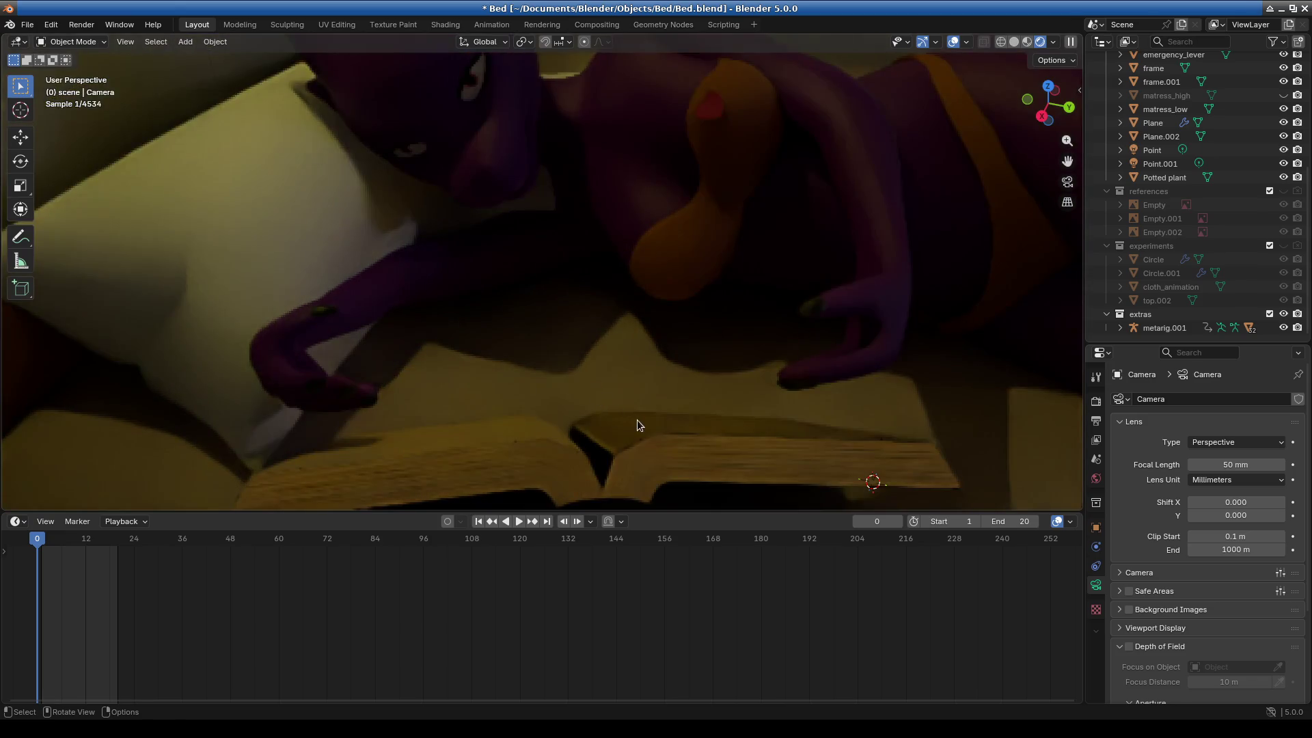
{"action": "scroll", "coordinate": [639, 403], "scroll_direction": "up", "scroll_amount": 2}
{"action": "scroll", "coordinate": [1158, 112], "scroll_direction": "up", "scroll_amount": 6}
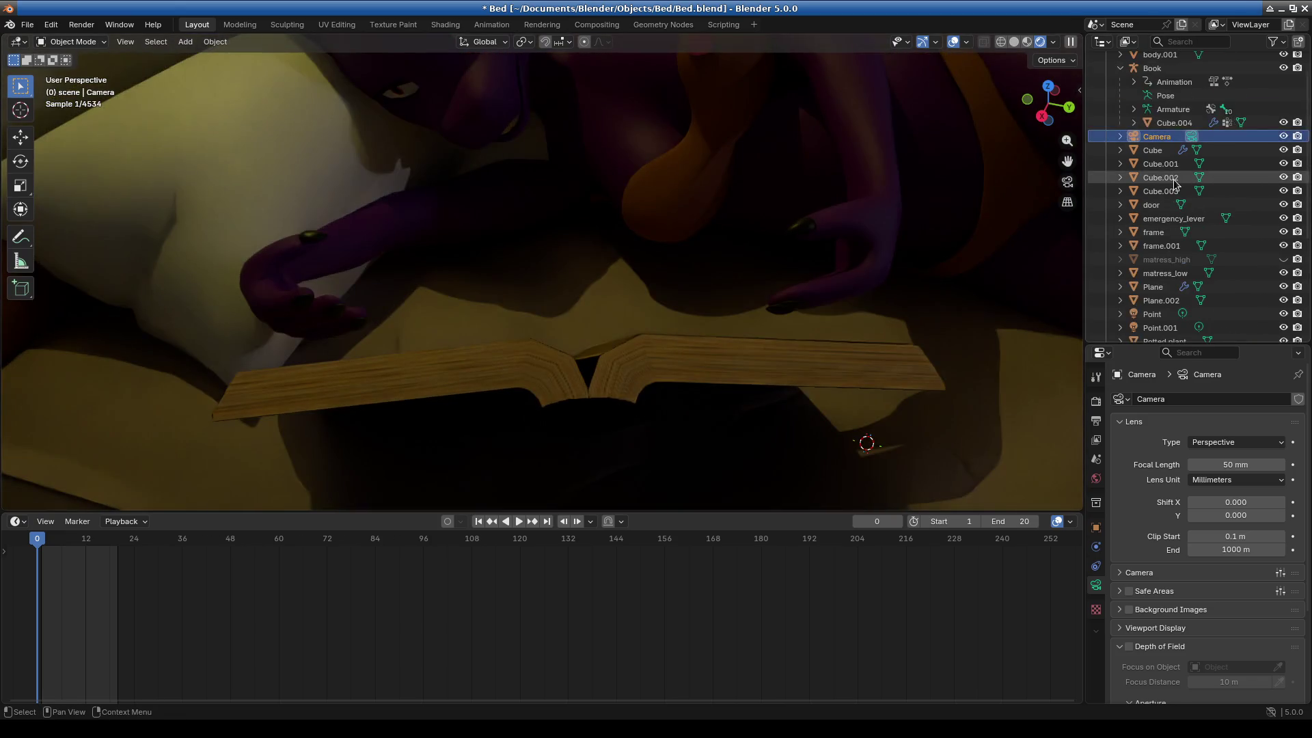
Select the book's armature in the Outliner and bring up the interaction mode list.
{"action": "left_click", "coordinate": [1152, 100]}
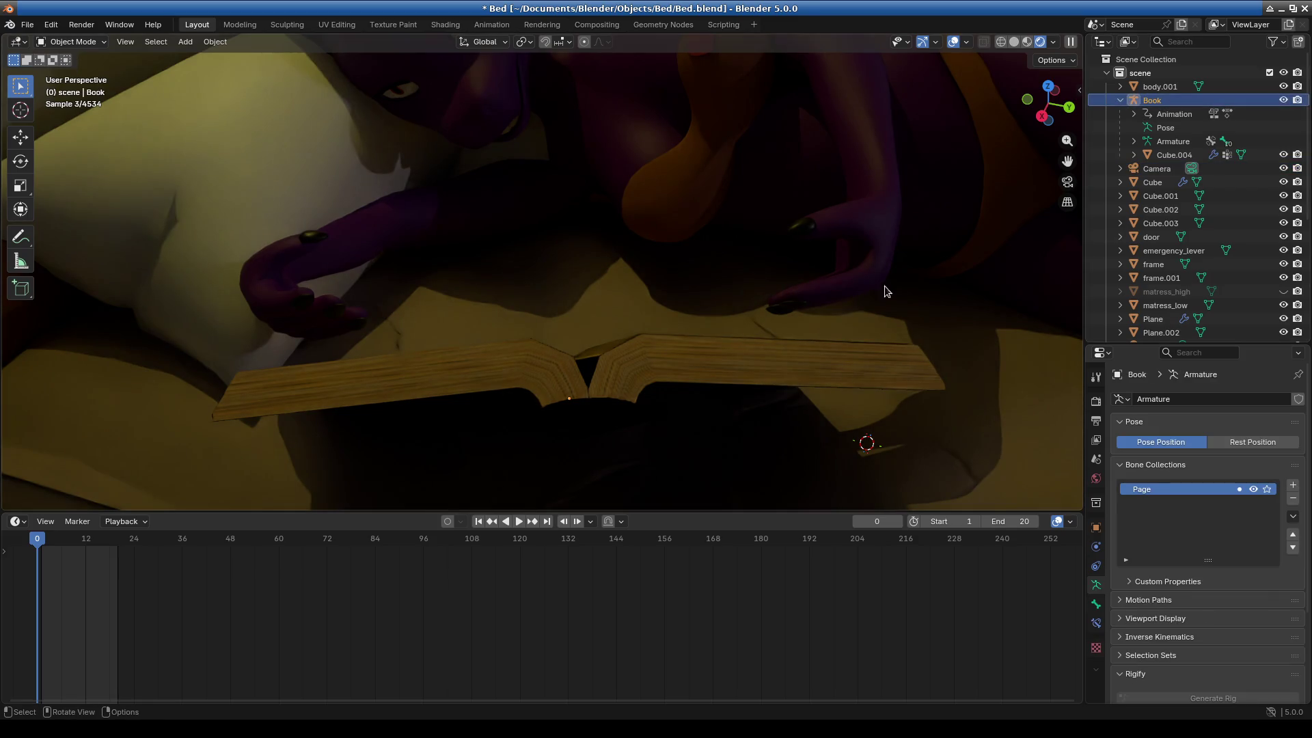
{"action": "left_click", "coordinate": [645, 374]}
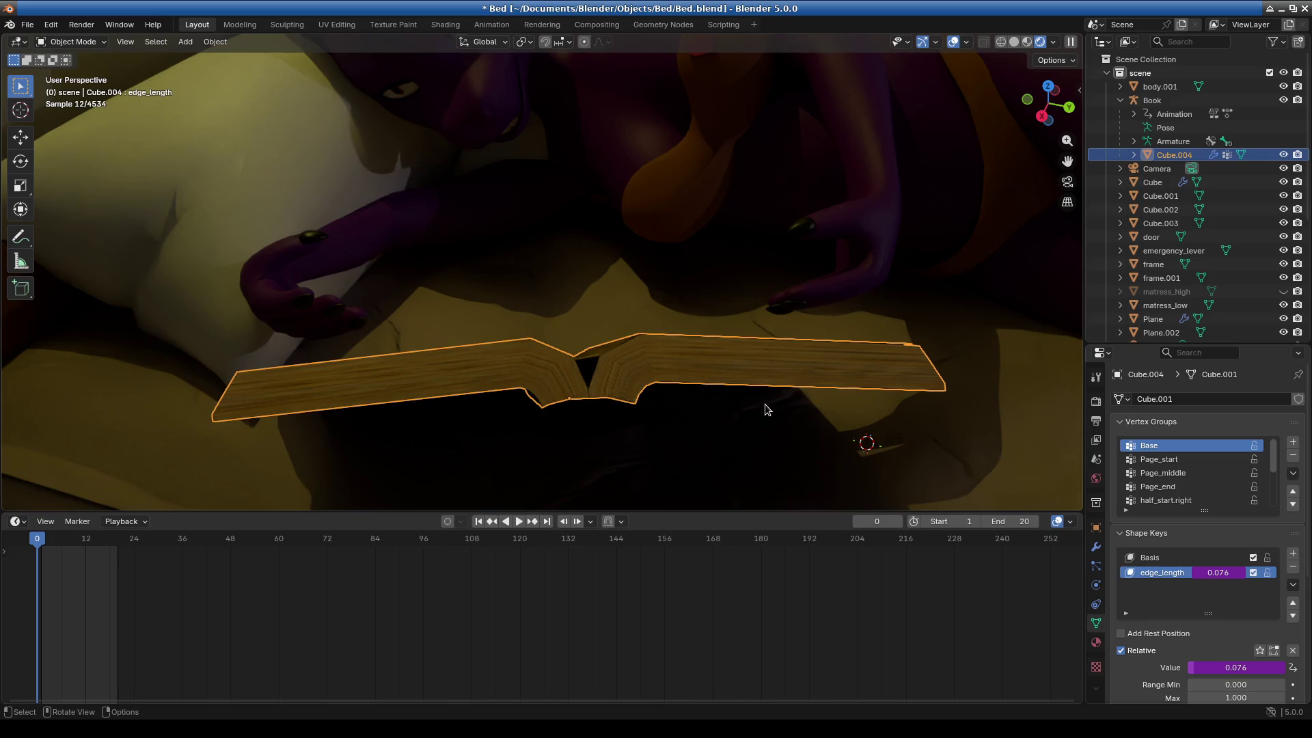
{"action": "mouse_move", "coordinate": [748, 425]}
{"action": "middle_mouse_down"}
{"action": "mouse_move", "coordinate": [724, 367]}
{"action": "mouse_move", "coordinate": [675, 350]}
{"action": "middle_mouse_up"}
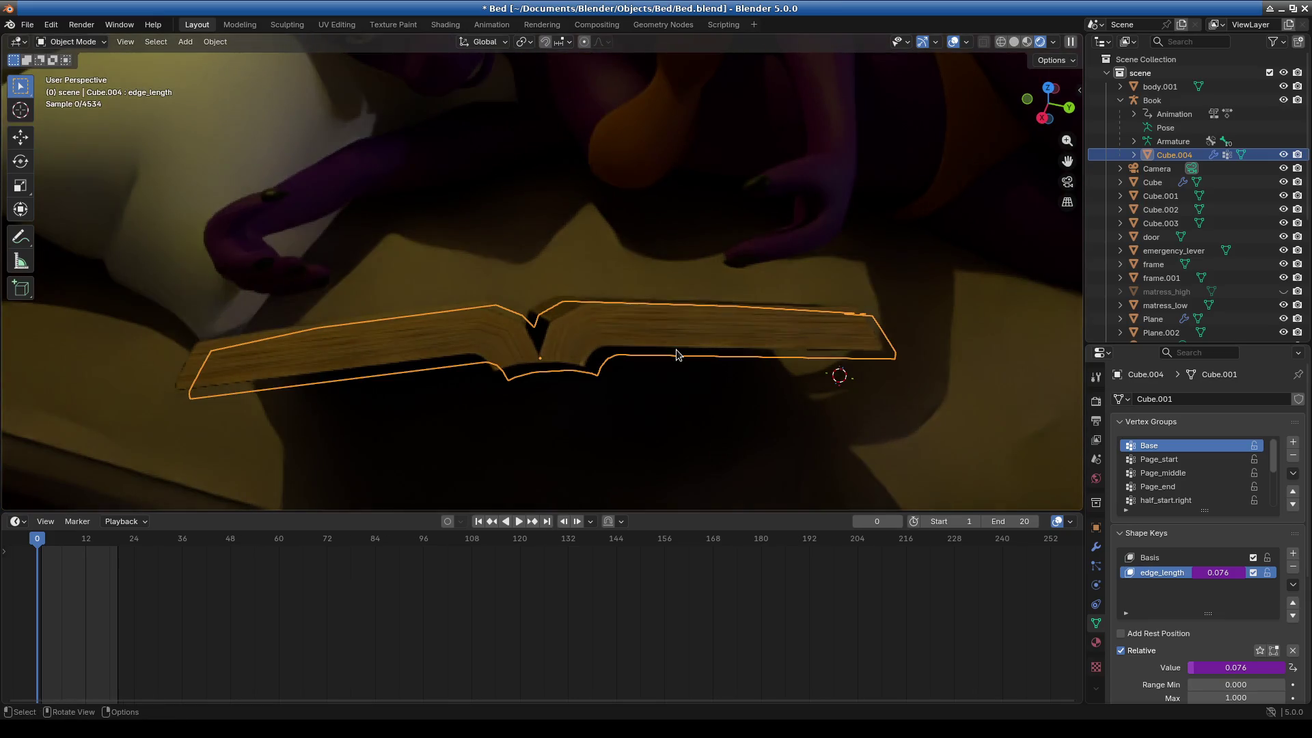
{"action": "left_click", "coordinate": [87, 42]}
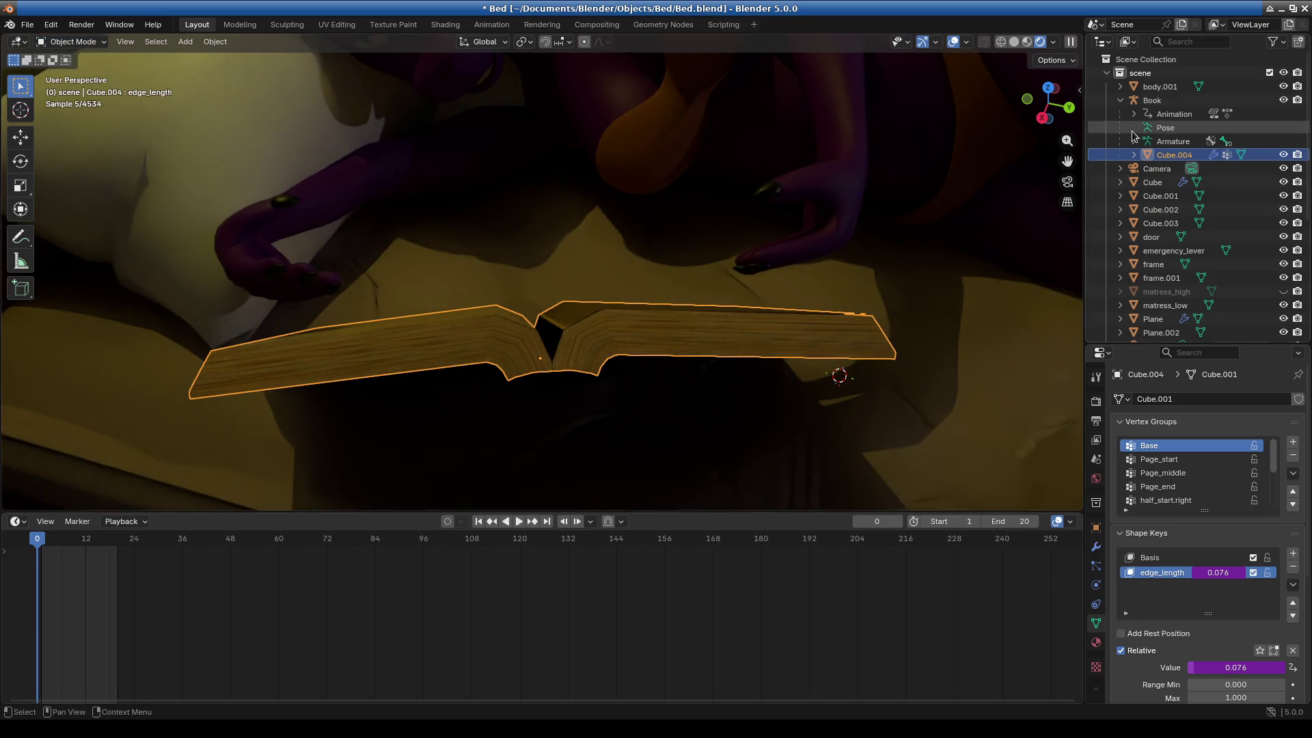
{"action": "left_click", "coordinate": [1161, 104]}
{"action": "left_click", "coordinate": [72, 42]}
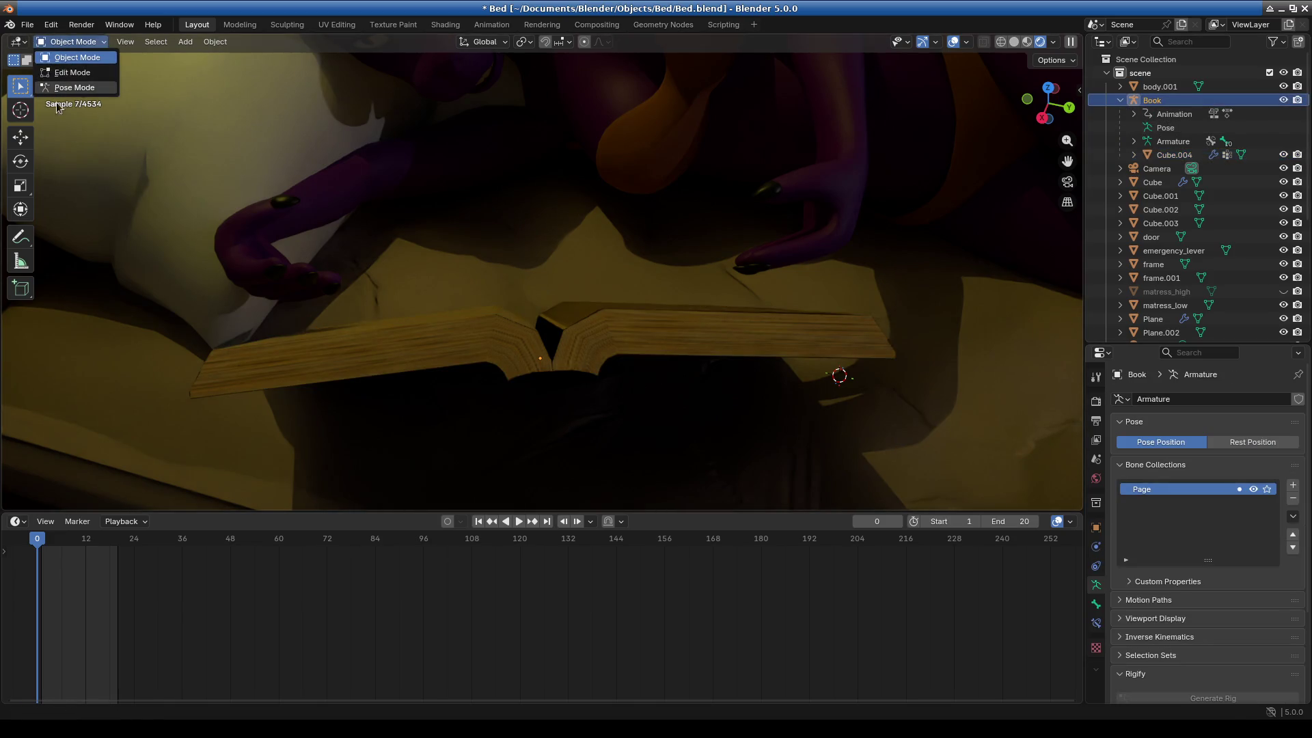
Enter Pose Mode on the book armature and show bones through Viewport Overlays.
{"action": "left_click", "coordinate": [76, 88]}
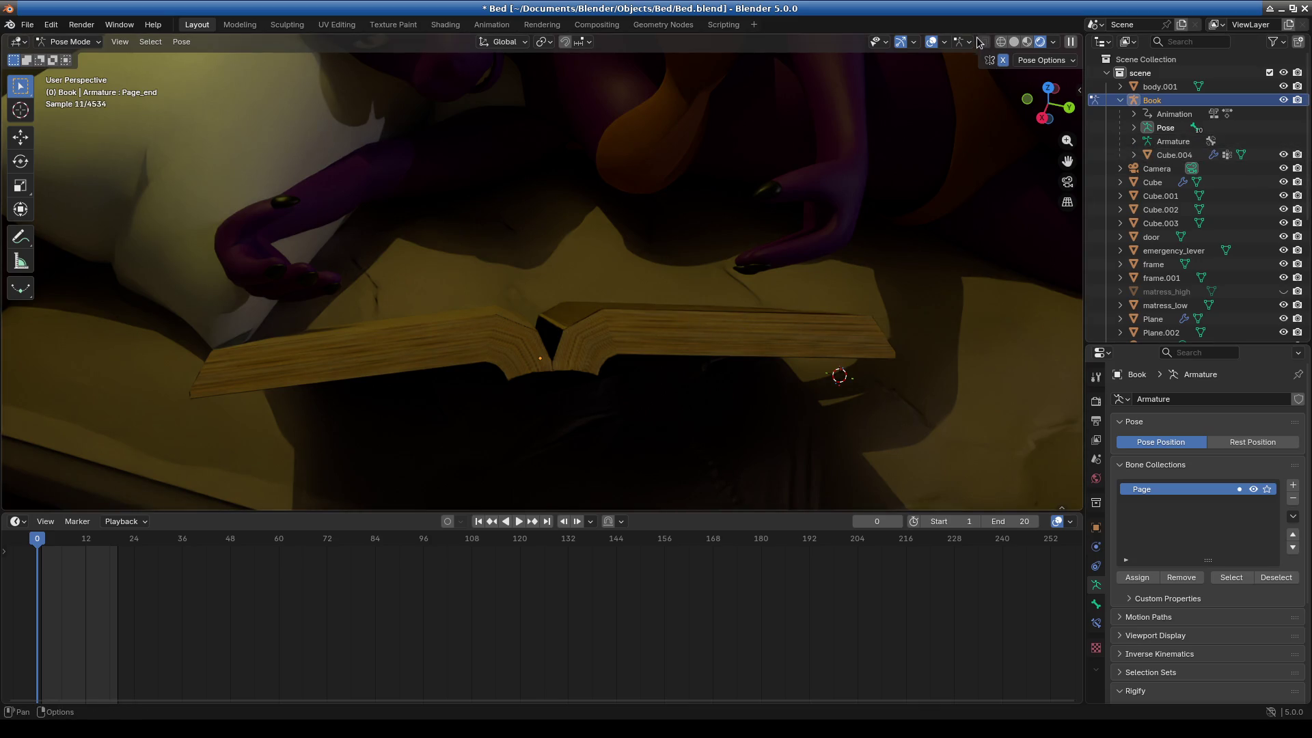
{"action": "left_click", "coordinate": [943, 45]}
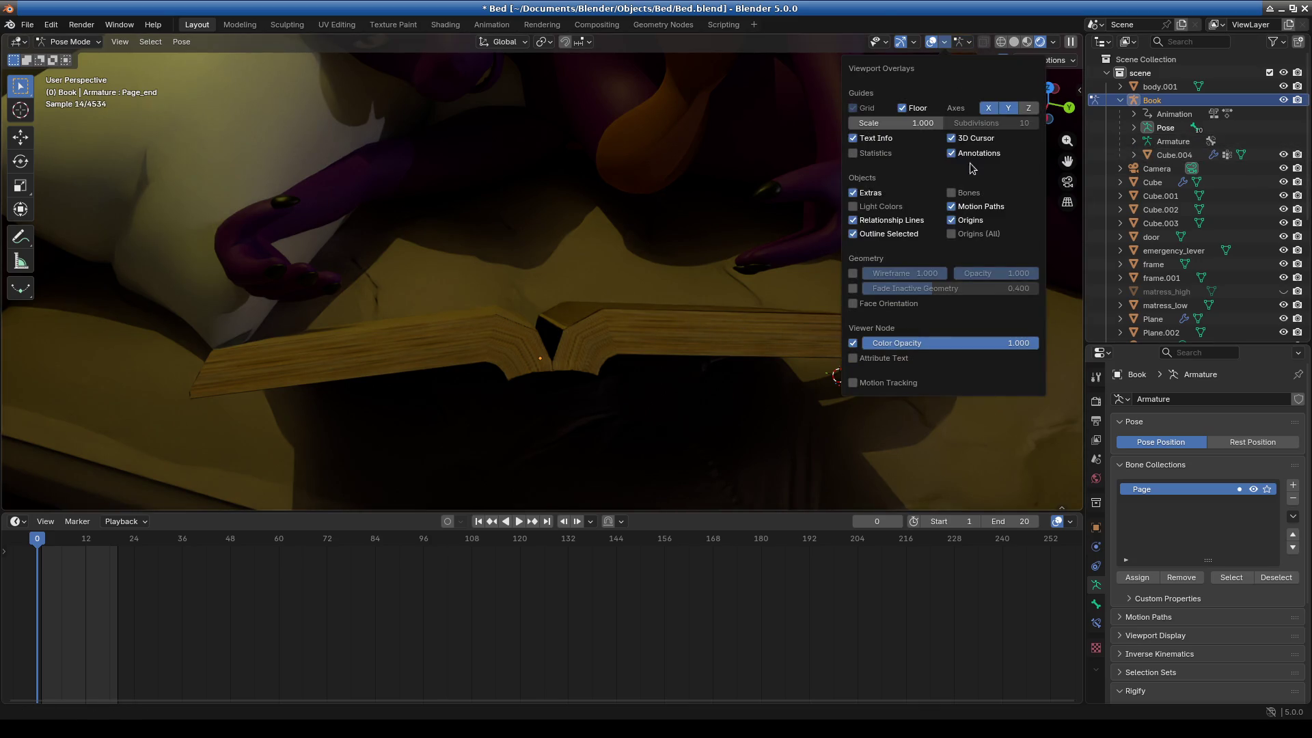
{"action": "left_click", "coordinate": [950, 192]}
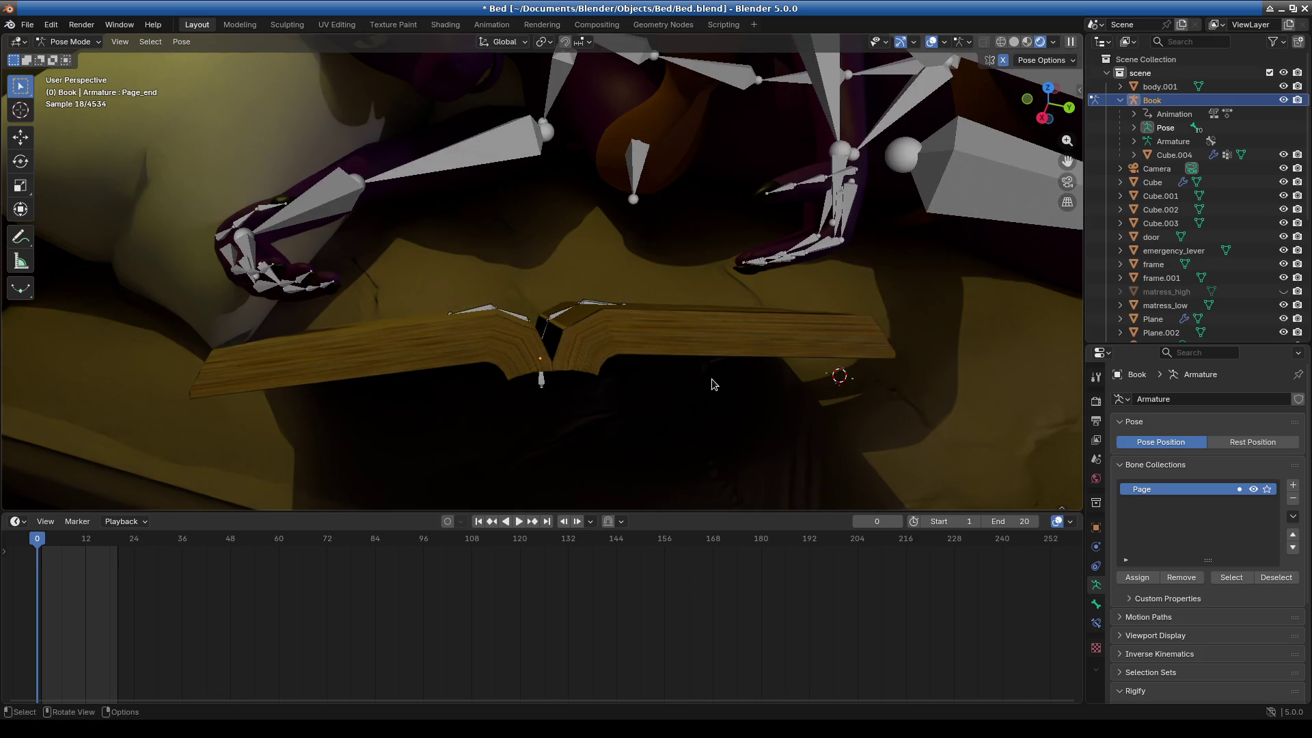
{"action": "mouse_move", "coordinate": [641, 375]}
{"action": "middle_mouse_down"}
{"action": "mouse_move", "coordinate": [584, 342]}
{"action": "mouse_move", "coordinate": [604, 279]}
{"action": "middle_mouse_up"}
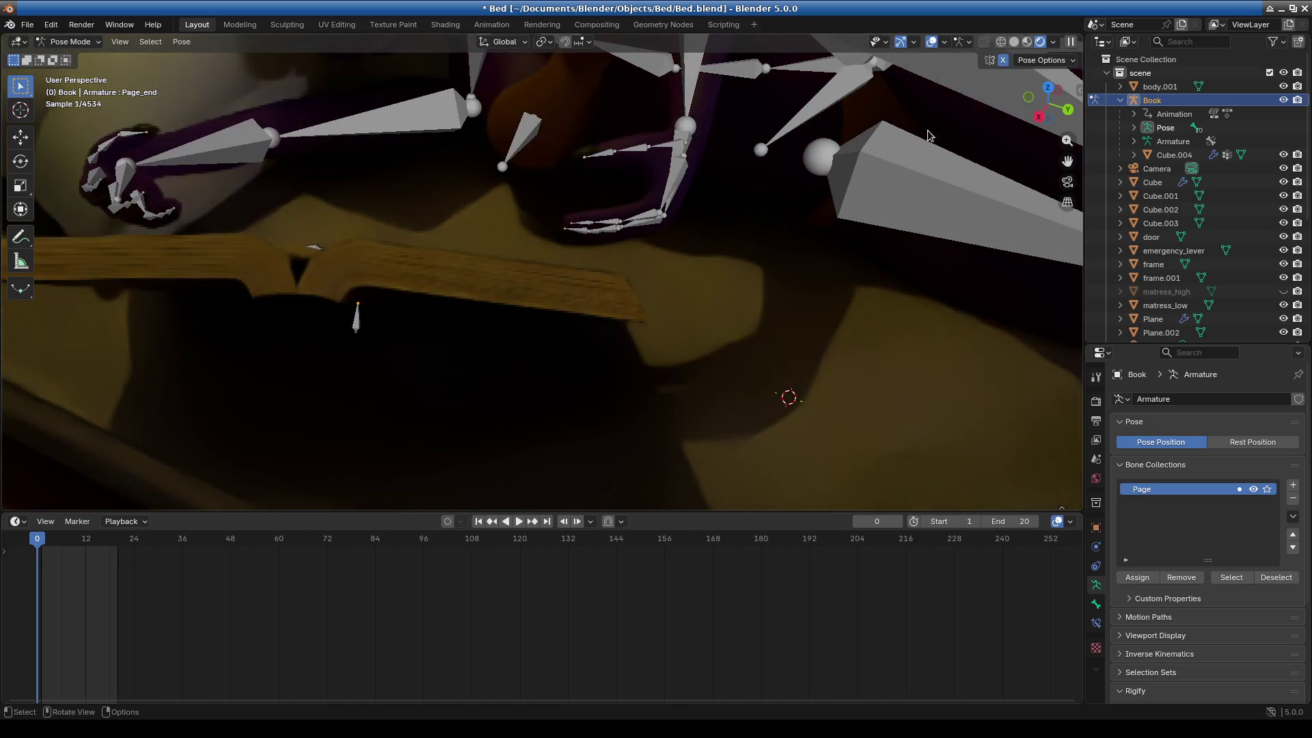
{"action": "key", "text": "z"}
{"action": "mouse_move", "coordinate": [570, 321]}
{"action": "middle_mouse_down"}
{"action": "mouse_move", "coordinate": [552, 351]}
{"action": "mouse_move", "coordinate": [568, 378]}
{"action": "middle_mouse_up"}
{"action": "scroll", "coordinate": [568, 379], "scroll_direction": "up", "scroll_amount": 5}
Rotate the half_middle.left page bone −25.1° about Z so the pages fold up.
{"action": "left_click", "coordinate": [526, 352]}
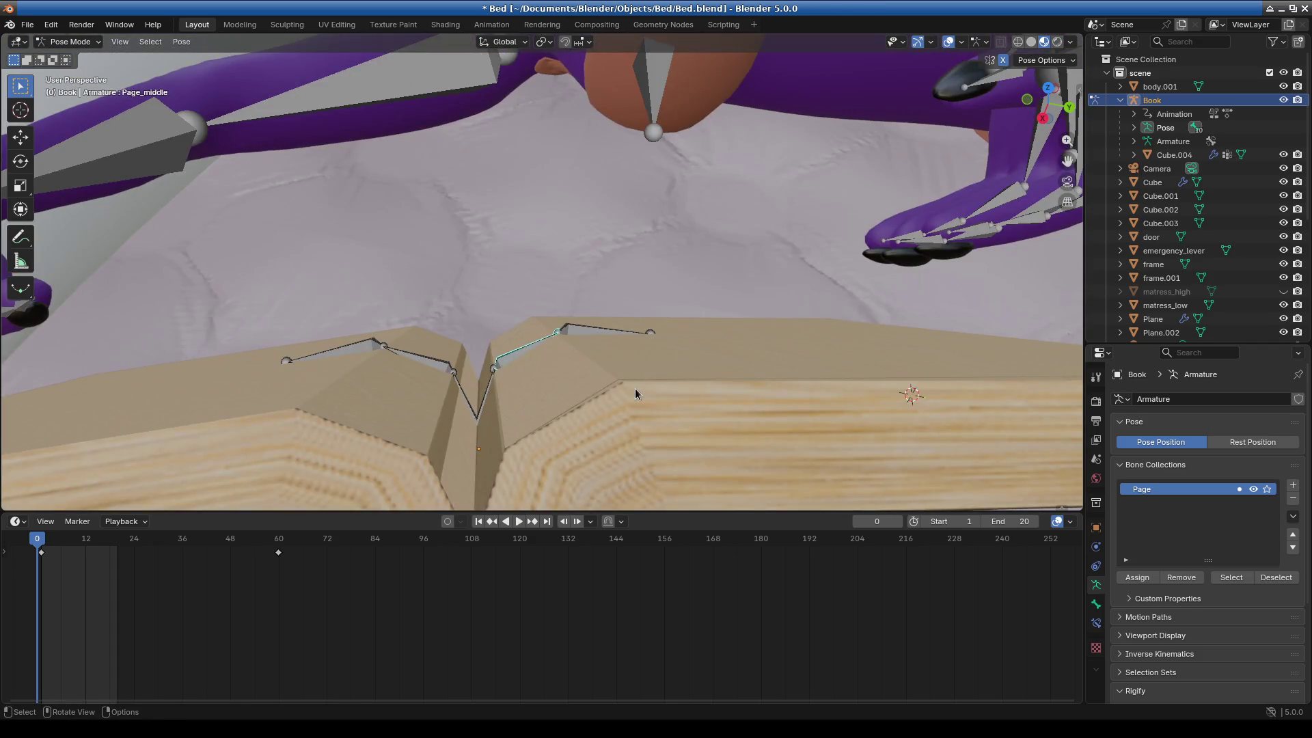
{"action": "left_click", "coordinate": [418, 356]}
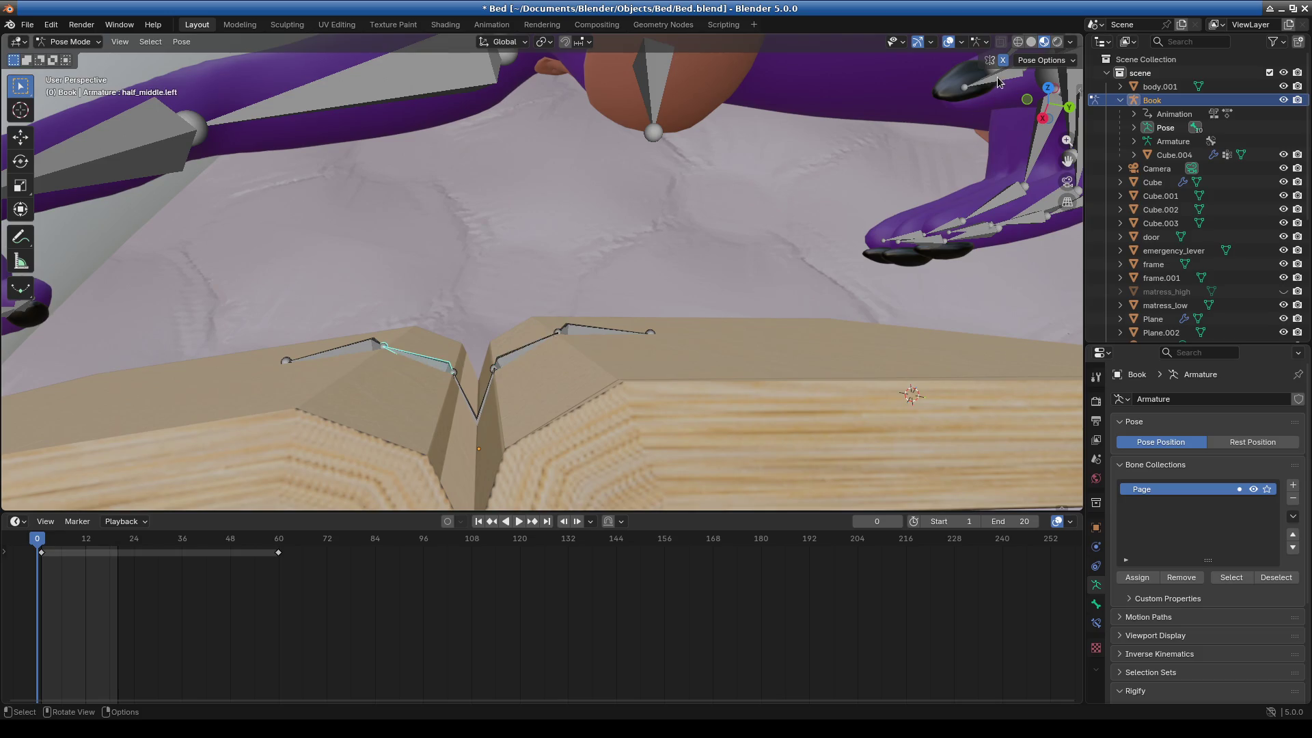
{"action": "scroll", "coordinate": [638, 284], "scroll_direction": "down", "scroll_amount": 5}
{"action": "middle_click_drag", "start_coordinate": [638, 284], "coordinate": [618, 290]}
{"action": "key", "text": "r"}
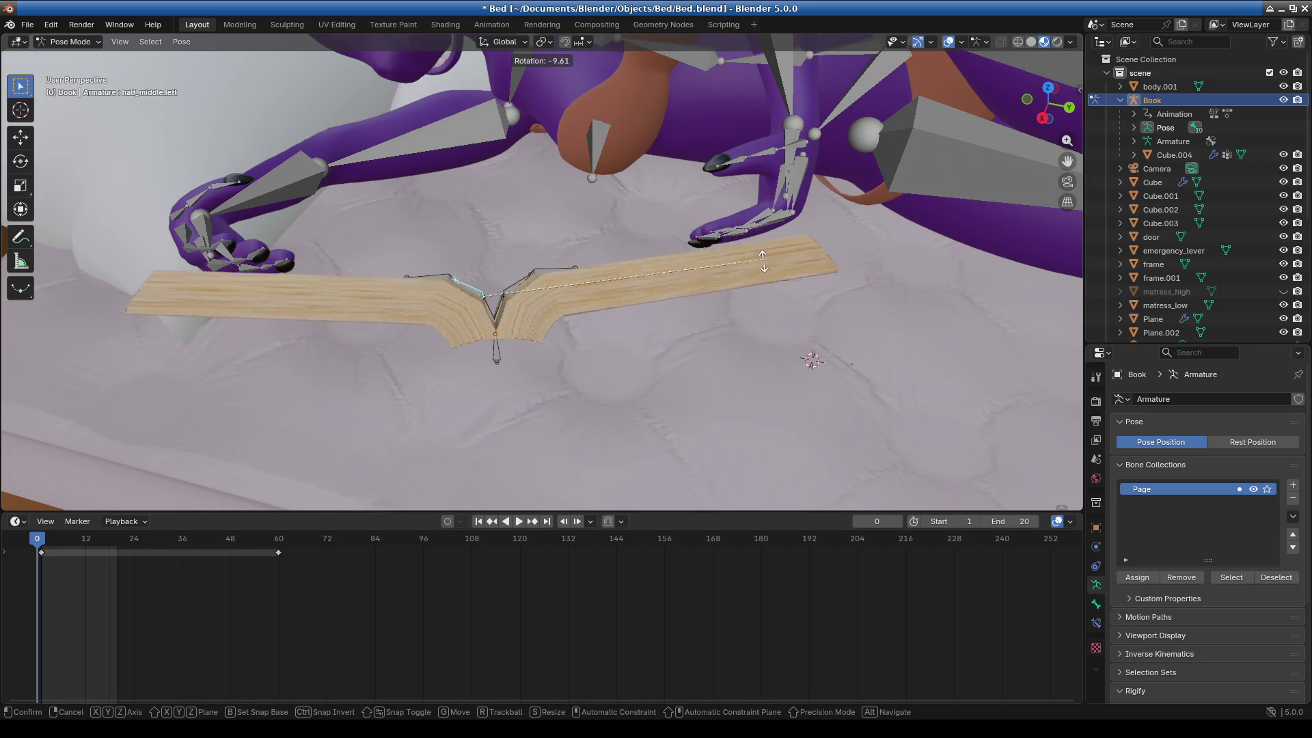
{"action": "left_click", "coordinate": [740, 335]}
{"action": "middle_click_drag", "start_coordinate": [741, 335], "coordinate": [595, 319]}
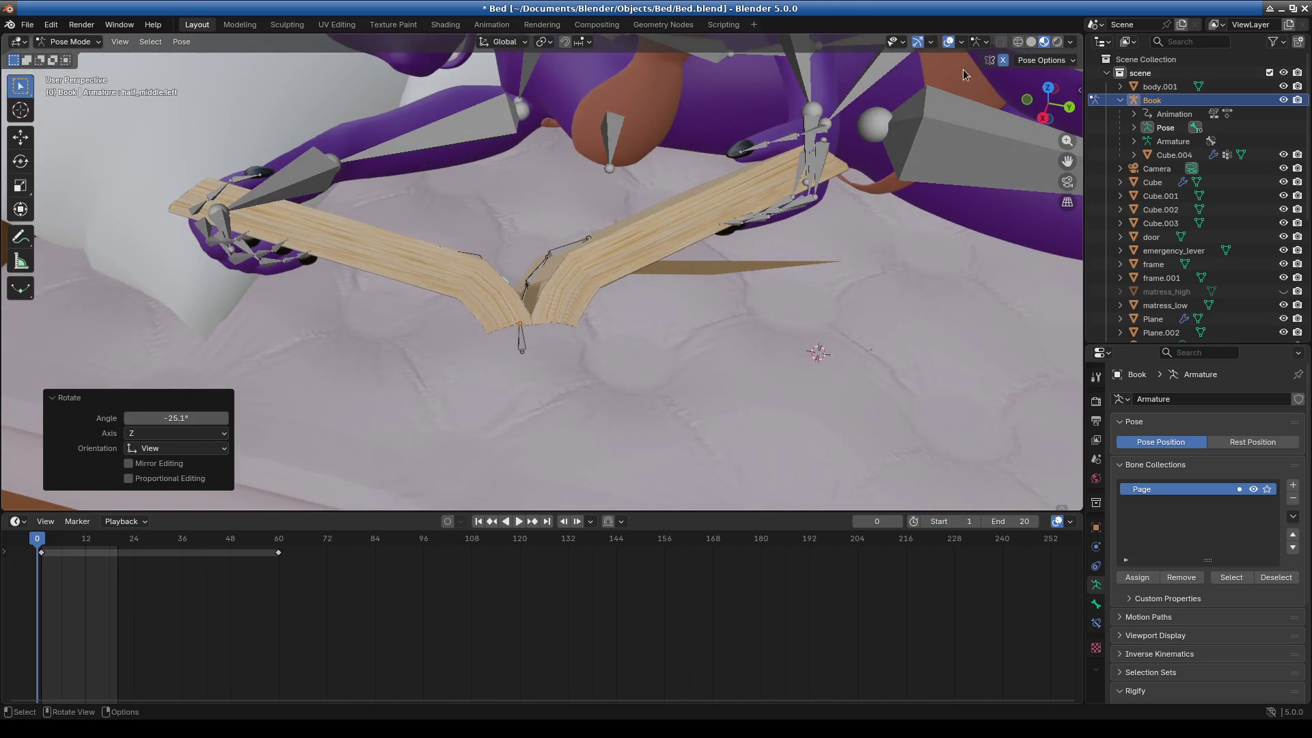
{"action": "left_click", "coordinate": [1018, 41]}
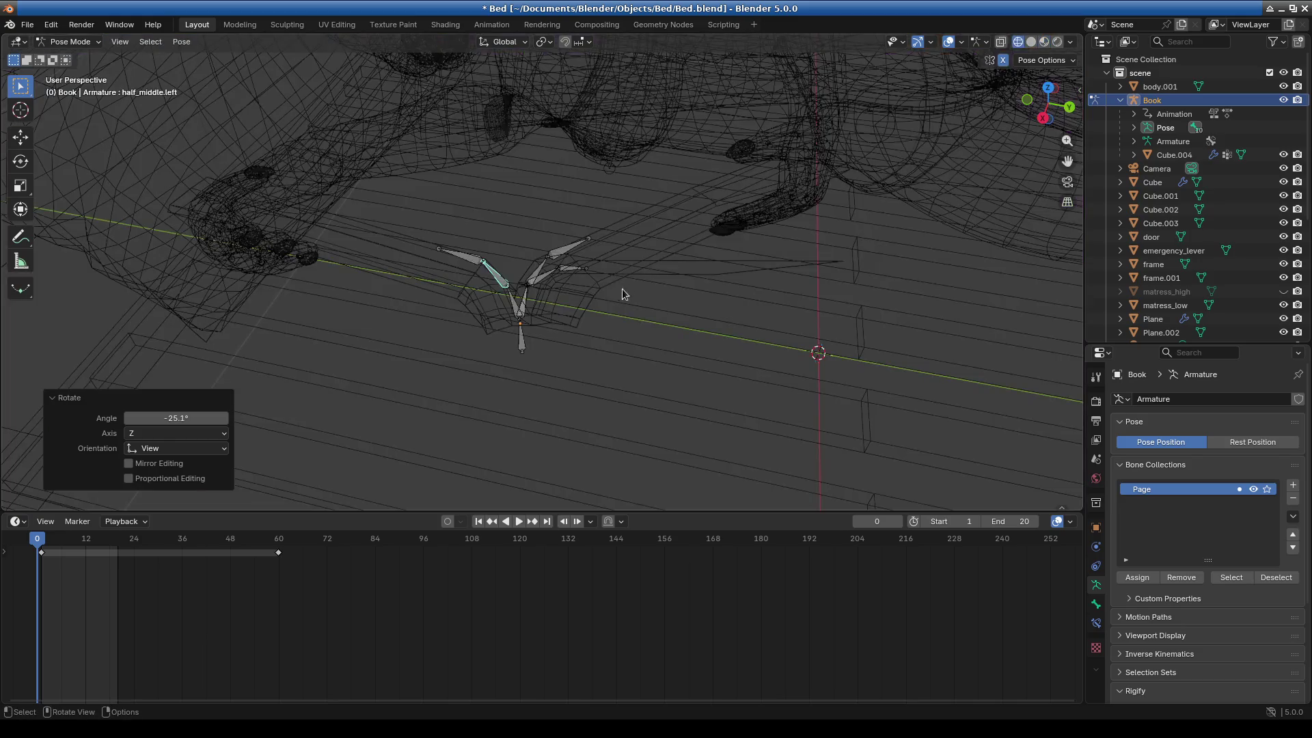
Select the Page_middle bone in wireframe and rotate it, refining to a smaller 4.91° turn.
{"action": "left_click", "coordinate": [551, 275]}
{"action": "key", "text": "r"}
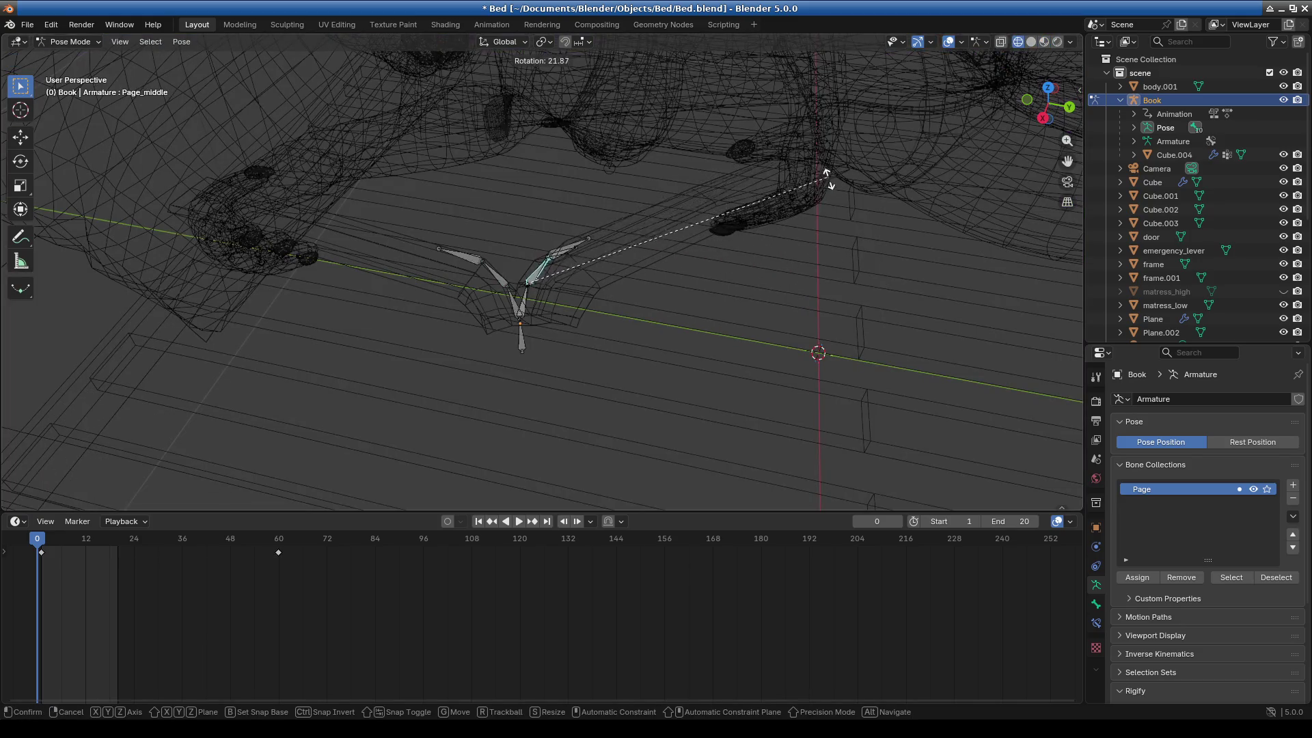
{"action": "left_click", "coordinate": [834, 187]}
{"action": "mouse_move", "coordinate": [834, 187]}
{"action": "middle_mouse_down"}
{"action": "mouse_move", "coordinate": [766, 297]}
{"action": "mouse_move", "coordinate": [762, 284]}
{"action": "middle_mouse_up"}
{"action": "middle_click_drag", "start_coordinate": [949, 216], "coordinate": [832, 248]}
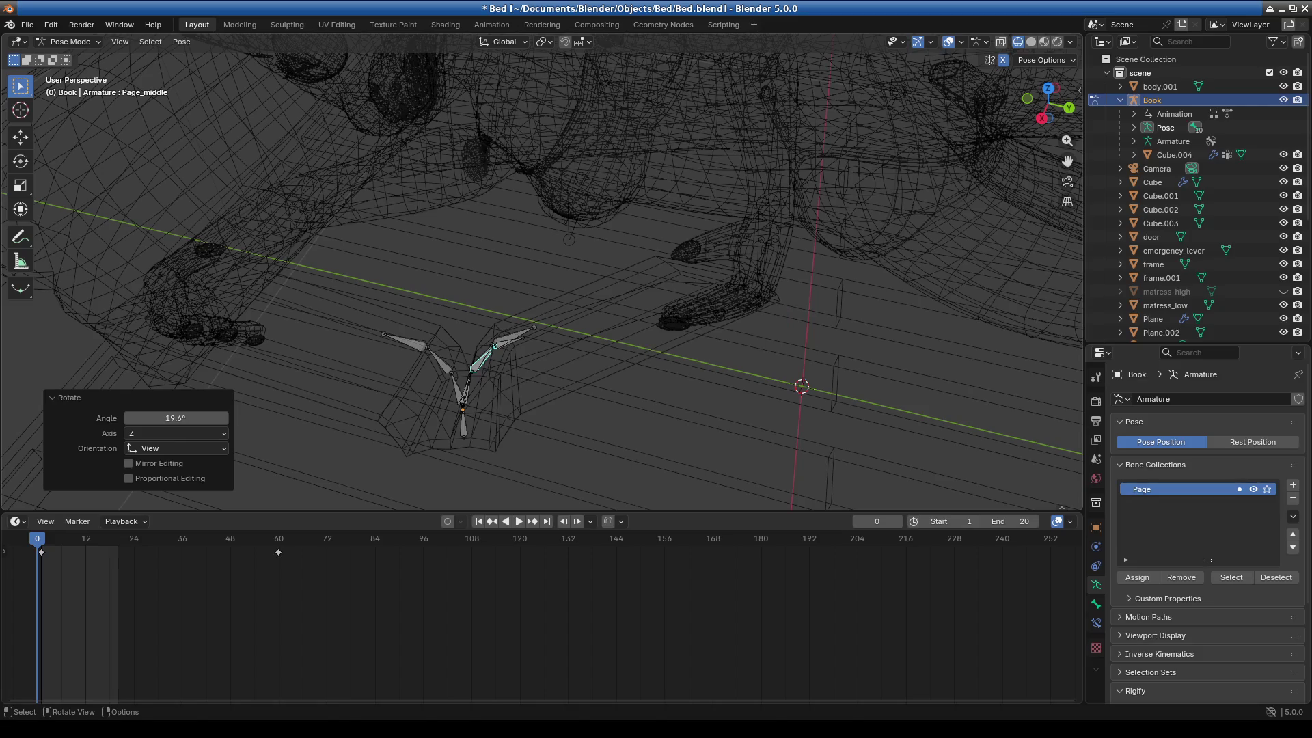
{"action": "key", "text": "r"}
{"action": "left_click", "coordinate": [740, 302]}
Switch back to solid shading and re-rotate the page bone to 5.04°.
{"action": "mouse_move", "coordinate": [740, 302]}
{"action": "middle_mouse_down"}
{"action": "mouse_move", "coordinate": [528, 289]}
{"action": "mouse_move", "coordinate": [396, 259]}
{"action": "middle_mouse_up"}
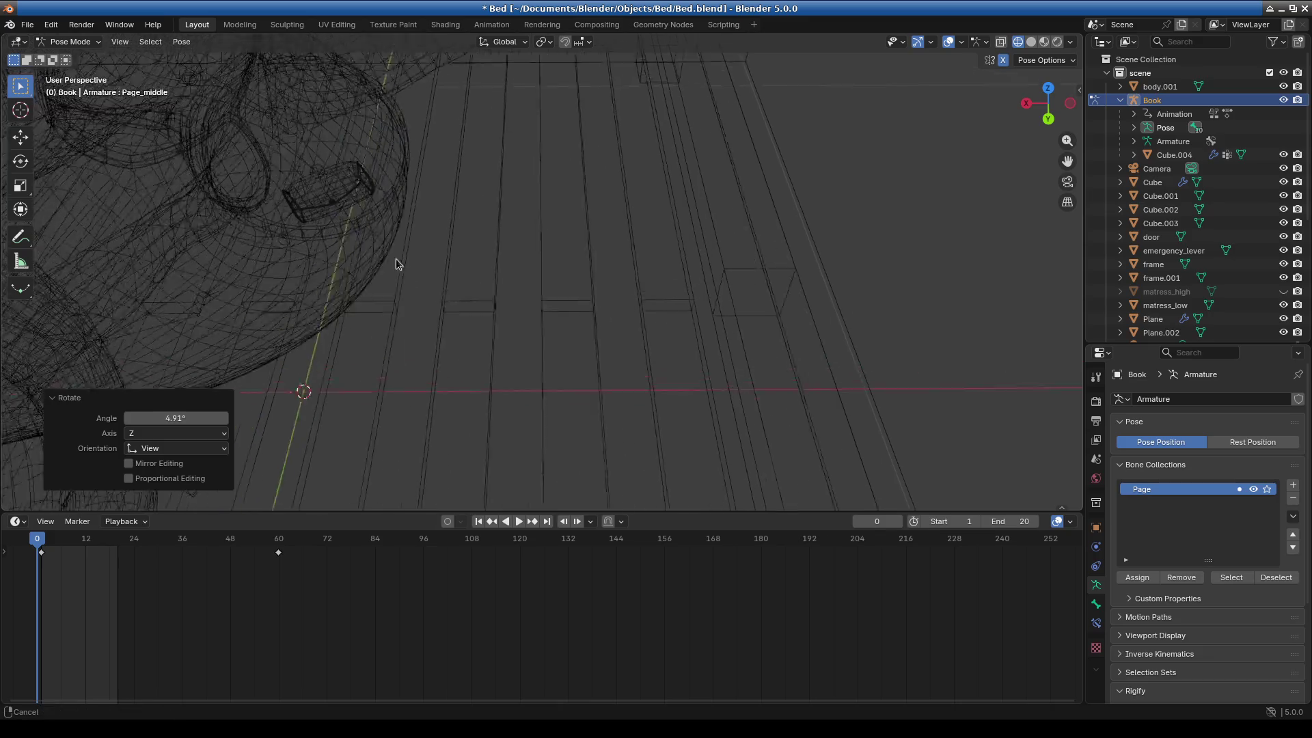
{"action": "scroll", "coordinate": [396, 258], "scroll_direction": "down", "scroll_amount": 6}
{"action": "scroll", "coordinate": [581, 376], "scroll_direction": "up", "scroll_amount": 2}
{"action": "mouse_move", "coordinate": [593, 381]}
{"action": "middle_mouse_down"}
{"action": "mouse_move", "coordinate": [547, 330]}
{"action": "mouse_move", "coordinate": [625, 375]}
{"action": "mouse_move", "coordinate": [729, 280]}
{"action": "middle_mouse_up"}
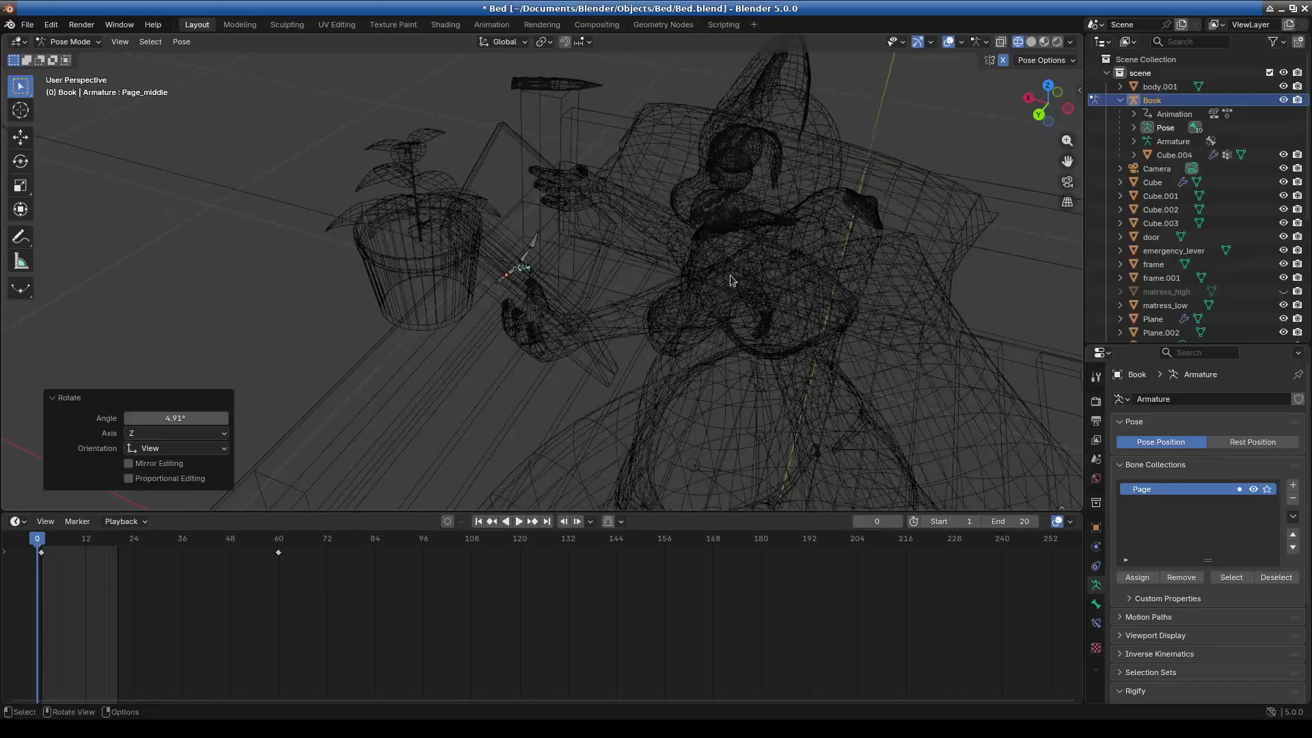
{"action": "left_click", "coordinate": [1031, 41]}
{"action": "mouse_move", "coordinate": [608, 464]}
{"action": "middle_mouse_down", "text": "ctrl"}
{"action": "mouse_move", "coordinate": [617, 388]}
{"action": "mouse_move", "coordinate": [649, 318]}
{"action": "middle_mouse_up", "text": "ctrl"}
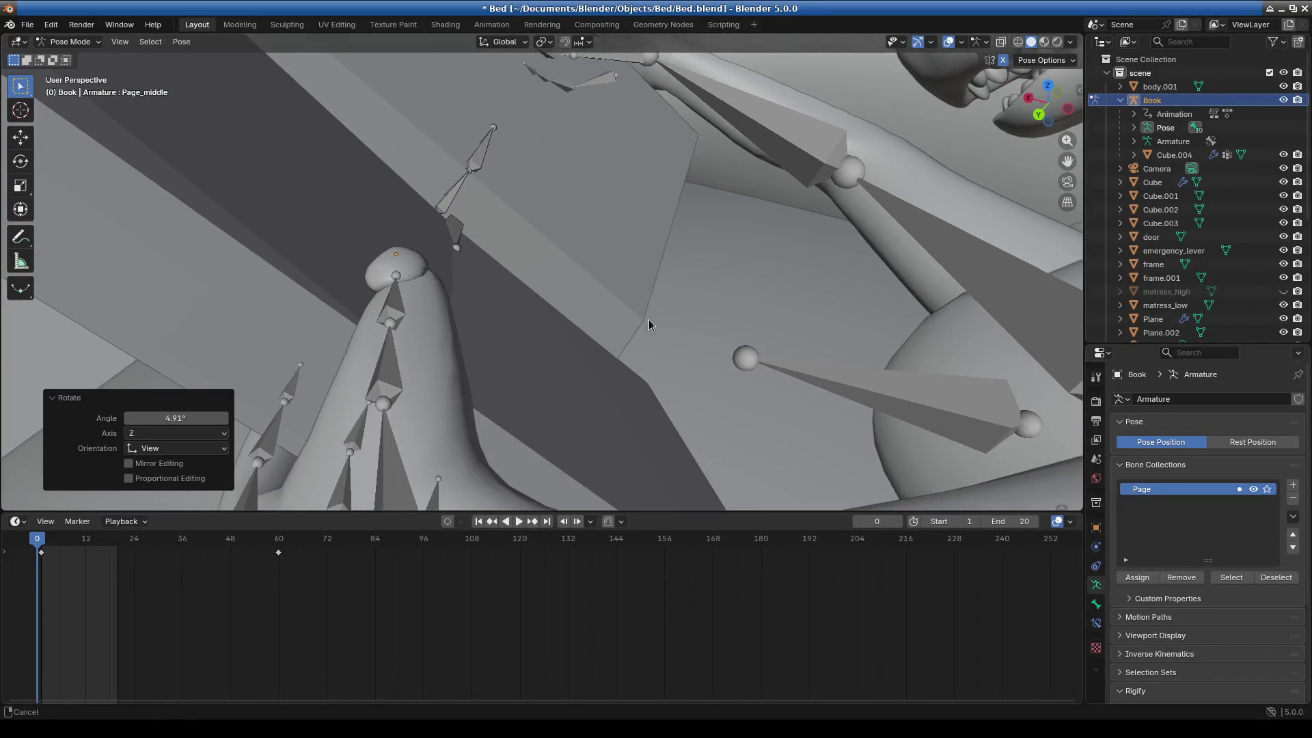
{"action": "key", "text": "r"}
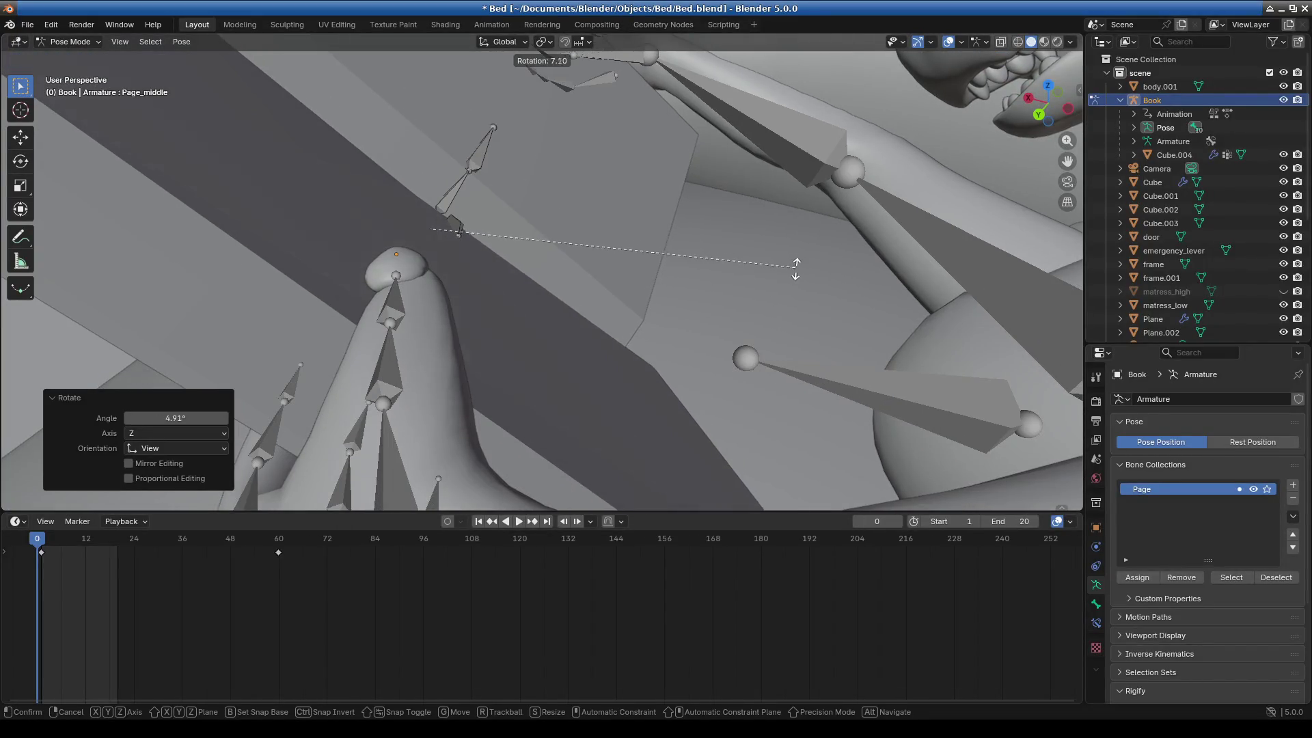
{"action": "left_click", "coordinate": [778, 295]}
Keep adjusting the Page_middle rotation through 5.75°, -3.08° and 1.58°.
{"action": "mouse_move", "coordinate": [776, 299]}
{"action": "middle_mouse_down"}
{"action": "mouse_move", "coordinate": [597, 344]}
{"action": "mouse_move", "coordinate": [482, 329]}
{"action": "mouse_move", "coordinate": [817, 330]}
{"action": "mouse_move", "coordinate": [718, 268]}
{"action": "mouse_move", "coordinate": [768, 170]}
{"action": "mouse_move", "coordinate": [686, 261]}
{"action": "middle_mouse_up"}
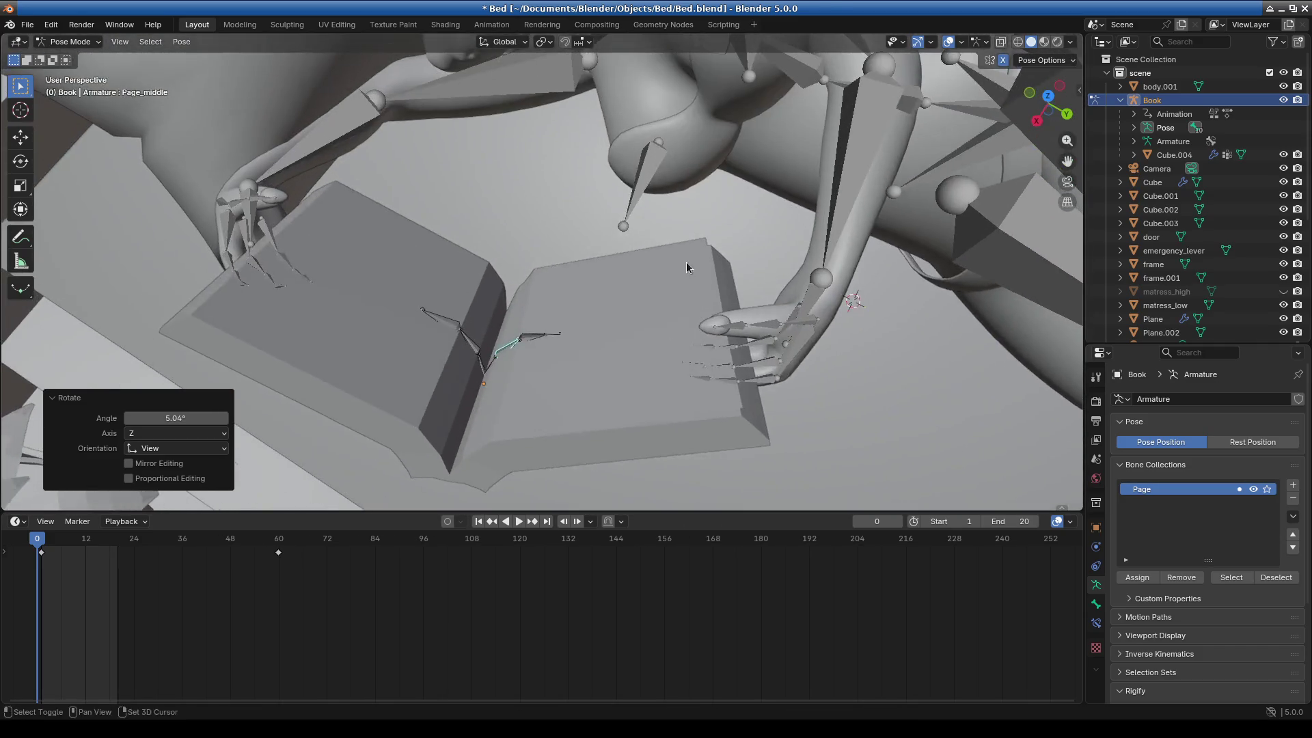
{"action": "key", "text": "r"}
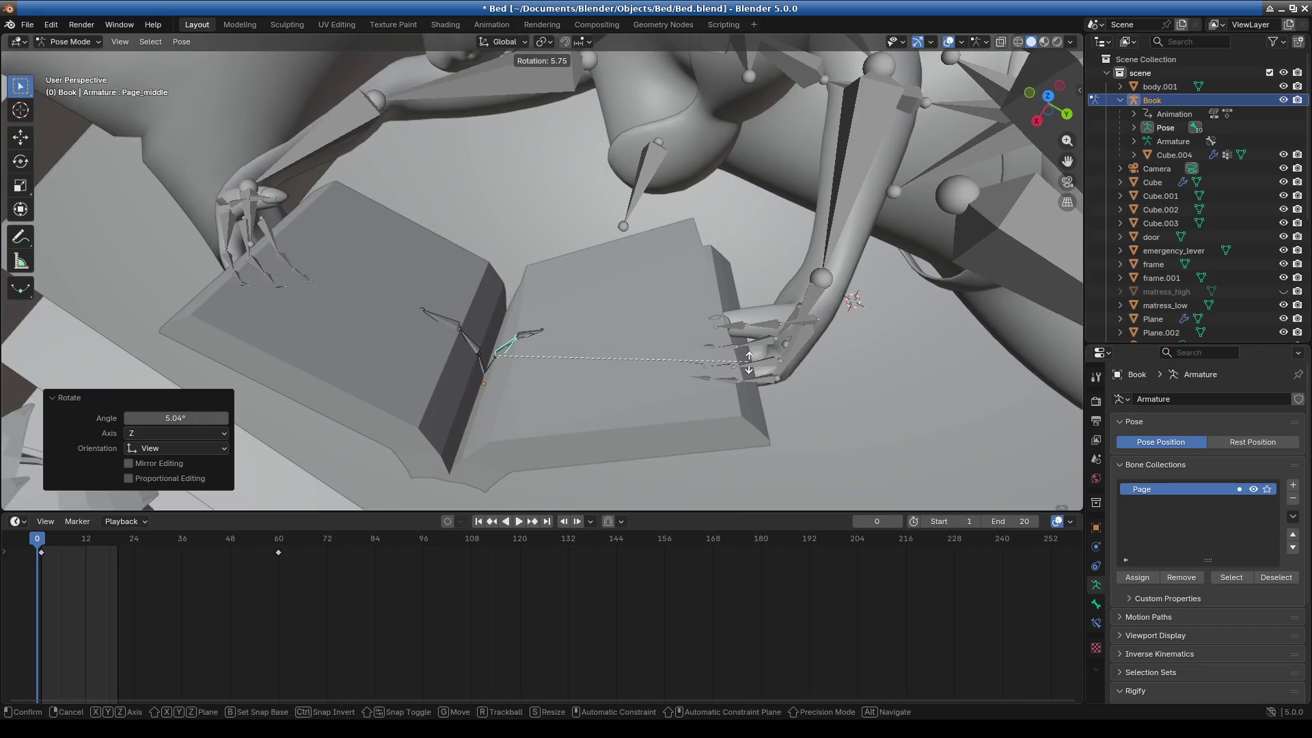
{"action": "left_click", "coordinate": [749, 362]}
{"action": "mouse_move", "coordinate": [749, 362]}
{"action": "middle_mouse_down"}
{"action": "mouse_move", "coordinate": [825, 392]}
{"action": "mouse_move", "coordinate": [734, 365]}
{"action": "mouse_move", "coordinate": [857, 366]}
{"action": "mouse_move", "coordinate": [850, 238]}
{"action": "mouse_move", "coordinate": [780, 381]}
{"action": "mouse_move", "coordinate": [830, 354]}
{"action": "middle_mouse_up"}
{"action": "key", "text": "r"}
{"action": "left_click", "coordinate": [893, 318]}
{"action": "mouse_move", "coordinate": [893, 318]}
{"action": "middle_mouse_down"}
{"action": "mouse_move", "coordinate": [639, 290]}
{"action": "mouse_move", "coordinate": [629, 301]}
{"action": "mouse_move", "coordinate": [768, 332]}
{"action": "mouse_move", "coordinate": [886, 331]}
{"action": "mouse_move", "coordinate": [793, 333]}
{"action": "mouse_move", "coordinate": [726, 218]}
{"action": "mouse_move", "coordinate": [784, 146]}
{"action": "mouse_move", "coordinate": [760, 395]}
{"action": "mouse_move", "coordinate": [779, 372]}
{"action": "middle_mouse_up"}
{"action": "key", "text": "r"}
{"action": "left_click", "coordinate": [905, 312]}
Fine-tune the page bone through 2.06° and -0.842°, settling at -2.23°.
{"action": "key", "text": "r"}
{"action": "left_click", "coordinate": [839, 325]}
{"action": "mouse_move", "coordinate": [839, 325]}
{"action": "middle_mouse_down"}
{"action": "mouse_move", "coordinate": [736, 359]}
{"action": "mouse_move", "coordinate": [807, 411]}
{"action": "mouse_move", "coordinate": [793, 422]}
{"action": "mouse_move", "coordinate": [829, 414]}
{"action": "mouse_move", "coordinate": [719, 388]}
{"action": "middle_mouse_up"}
{"action": "key", "text": "r"}
{"action": "left_click", "coordinate": [888, 383]}
{"action": "mouse_move", "coordinate": [888, 384]}
{"action": "middle_mouse_down"}
{"action": "mouse_move", "coordinate": [823, 264]}
{"action": "mouse_move", "coordinate": [870, 215]}
{"action": "middle_mouse_up"}
{"action": "key", "text": "r"}
{"action": "mouse_move", "coordinate": [888, 167]}
{"action": "middle_mouse_down"}
{"action": "mouse_move", "coordinate": [888, 306]}
{"action": "mouse_move", "coordinate": [792, 349]}
{"action": "mouse_move", "coordinate": [819, 361]}
{"action": "mouse_move", "coordinate": [885, 338]}
{"action": "mouse_move", "coordinate": [745, 350]}
{"action": "middle_mouse_up"}
{"action": "left_click", "coordinate": [888, 306]}
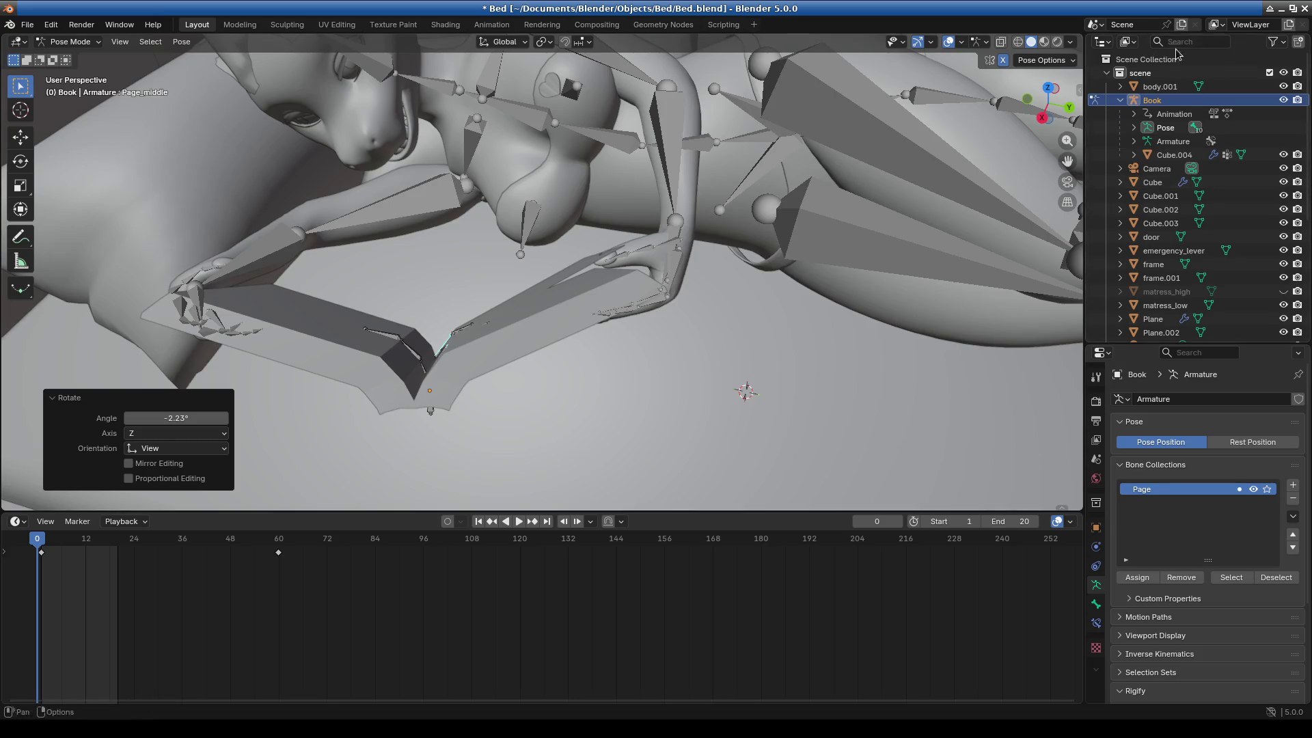
Switch to Material Preview shading and view the bed and character from farther out.
{"action": "left_click", "coordinate": [1044, 41]}
{"action": "mouse_move", "coordinate": [605, 424]}
{"action": "middle_mouse_down"}
{"action": "mouse_move", "coordinate": [780, 399]}
{"action": "mouse_move", "coordinate": [990, 395]}
{"action": "mouse_move", "coordinate": [604, 370]}
{"action": "mouse_move", "coordinate": [700, 240]}
{"action": "mouse_move", "coordinate": [645, 248]}
{"action": "mouse_move", "coordinate": [538, 300]}
{"action": "mouse_move", "coordinate": [550, 292]}
{"action": "middle_mouse_up"}
{"action": "scroll", "coordinate": [464, 295], "scroll_direction": "up", "scroll_amount": 2}
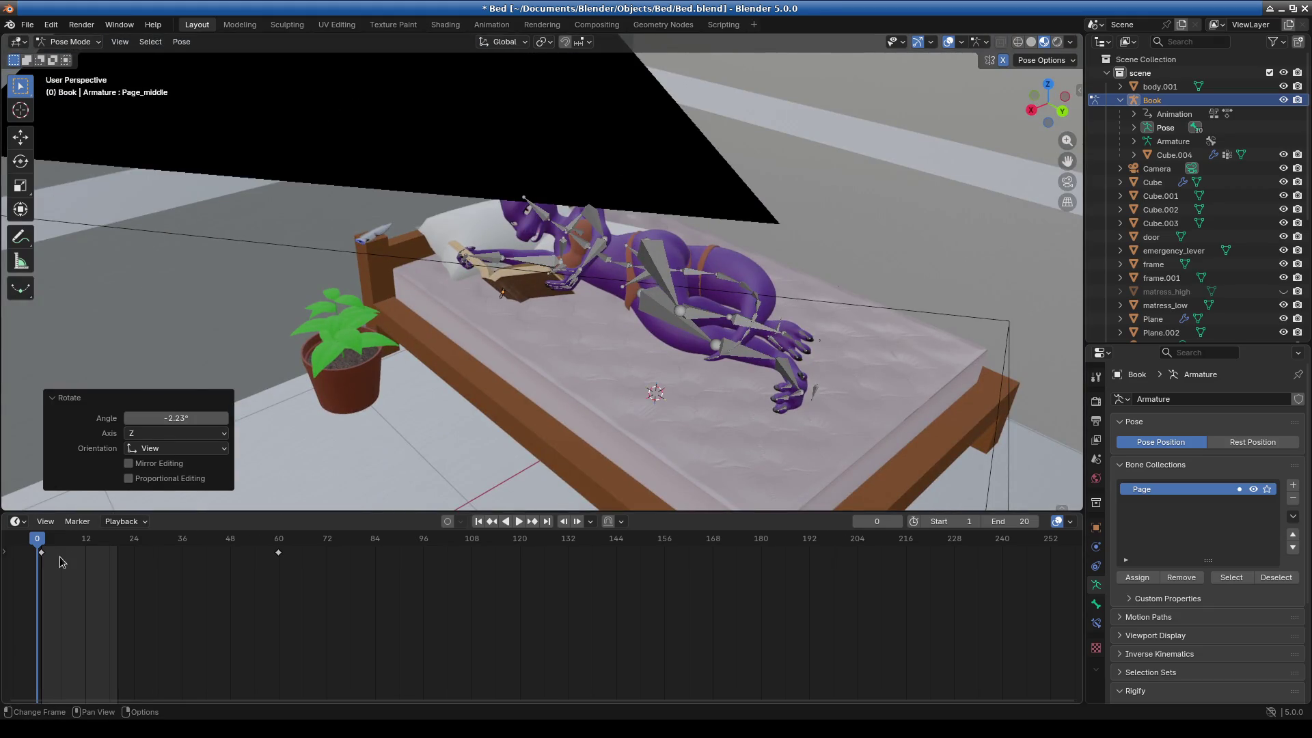
Test-render with F12, return to the main window, and key the Page_middle pose at frame 0.
{"action": "key", "text": "F12"}
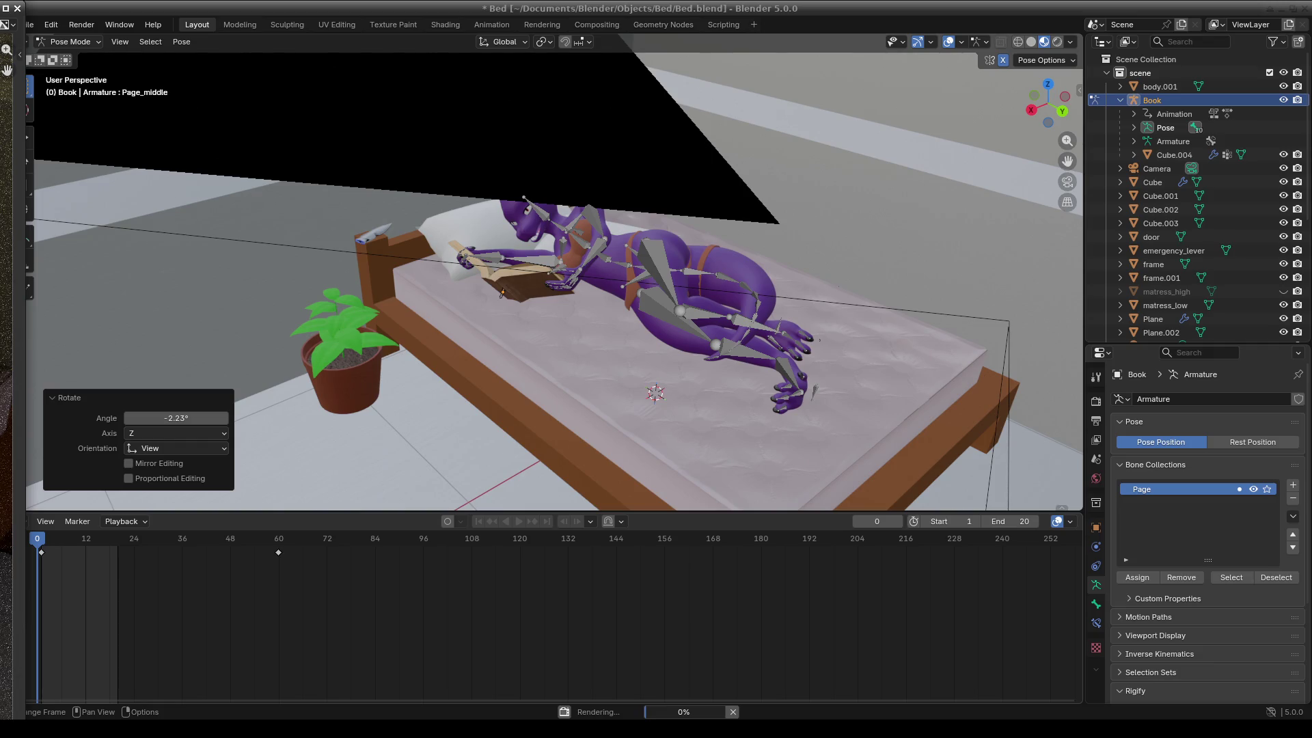
{"action": "key", "text": "alt+Tab"}
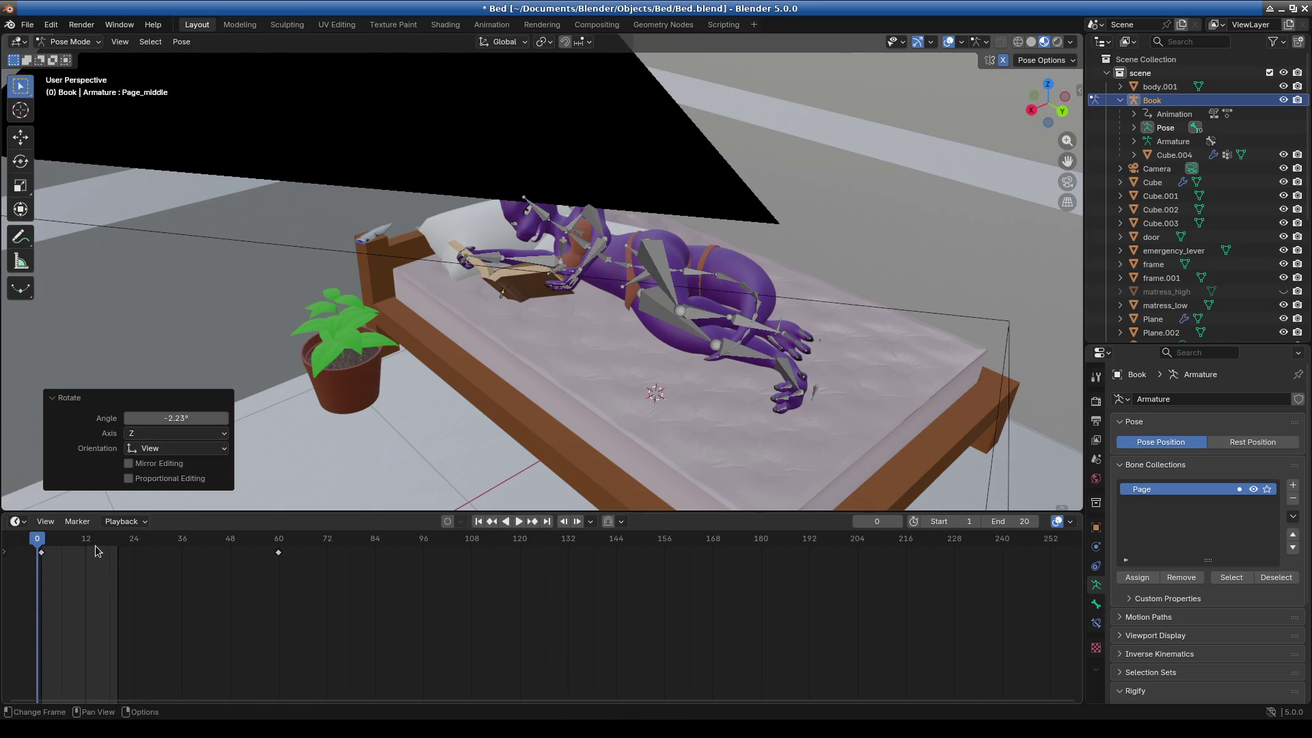
{"action": "key", "text": "i"}
{"action": "scroll", "coordinate": [634, 413], "scroll_direction": "down", "scroll_amount": 3}
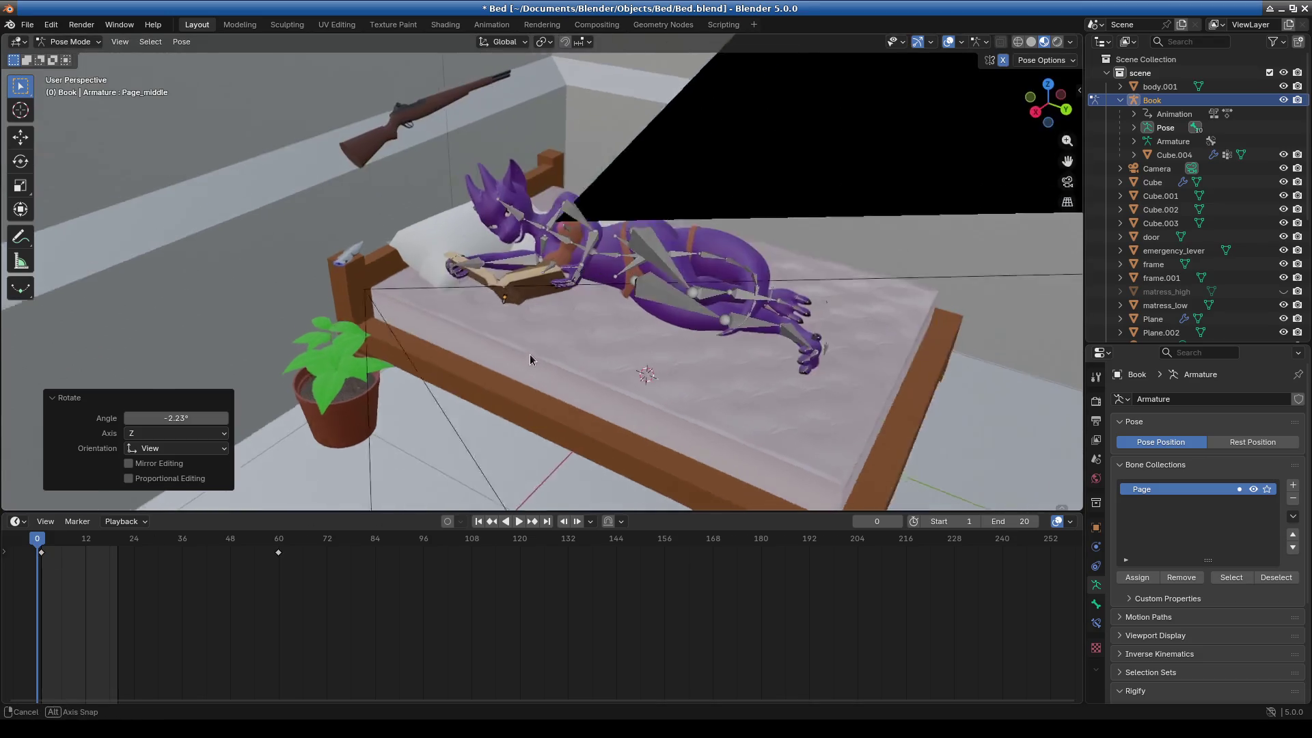
{"action": "scroll", "coordinate": [511, 329], "scroll_direction": "up", "scroll_amount": 8}
{"action": "scroll", "coordinate": [511, 329], "scroll_direction": "down", "scroll_amount": 5}
{"action": "scroll", "coordinate": [604, 326], "scroll_direction": "up", "scroll_amount": 5}
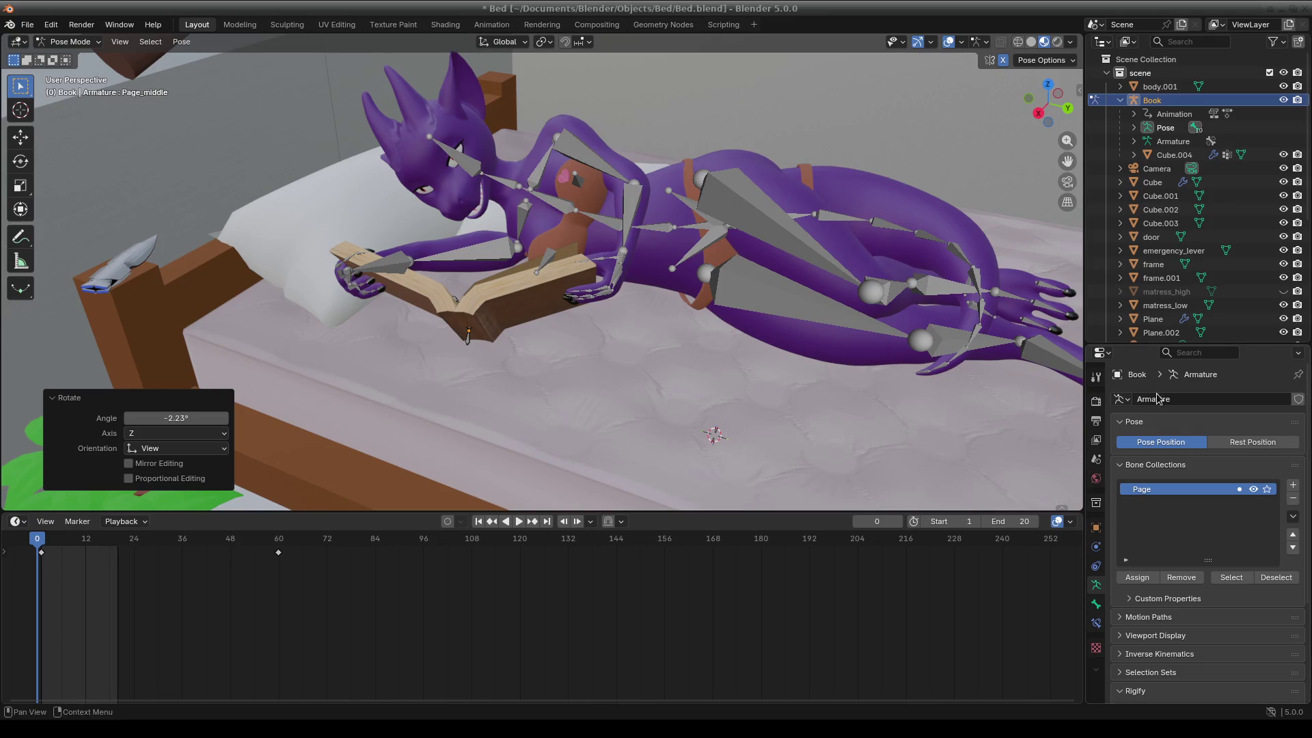
Review the Render properties' Sampling panel and the Output properties.
{"action": "left_click", "coordinate": [1095, 406]}
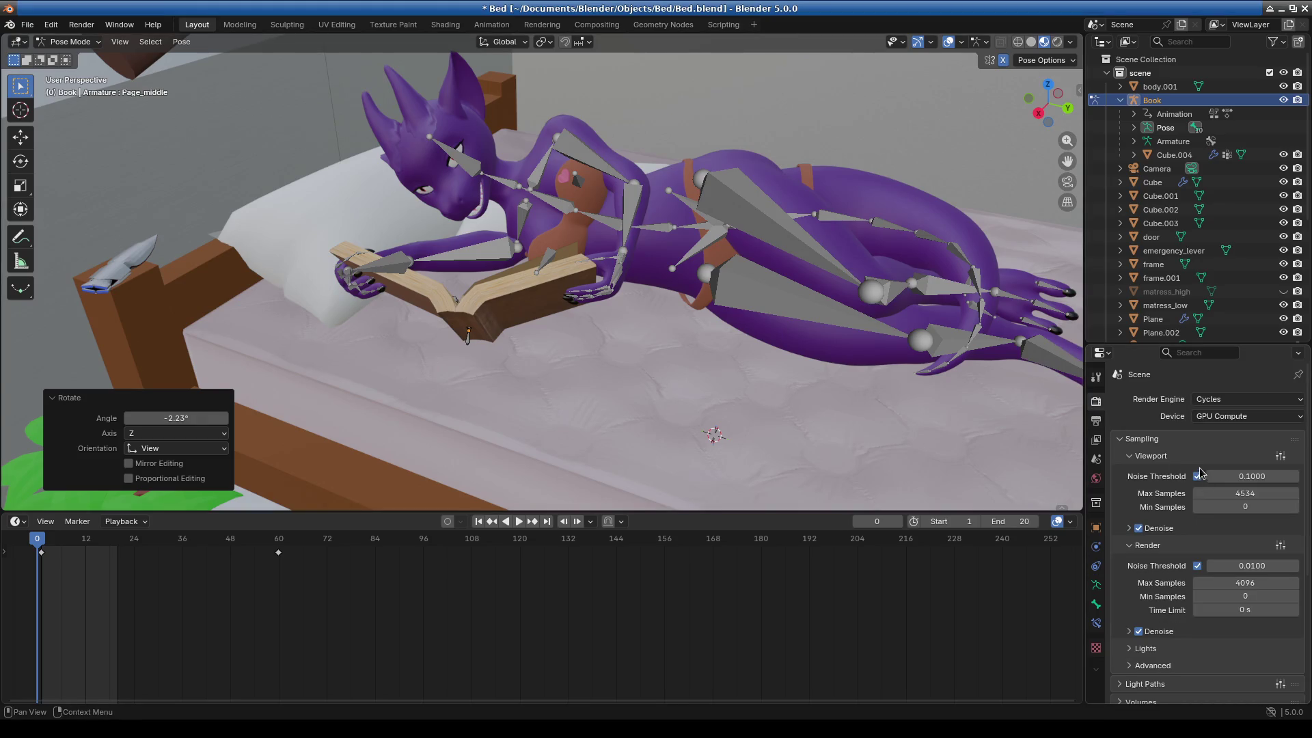
{"action": "left_click", "coordinate": [1123, 439]}
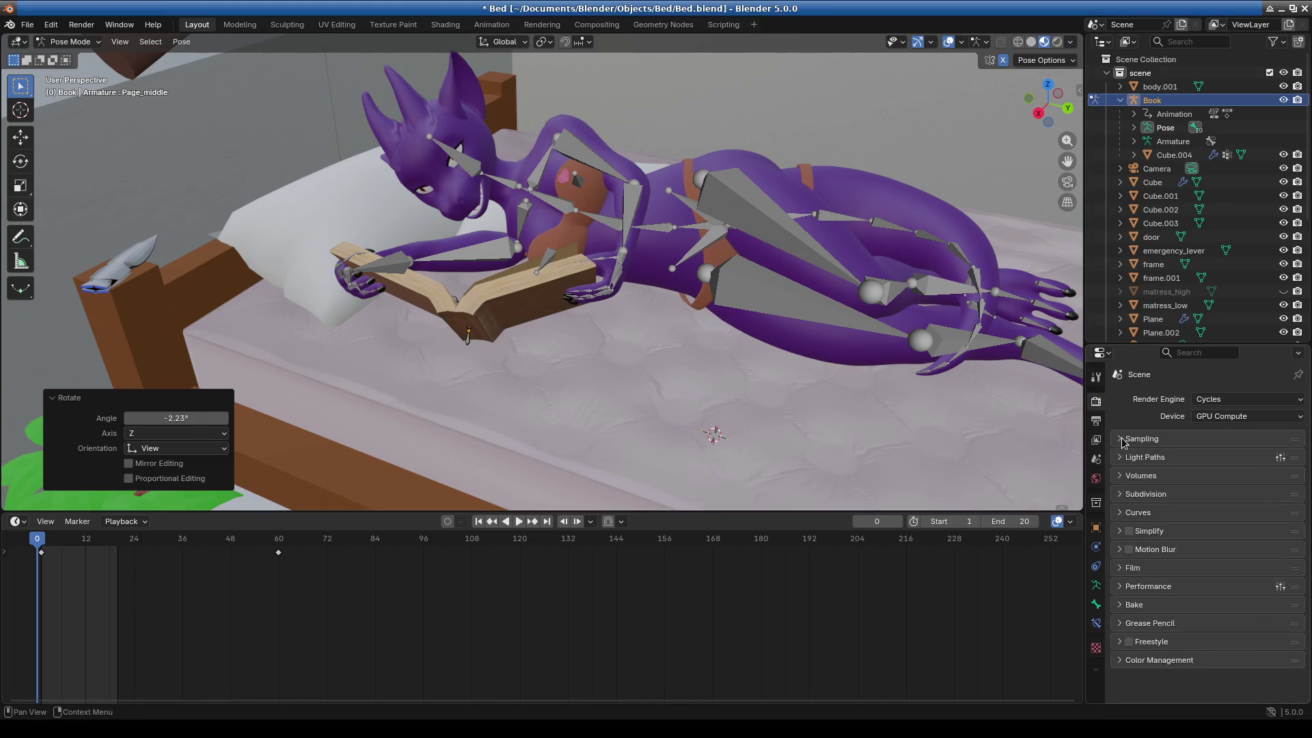
{"action": "left_click", "coordinate": [1124, 439]}
{"action": "left_click", "coordinate": [1124, 439]}
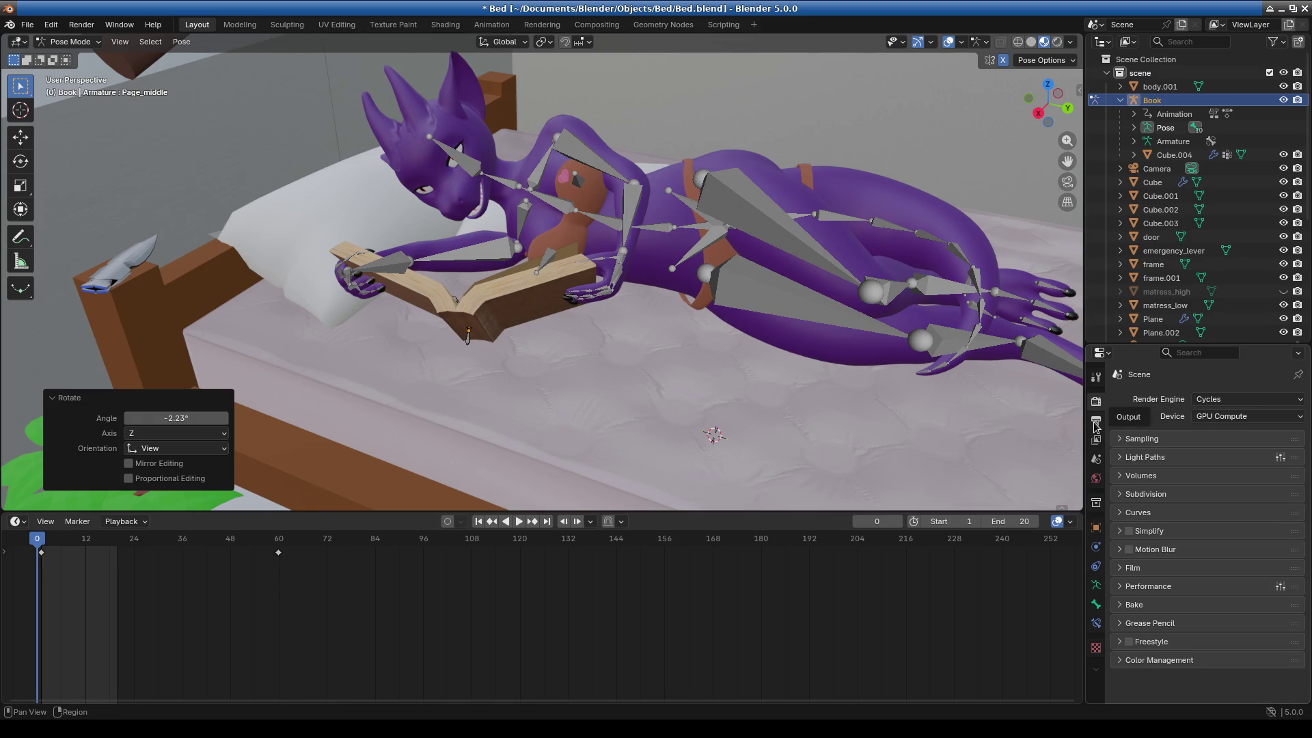
{"action": "left_click", "coordinate": [1096, 422]}
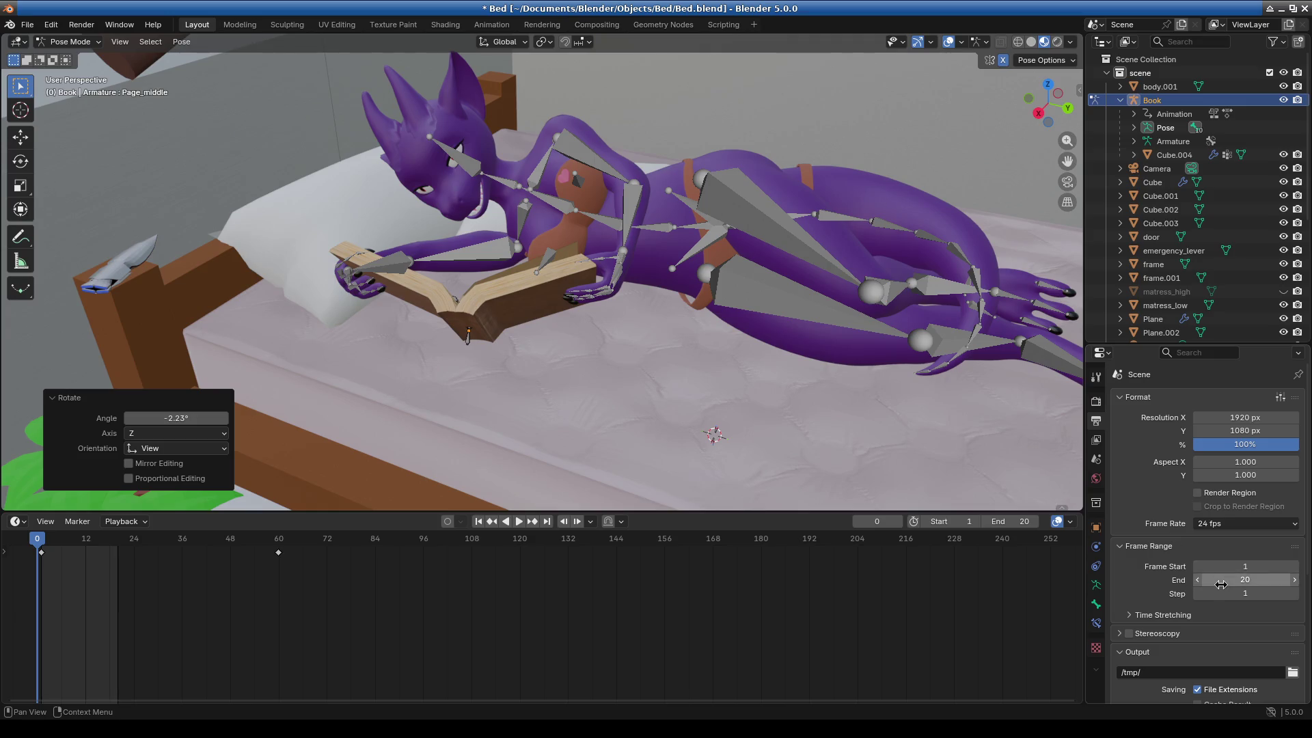
{"action": "scroll", "coordinate": [1148, 496], "scroll_direction": "down", "scroll_amount": 2}
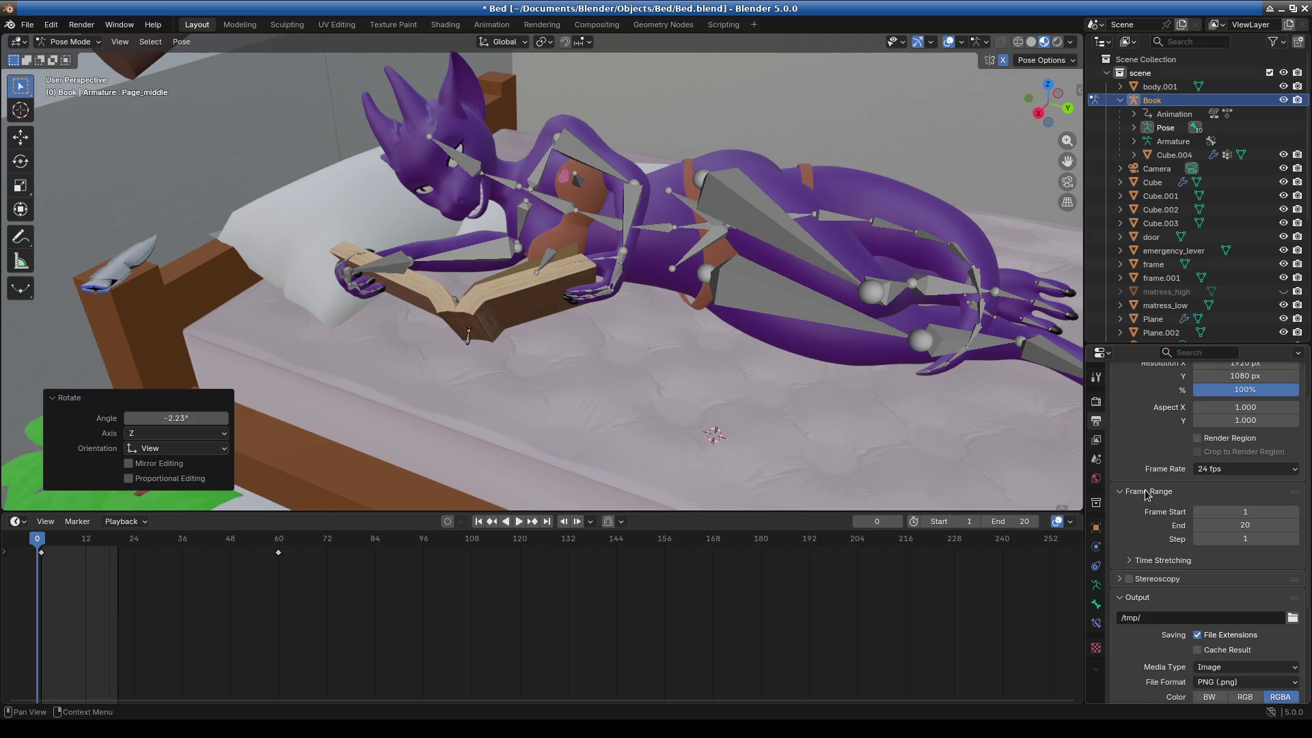
{"action": "scroll", "coordinate": [1161, 574], "scroll_direction": "down", "scroll_amount": 2}
{"action": "scroll", "coordinate": [1167, 571], "scroll_direction": "up", "scroll_amount": 4}
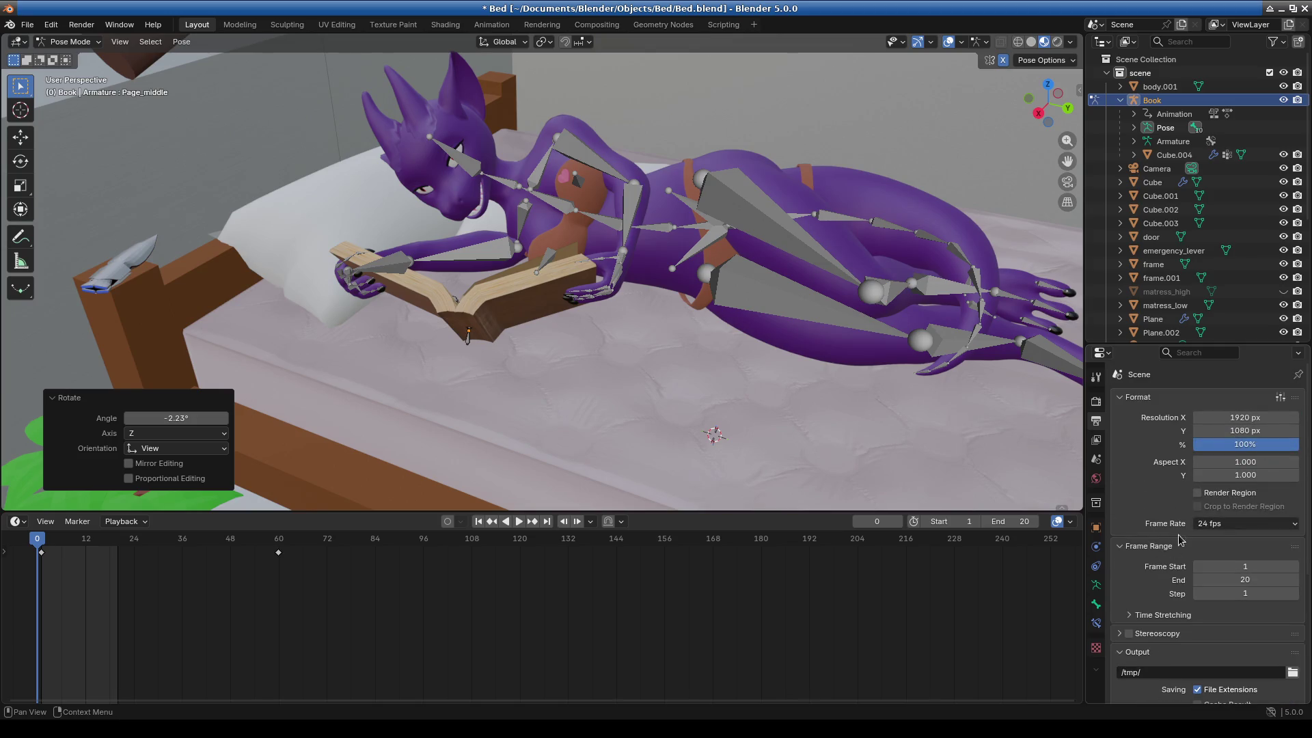
{"action": "left_click", "coordinate": [1098, 403]}
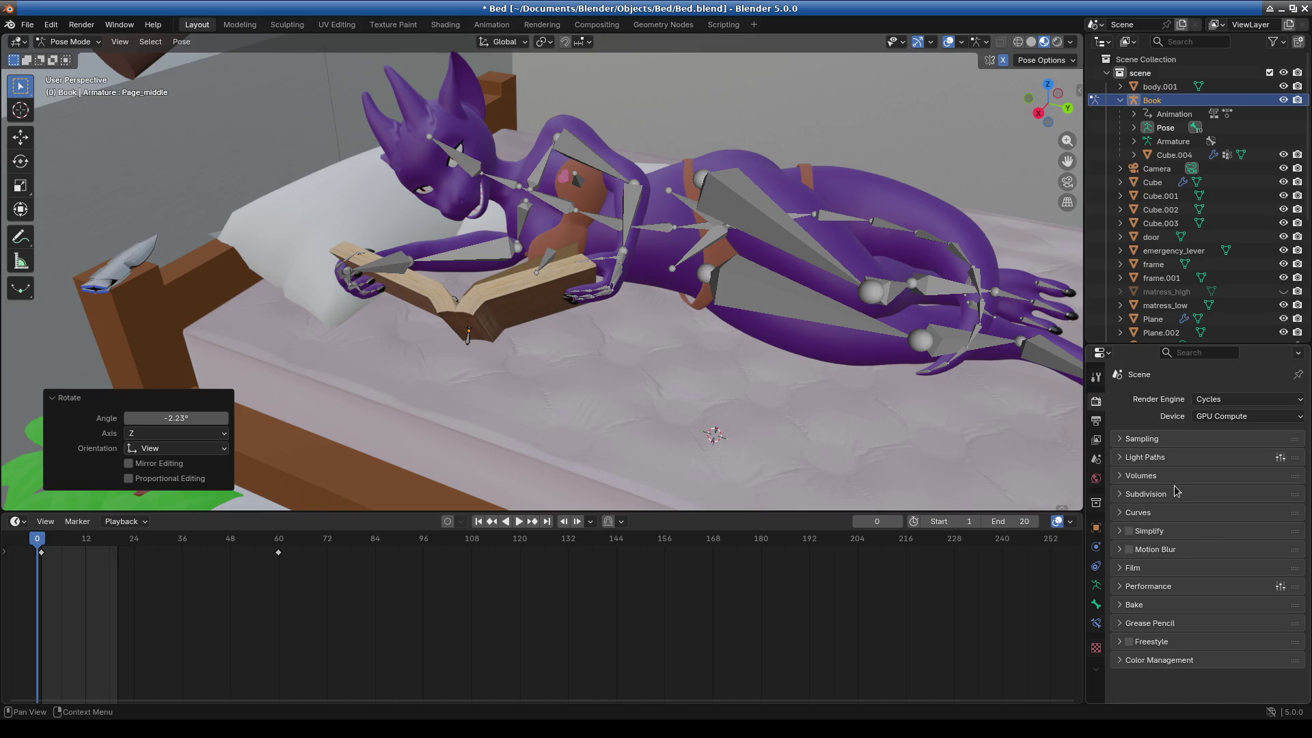
{"action": "left_click", "coordinate": [1158, 439]}
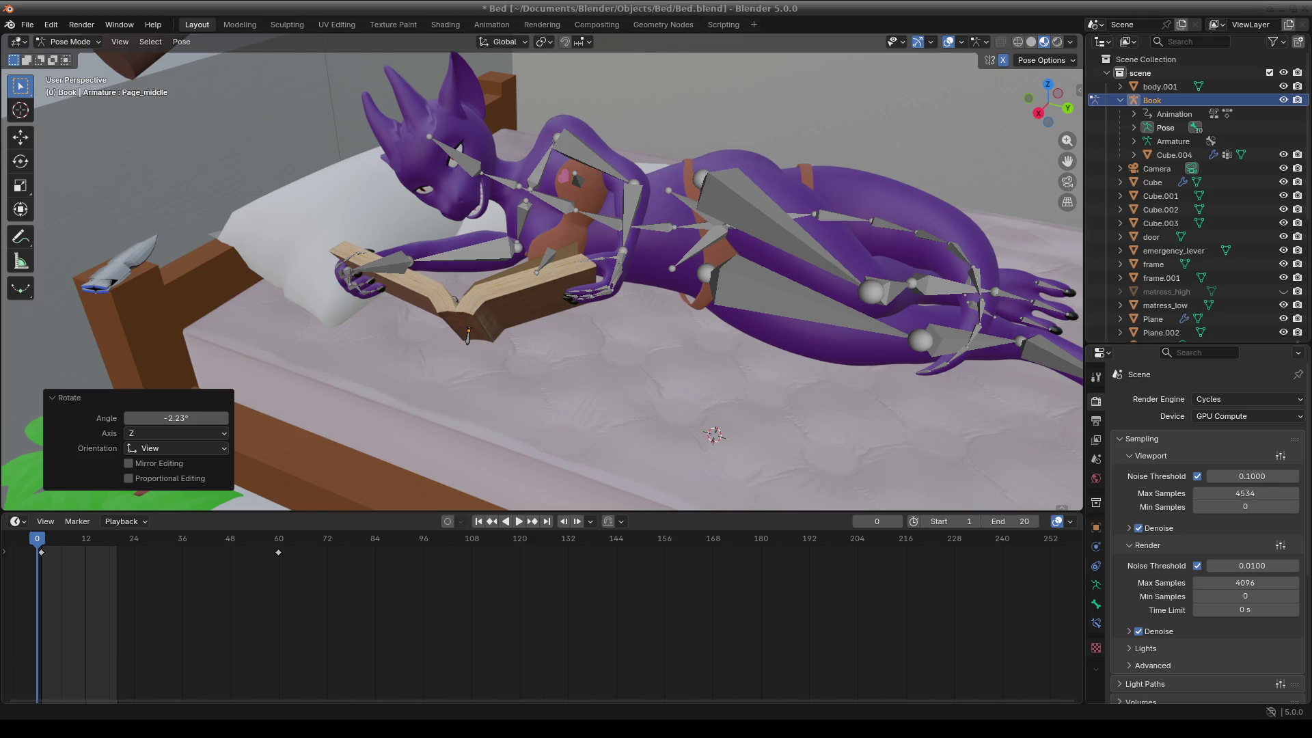
Switch to Object Mode and apply All Transforms to the book mesh Cube.004.
{"action": "left_click", "coordinate": [71, 42]}
{"action": "left_click", "coordinate": [82, 59]}
{"action": "left_click", "coordinate": [498, 302]}
{"action": "right_click", "coordinate": [498, 301]}
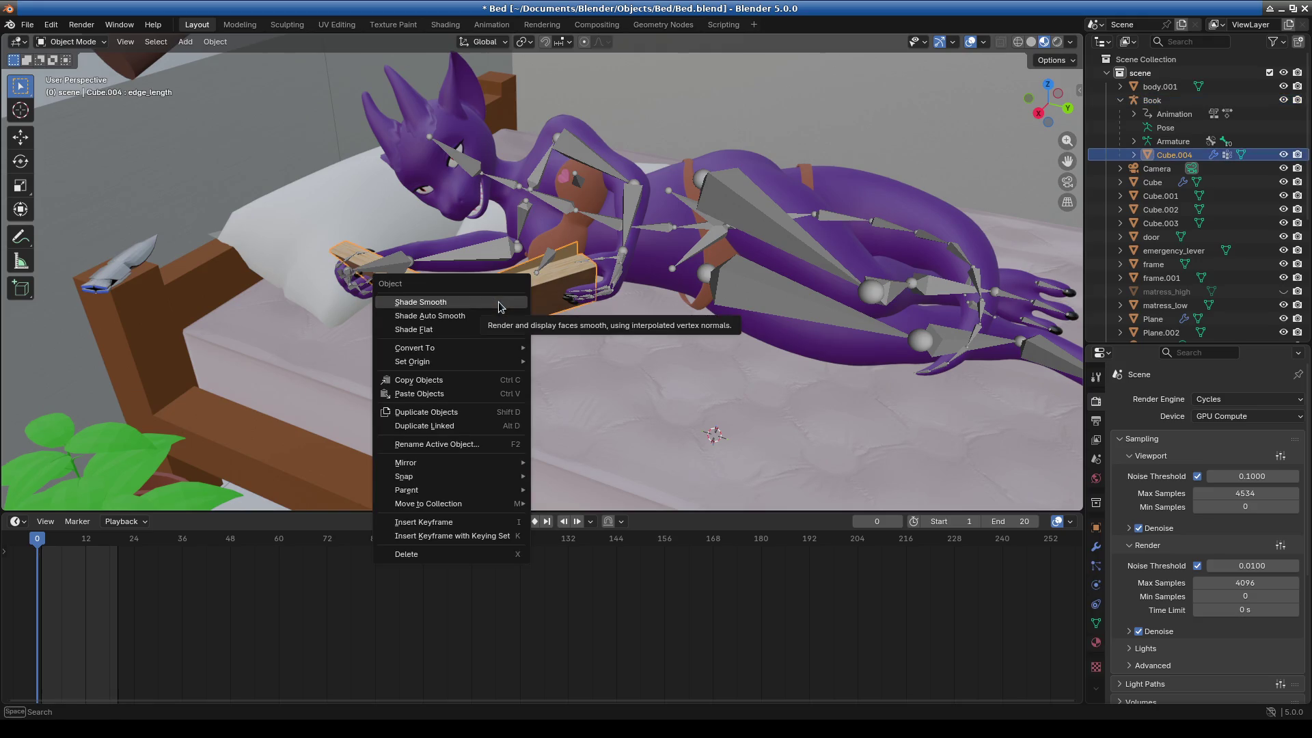
{"action": "left_click", "coordinate": [498, 302]}
{"action": "key", "text": "ctrl+a"}
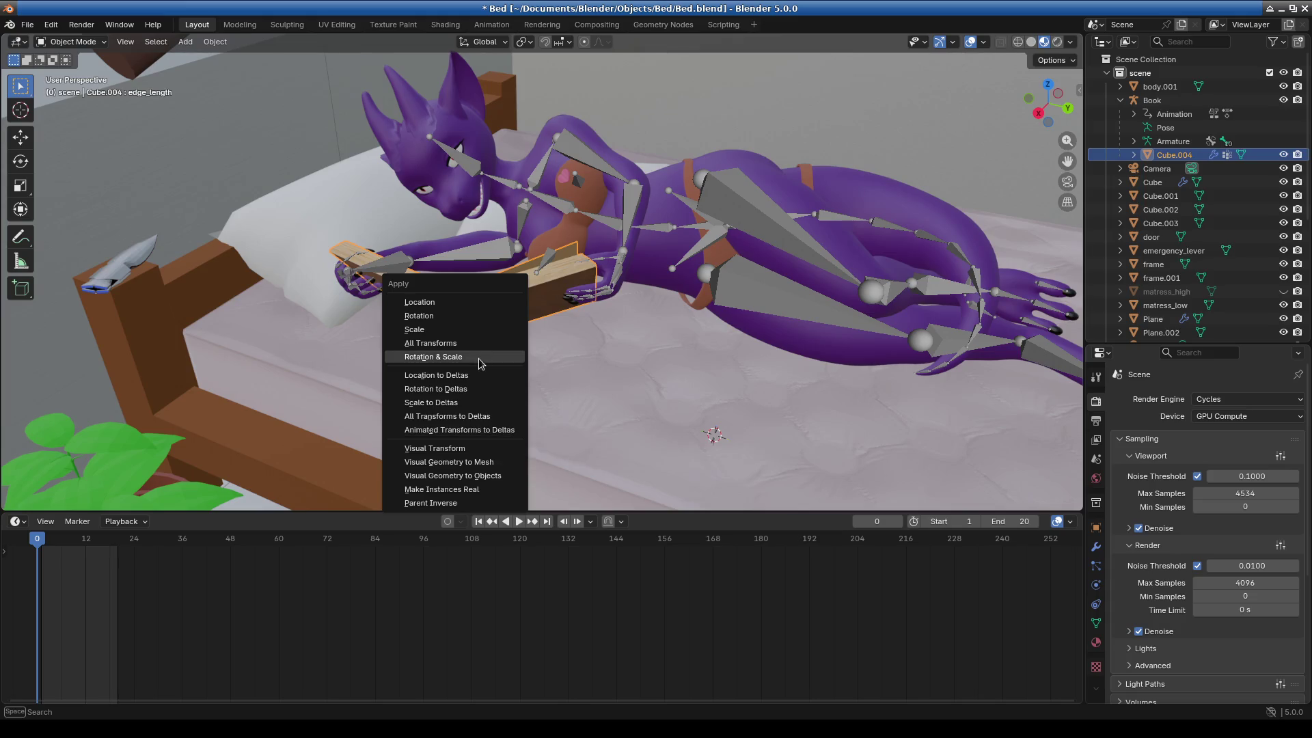
{"action": "left_click", "coordinate": [461, 344]}
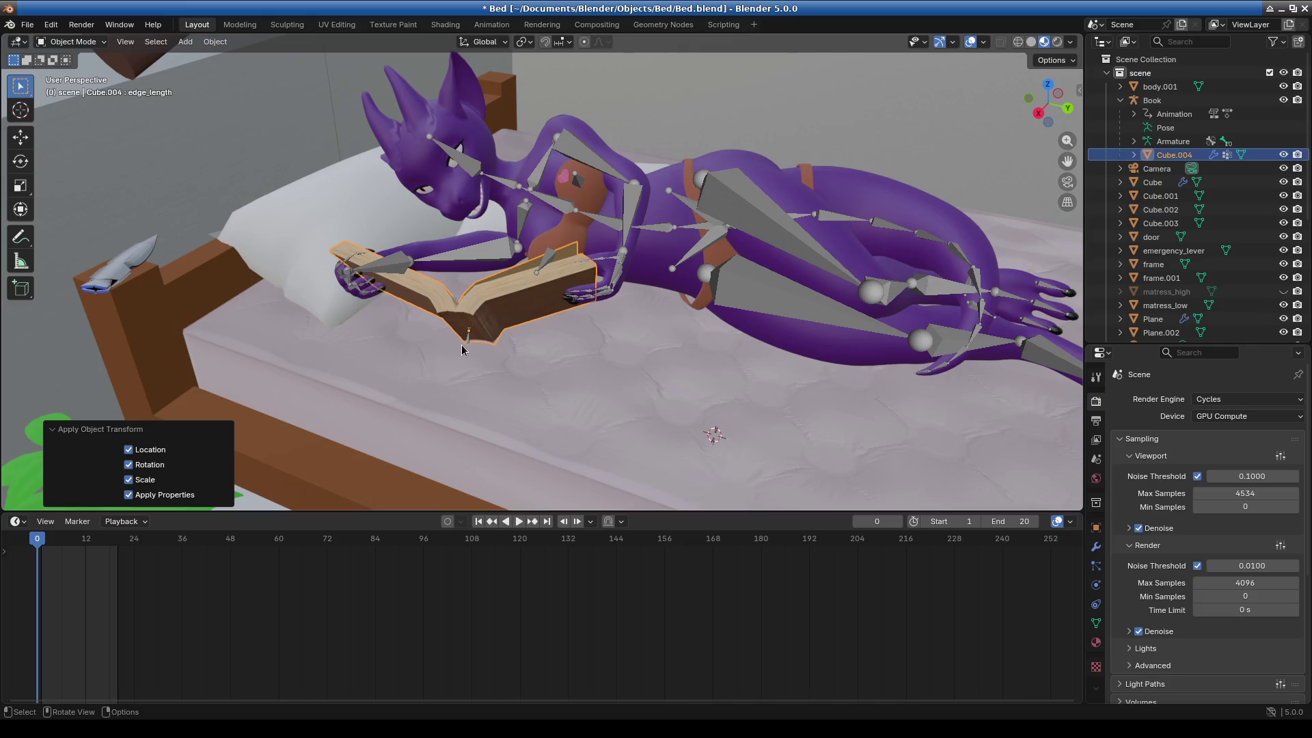
Start an F12 render of the current frame.
{"action": "key", "text": "F12"}
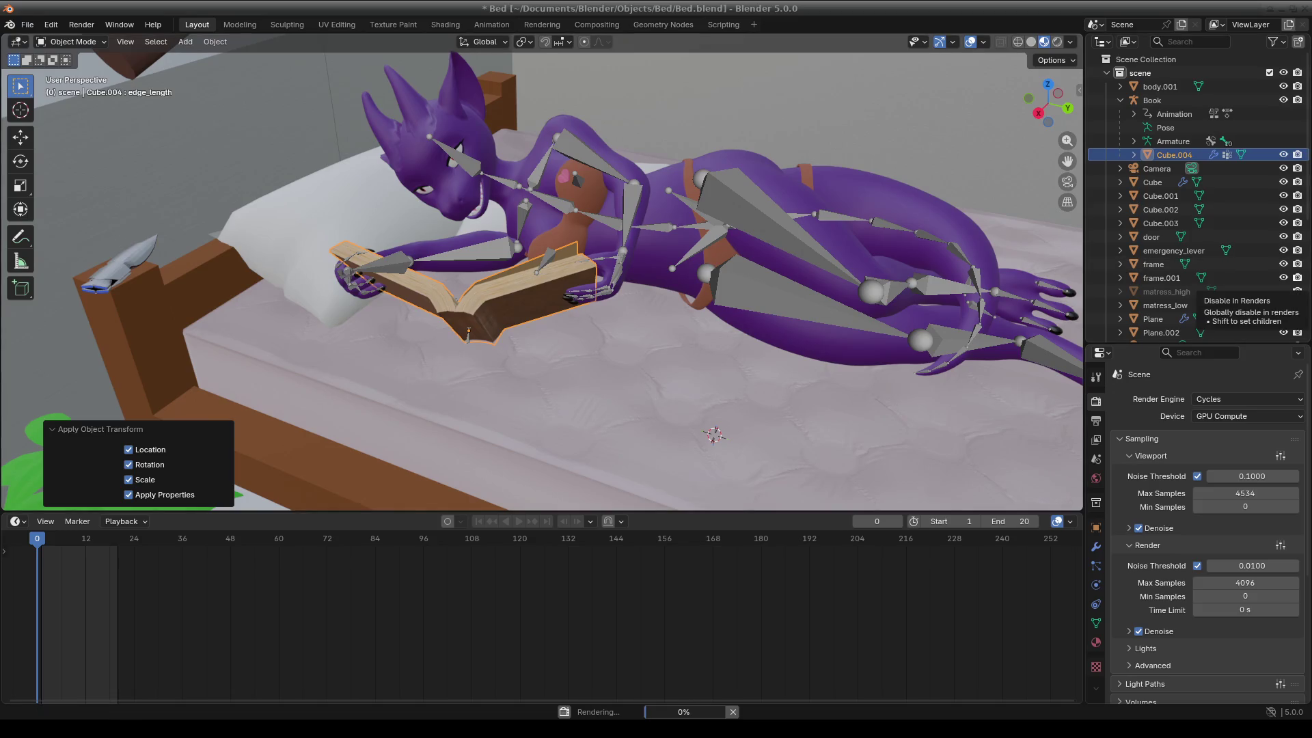
{"action": "scroll", "coordinate": [1164, 448], "scroll_direction": "down", "scroll_amount": 2}
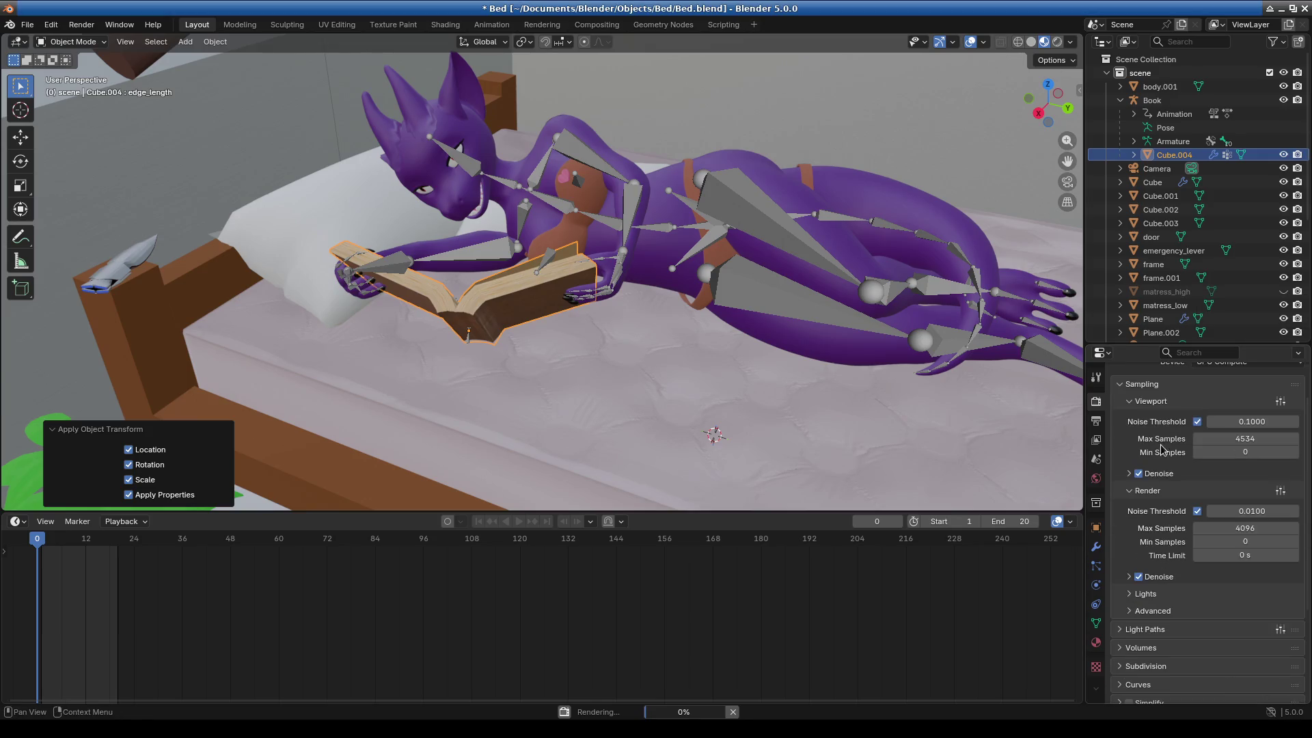
{"action": "scroll", "coordinate": [1174, 603], "scroll_direction": "down", "scroll_amount": 4}
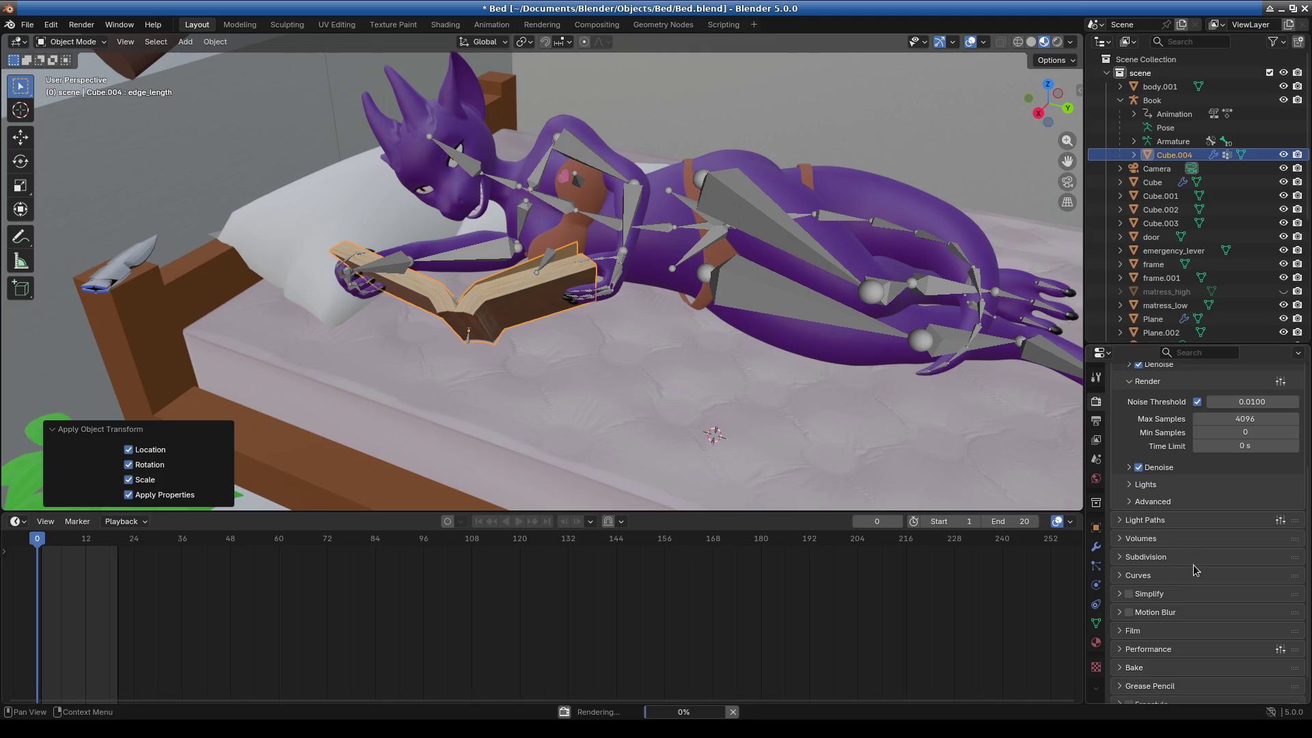
{"action": "scroll", "coordinate": [1194, 570], "scroll_direction": "down", "scroll_amount": 1}
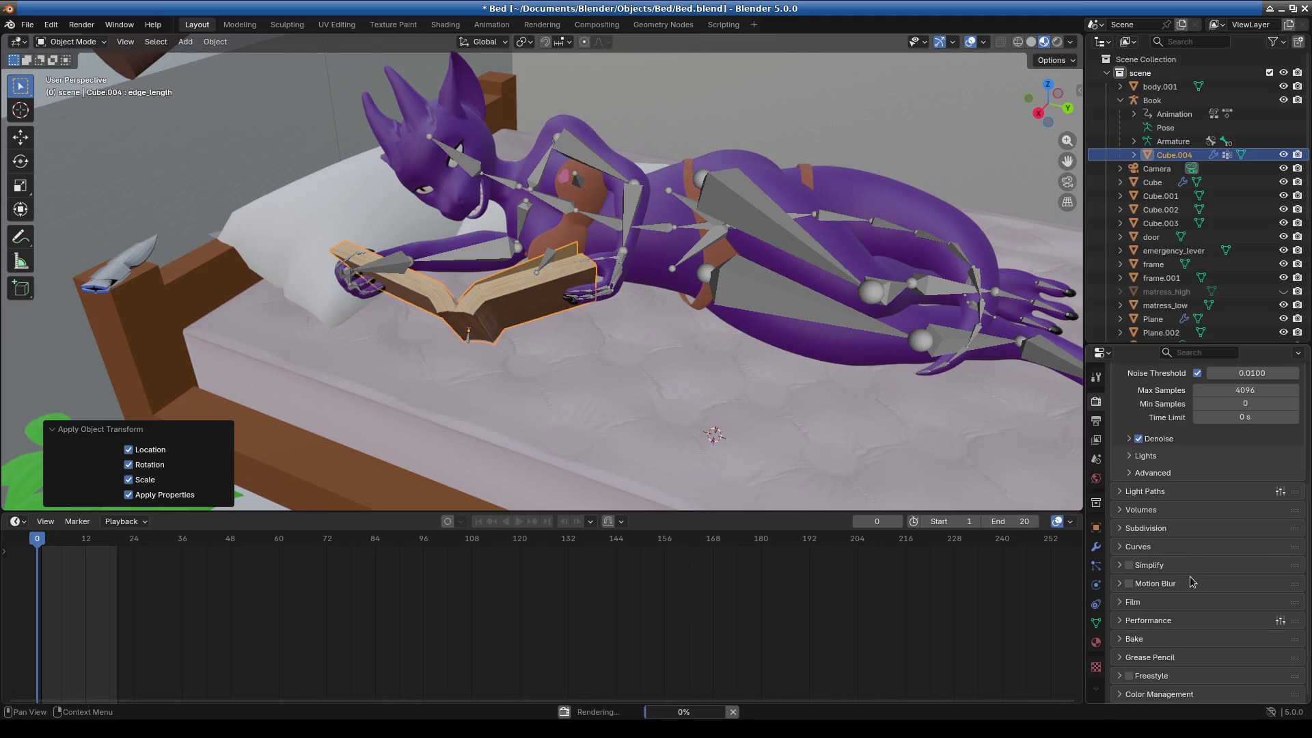
{"action": "scroll", "coordinate": [1192, 581], "scroll_direction": "up", "scroll_amount": 7}
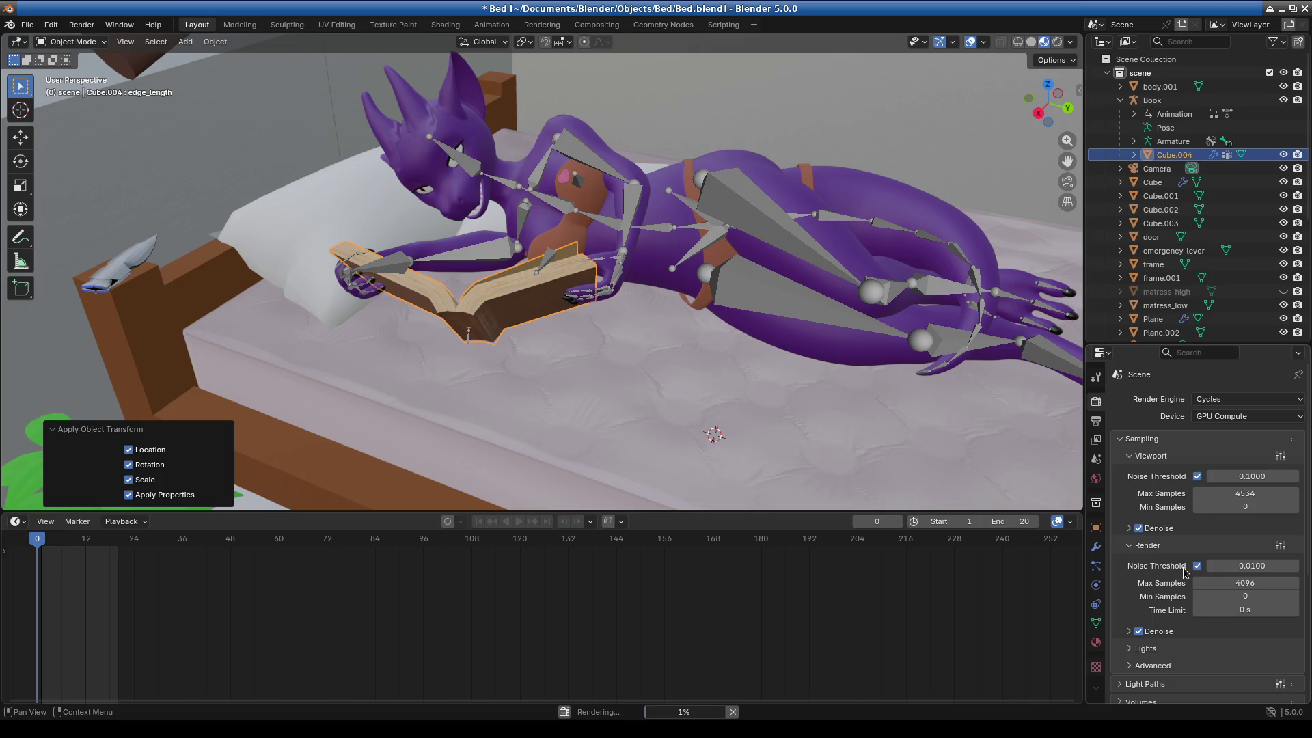
{"action": "left_click", "coordinate": [544, 26]}
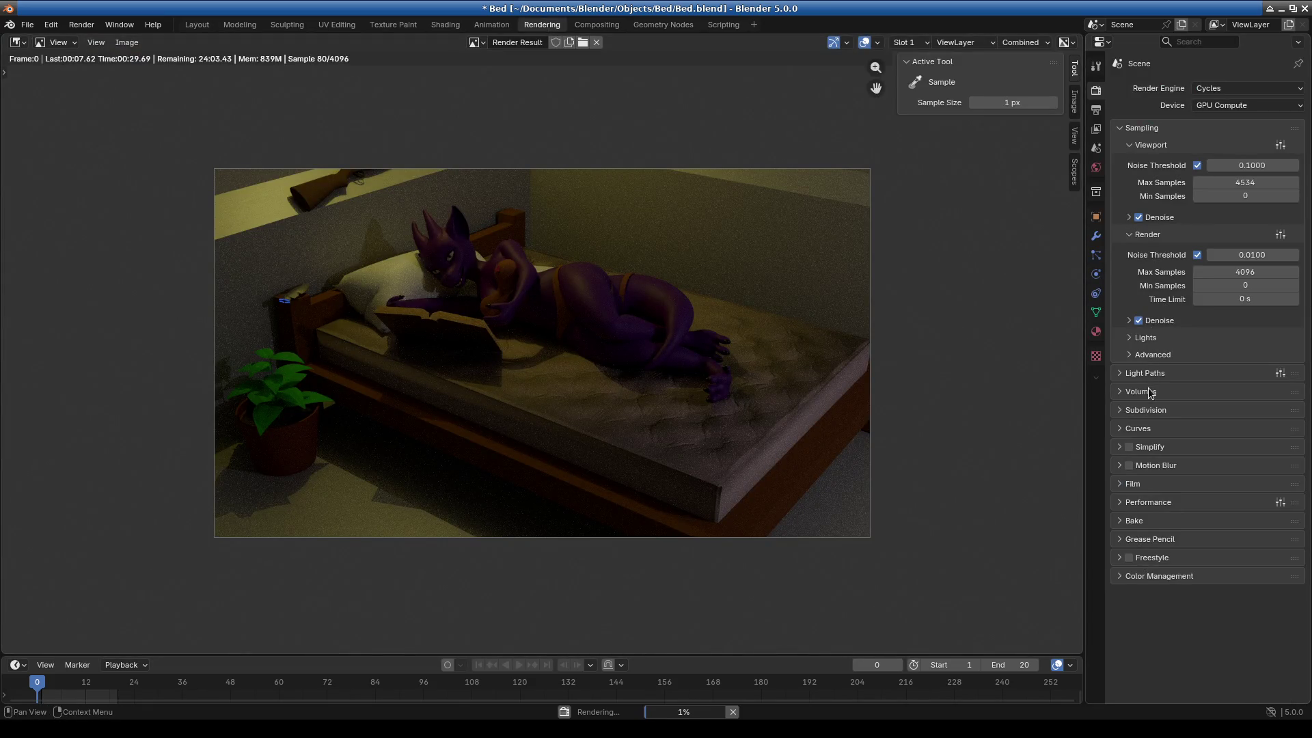
{"action": "left_click", "coordinate": [1133, 355]}
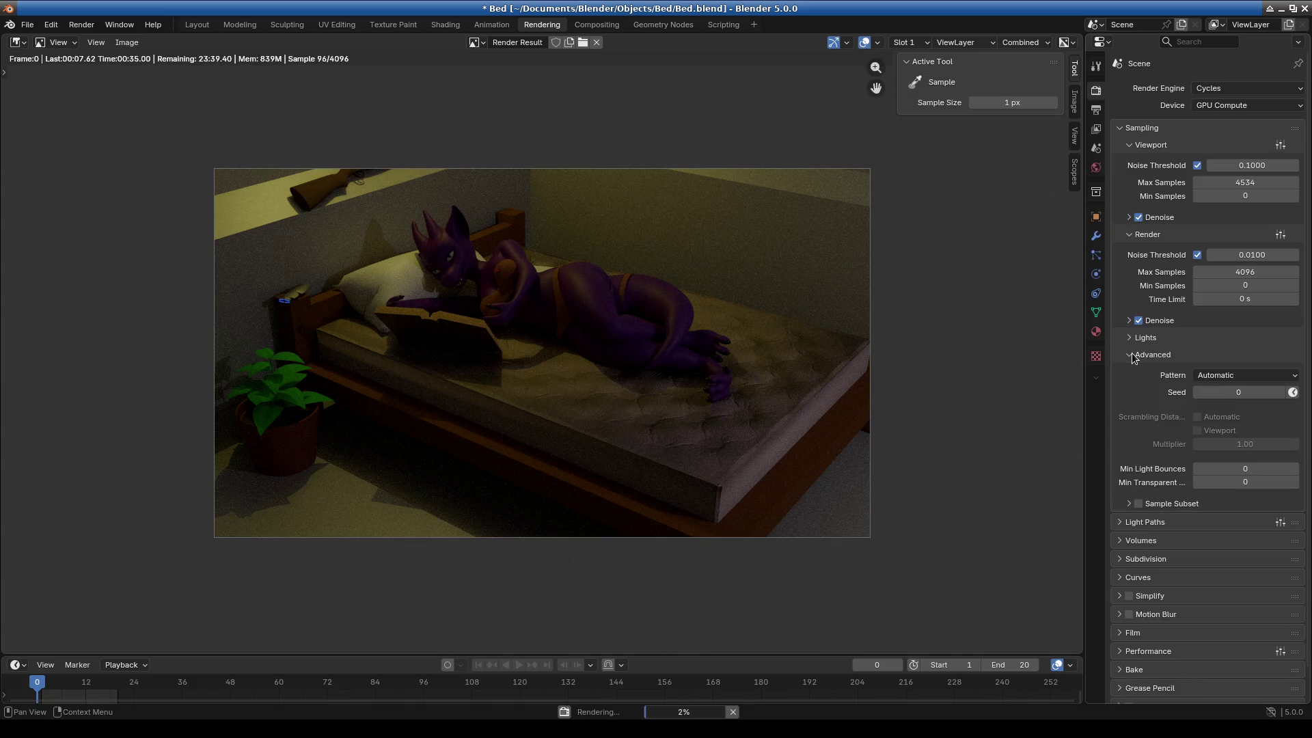
{"action": "left_click", "coordinate": [1133, 356]}
{"action": "left_click", "coordinate": [1131, 338]}
{"action": "left_click", "coordinate": [1130, 338]}
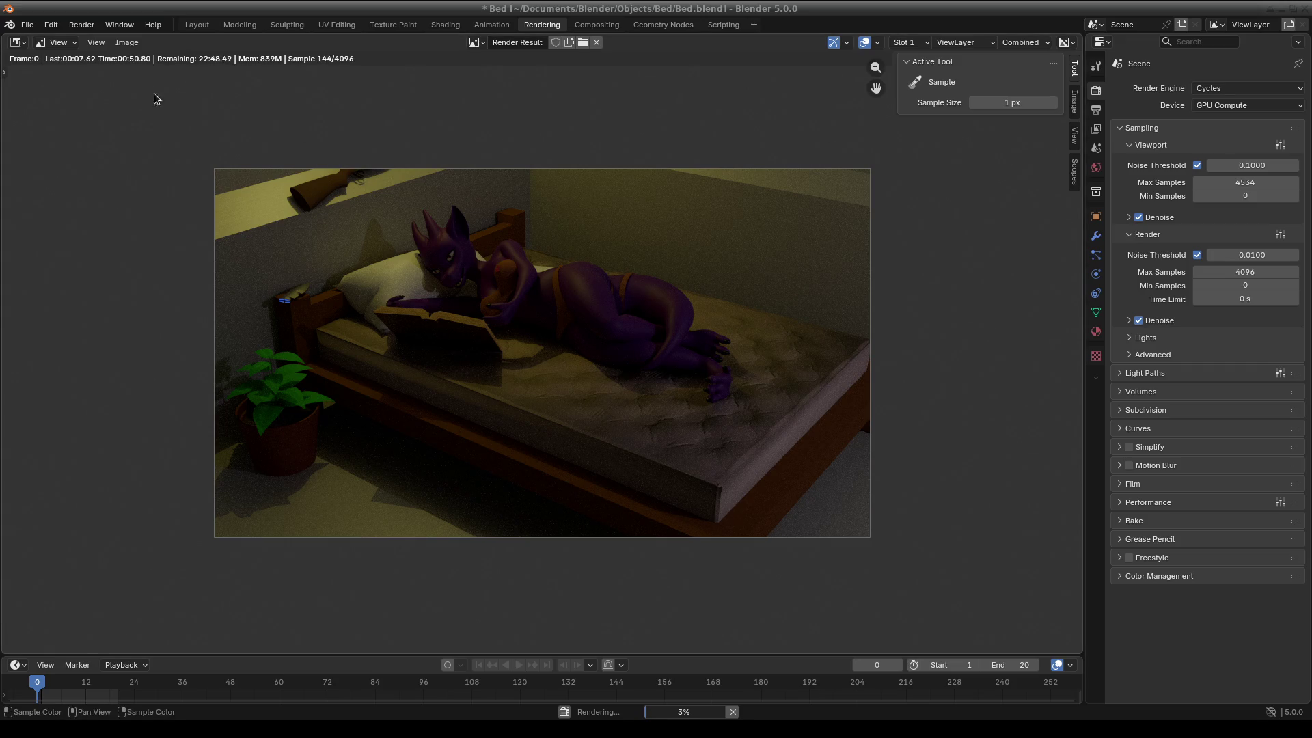
{"action": "left_click", "coordinate": [259, 109]}
{"action": "key", "text": "Escape"}
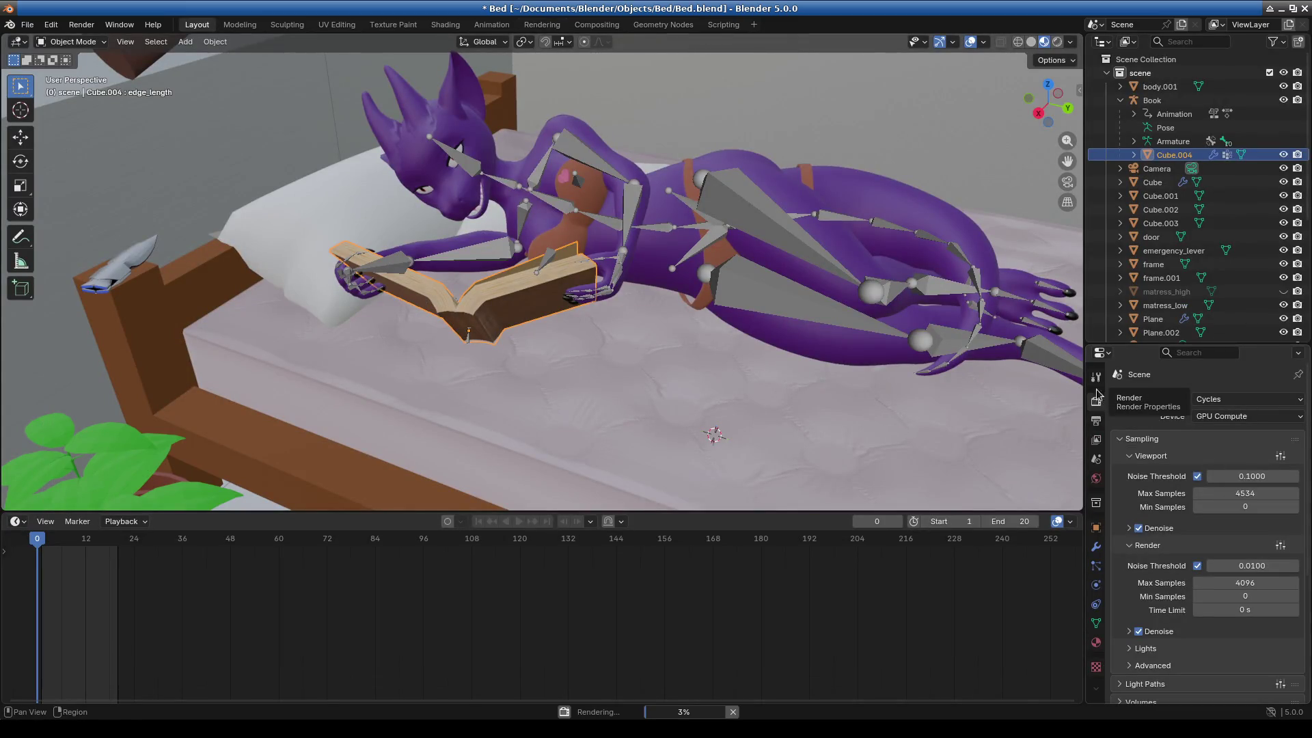
Attempt to apply Cube.004's Armature modifier, then cancel the running render.
{"action": "left_click", "coordinate": [1096, 546]}
{"action": "left_click", "coordinate": [1264, 422]}
{"action": "left_click", "coordinate": [1244, 438]}
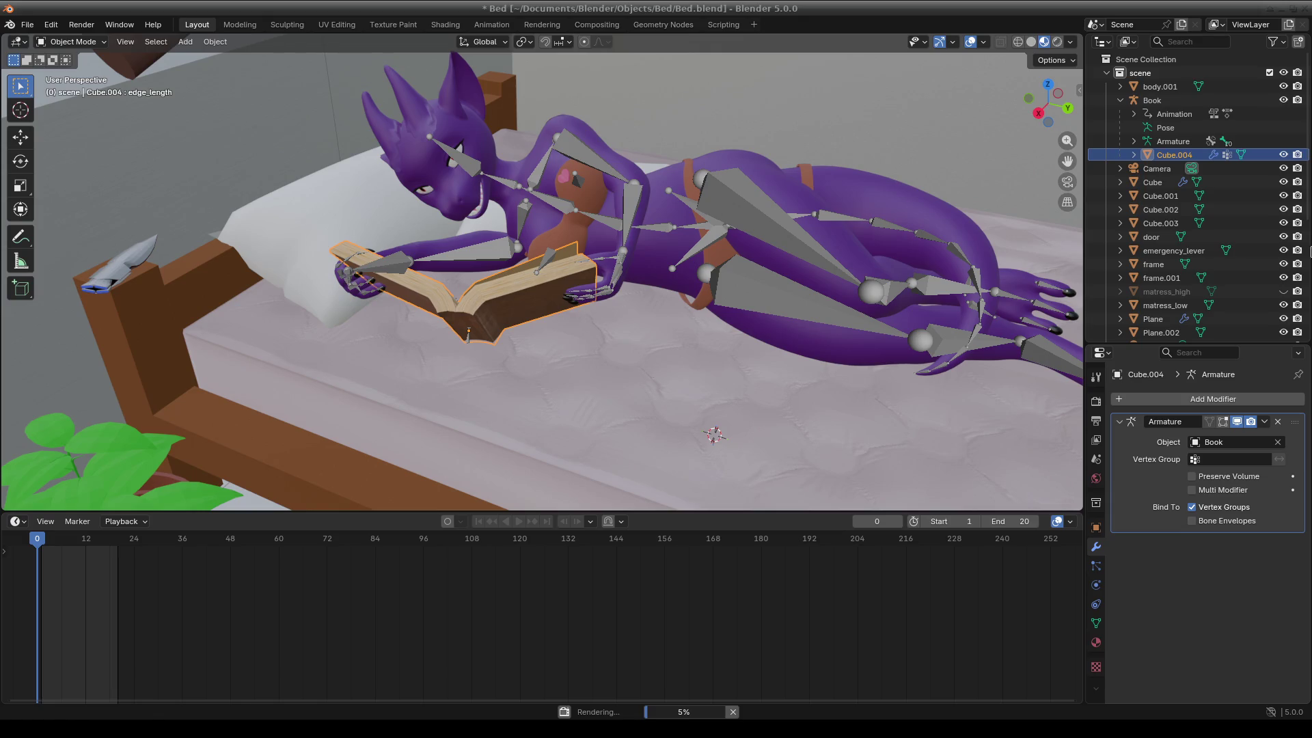
{"action": "left_click", "coordinate": [1170, 115]}
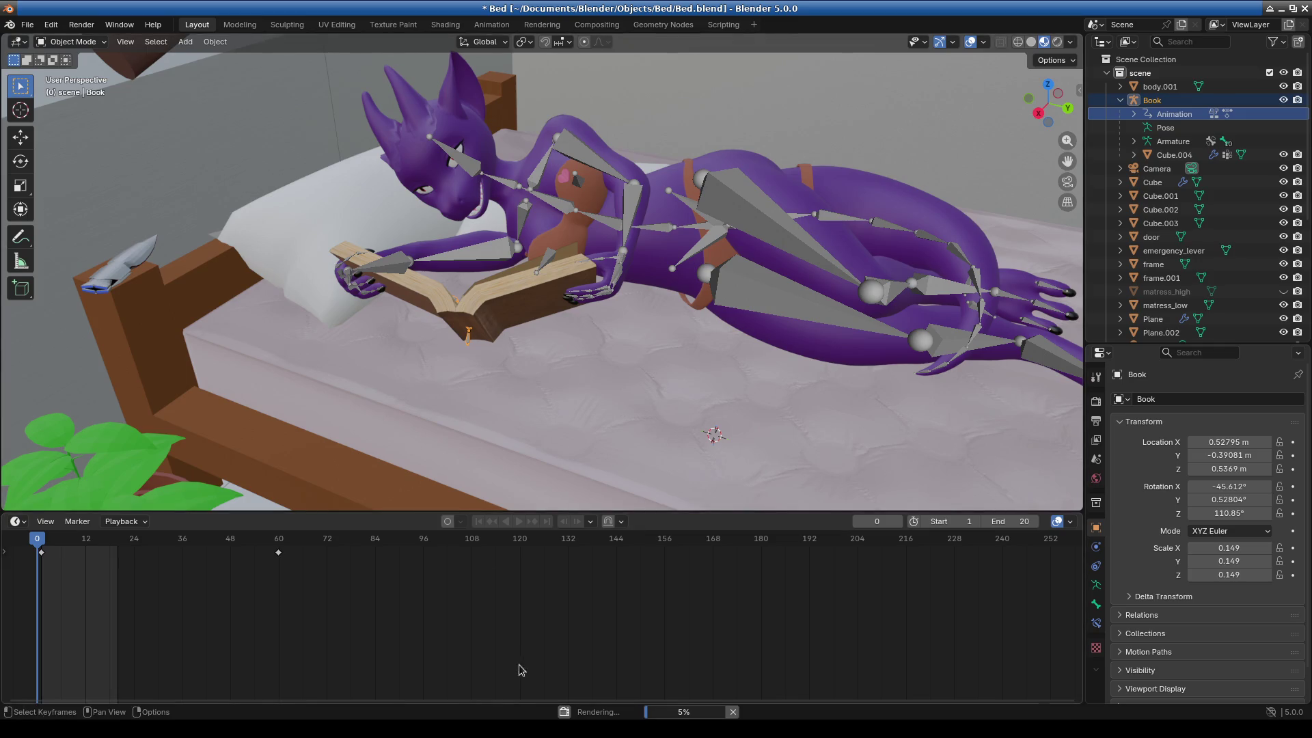
{"action": "left_click", "coordinate": [733, 713]}
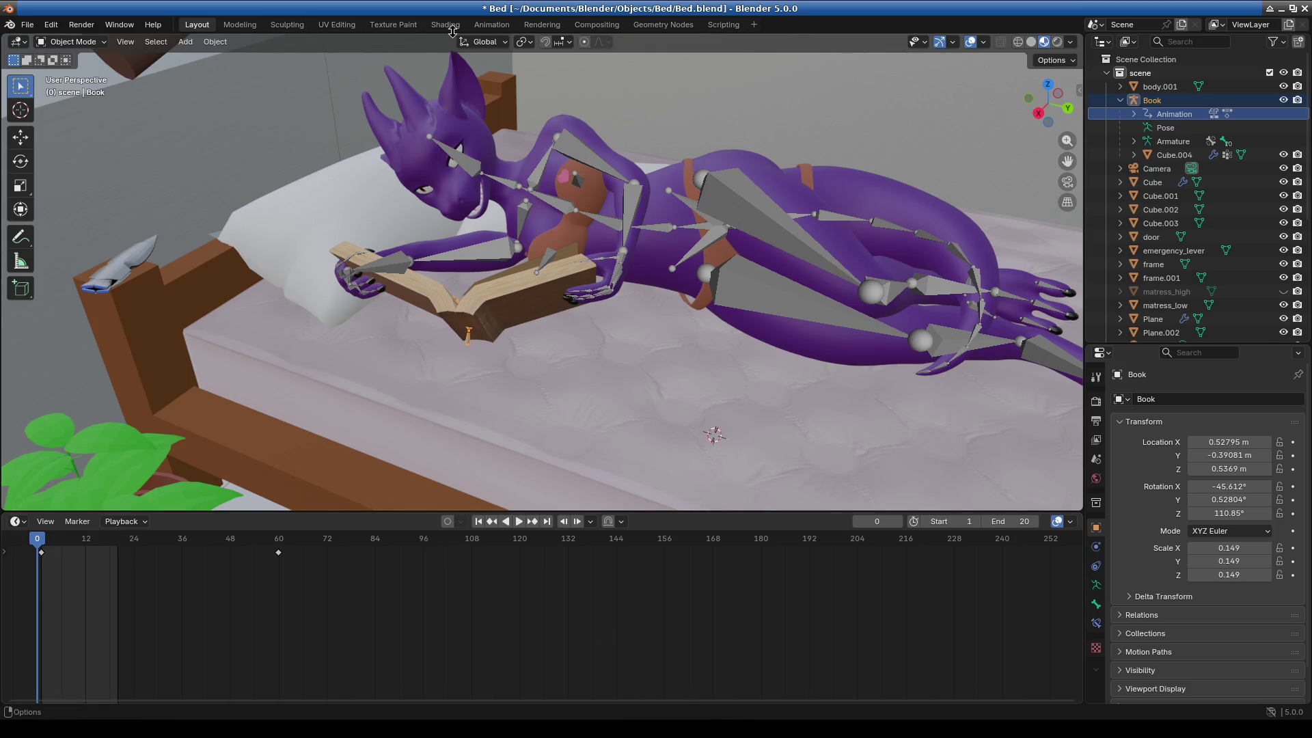
{"action": "left_click", "coordinate": [510, 308]}
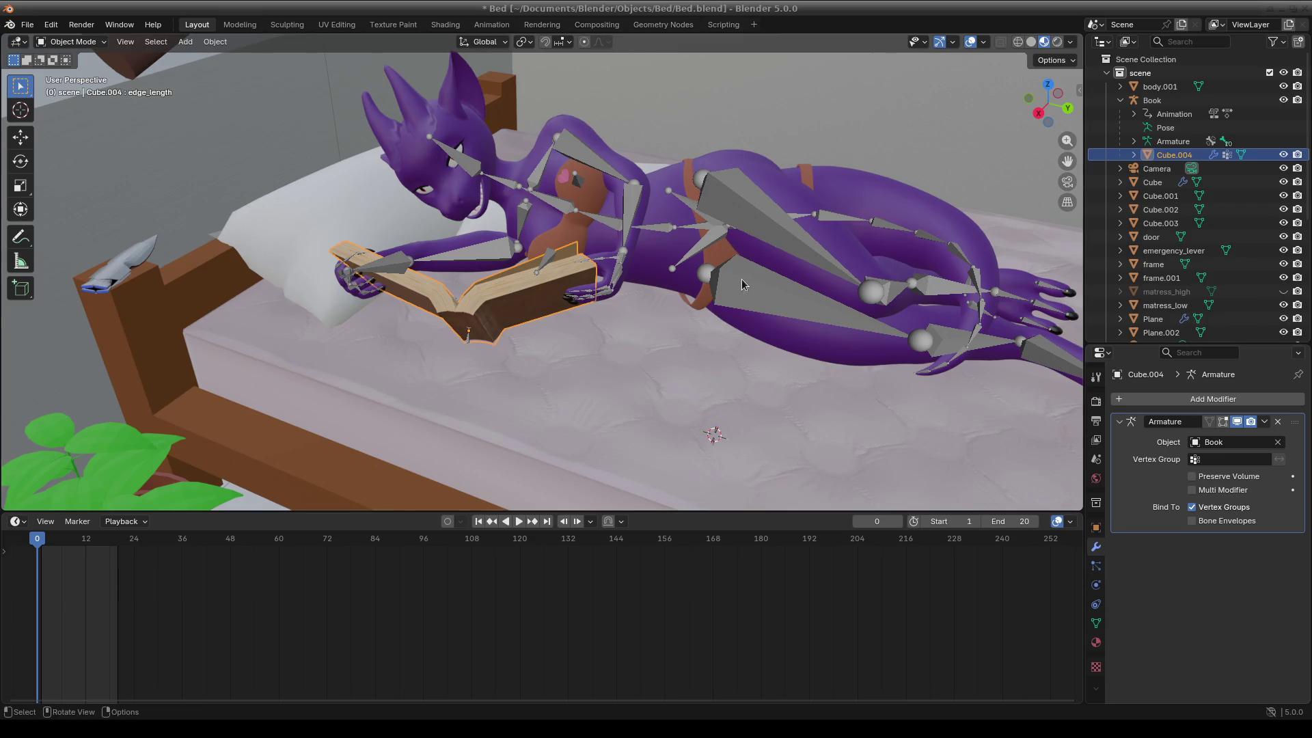
{"action": "scroll", "coordinate": [602, 321], "scroll_direction": "down", "scroll_amount": 5}
{"action": "scroll", "coordinate": [666, 316], "scroll_direction": "up", "scroll_amount": 5}
{"action": "mouse_move", "coordinate": [665, 317]}
{"action": "middle_mouse_down"}
{"action": "mouse_move", "coordinate": [541, 323]}
{"action": "mouse_move", "coordinate": [724, 370]}
{"action": "mouse_move", "coordinate": [689, 318]}
{"action": "mouse_move", "coordinate": [727, 376]}
{"action": "mouse_move", "coordinate": [715, 402]}
{"action": "middle_mouse_up"}
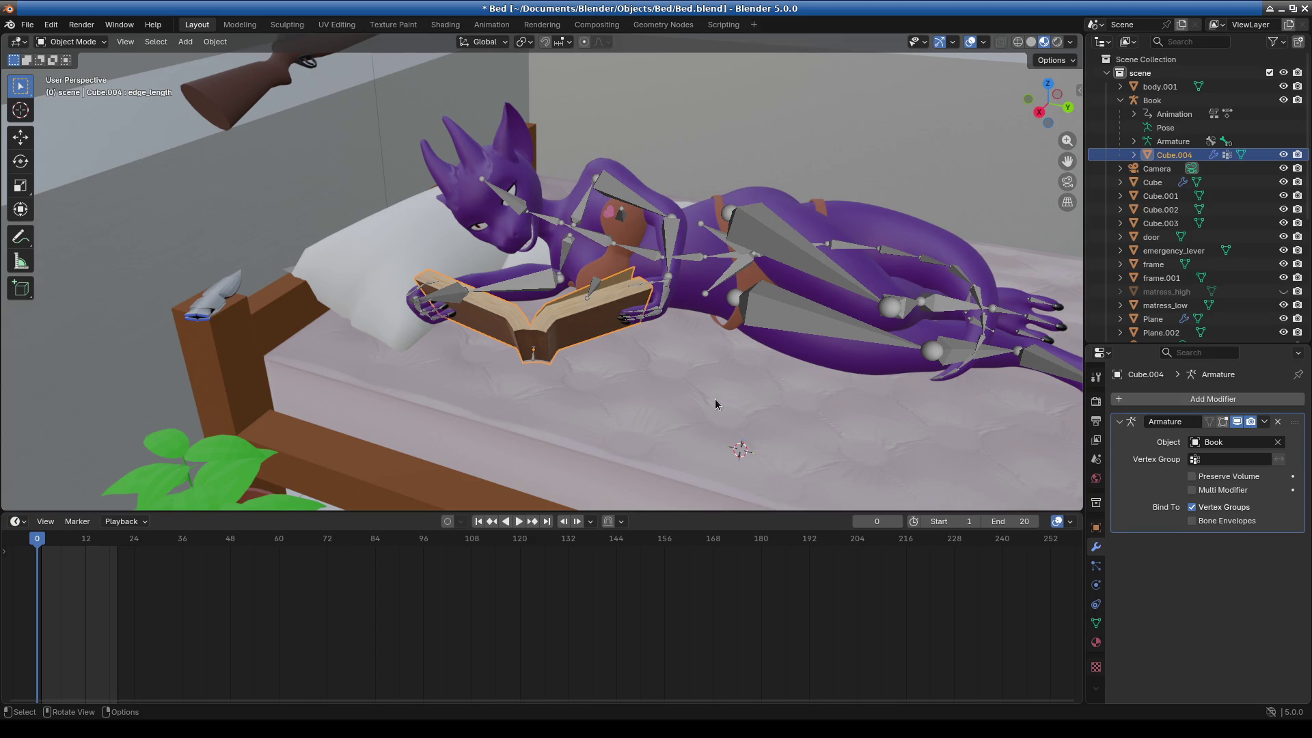
{"action": "scroll", "coordinate": [714, 399], "scroll_direction": "down", "scroll_amount": 3}
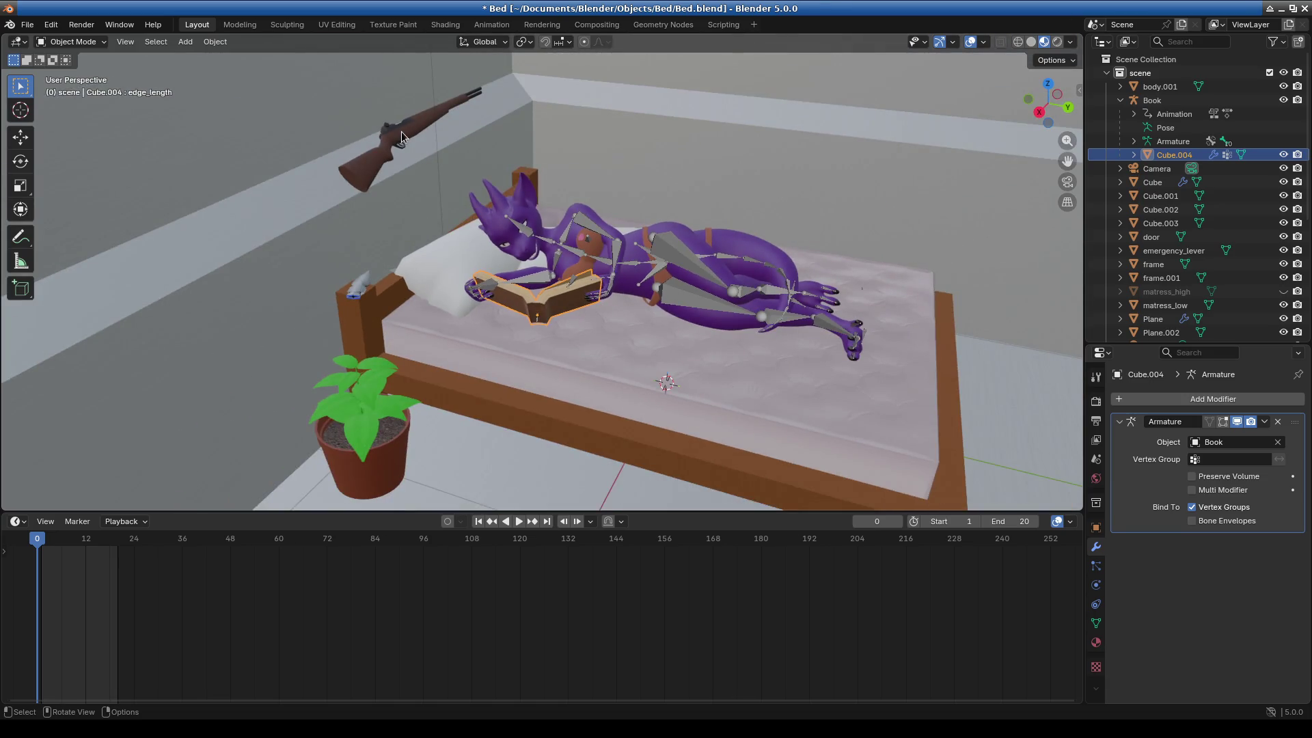
{"action": "left_click", "coordinate": [400, 131]}
{"action": "mouse_move", "coordinate": [660, 307]}
{"action": "middle_mouse_down"}
{"action": "mouse_move", "coordinate": [626, 306]}
{"action": "mouse_move", "coordinate": [637, 302]}
{"action": "mouse_move", "coordinate": [657, 309]}
{"action": "mouse_move", "coordinate": [615, 326]}
{"action": "mouse_move", "coordinate": [672, 363]}
{"action": "mouse_move", "coordinate": [470, 219]}
{"action": "middle_mouse_up"}
{"action": "left_click", "coordinate": [437, 177]}
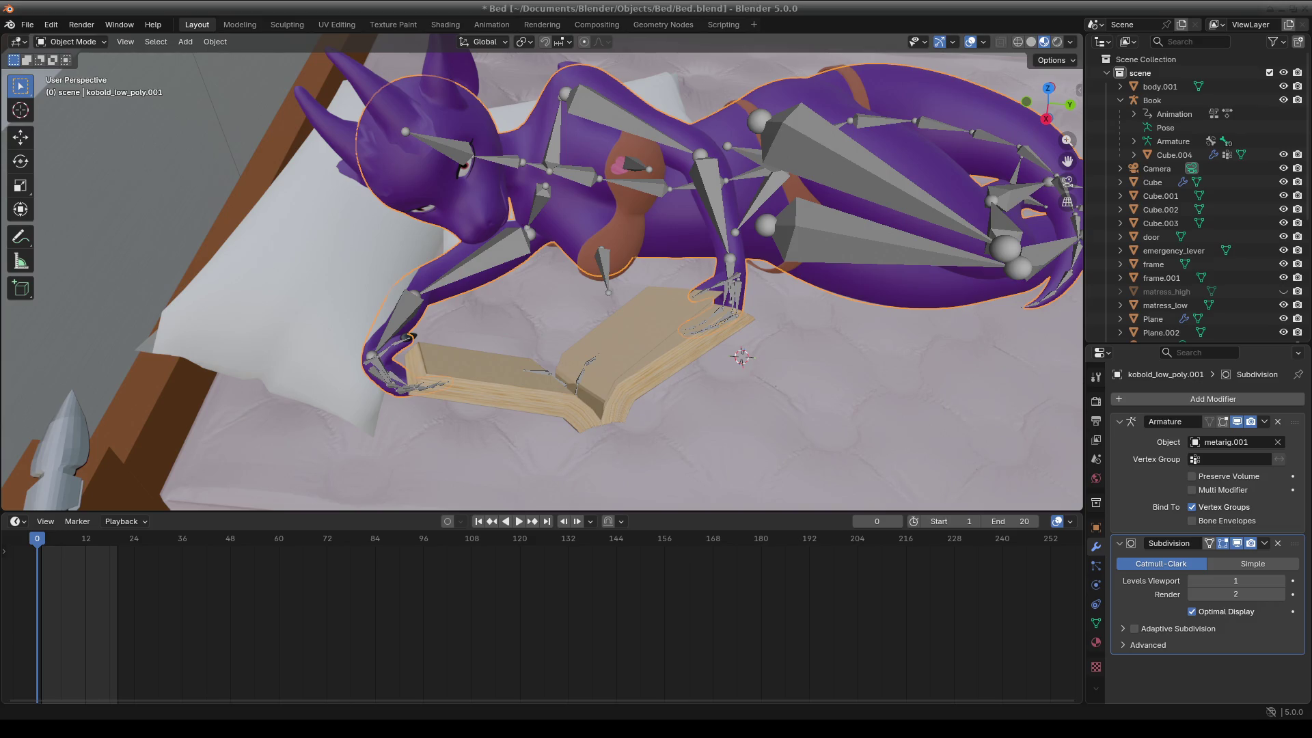
{"action": "scroll", "coordinate": [741, 356], "scroll_direction": "down", "scroll_amount": 5}
{"action": "mouse_move", "coordinate": [673, 328]}
{"action": "middle_mouse_down"}
{"action": "mouse_move", "coordinate": [713, 324]}
{"action": "mouse_move", "coordinate": [577, 339]}
{"action": "middle_mouse_up"}
{"action": "scroll", "coordinate": [577, 339], "scroll_direction": "up", "scroll_amount": 3}
{"action": "left_click", "coordinate": [577, 340]}
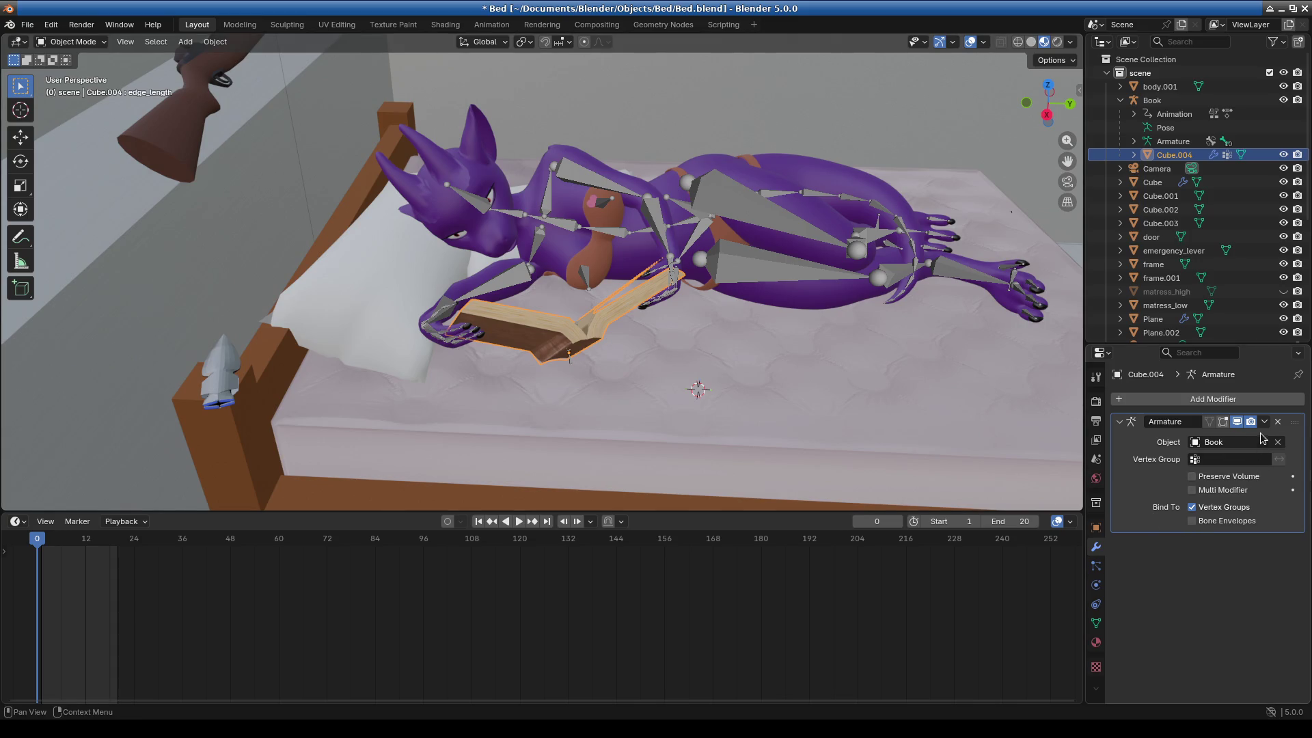
{"action": "left_click", "coordinate": [1215, 423]}
{"action": "left_click", "coordinate": [1219, 423]}
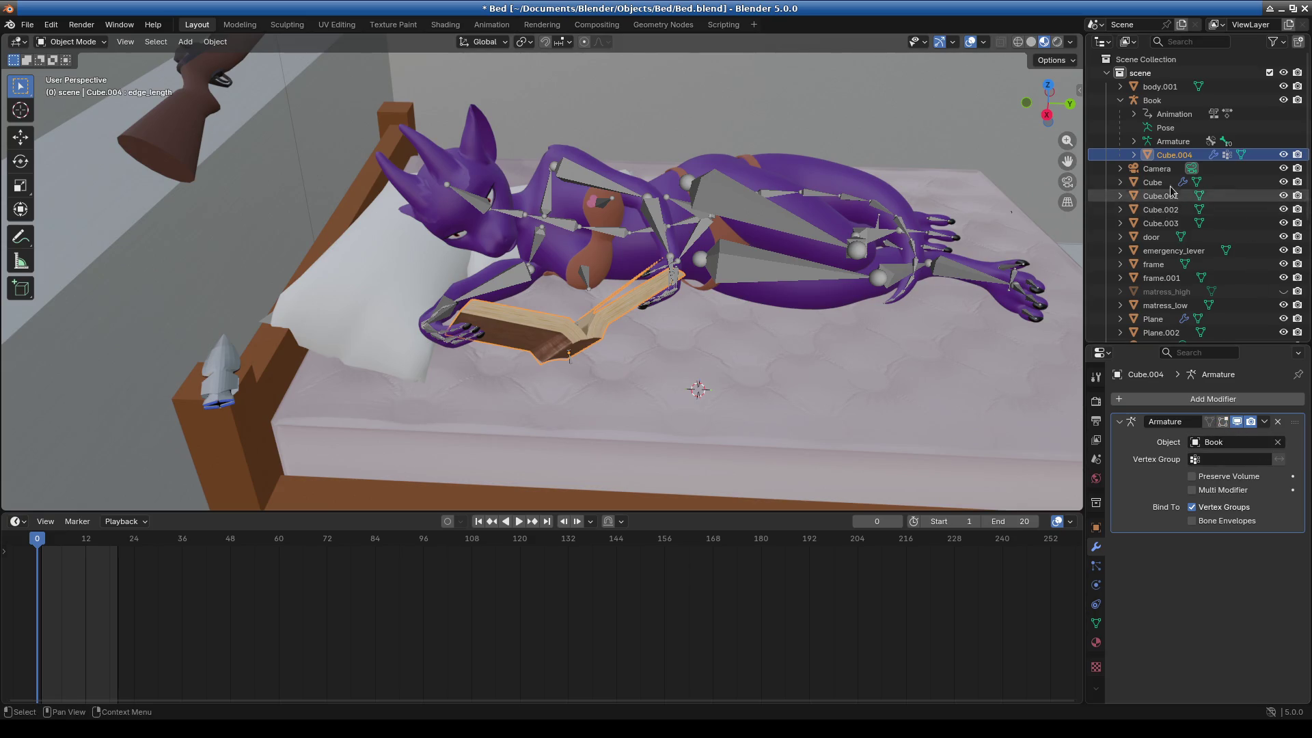
Delete the book's NLA Tracks, using undo and redo to recover the posed book.
{"action": "left_click", "coordinate": [1134, 114]}
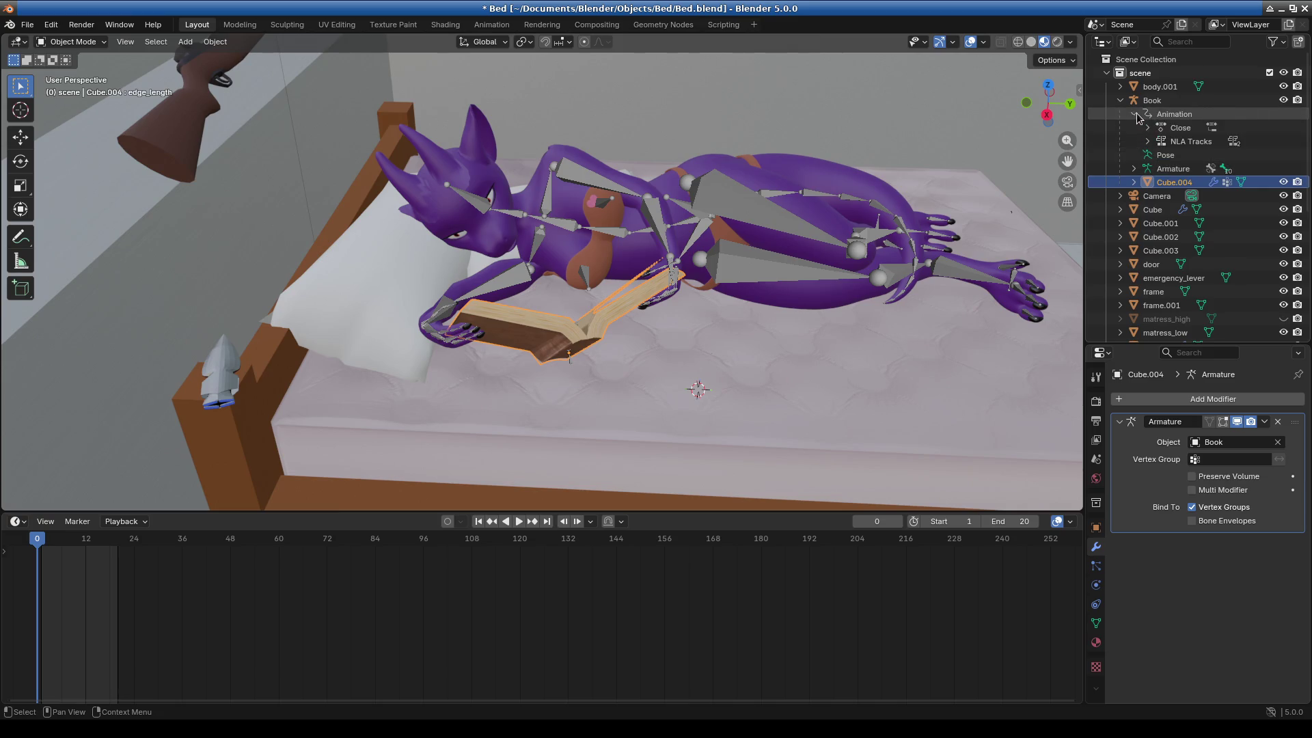
{"action": "left_click", "coordinate": [1186, 143]}
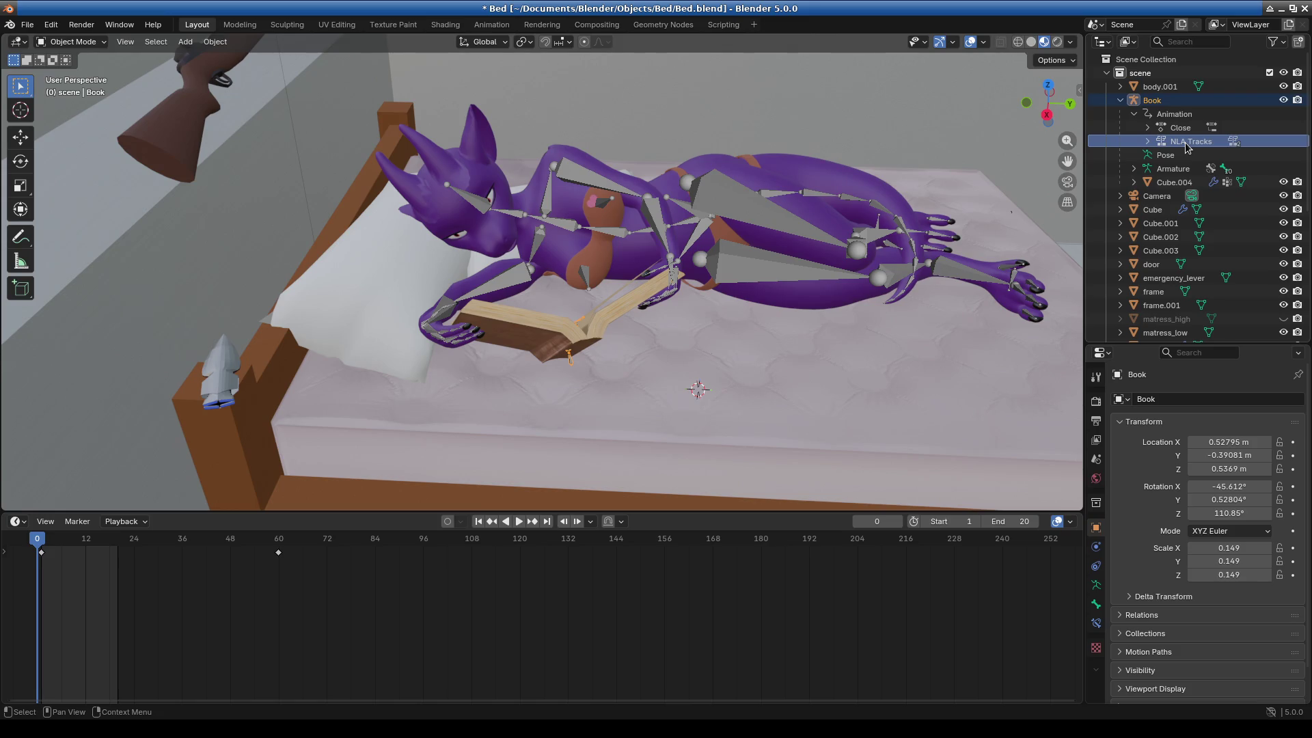
{"action": "key", "text": "Delete"}
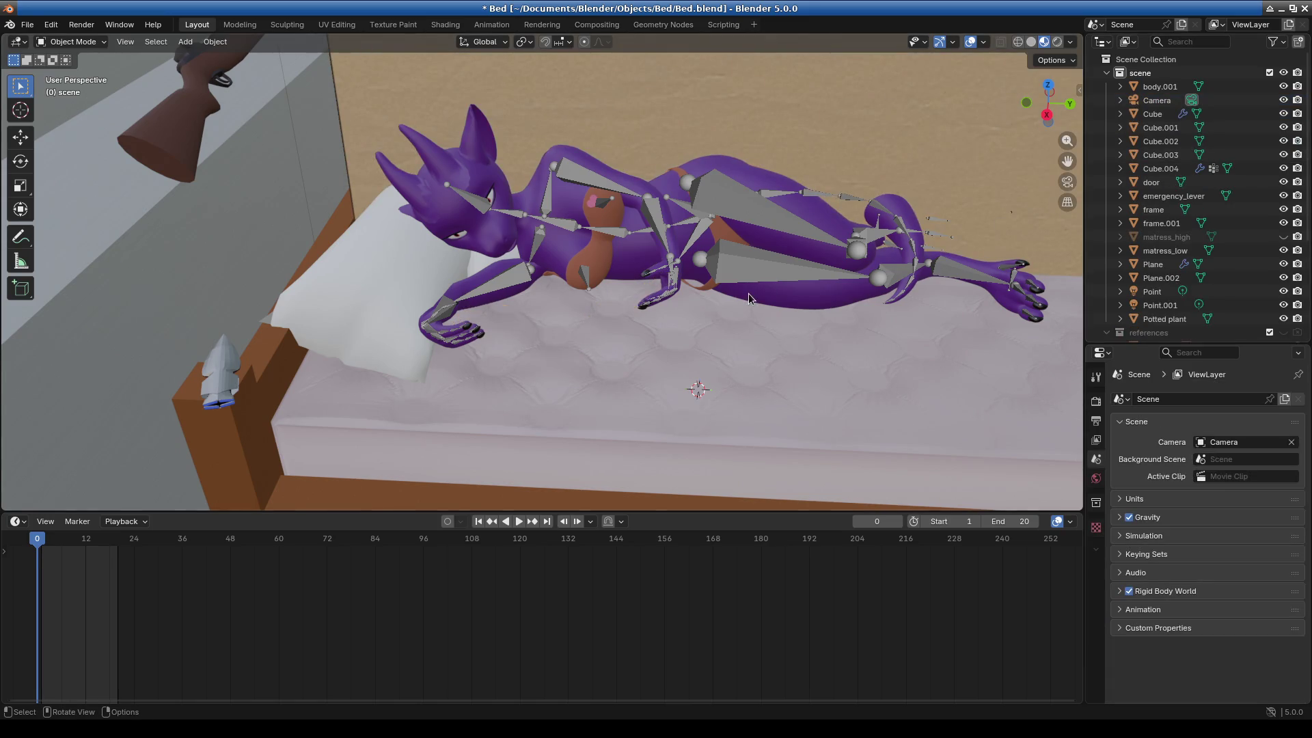
{"action": "mouse_move", "coordinate": [782, 296]}
{"action": "middle_mouse_down"}
{"action": "mouse_move", "coordinate": [740, 321]}
{"action": "mouse_move", "coordinate": [736, 290]}
{"action": "mouse_move", "coordinate": [915, 239]}
{"action": "mouse_move", "coordinate": [910, 276]}
{"action": "mouse_move", "coordinate": [612, 321]}
{"action": "mouse_move", "coordinate": [639, 336]}
{"action": "middle_mouse_up"}
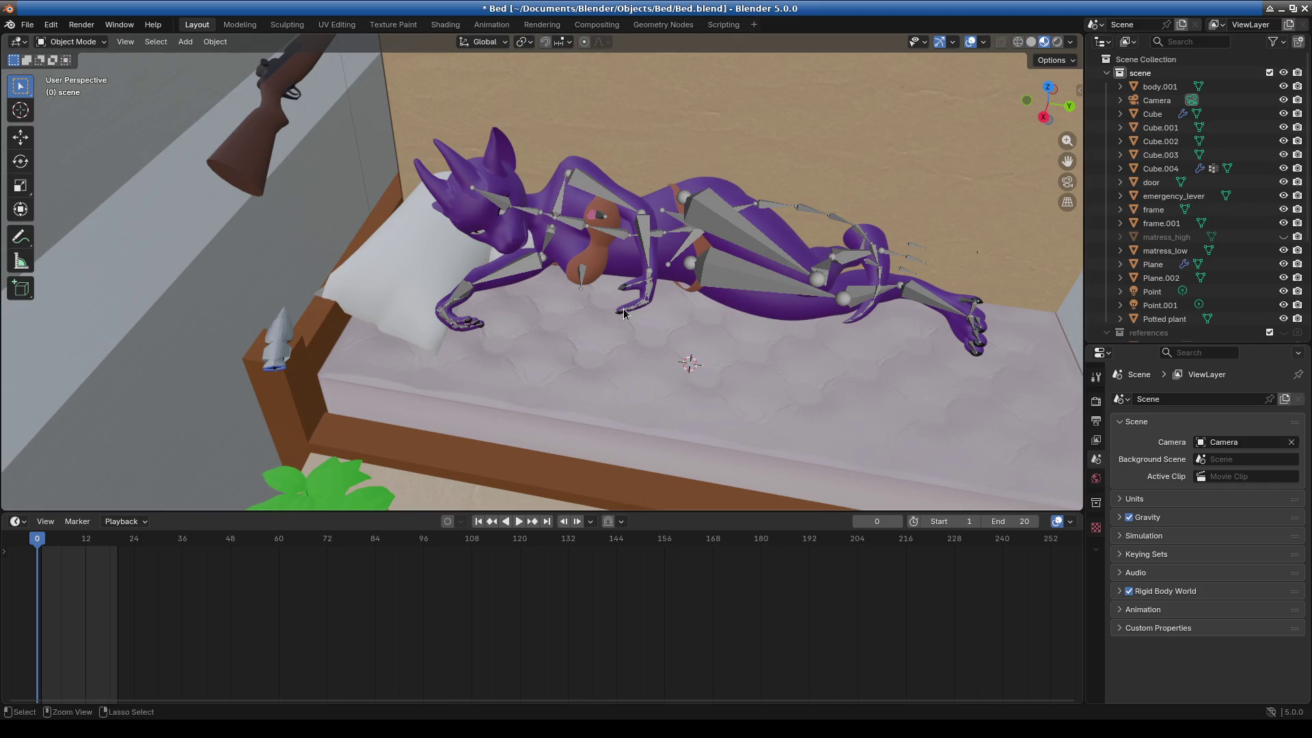
{"action": "key", "text": "ctrl+z"}
{"action": "scroll", "coordinate": [601, 410], "scroll_direction": "up", "scroll_amount": 2}
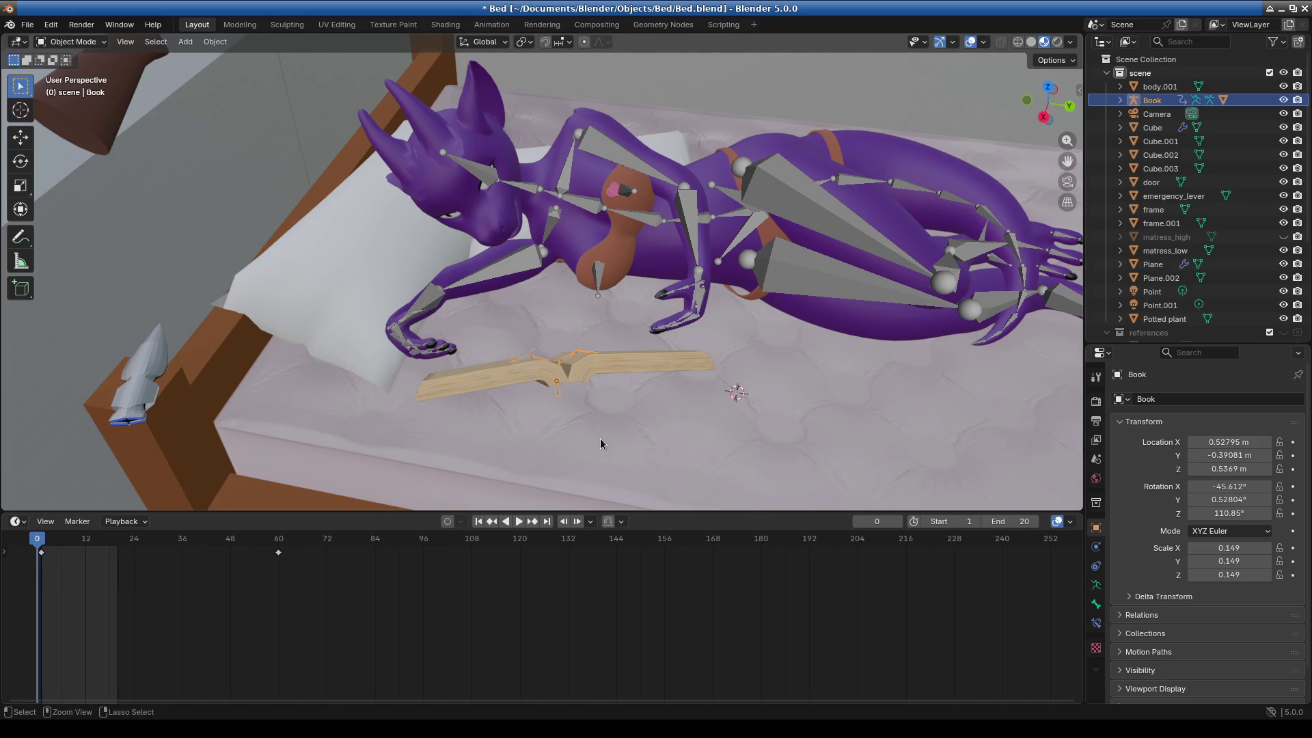
{"action": "key", "text": "ctrl+shift+z"}
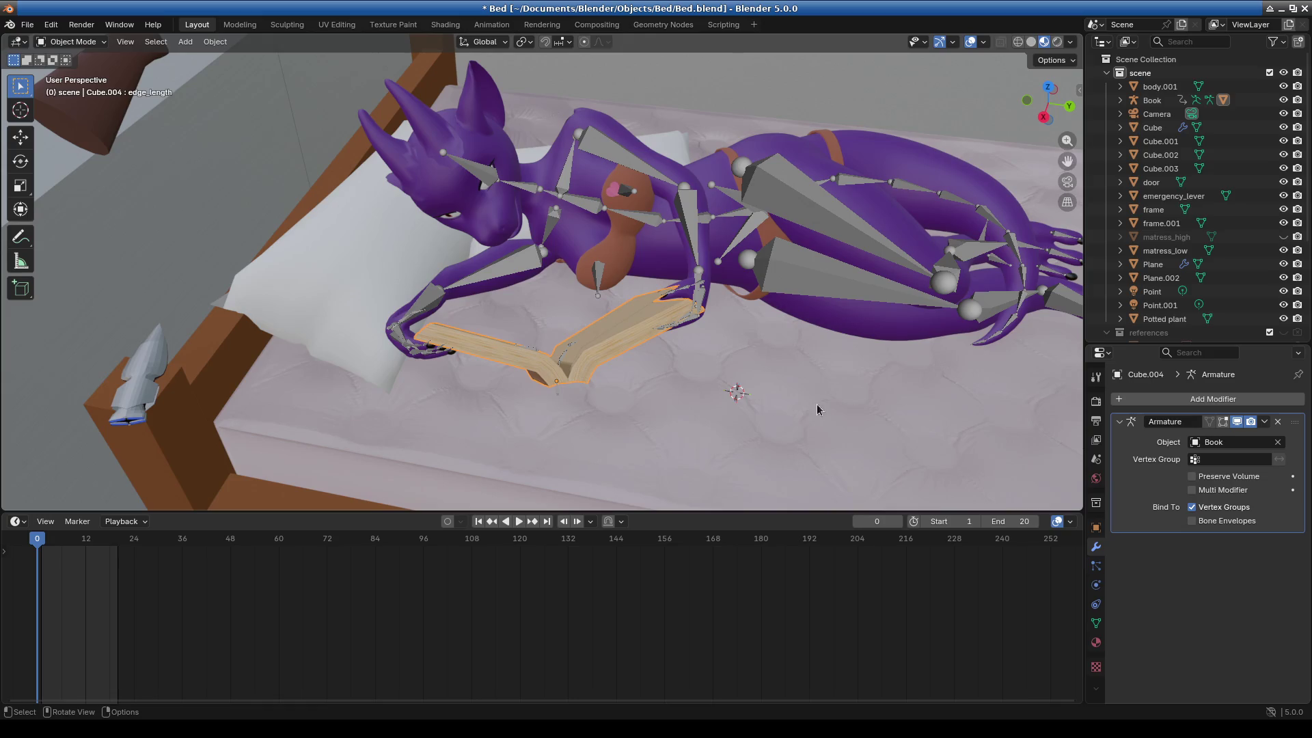
Select the book's Close action, save Bed.blend, and undo an accidental deletion.
{"action": "left_click", "coordinate": [1120, 101]}
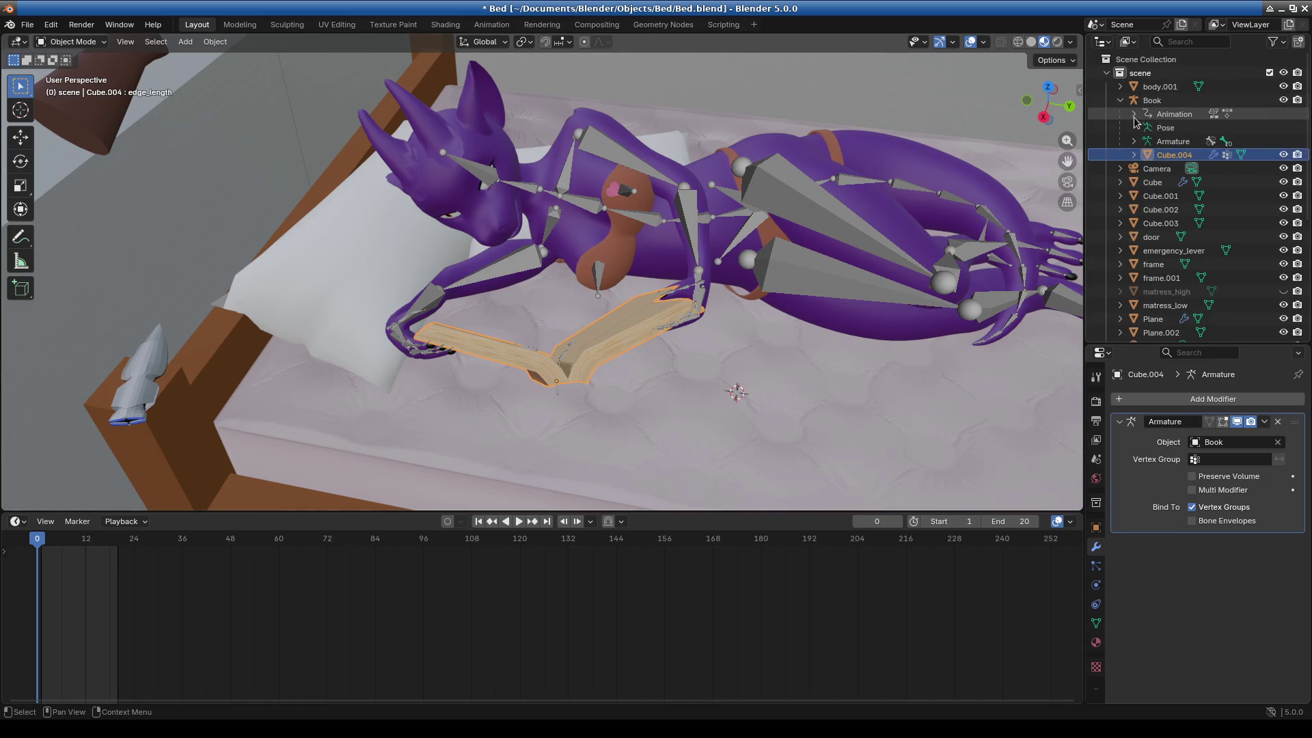
{"action": "left_click", "coordinate": [1133, 115]}
{"action": "left_click", "coordinate": [1177, 129]}
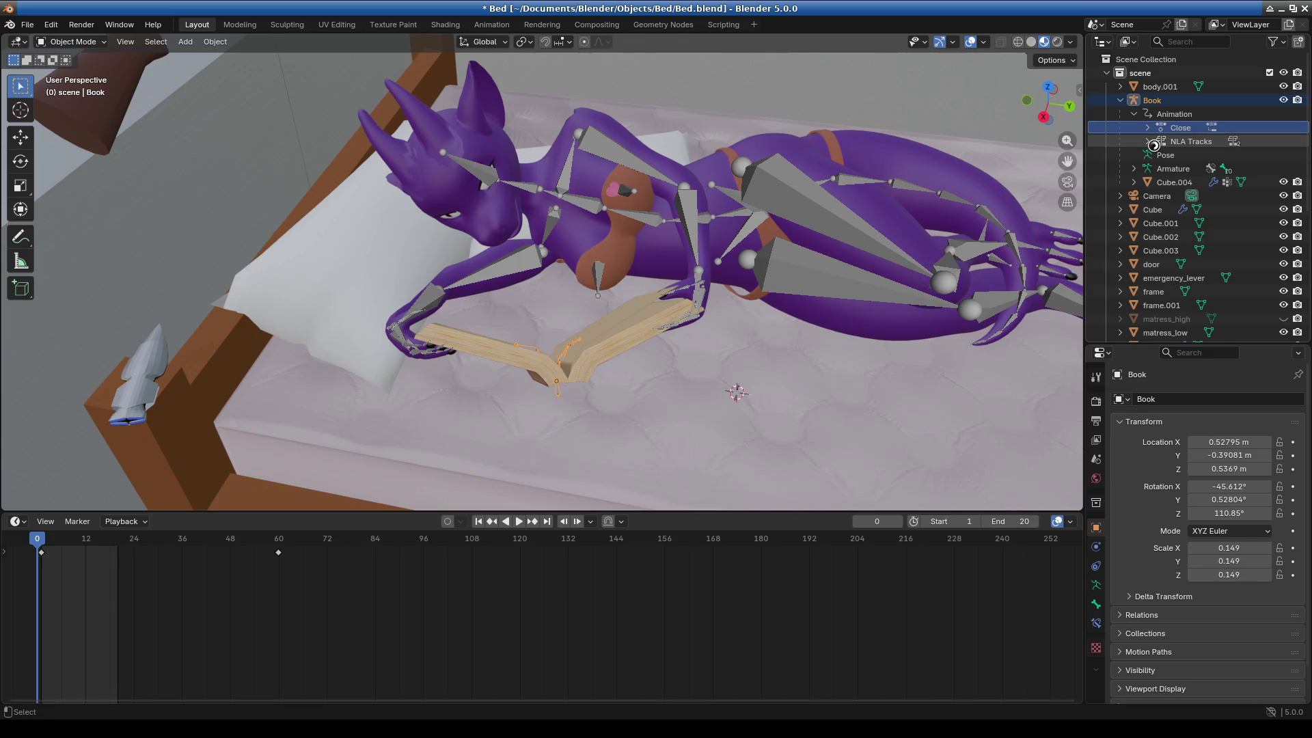
{"action": "key", "text": "ctrl+s"}
{"action": "left_click", "coordinate": [1196, 129]}
{"action": "key", "text": "Delete"}
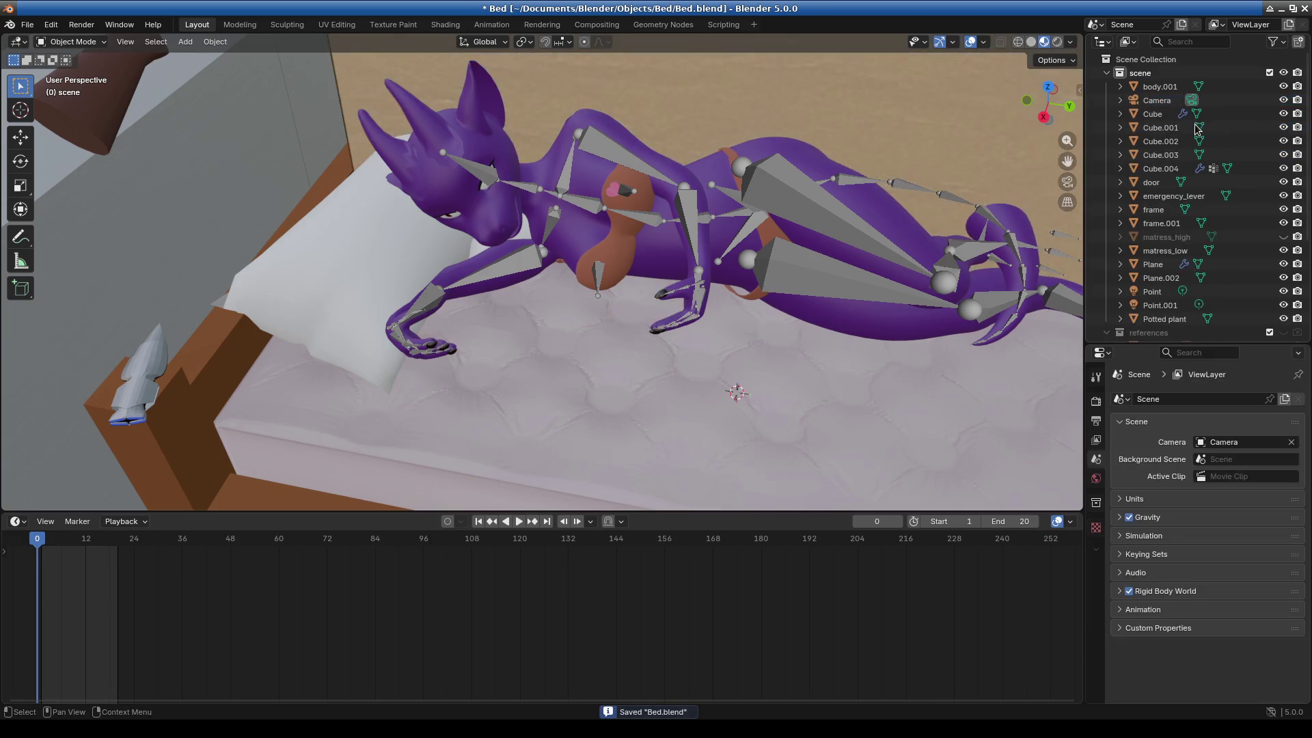
{"action": "key", "text": "ctrl+z"}
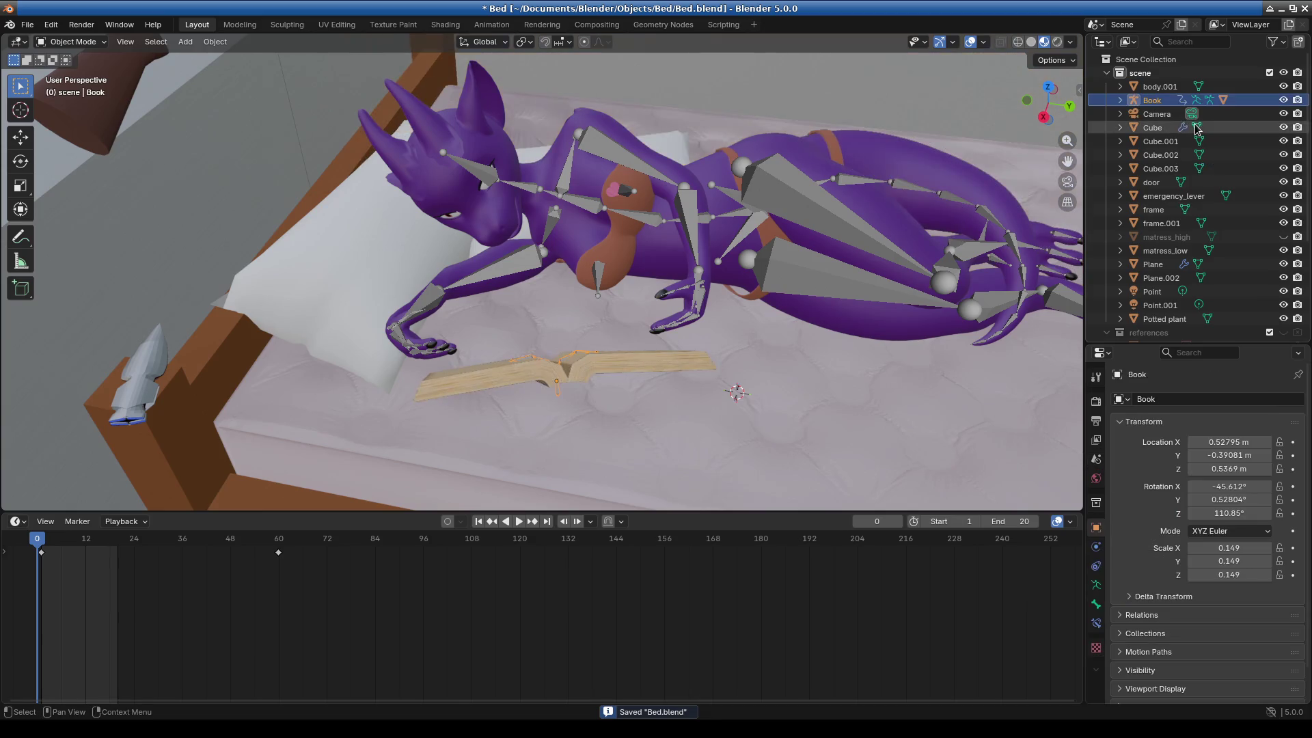
Select Cube.004 and drag the viewport-timeline border up to enlarge the timeline.
{"action": "left_click", "coordinate": [1121, 101]}
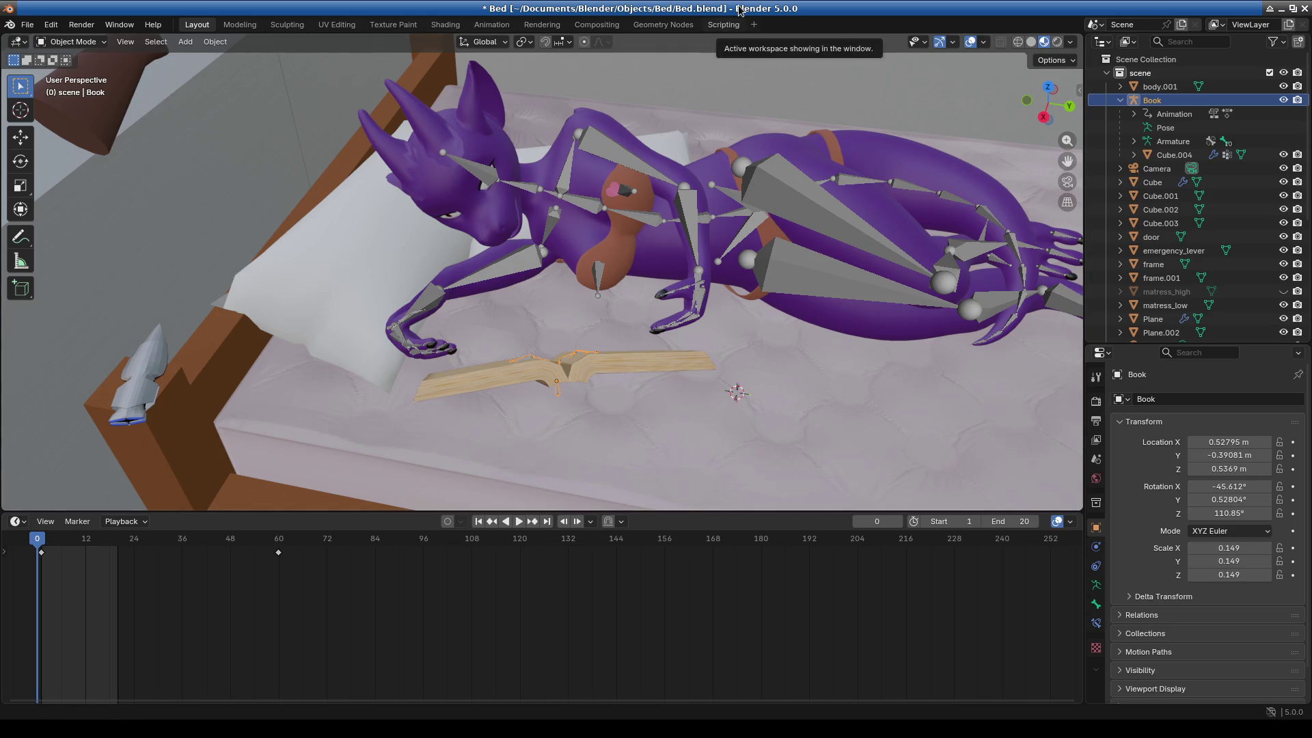
{"action": "left_click", "coordinate": [682, 275]}
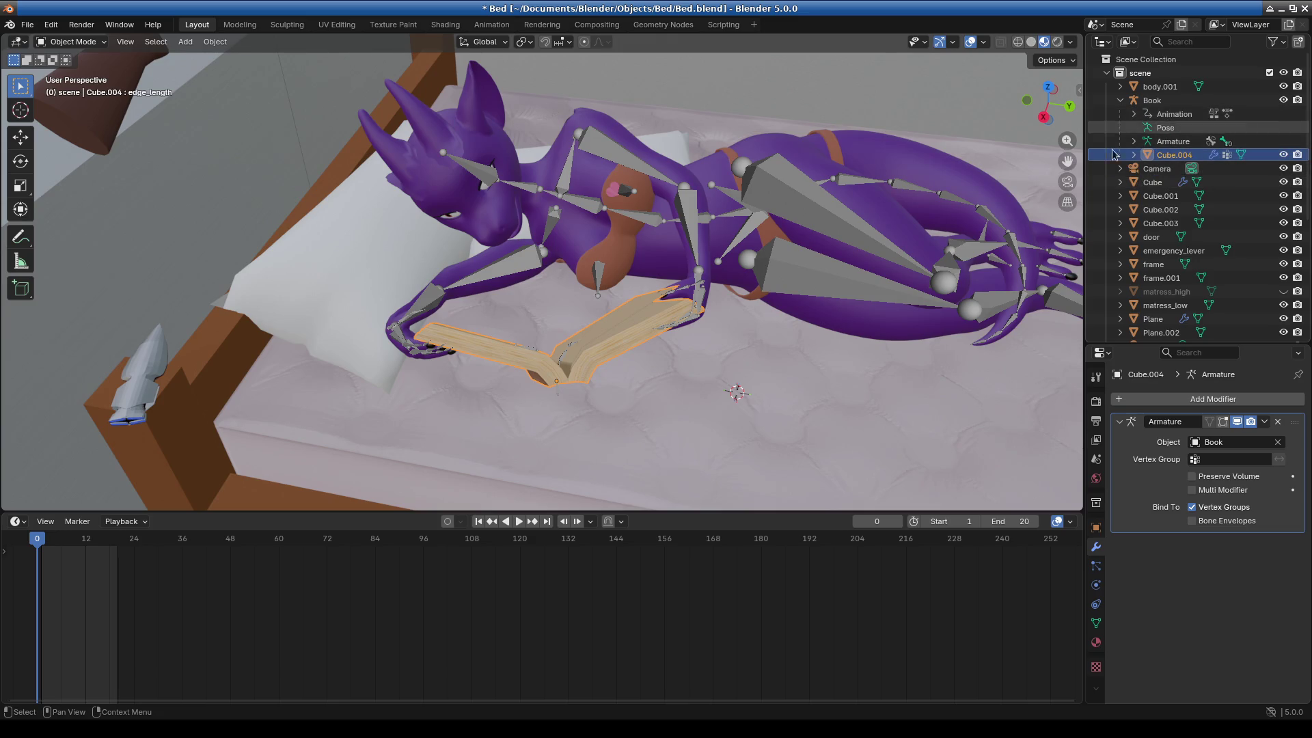
{"action": "mouse_move", "coordinate": [206, 511]}
{"action": "left_mouse_down"}
{"action": "mouse_move", "coordinate": [219, 403]}
{"action": "mouse_move", "coordinate": [219, 456]}
{"action": "left_mouse_up"}
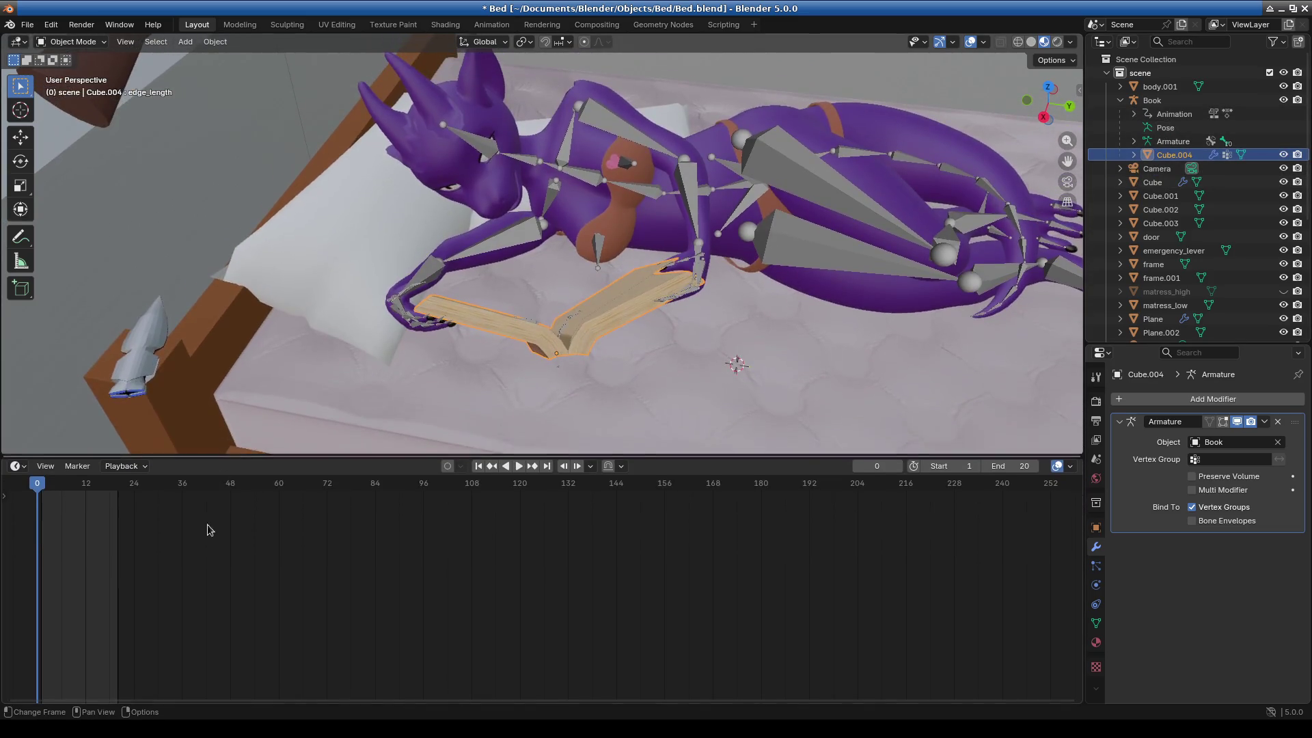
Centre frame 0 in the timeline and inspect the Book rig's Close action in the Outliner.
{"action": "scroll", "coordinate": [348, 612], "scroll_direction": "down", "scroll_amount": 3}
{"action": "scroll", "coordinate": [360, 642], "scroll_direction": "up", "scroll_amount": 3}
{"action": "mouse_move", "coordinate": [349, 644]}
{"action": "middle_mouse_down"}
{"action": "mouse_move", "coordinate": [617, 636]}
{"action": "mouse_move", "coordinate": [752, 649]}
{"action": "middle_mouse_up"}
{"action": "mouse_move", "coordinate": [754, 336]}
{"action": "middle_mouse_down"}
{"action": "mouse_move", "coordinate": [671, 349]}
{"action": "mouse_move", "coordinate": [686, 316]}
{"action": "mouse_move", "coordinate": [650, 334]}
{"action": "middle_mouse_up"}
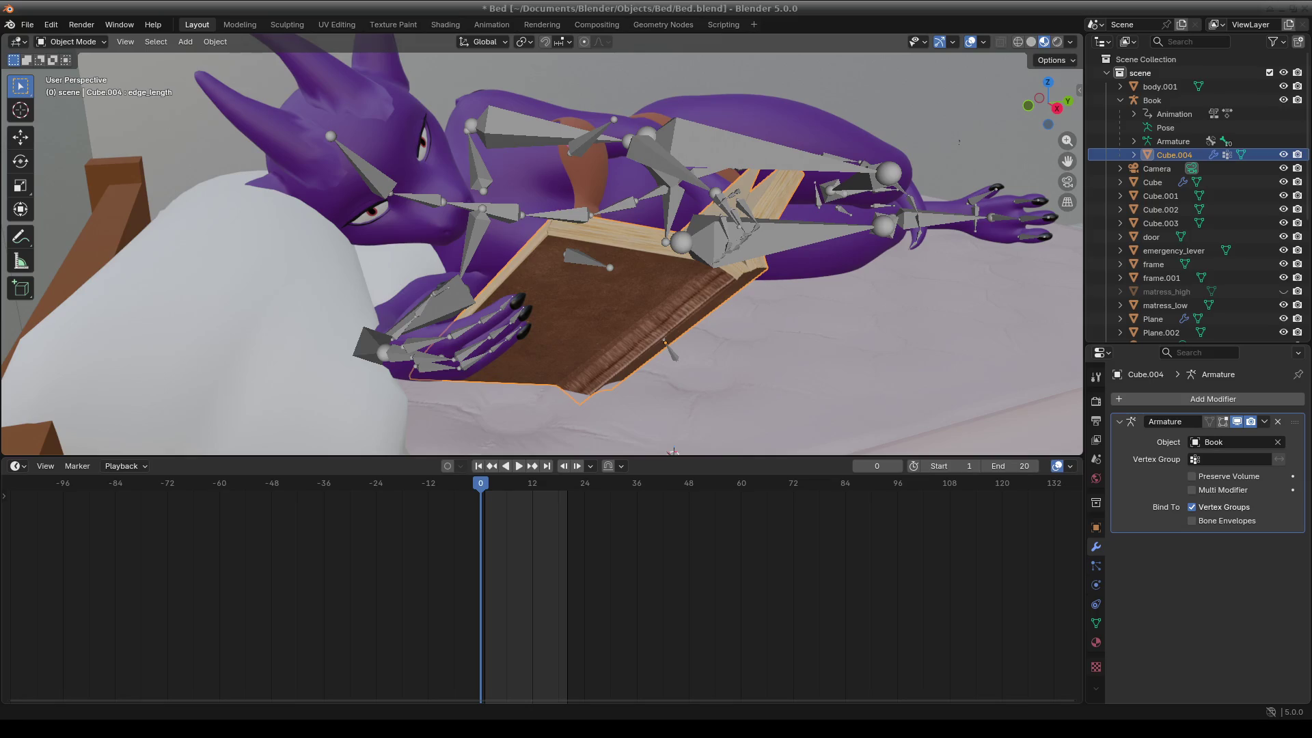
{"action": "left_click", "coordinate": [1174, 114]}
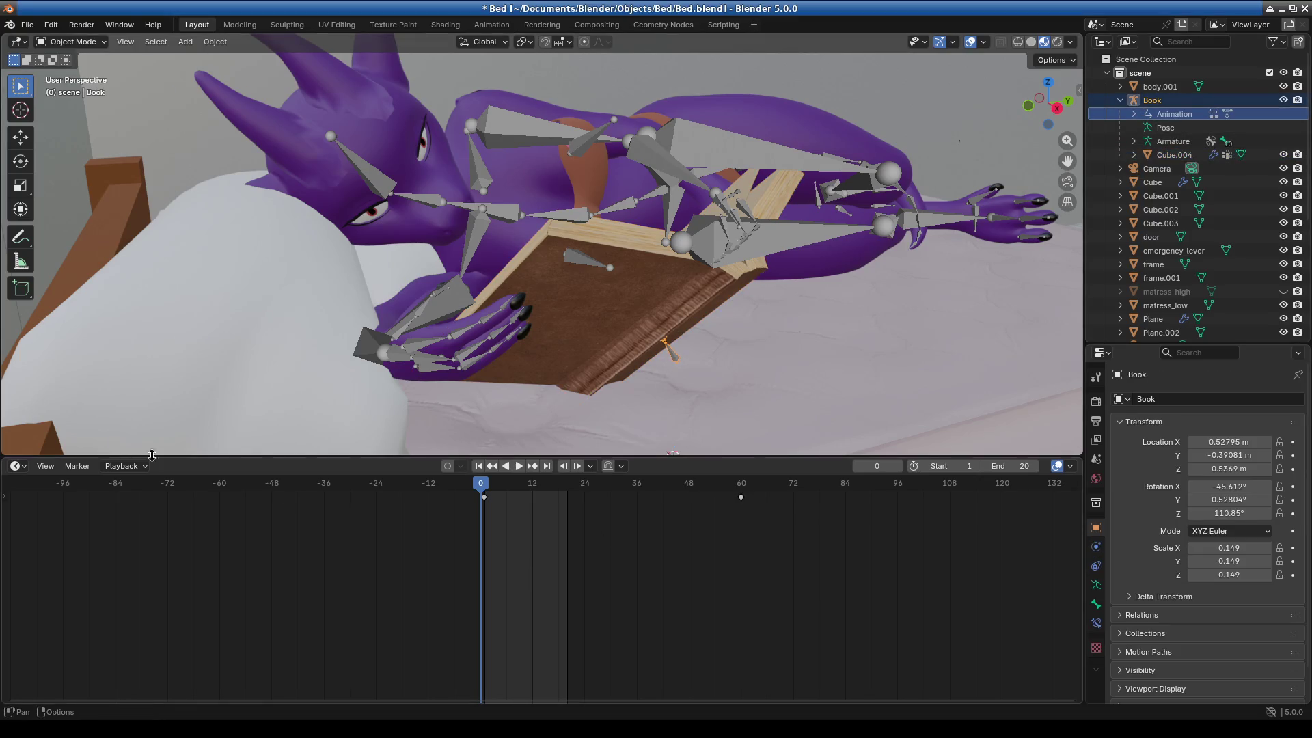
{"action": "left_click", "coordinate": [1132, 115]}
{"action": "left_click", "coordinate": [1182, 130]}
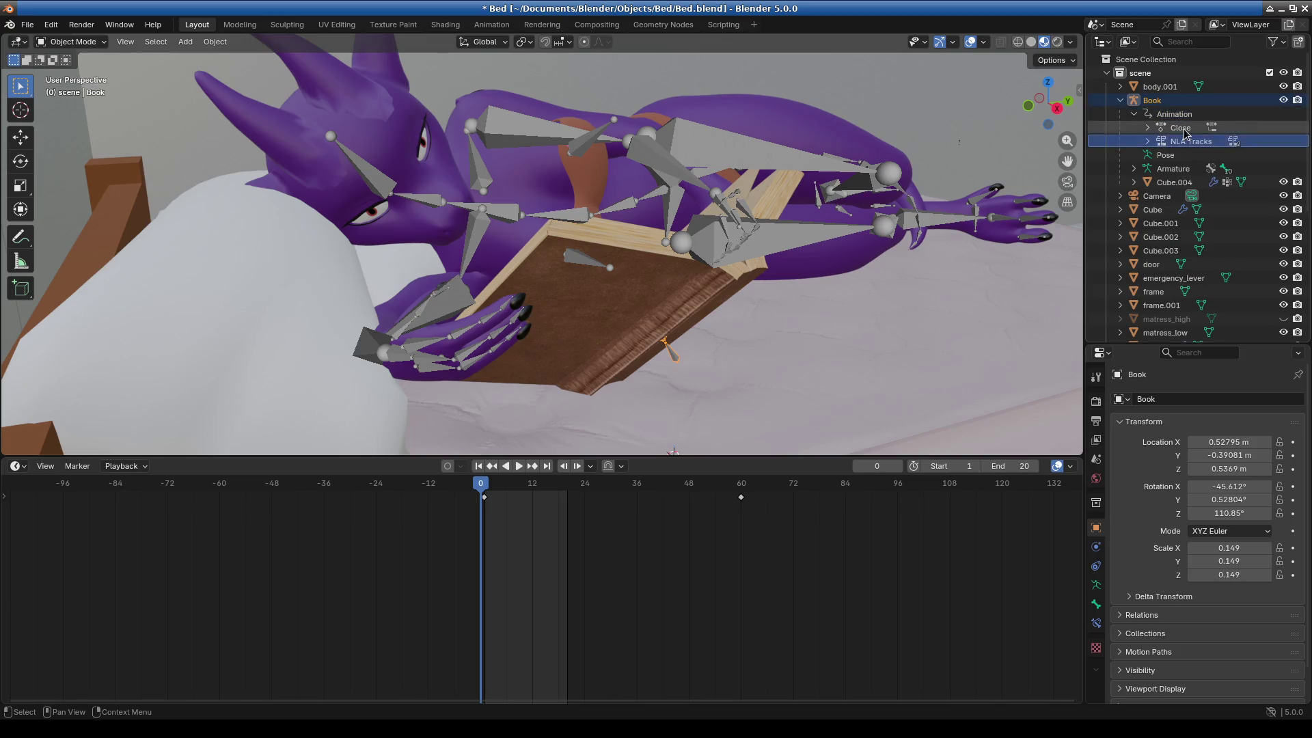
{"action": "right_click", "coordinate": [1185, 132]}
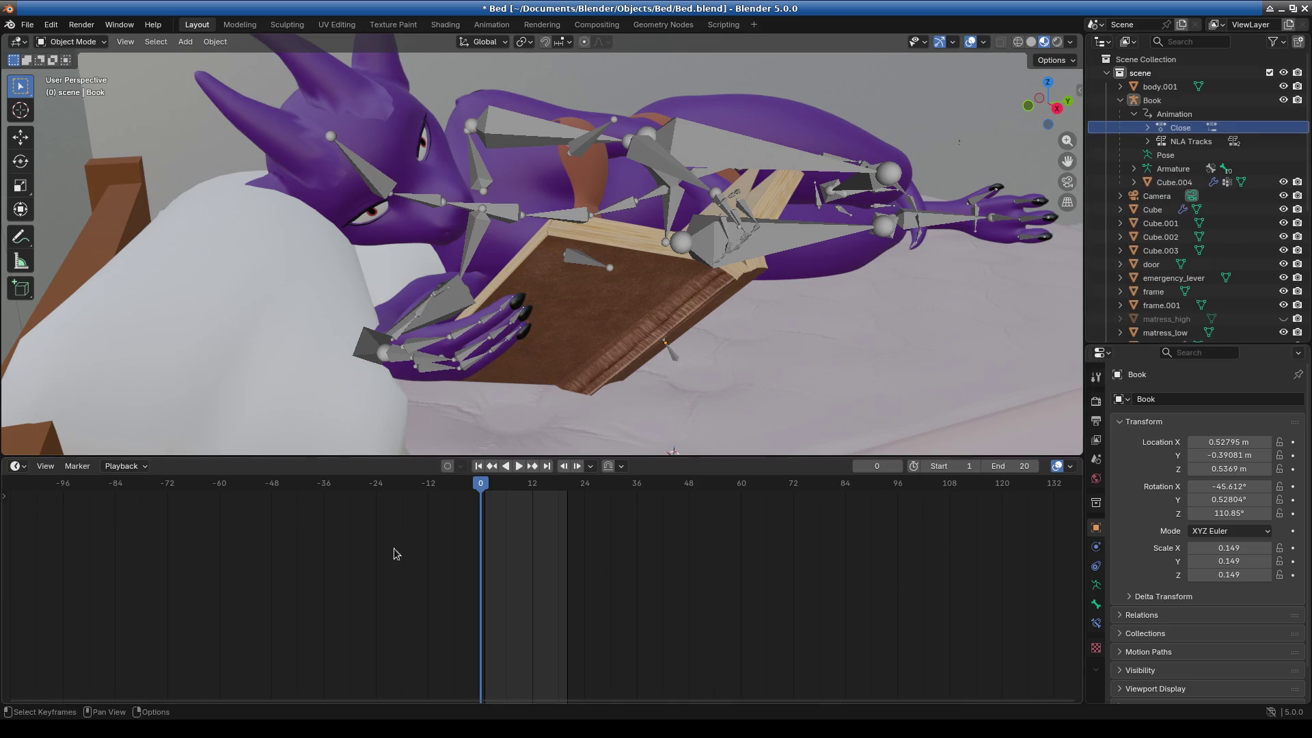
{"action": "left_click", "coordinate": [1180, 128]}
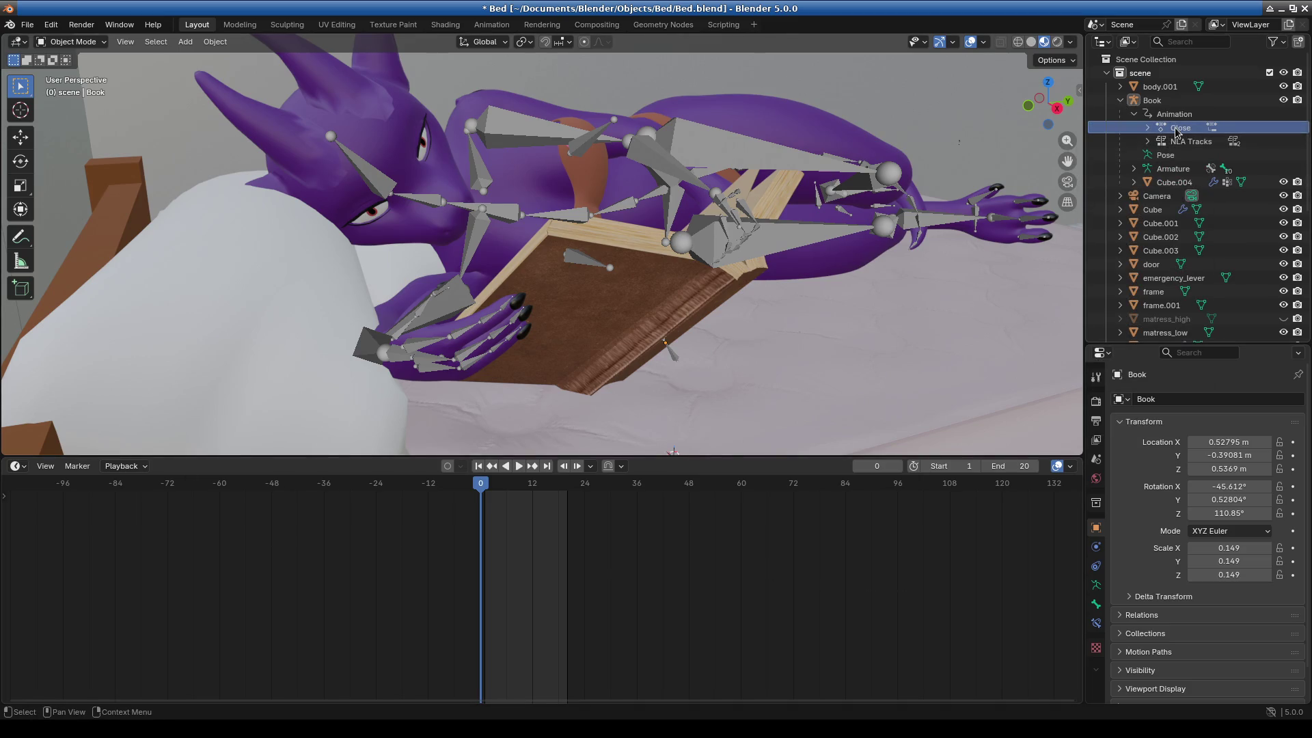
Select the book mesh and switch to the Animation workspace.
{"action": "left_click", "coordinate": [71, 41]}
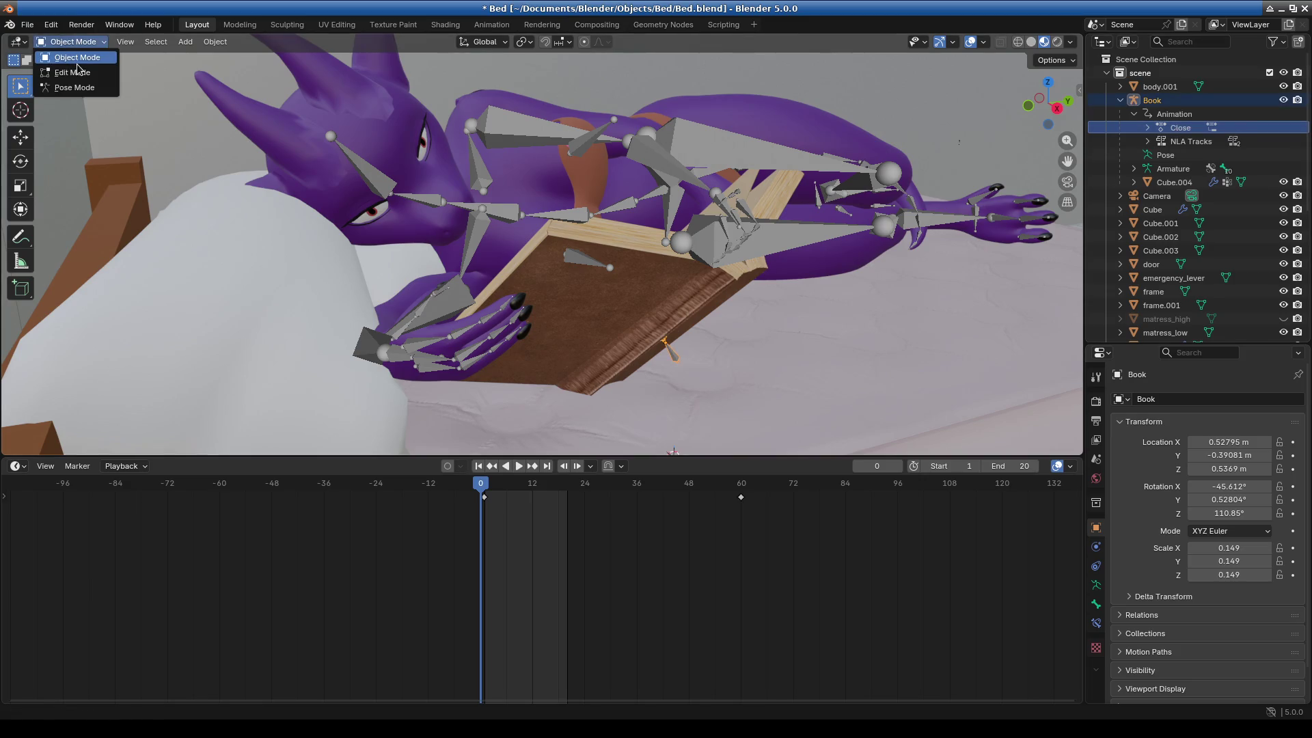
{"action": "left_click", "coordinate": [618, 313]}
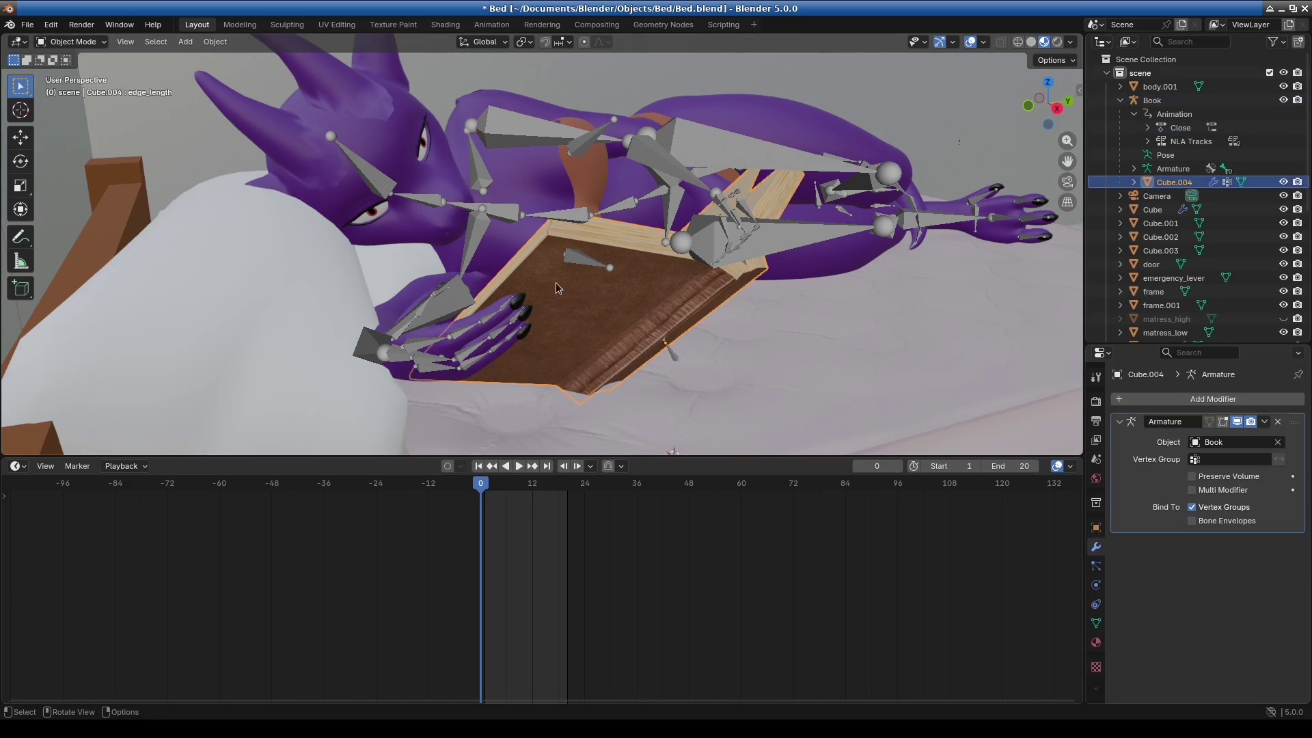
{"action": "left_click", "coordinate": [72, 42]}
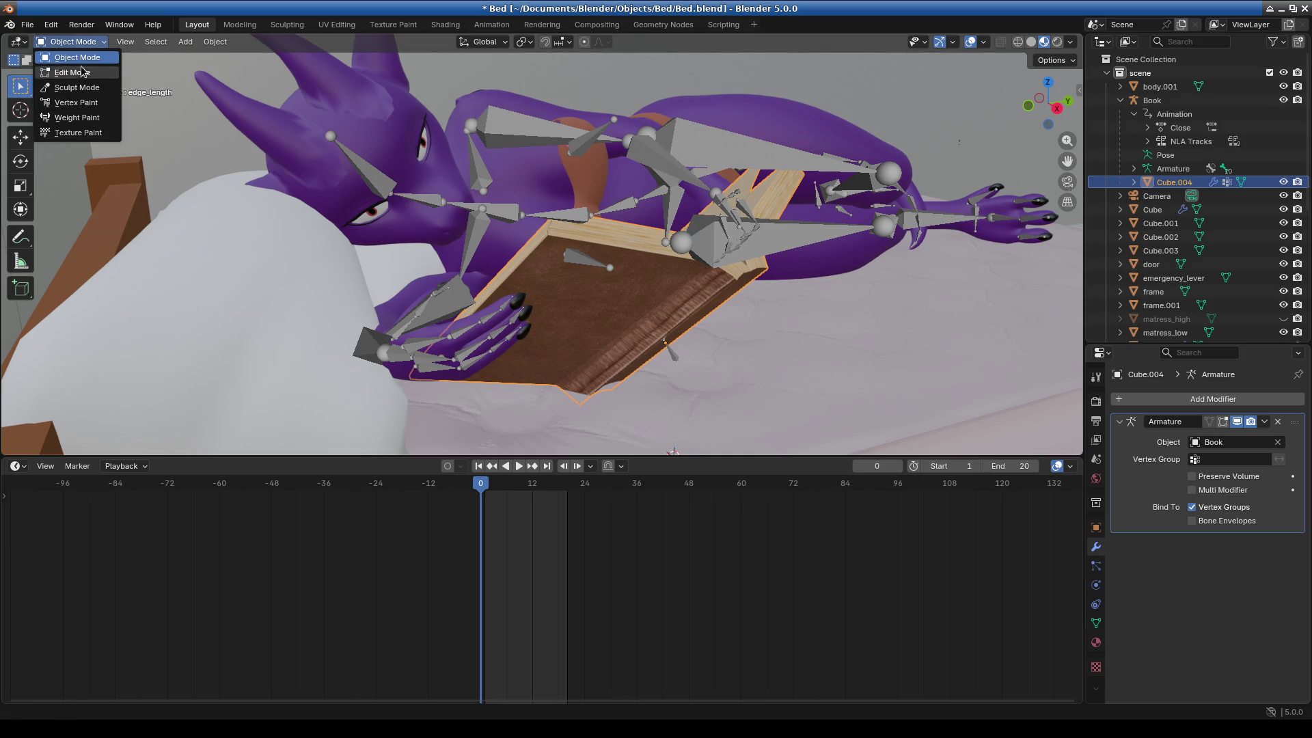
{"action": "left_click", "coordinate": [492, 25]}
{"action": "scroll", "coordinate": [773, 275], "scroll_direction": "up", "scroll_amount": 6}
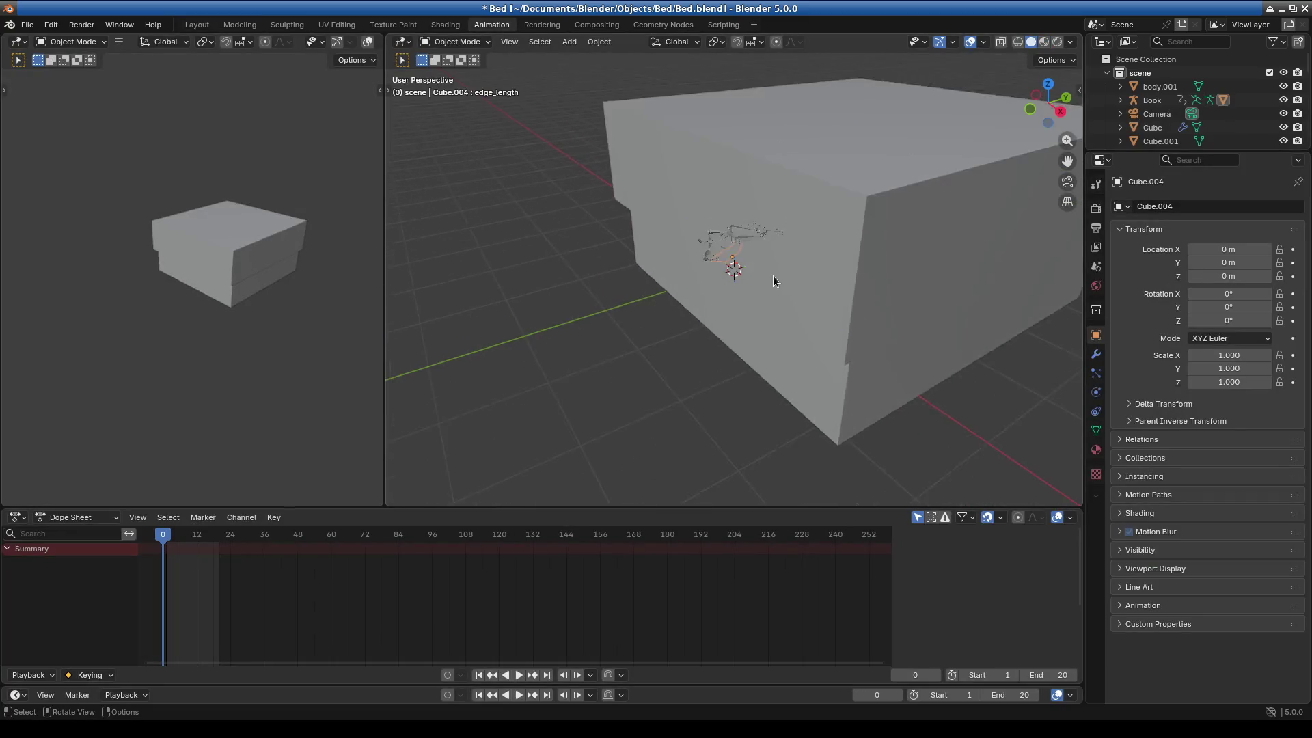
Switch the Dope Sheet to Action Editor for the Book armature and pick the Close action.
{"action": "mouse_move", "coordinate": [772, 276]}
{"action": "middle_mouse_down"}
{"action": "mouse_move", "coordinate": [638, 271]}
{"action": "mouse_move", "coordinate": [661, 253]}
{"action": "middle_mouse_up"}
{"action": "scroll", "coordinate": [768, 267], "scroll_direction": "up", "scroll_amount": 8}
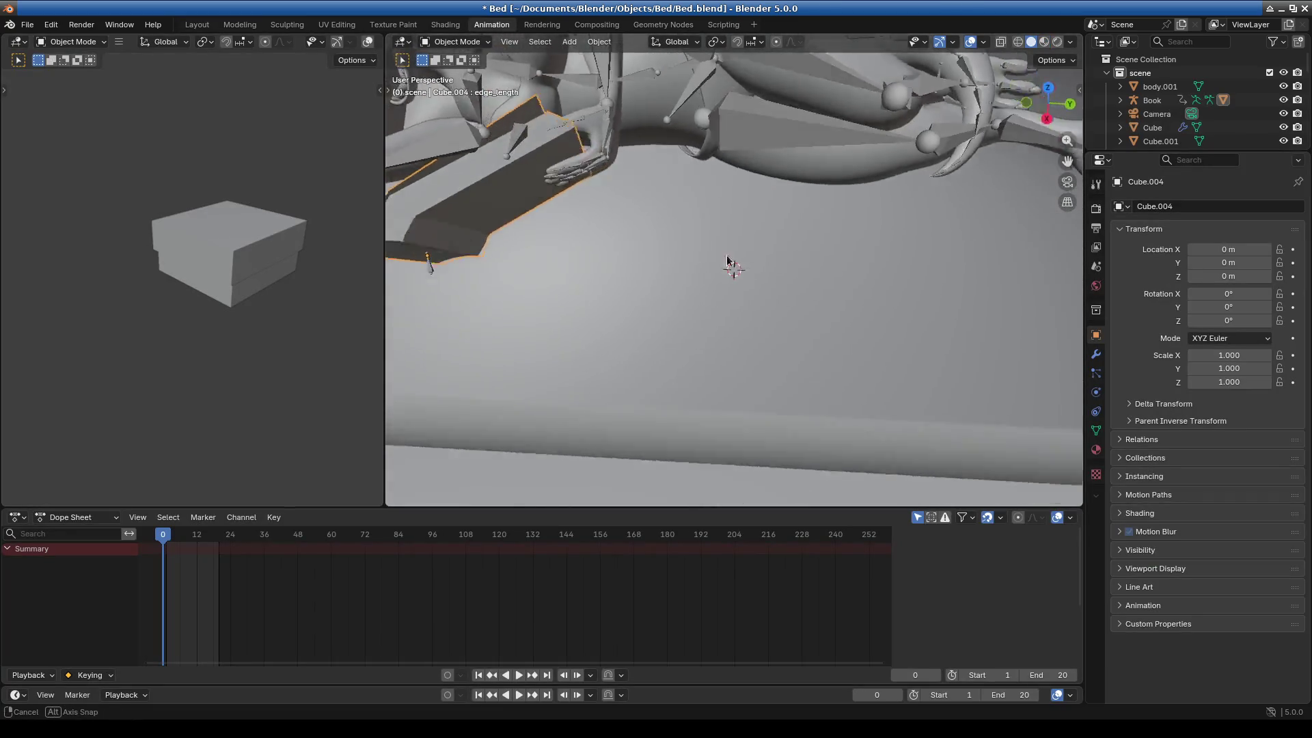
{"action": "middle_click_drag", "start_coordinate": [773, 264], "coordinate": [758, 285]}
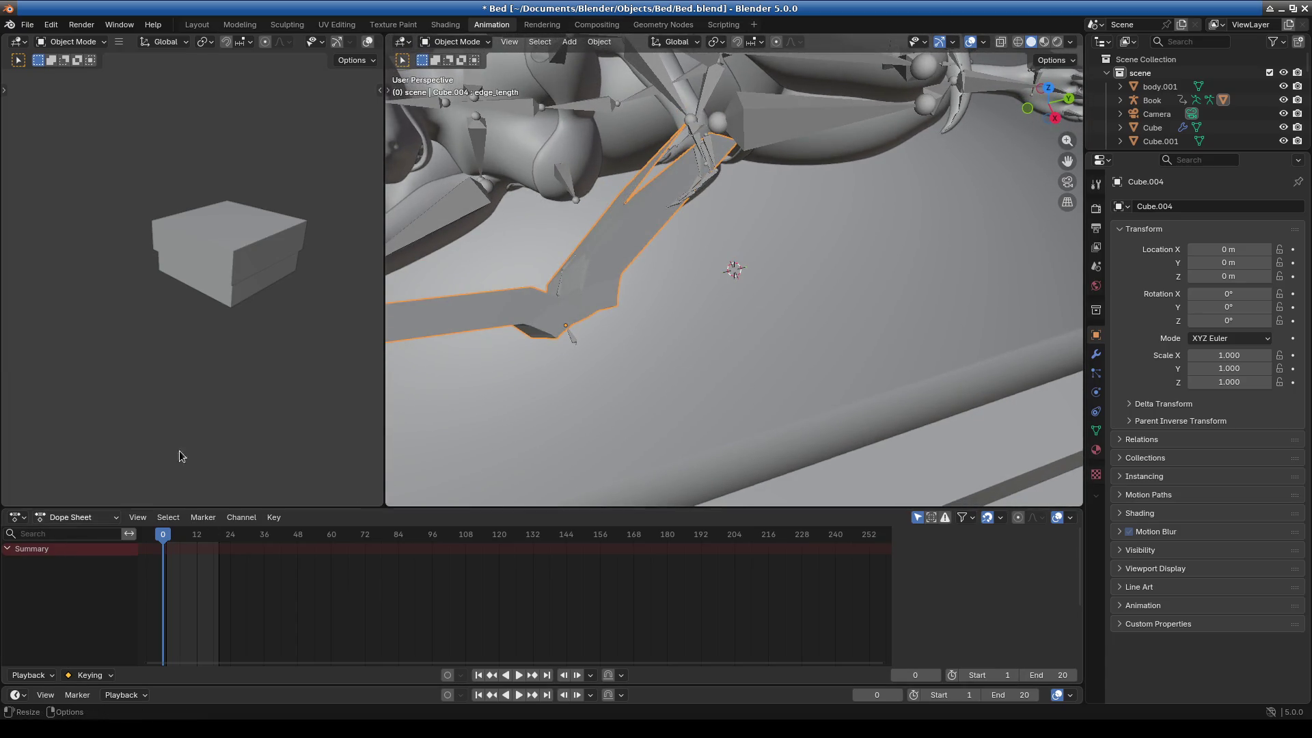
{"action": "left_click", "coordinate": [1234, 99]}
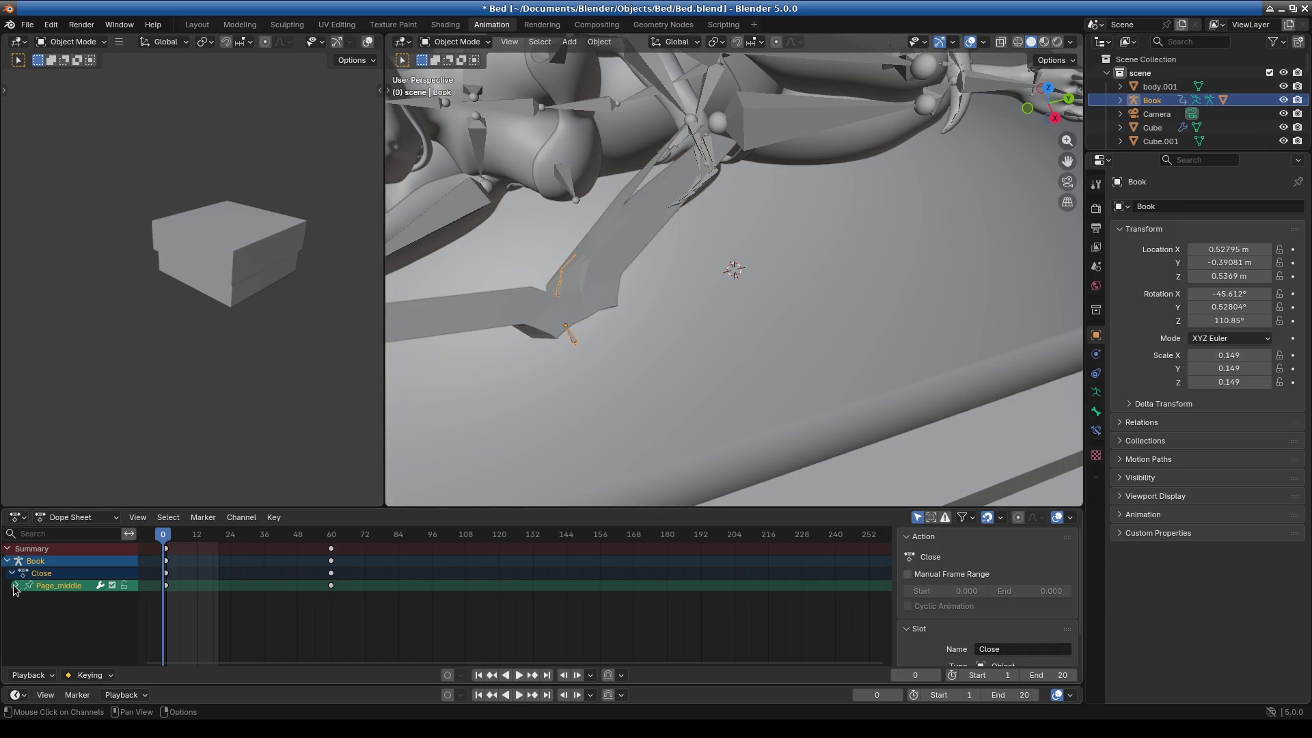
{"action": "left_click", "coordinate": [94, 519]}
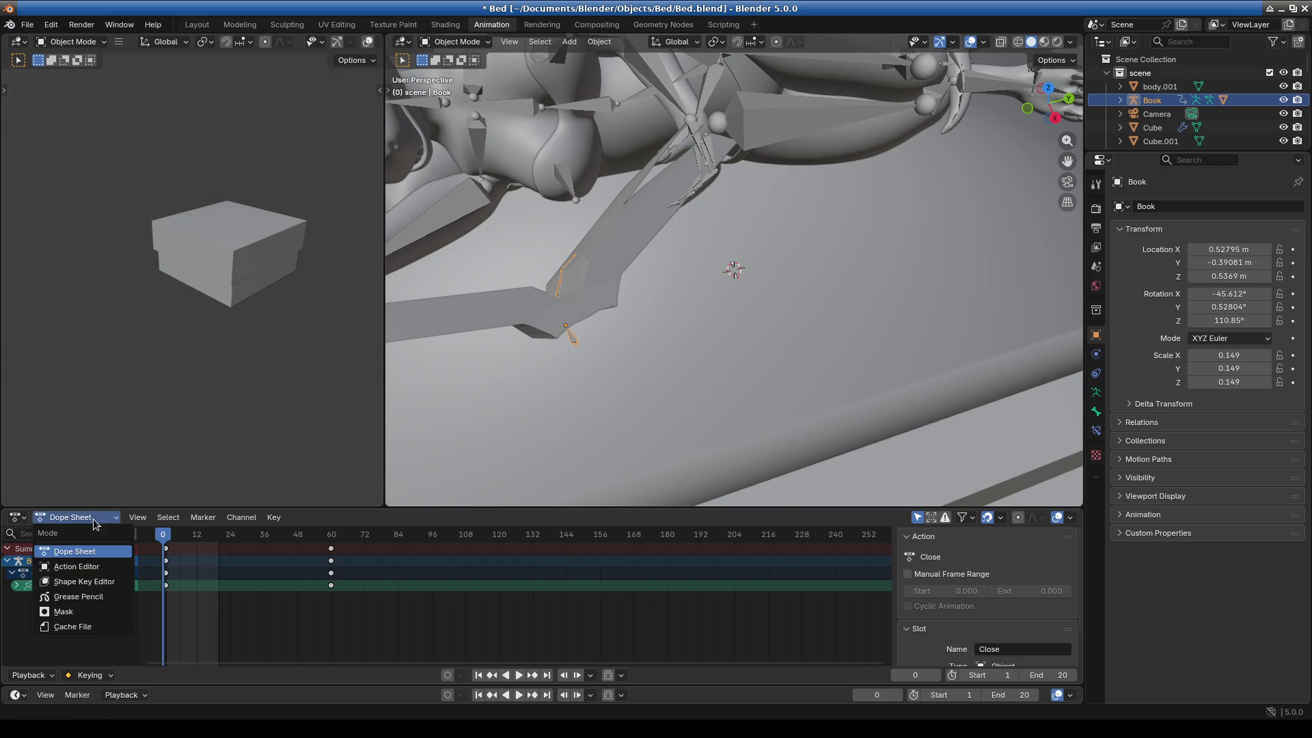
{"action": "left_click", "coordinate": [77, 566]}
{"action": "left_click", "coordinate": [438, 517]}
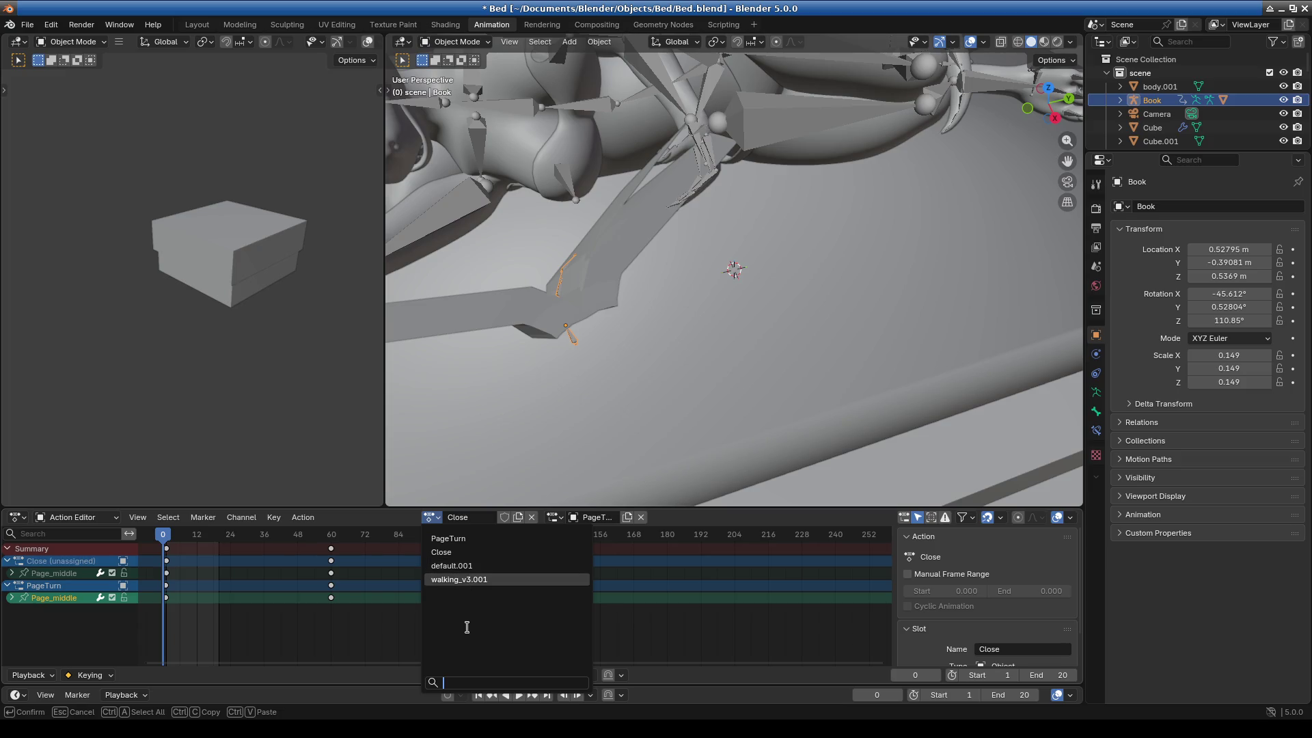
{"action": "key", "text": "Return"}
{"action": "left_click", "coordinate": [427, 517]}
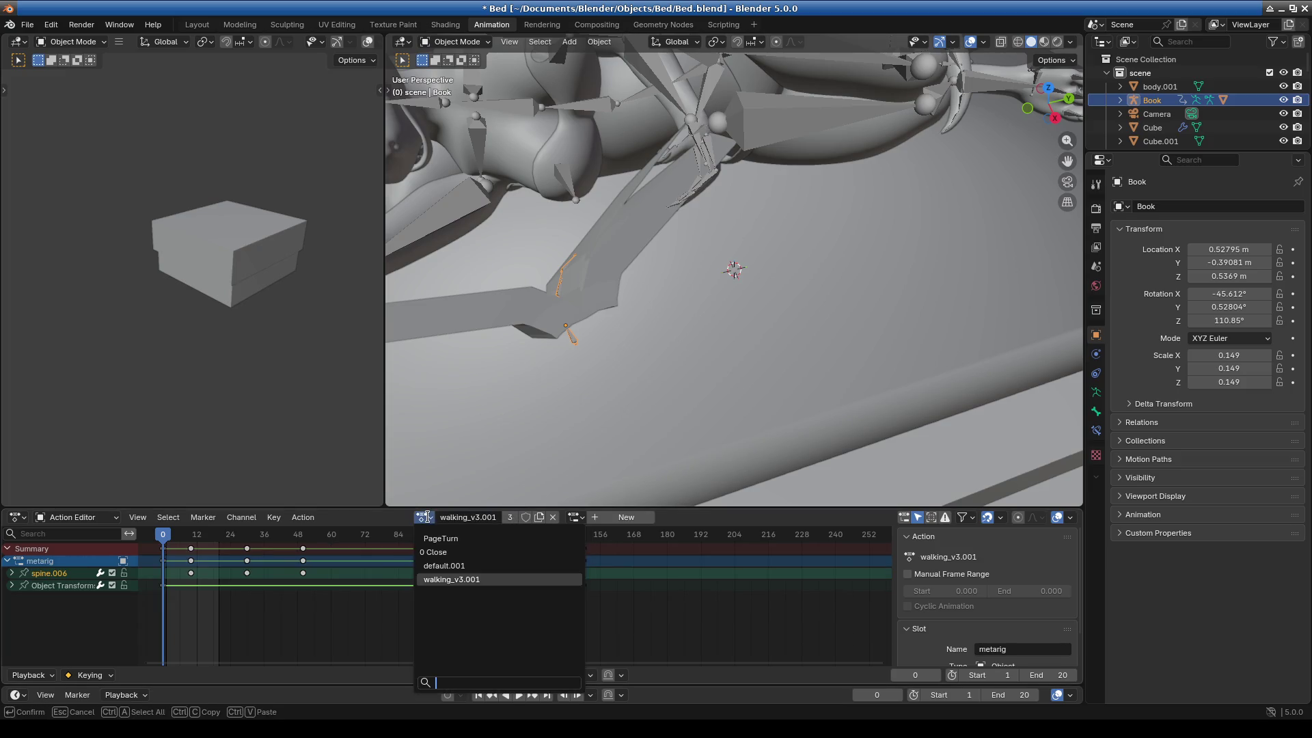
{"action": "left_click", "coordinate": [455, 552]}
Duplicate Close as Close.001, delete all its keyframes, and set the slot to Close.
{"action": "left_click", "coordinate": [431, 517]}
{"action": "left_click", "coordinate": [454, 553]}
{"action": "left_click", "coordinate": [519, 517]}
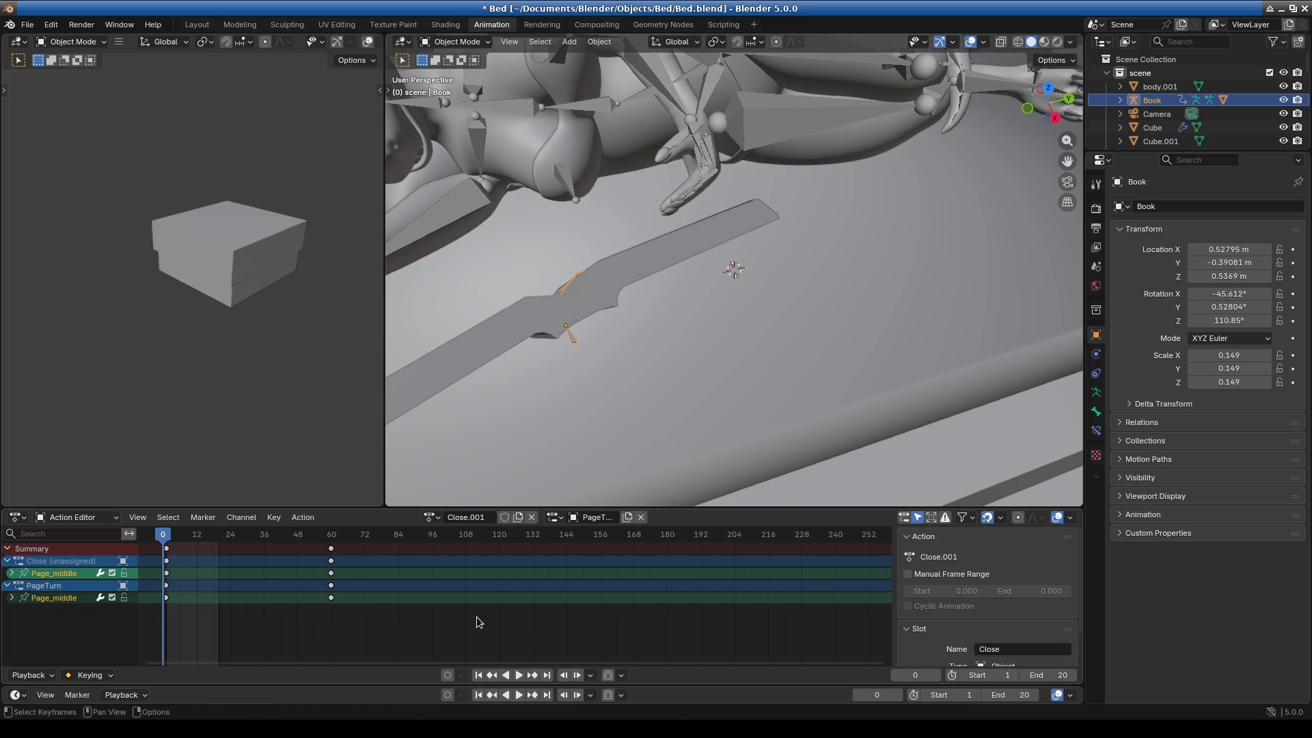
{"action": "scroll", "coordinate": [479, 622], "scroll_direction": "down", "scroll_amount": 2}
{"action": "mouse_move", "coordinate": [439, 623]}
{"action": "left_mouse_down"}
{"action": "mouse_move", "coordinate": [290, 600]}
{"action": "mouse_move", "coordinate": [222, 551]}
{"action": "left_mouse_up"}
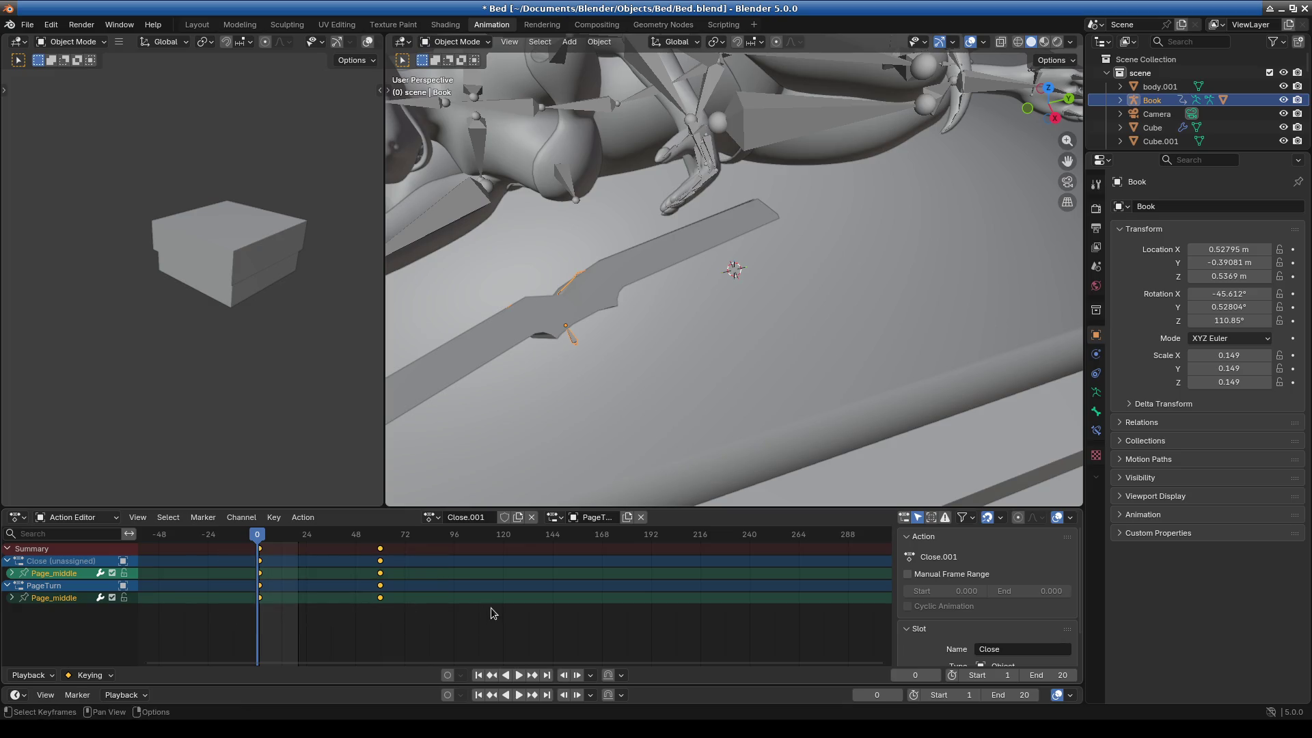
{"action": "key", "text": "Delete"}
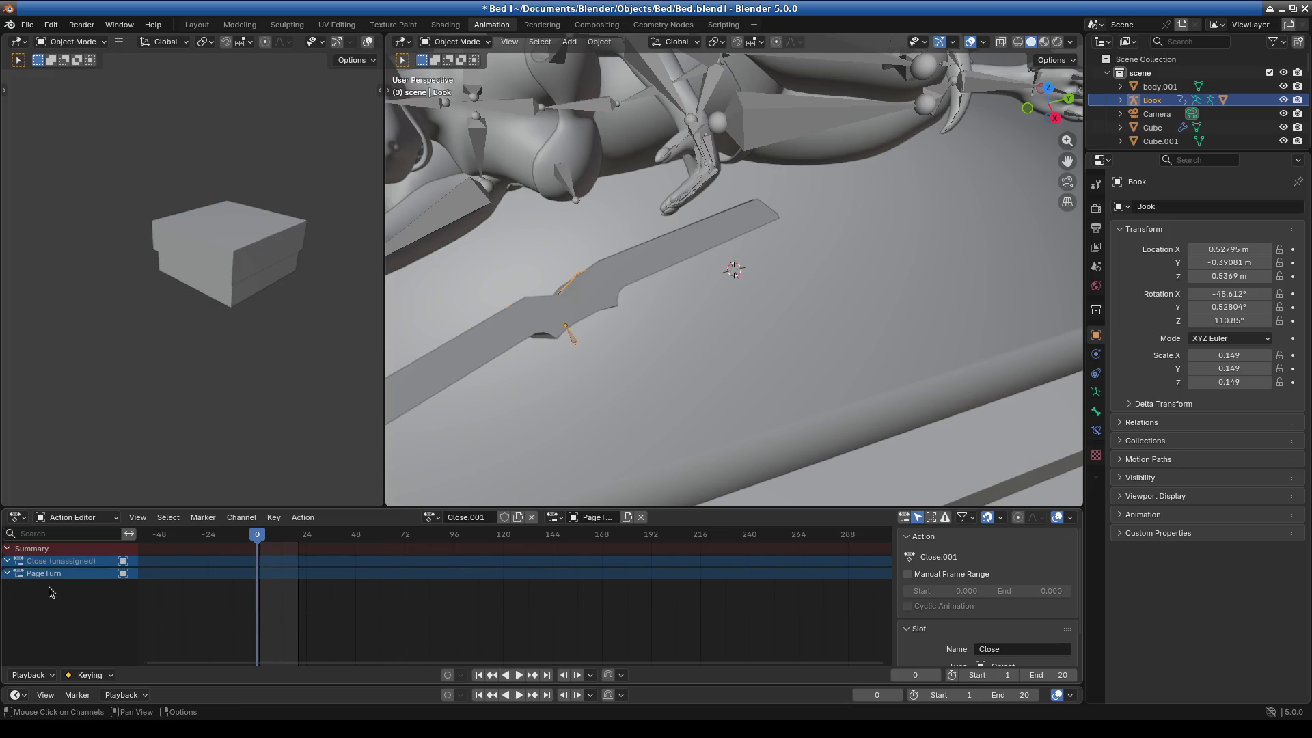
{"action": "left_click", "coordinate": [555, 517]}
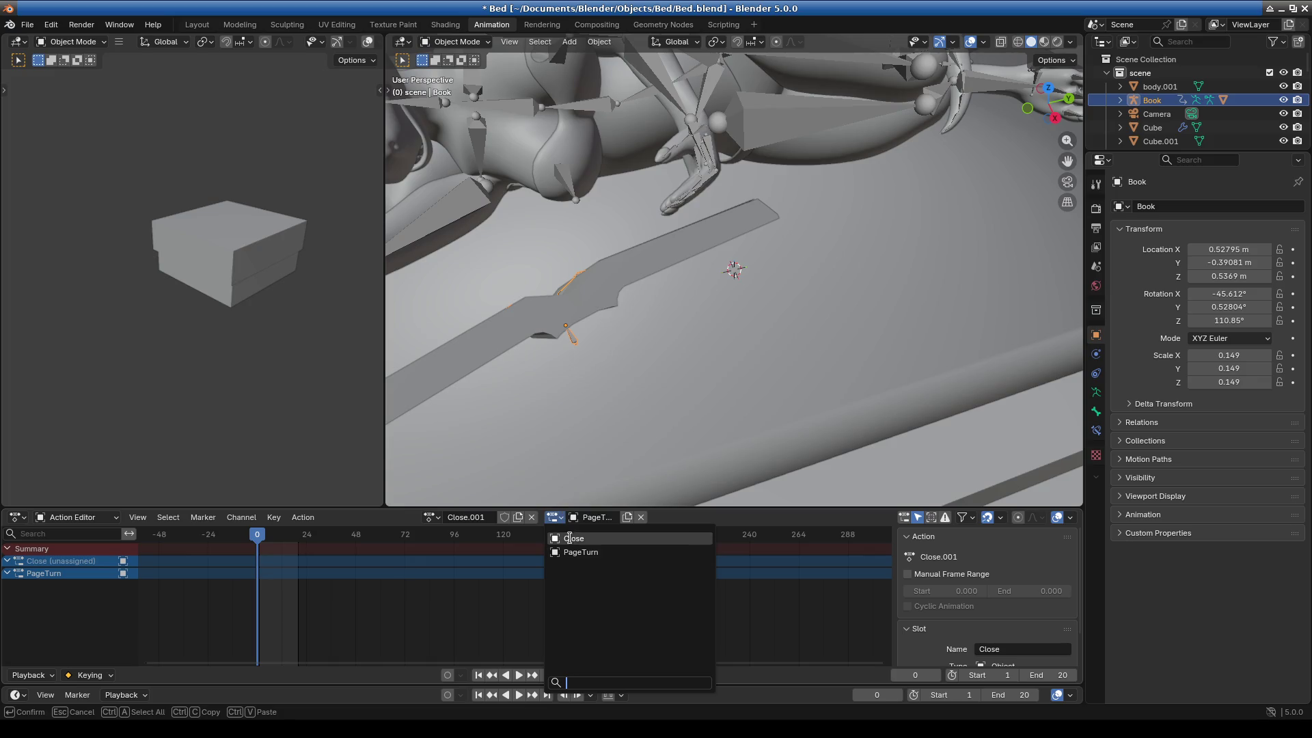
{"action": "left_click", "coordinate": [574, 539]}
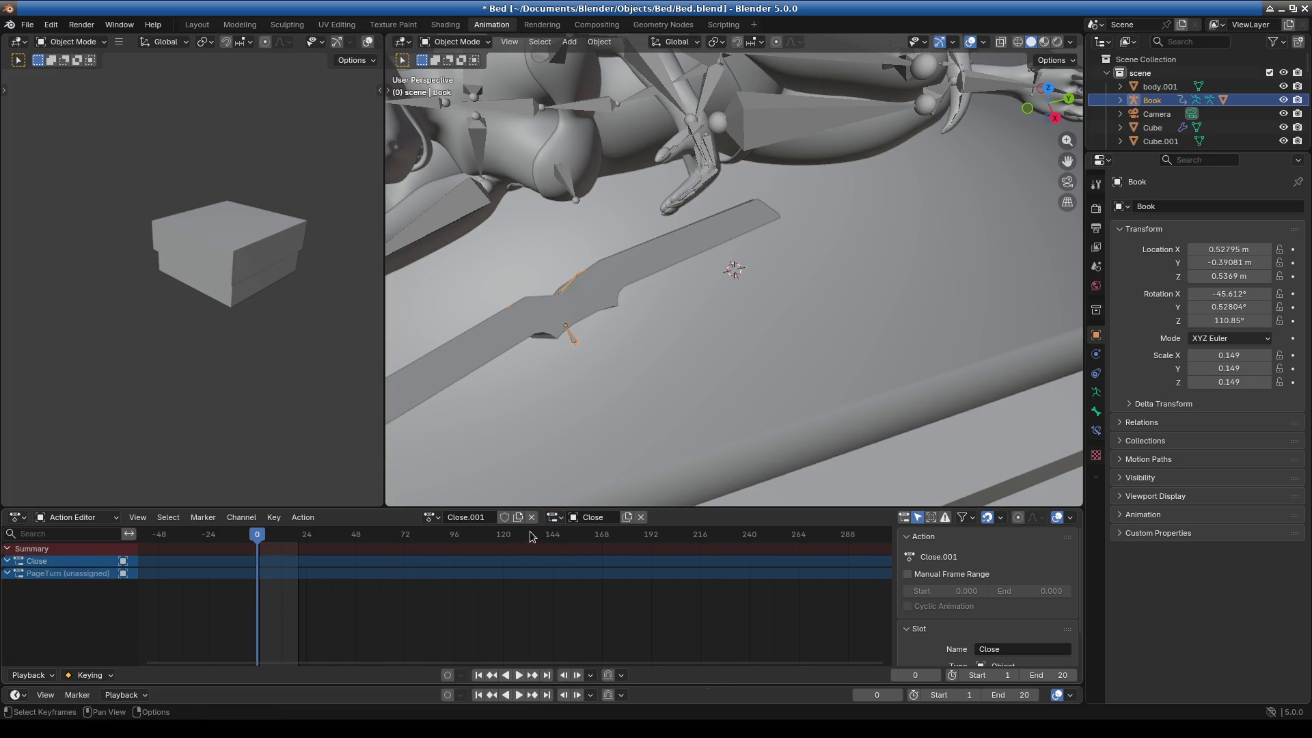
Recentre the book in view and return to the Layout workspace.
{"action": "scroll", "coordinate": [571, 351], "scroll_direction": "down", "scroll_amount": 5}
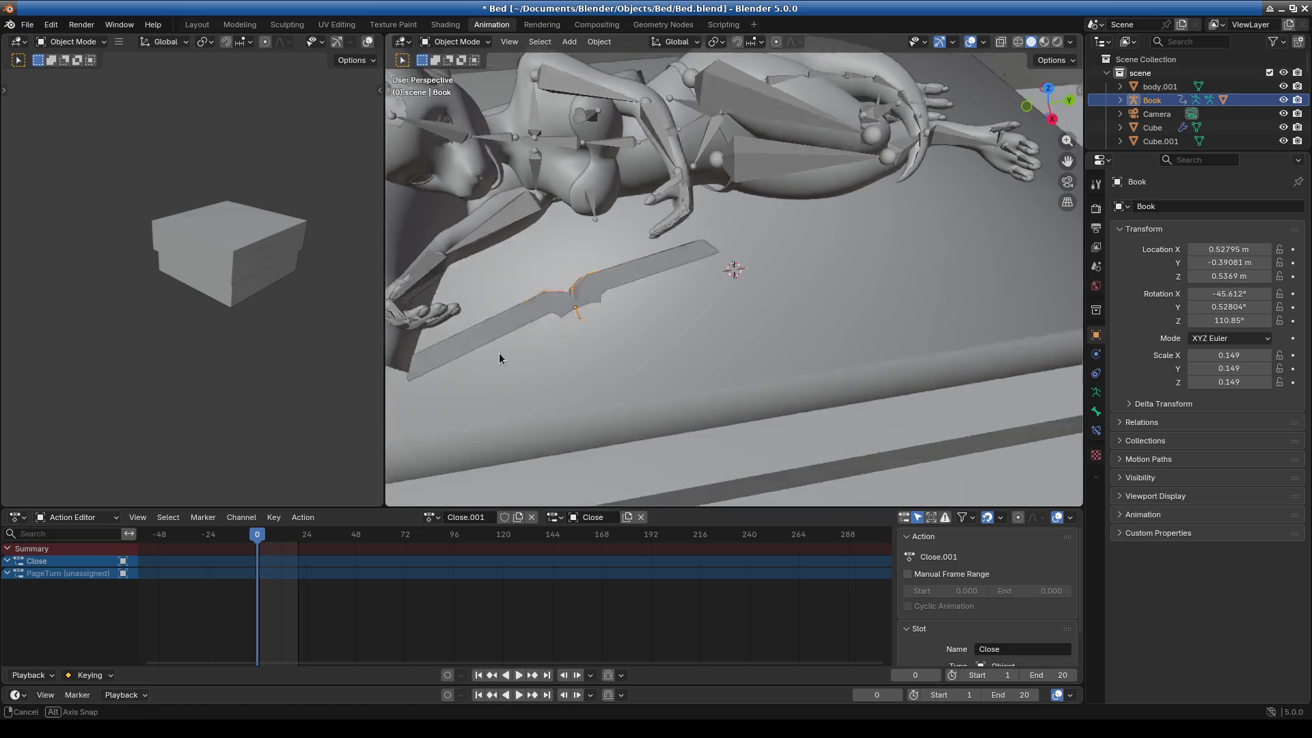
{"action": "scroll", "coordinate": [612, 319], "scroll_direction": "up", "scroll_amount": 4}
{"action": "middle_click_drag", "start_coordinate": [614, 321], "coordinate": [723, 369], "text": "shift"}
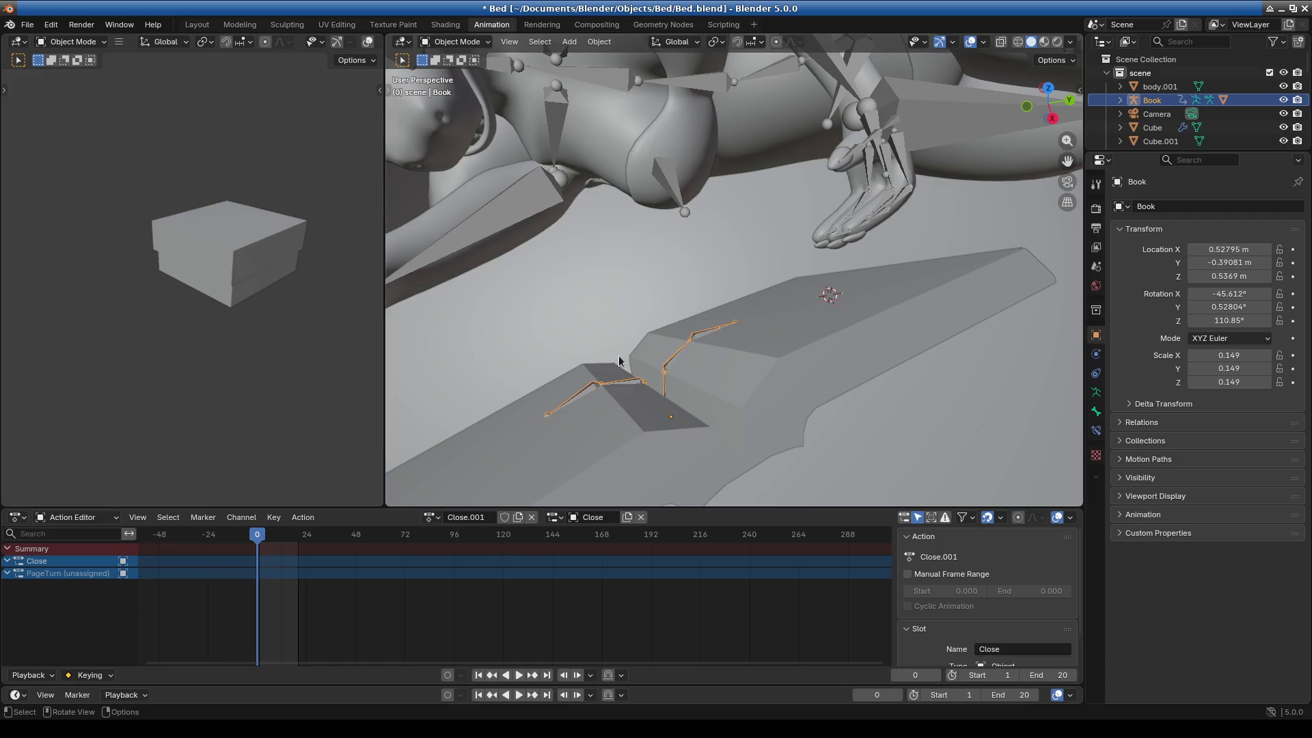
{"action": "left_click", "coordinate": [34, 29]}
{"action": "left_click", "coordinate": [197, 24]}
{"action": "mouse_move", "coordinate": [527, 282]}
{"action": "middle_mouse_down"}
{"action": "mouse_move", "coordinate": [634, 363]}
{"action": "mouse_move", "coordinate": [596, 371]}
{"action": "mouse_move", "coordinate": [629, 261]}
{"action": "mouse_move", "coordinate": [601, 300]}
{"action": "mouse_move", "coordinate": [626, 285]}
{"action": "mouse_move", "coordinate": [625, 252]}
{"action": "middle_mouse_up"}
Put the Book armature in Pose Mode and select the half_middle.left page bone.
{"action": "left_click", "coordinate": [578, 224]}
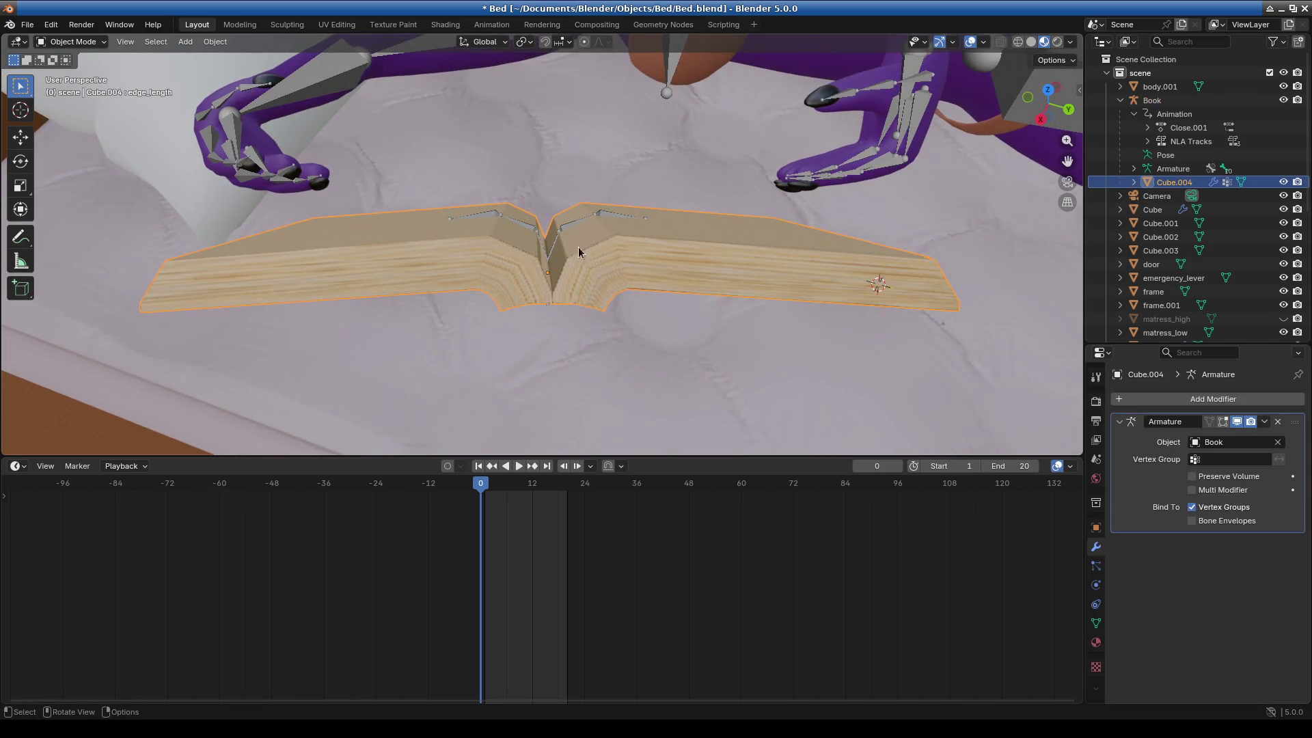
{"action": "left_click", "coordinate": [72, 42]}
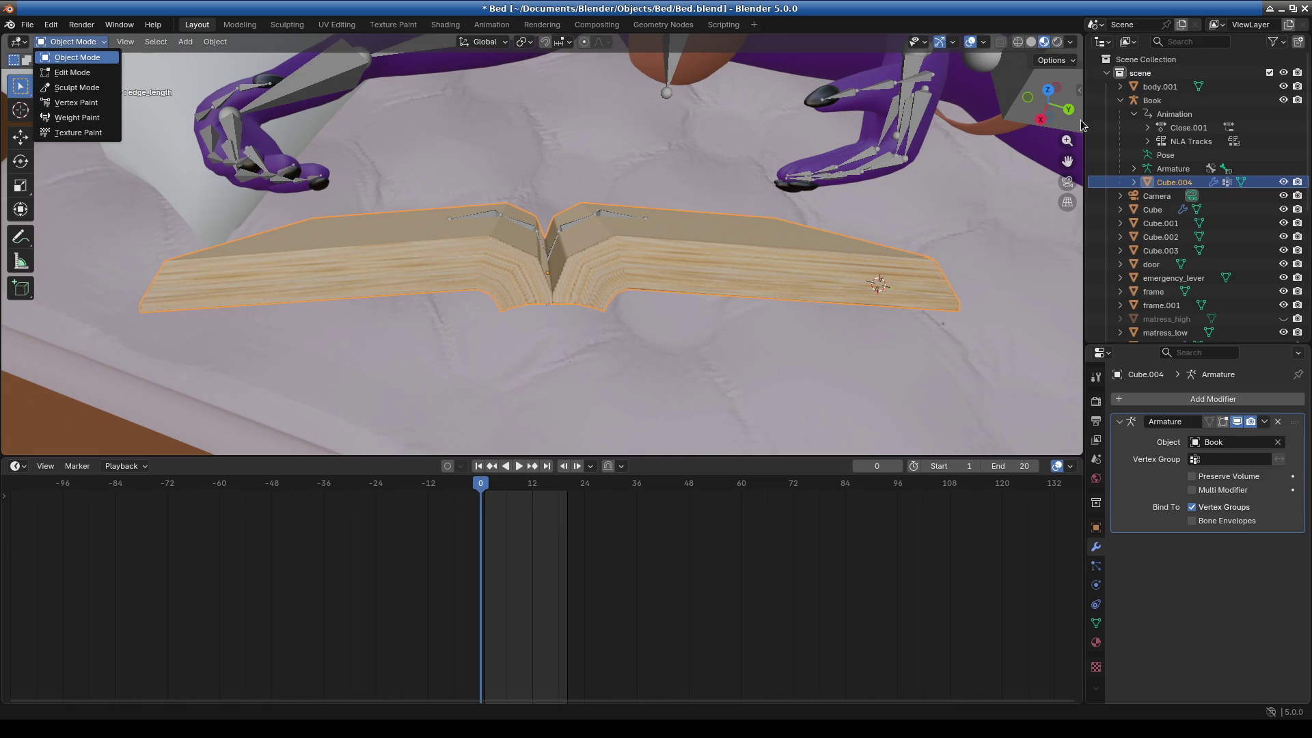
{"action": "left_click", "coordinate": [1151, 100]}
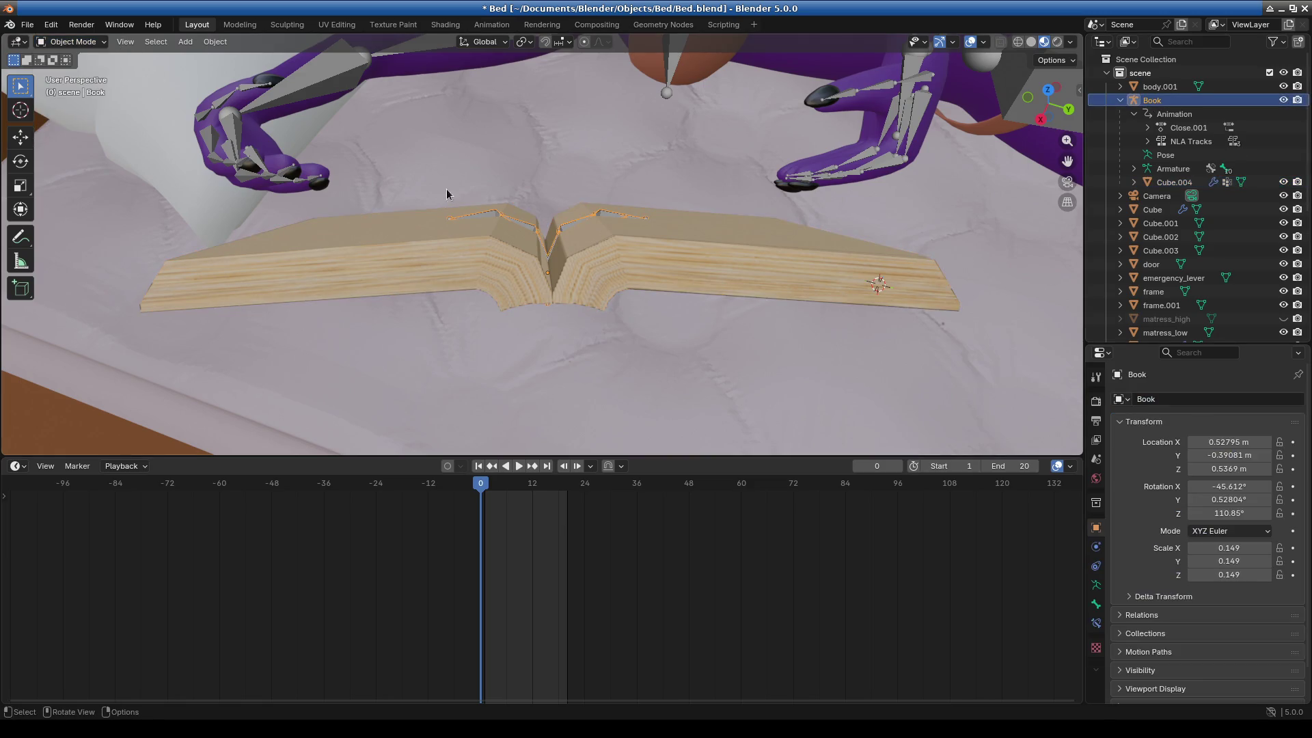
{"action": "left_click", "coordinate": [97, 42]}
{"action": "left_click", "coordinate": [76, 88]}
{"action": "left_click", "coordinate": [554, 241]}
{"action": "left_click", "coordinate": [547, 286]}
Rotate the half_middle.left page bone to lift the page, refining it with two more turns.
{"action": "key", "text": "r"}
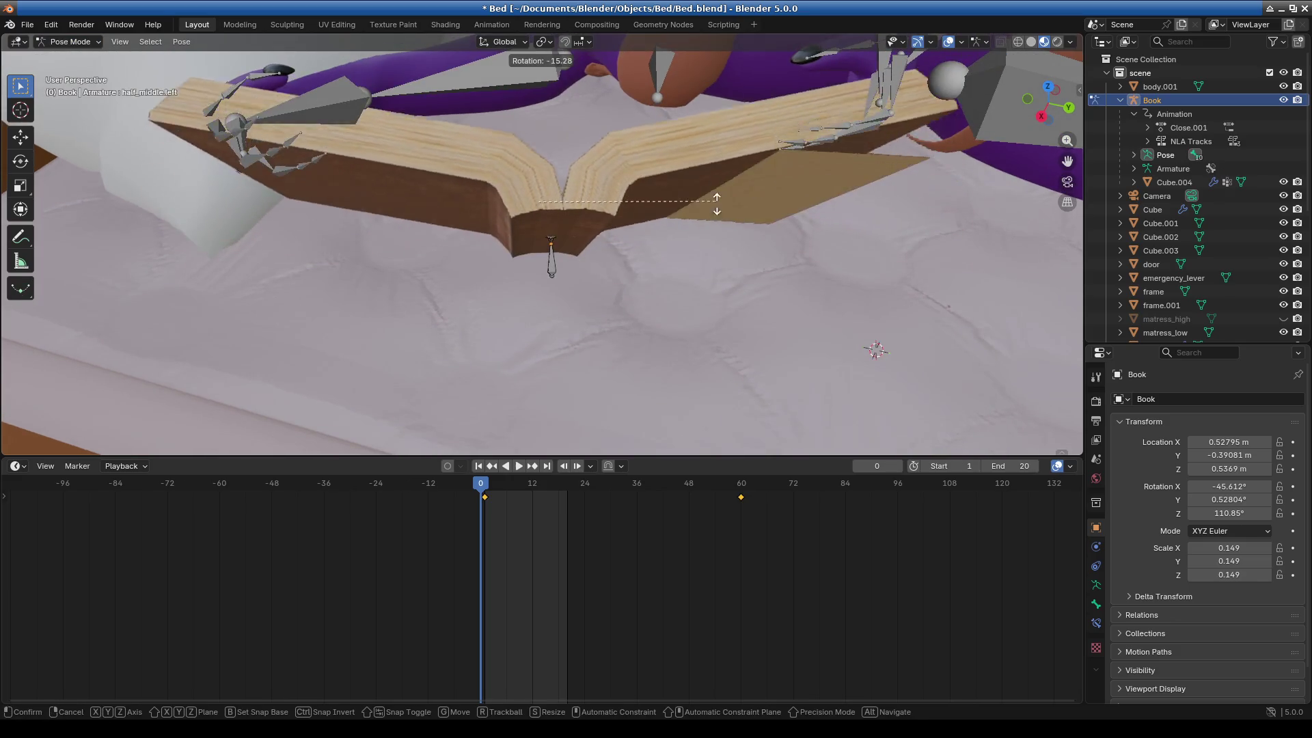
{"action": "left_click", "coordinate": [708, 224]}
{"action": "mouse_move", "coordinate": [706, 220]}
{"action": "middle_mouse_down"}
{"action": "mouse_move", "coordinate": [614, 246]}
{"action": "mouse_move", "coordinate": [647, 210]}
{"action": "mouse_move", "coordinate": [636, 171]}
{"action": "middle_mouse_up"}
{"action": "mouse_move", "coordinate": [715, 198]}
{"action": "middle_mouse_down"}
{"action": "mouse_move", "coordinate": [712, 170]}
{"action": "mouse_move", "coordinate": [640, 137]}
{"action": "mouse_move", "coordinate": [688, 126]}
{"action": "mouse_move", "coordinate": [764, 136]}
{"action": "mouse_move", "coordinate": [763, 108]}
{"action": "middle_mouse_up"}
{"action": "key", "text": "r"}
{"action": "left_click", "coordinate": [712, 174]}
{"action": "key", "text": "r"}
{"action": "left_click", "coordinate": [855, 114]}
Select the Page_end bone and rotate it to bend the last pages.
{"action": "mouse_move", "coordinate": [856, 113]}
{"action": "middle_mouse_down"}
{"action": "mouse_move", "coordinate": [818, 187]}
{"action": "mouse_move", "coordinate": [410, 183]}
{"action": "mouse_move", "coordinate": [305, 187]}
{"action": "mouse_move", "coordinate": [247, 209]}
{"action": "mouse_move", "coordinate": [156, 188]}
{"action": "mouse_move", "coordinate": [614, 205]}
{"action": "mouse_move", "coordinate": [692, 250]}
{"action": "mouse_move", "coordinate": [664, 234]}
{"action": "middle_mouse_up"}
{"action": "left_click", "coordinate": [664, 234]}
{"action": "key", "text": "r"}
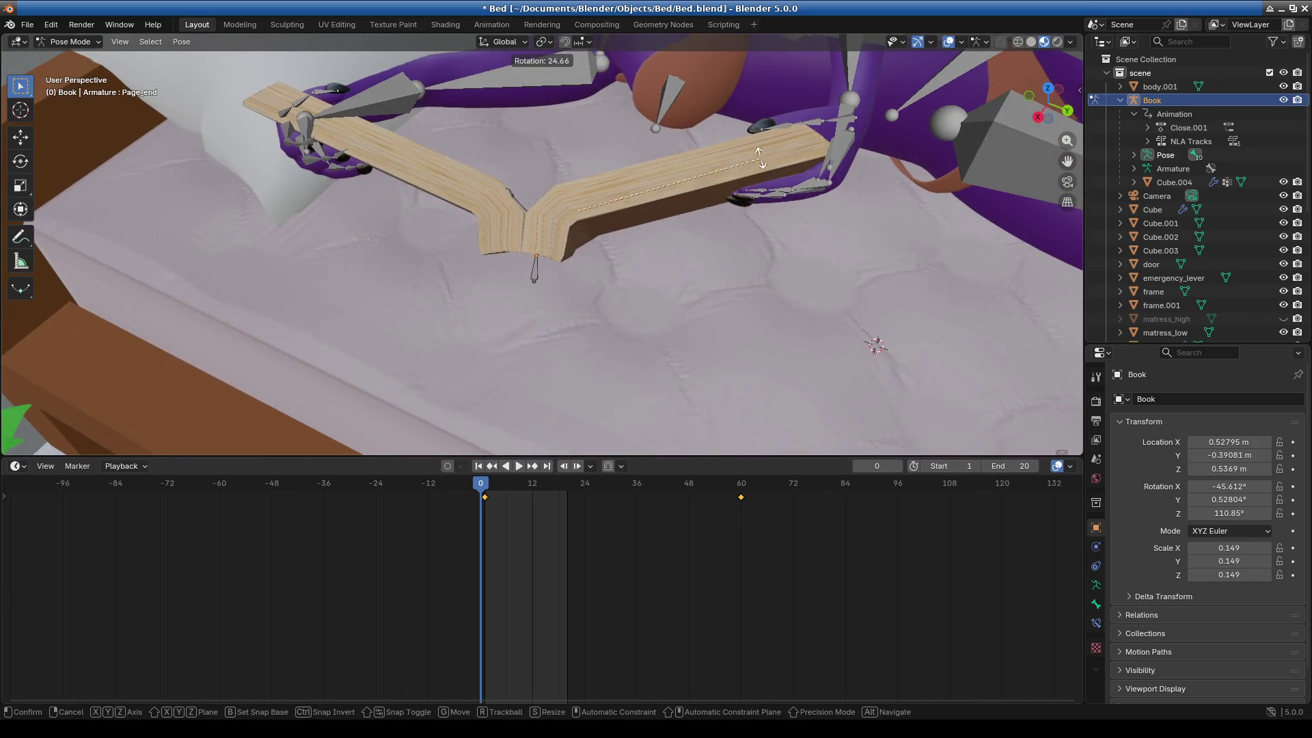
{"action": "left_click", "coordinate": [670, 164]}
{"action": "mouse_move", "coordinate": [669, 164]}
{"action": "middle_mouse_down"}
{"action": "mouse_move", "coordinate": [826, 222]}
{"action": "mouse_move", "coordinate": [645, 199]}
{"action": "mouse_move", "coordinate": [721, 208]}
{"action": "mouse_move", "coordinate": [583, 237]}
{"action": "mouse_move", "coordinate": [880, 131]}
{"action": "mouse_move", "coordinate": [521, 316]}
{"action": "middle_mouse_up"}
In wireframe view, rotate the Page_middle bone into a new bend, adjusting it twice.
{"action": "key", "text": "shift+z"}
{"action": "scroll", "coordinate": [520, 316], "scroll_direction": "up", "scroll_amount": 3}
{"action": "left_click", "coordinate": [610, 227]}
{"action": "key", "text": "r"}
{"action": "left_click", "coordinate": [861, 225]}
{"action": "mouse_move", "coordinate": [860, 225]}
{"action": "middle_mouse_down"}
{"action": "mouse_move", "coordinate": [799, 273]}
{"action": "mouse_move", "coordinate": [934, 252]}
{"action": "mouse_move", "coordinate": [795, 140]}
{"action": "mouse_move", "coordinate": [633, 127]}
{"action": "mouse_move", "coordinate": [629, 185]}
{"action": "mouse_move", "coordinate": [661, 105]}
{"action": "mouse_move", "coordinate": [716, 307]}
{"action": "mouse_move", "coordinate": [660, 275]}
{"action": "mouse_move", "coordinate": [770, 217]}
{"action": "mouse_move", "coordinate": [618, 218]}
{"action": "middle_mouse_up"}
{"action": "key", "text": "r"}
{"action": "left_click", "coordinate": [834, 134]}
Refine the Page_end bone's rotation with several small turns.
{"action": "left_click", "coordinate": [619, 217]}
{"action": "key", "text": "r"}
{"action": "left_click", "coordinate": [750, 190]}
{"action": "mouse_move", "coordinate": [750, 190]}
{"action": "middle_mouse_down"}
{"action": "mouse_move", "coordinate": [917, 252]}
{"action": "mouse_move", "coordinate": [943, 281]}
{"action": "mouse_move", "coordinate": [916, 301]}
{"action": "mouse_move", "coordinate": [919, 334]}
{"action": "middle_mouse_up"}
{"action": "key", "text": "r"}
{"action": "left_click", "coordinate": [901, 342]}
{"action": "mouse_move", "coordinate": [594, 319]}
{"action": "middle_mouse_down"}
{"action": "mouse_move", "coordinate": [715, 355]}
{"action": "mouse_move", "coordinate": [819, 353]}
{"action": "mouse_move", "coordinate": [849, 246]}
{"action": "mouse_move", "coordinate": [847, 285]}
{"action": "mouse_move", "coordinate": [867, 299]}
{"action": "middle_mouse_up"}
{"action": "key", "text": "r"}
{"action": "left_click", "coordinate": [915, 277]}
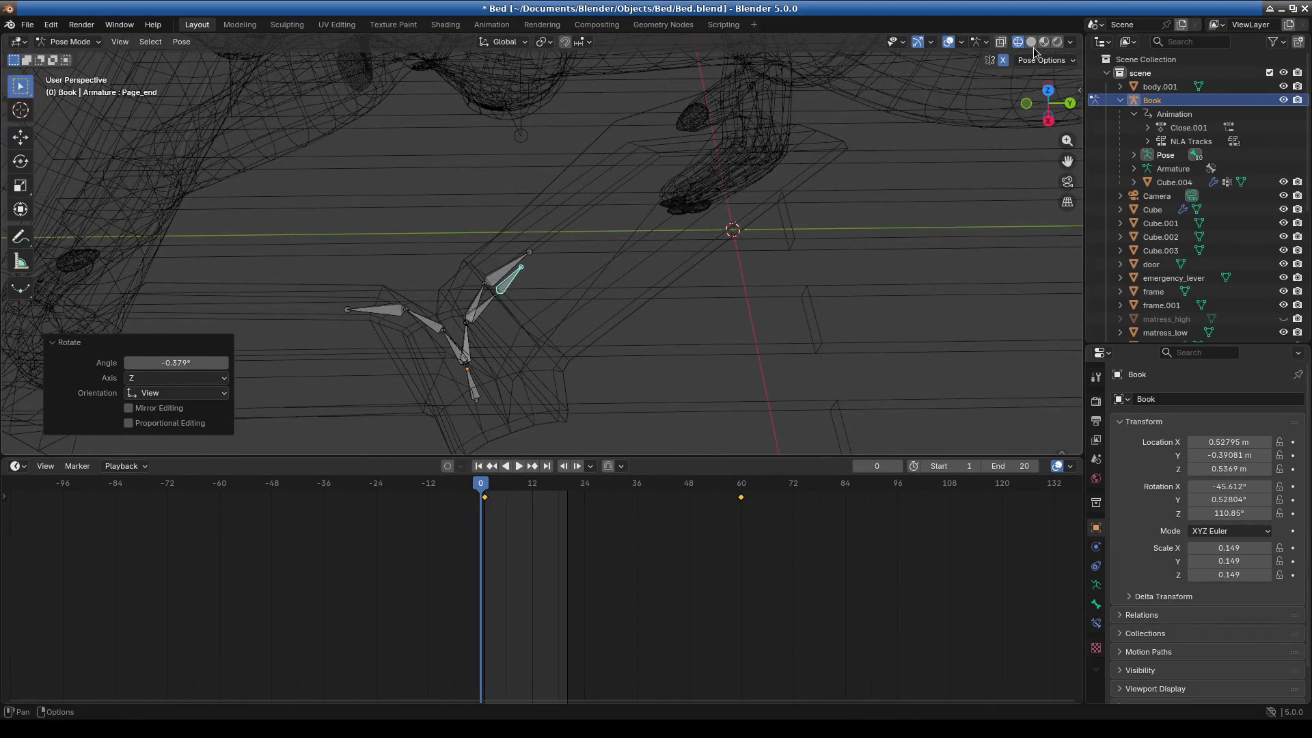
Return to material preview shading and move in closer to the open book.
{"action": "left_click", "coordinate": [1031, 43]}
{"action": "left_click", "coordinate": [1044, 42]}
{"action": "mouse_move", "coordinate": [934, 173]}
{"action": "middle_mouse_down"}
{"action": "mouse_move", "coordinate": [738, 272]}
{"action": "mouse_move", "coordinate": [847, 272]}
{"action": "mouse_move", "coordinate": [872, 255]}
{"action": "middle_mouse_up"}
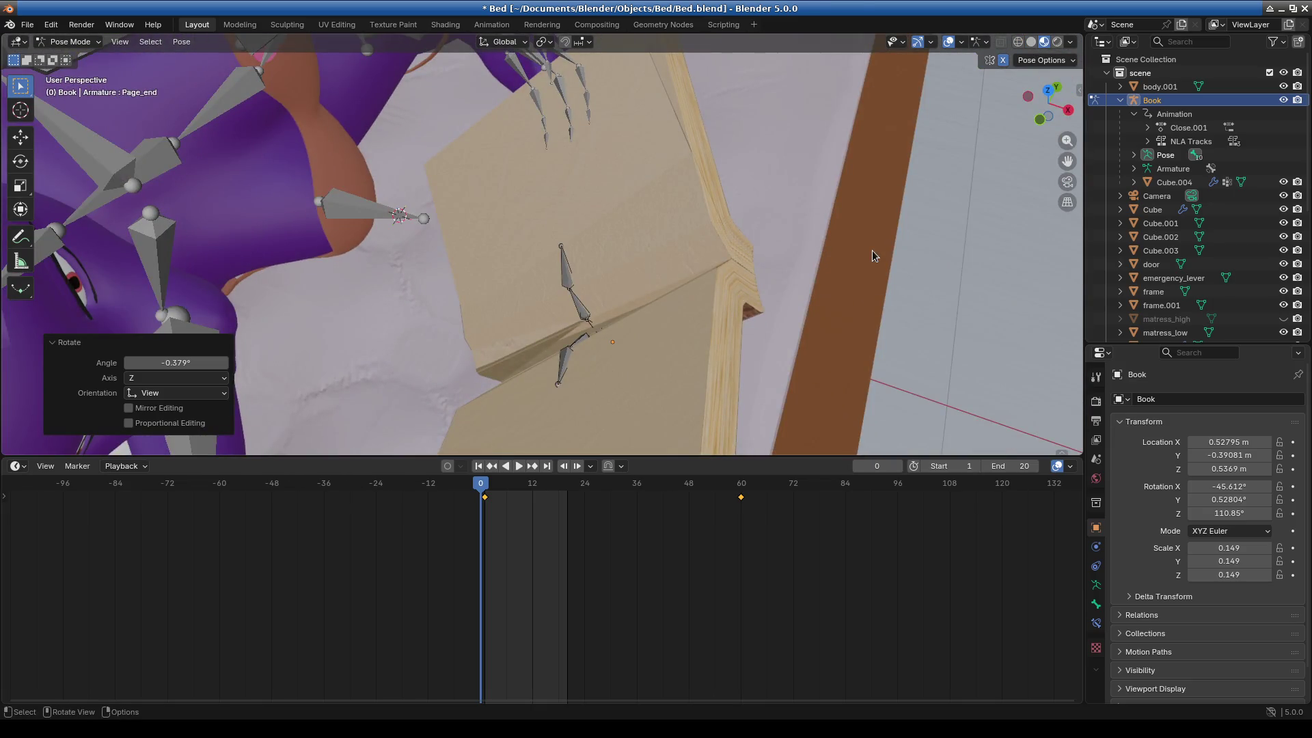
Render the scene, then toggle the matress_high object's visibility in the enlarged Outliner.
{"action": "key", "text": "F12"}
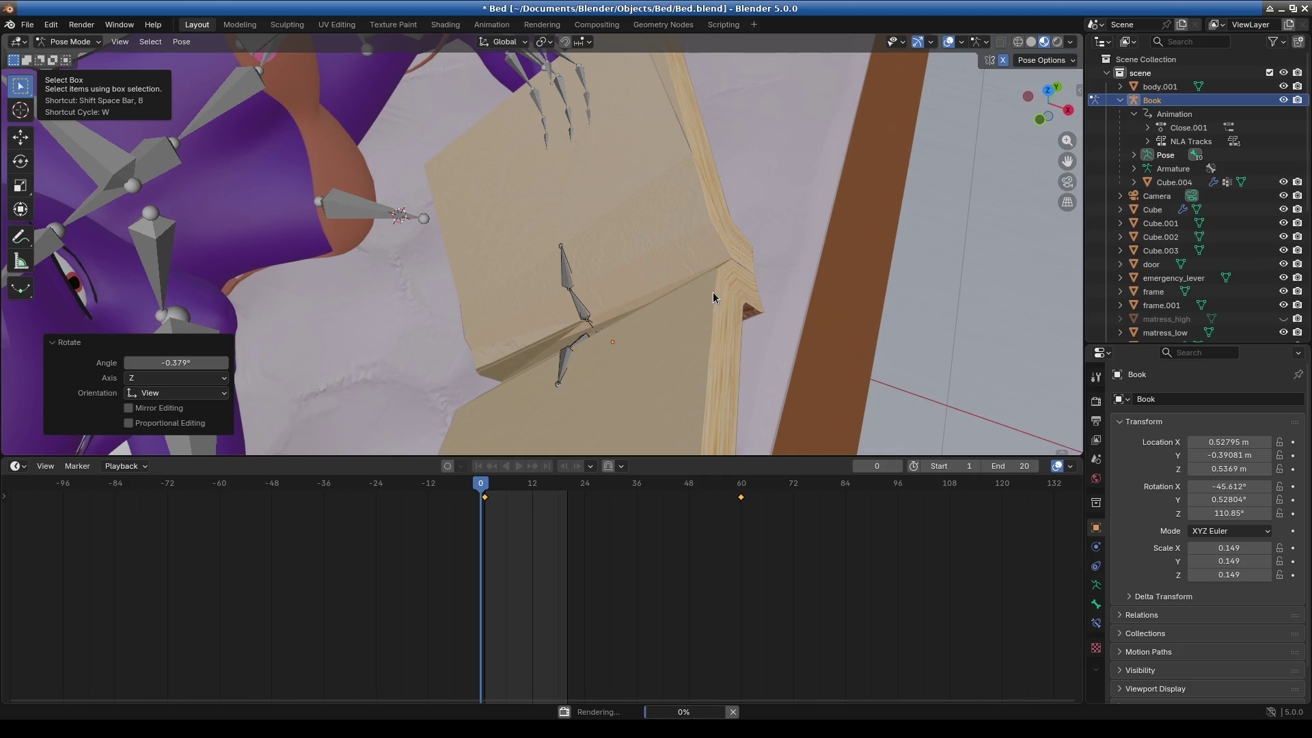
{"action": "mouse_move", "coordinate": [812, 324]}
{"action": "middle_mouse_down"}
{"action": "mouse_move", "coordinate": [768, 334]}
{"action": "mouse_move", "coordinate": [526, 297]}
{"action": "mouse_move", "coordinate": [723, 282]}
{"action": "mouse_move", "coordinate": [616, 356]}
{"action": "mouse_move", "coordinate": [759, 353]}
{"action": "mouse_move", "coordinate": [822, 291]}
{"action": "mouse_move", "coordinate": [855, 294]}
{"action": "mouse_move", "coordinate": [768, 340]}
{"action": "mouse_move", "coordinate": [593, 313]}
{"action": "mouse_move", "coordinate": [646, 359]}
{"action": "mouse_move", "coordinate": [751, 350]}
{"action": "mouse_move", "coordinate": [739, 306]}
{"action": "middle_mouse_up"}
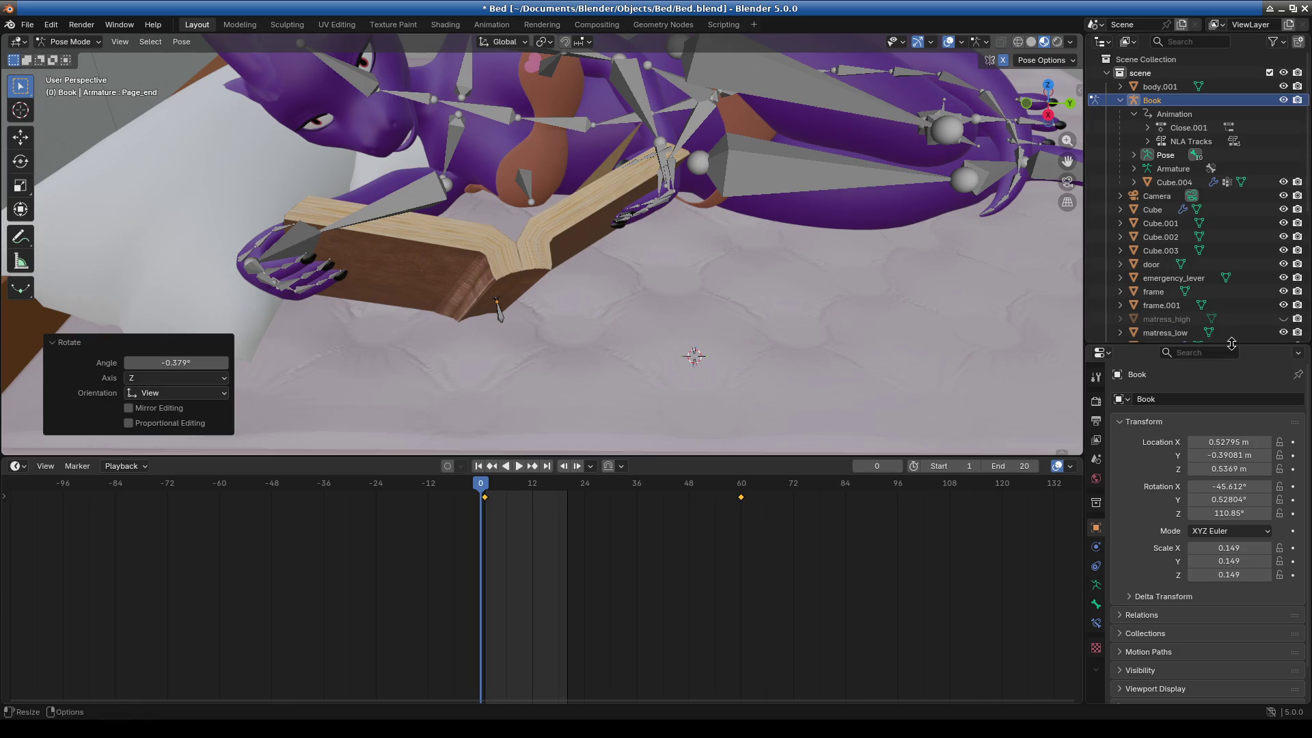
{"action": "left_click_drag", "start_coordinate": [1188, 344], "coordinate": [1189, 467]}
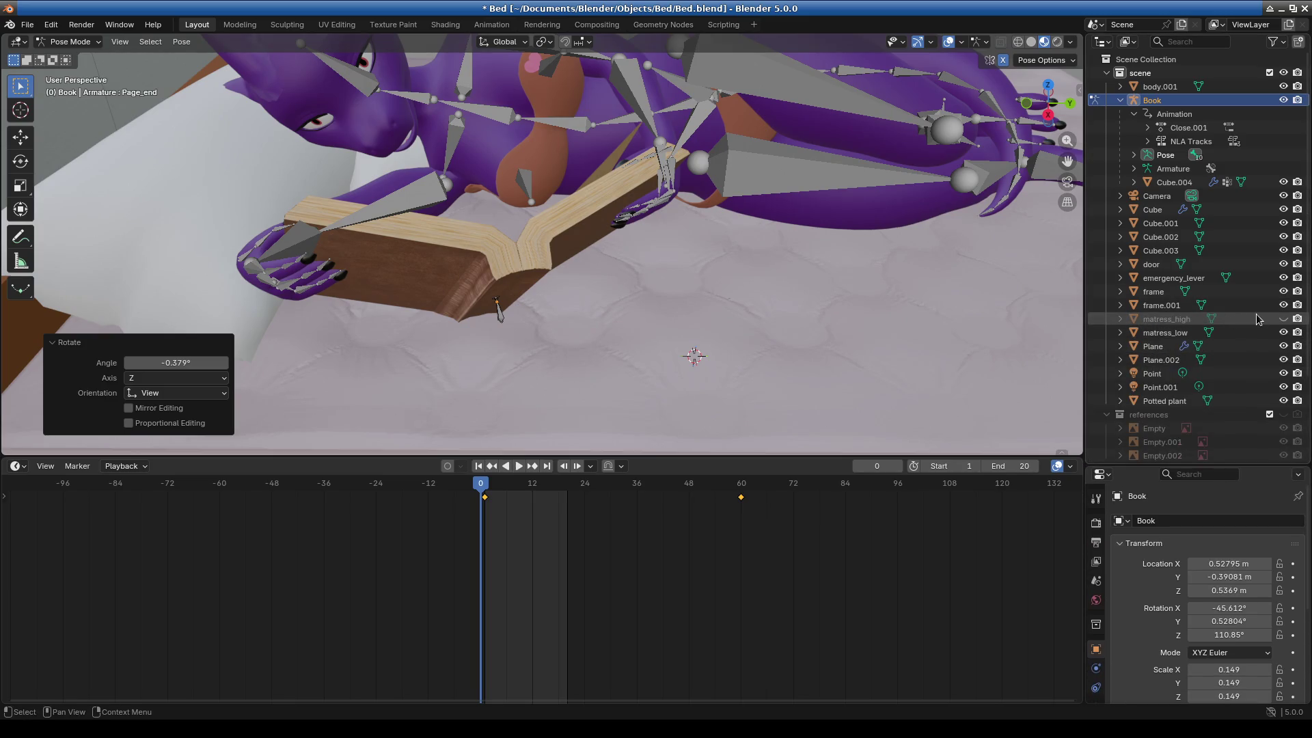
{"action": "left_click", "coordinate": [1283, 320]}
{"action": "left_click", "coordinate": [1283, 319]}
{"action": "left_click", "coordinate": [1282, 319]}
{"action": "left_click", "coordinate": [1283, 320]}
Select the half_middle.right page bone and render the scene again.
{"action": "mouse_move", "coordinate": [649, 301]}
{"action": "middle_mouse_down"}
{"action": "mouse_move", "coordinate": [458, 275]}
{"action": "mouse_move", "coordinate": [460, 317]}
{"action": "mouse_move", "coordinate": [427, 318]}
{"action": "mouse_move", "coordinate": [642, 319]}
{"action": "mouse_move", "coordinate": [704, 289]}
{"action": "middle_mouse_up"}
{"action": "scroll", "coordinate": [612, 317], "scroll_direction": "up", "scroll_amount": 4}
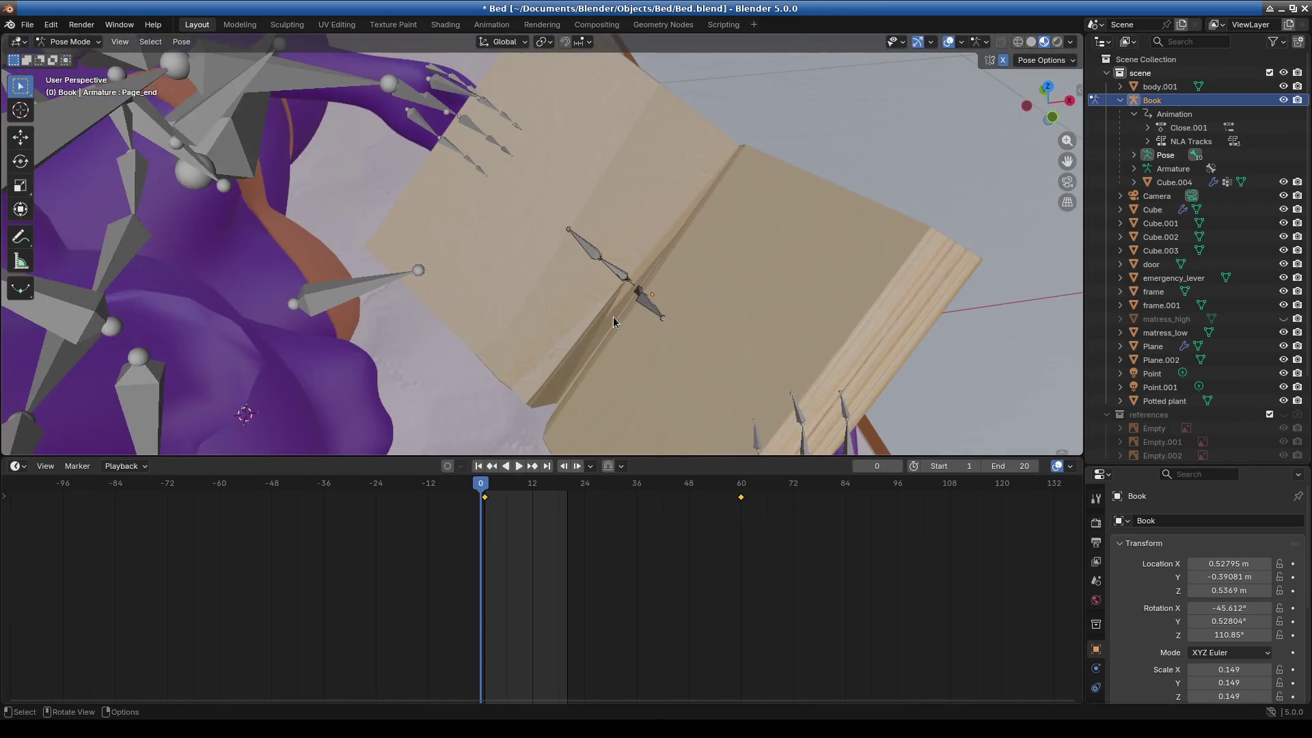
{"action": "left_click", "coordinate": [594, 254]}
{"action": "key", "text": "F12"}
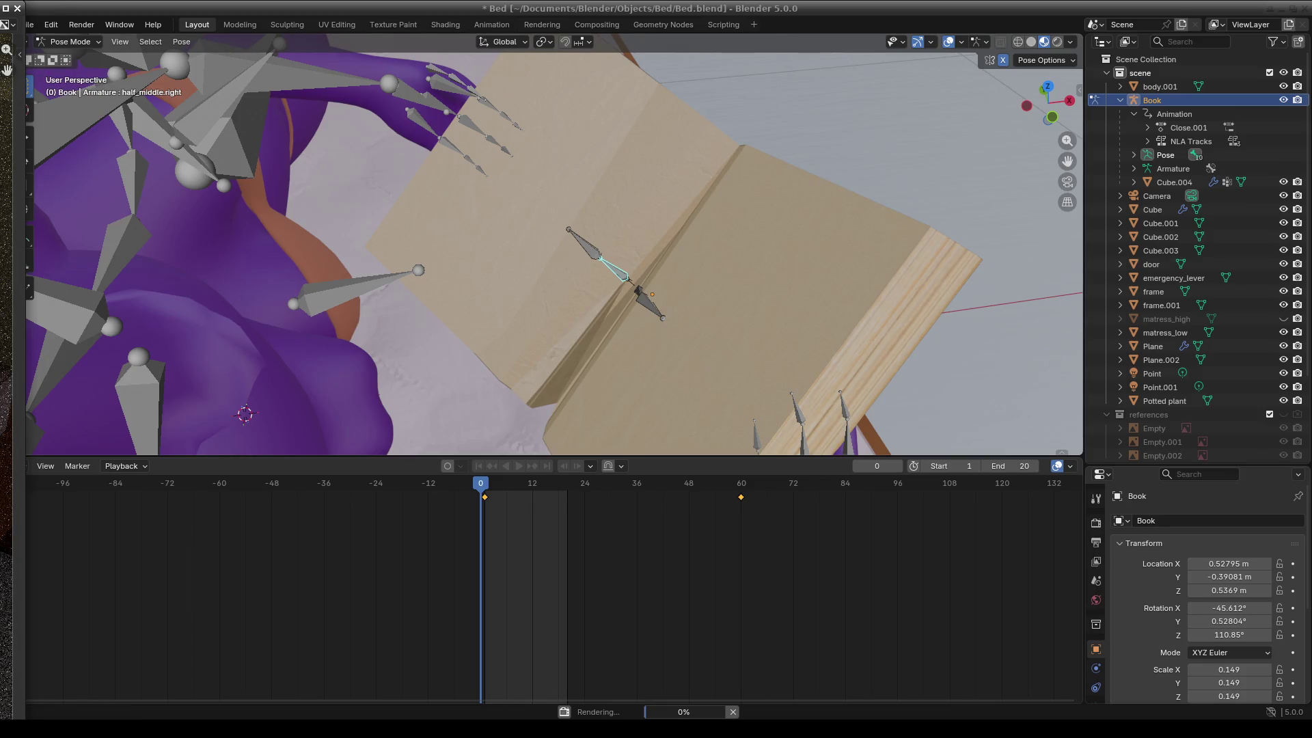
{"action": "left_click", "coordinate": [17, 9]}
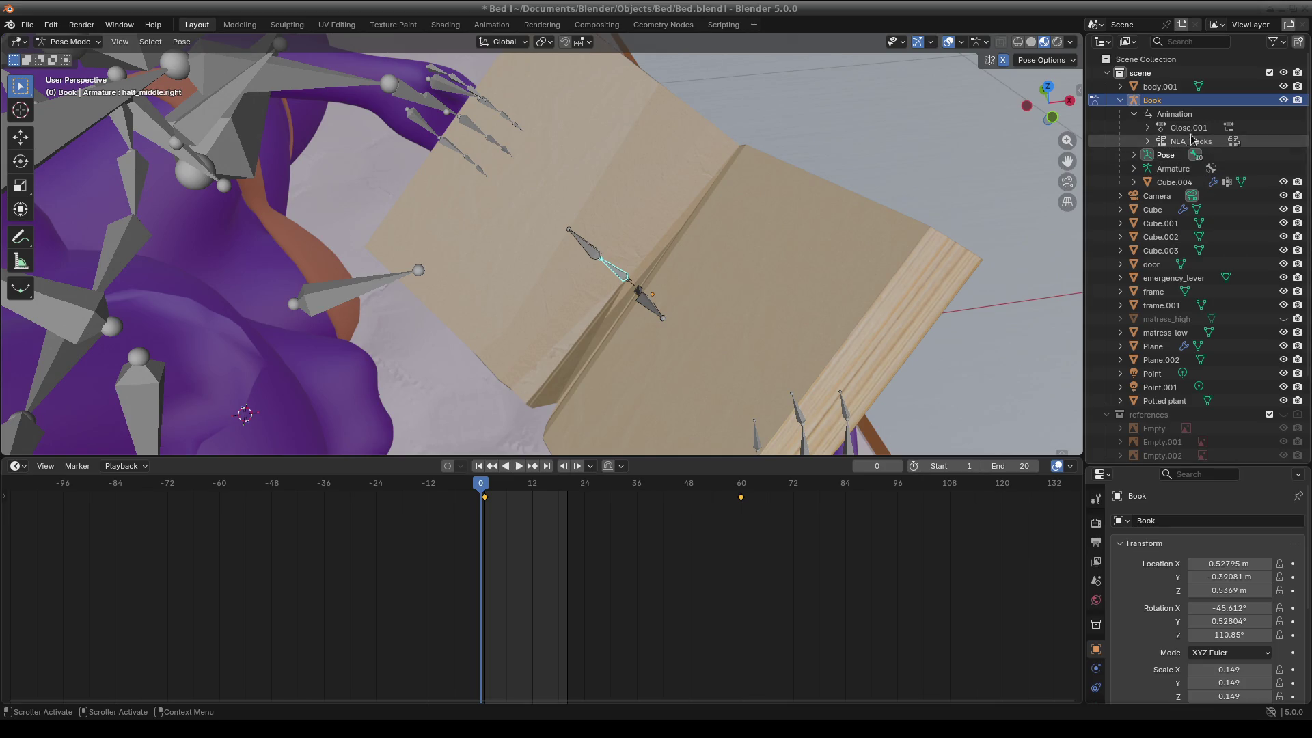
Expand the Book's NLA Tracks in the Outliner to reveal its three action stashes.
{"action": "left_click", "coordinate": [1147, 142]}
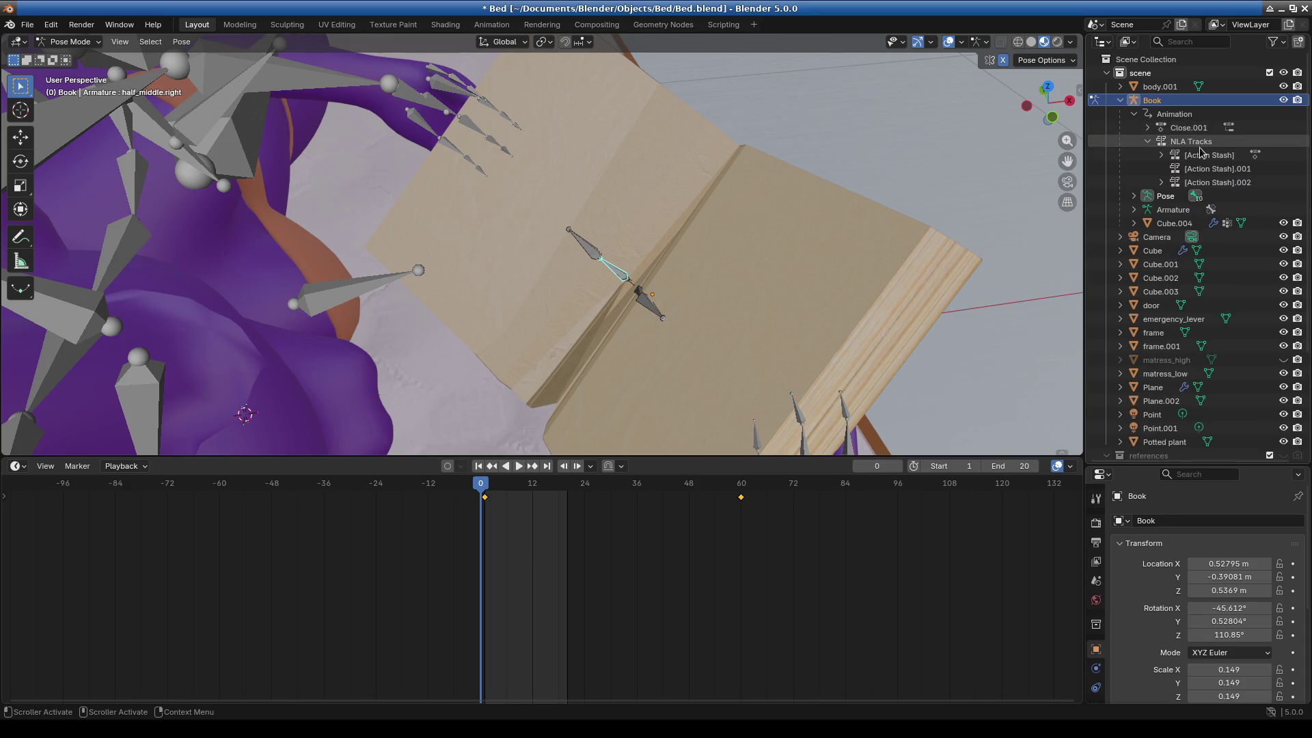
{"action": "left_click", "coordinate": [755, 27]}
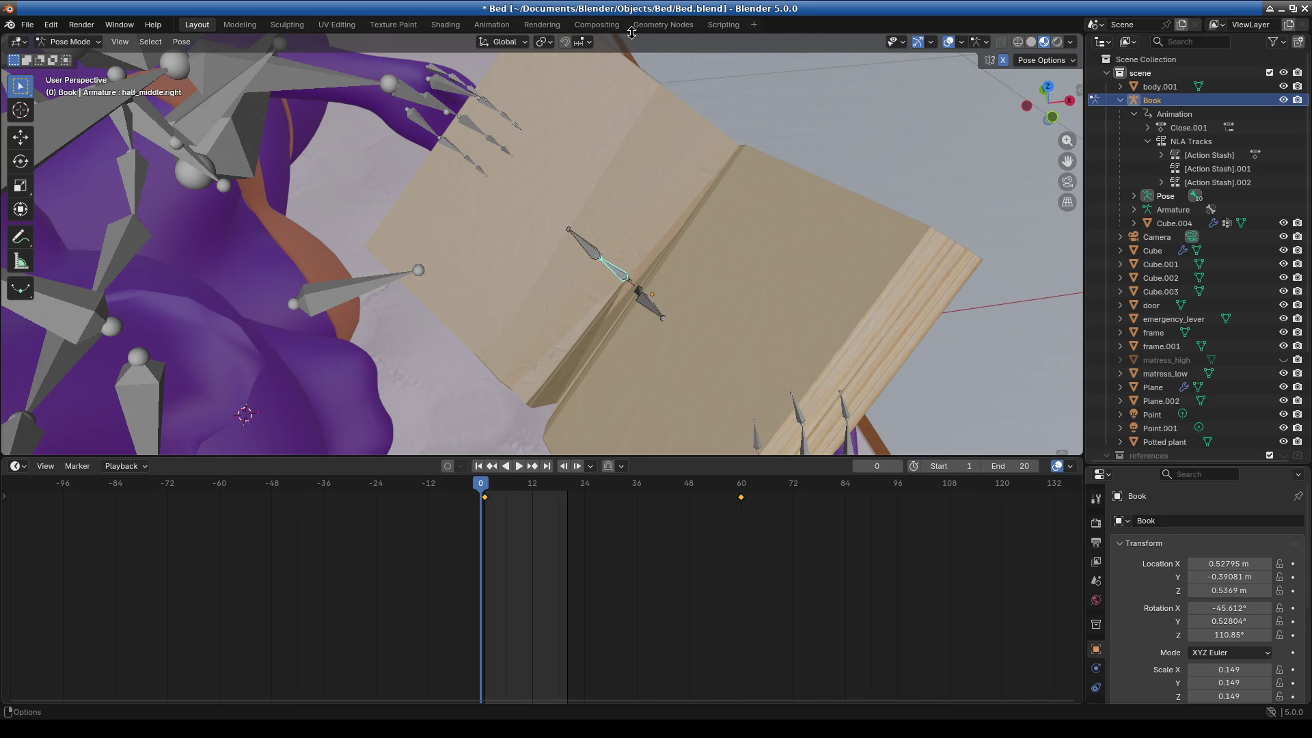
{"action": "left_click", "coordinate": [556, 28]}
Switch to the Animation workspace and make the enlarged bottom editor a Nonlinear Animation editor.
{"action": "left_click", "coordinate": [491, 24]}
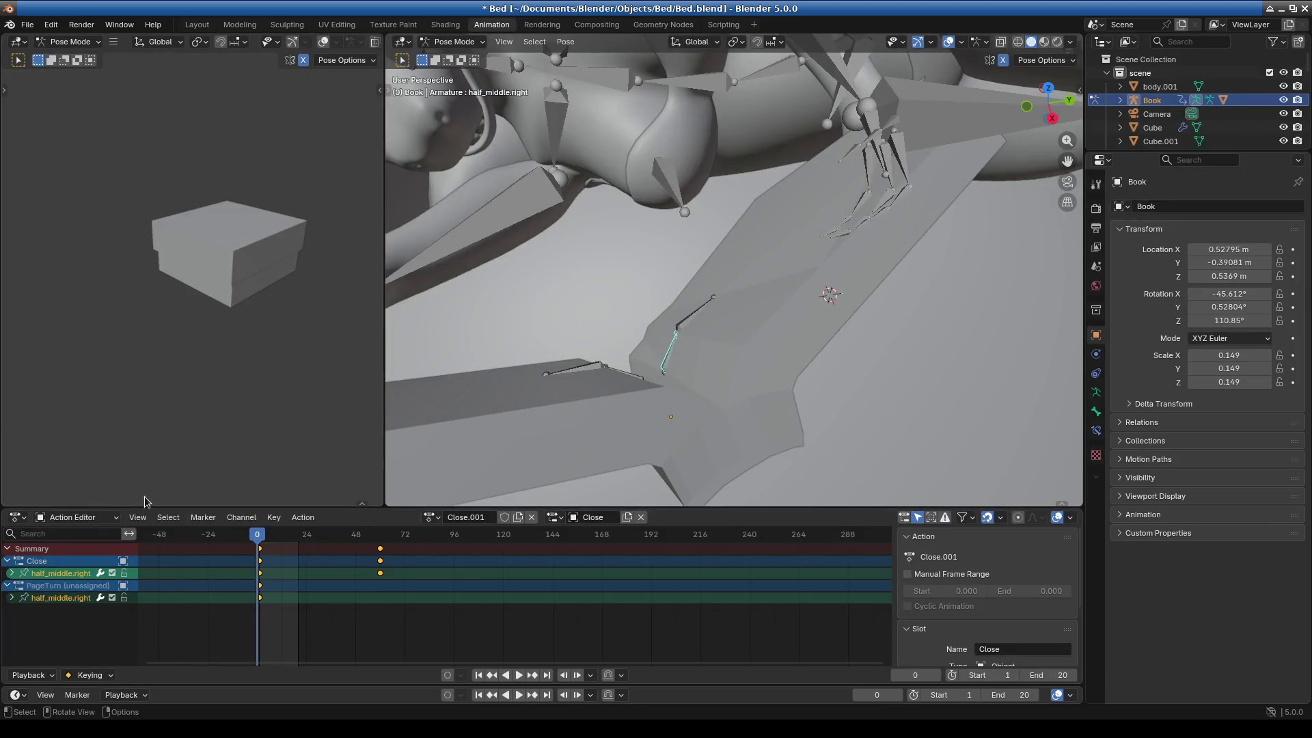
{"action": "left_click", "coordinate": [57, 519]}
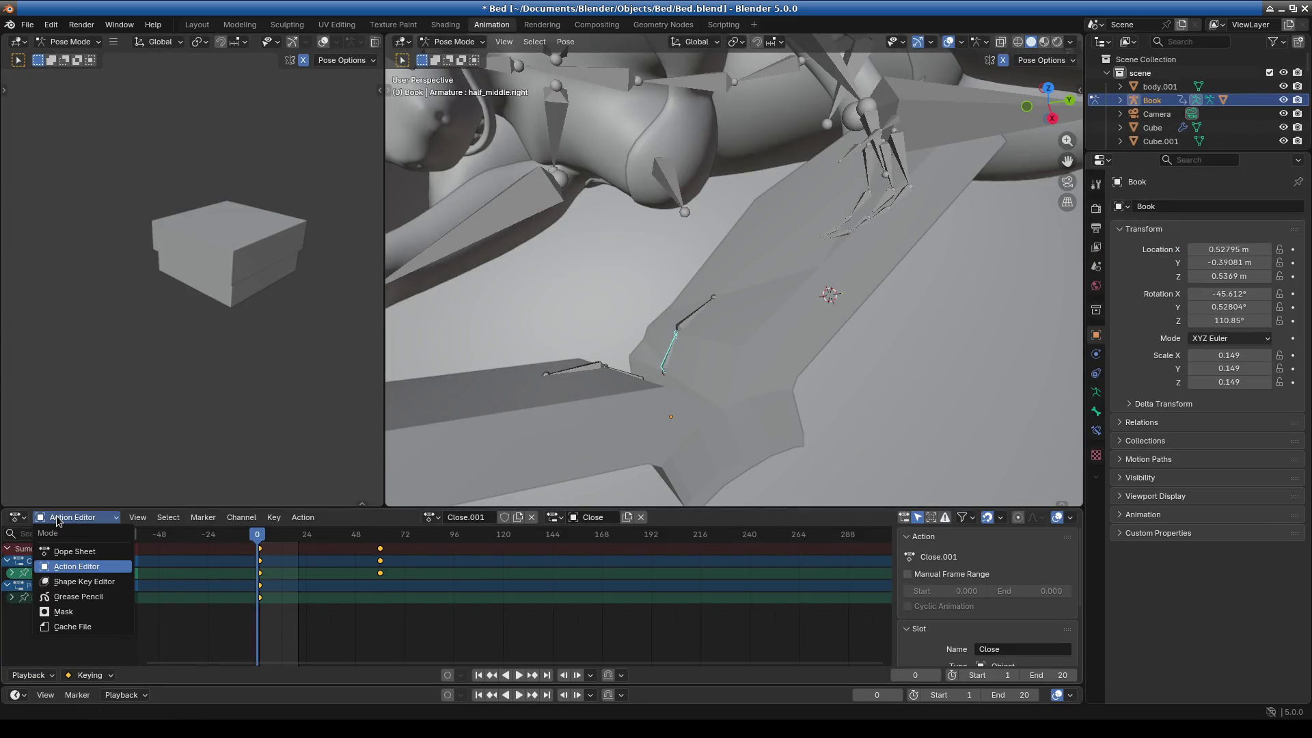
{"action": "left_click", "coordinate": [57, 519]}
{"action": "left_click", "coordinate": [15, 518]}
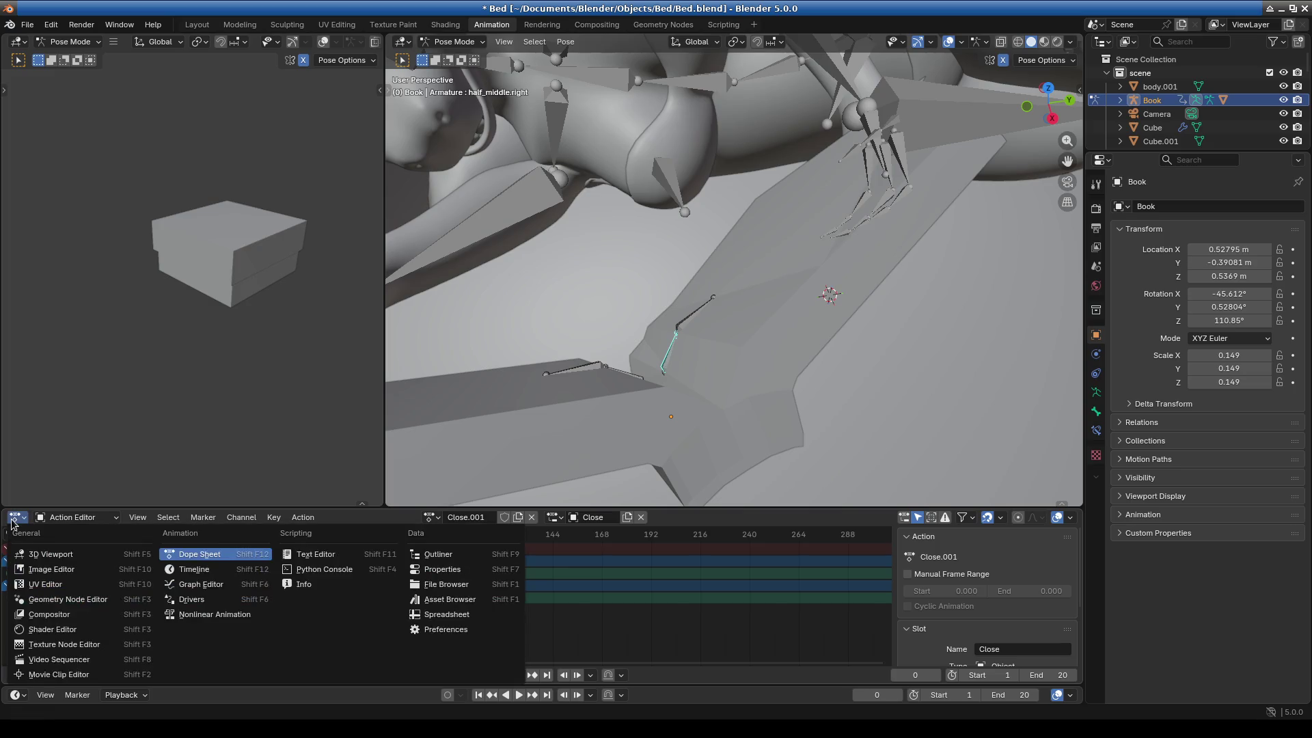
{"action": "left_click", "coordinate": [232, 569]}
{"action": "left_click", "coordinate": [20, 518]}
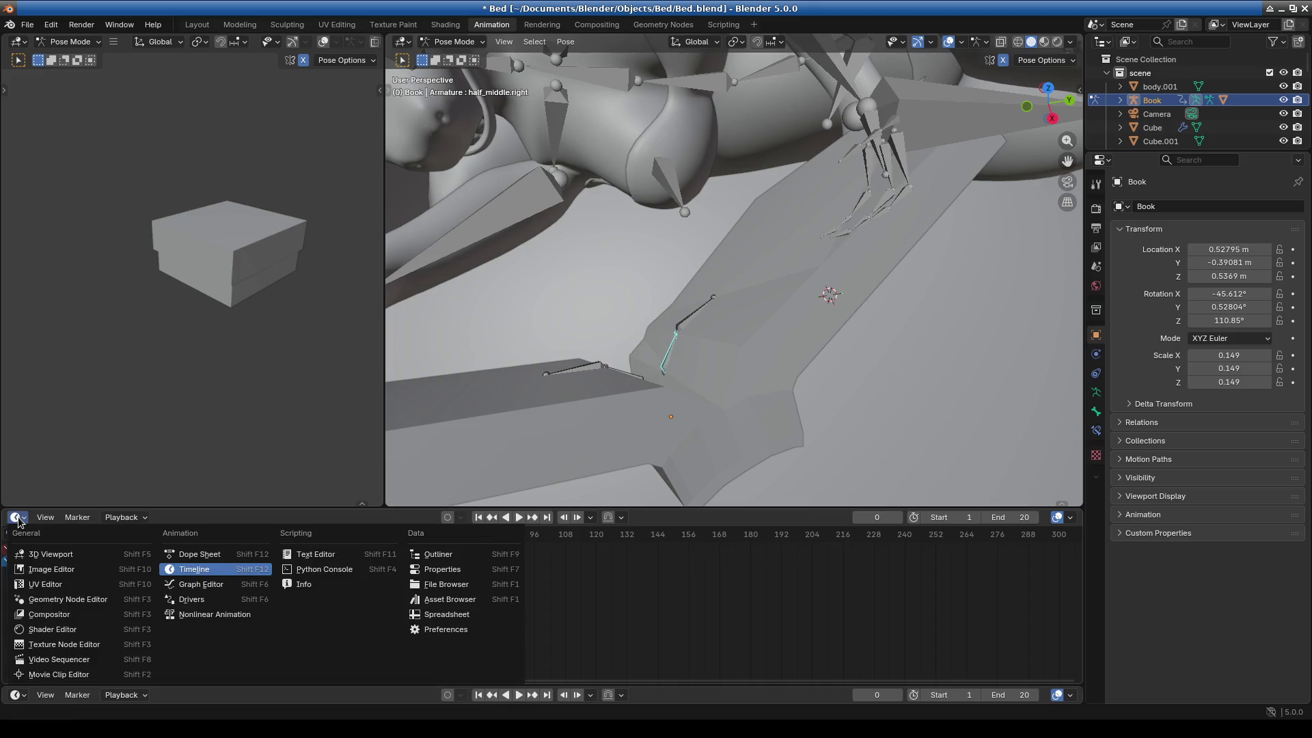
{"action": "left_click", "coordinate": [230, 584]}
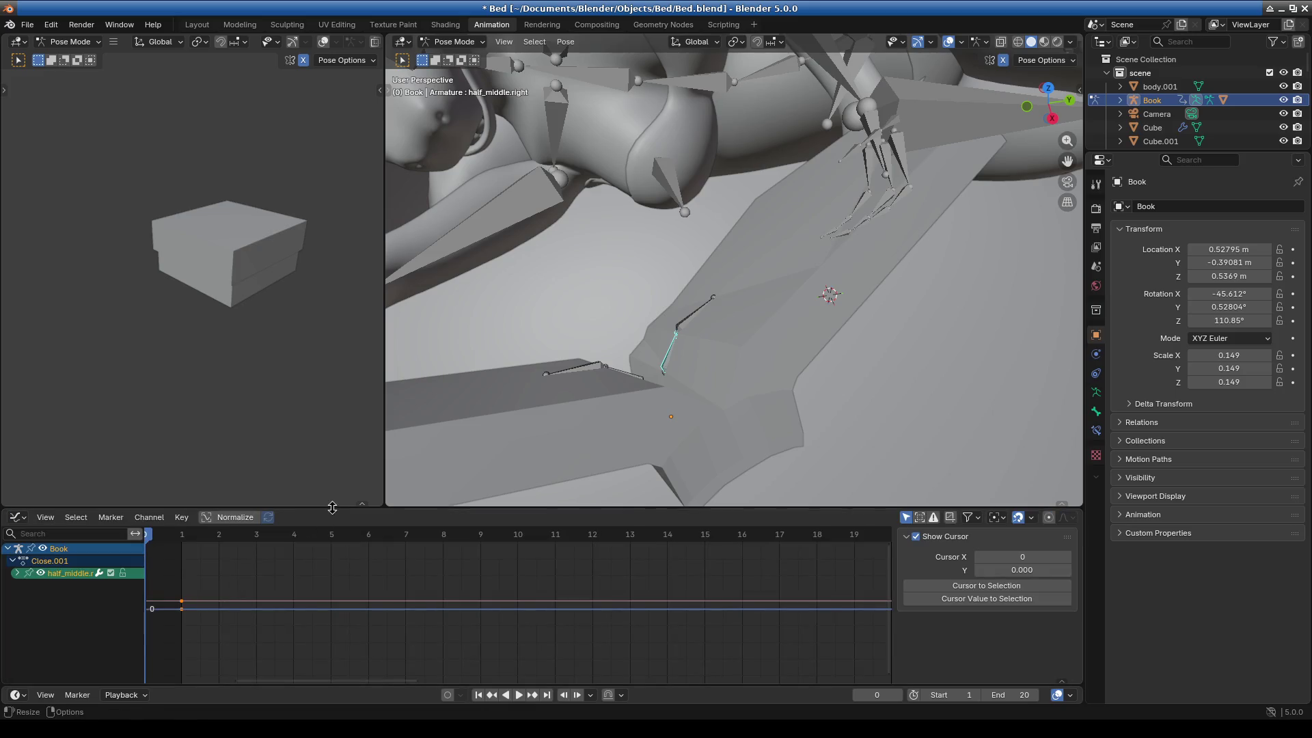
{"action": "left_click_drag", "start_coordinate": [330, 508], "coordinate": [330, 410]}
{"action": "left_click", "coordinate": [19, 420]}
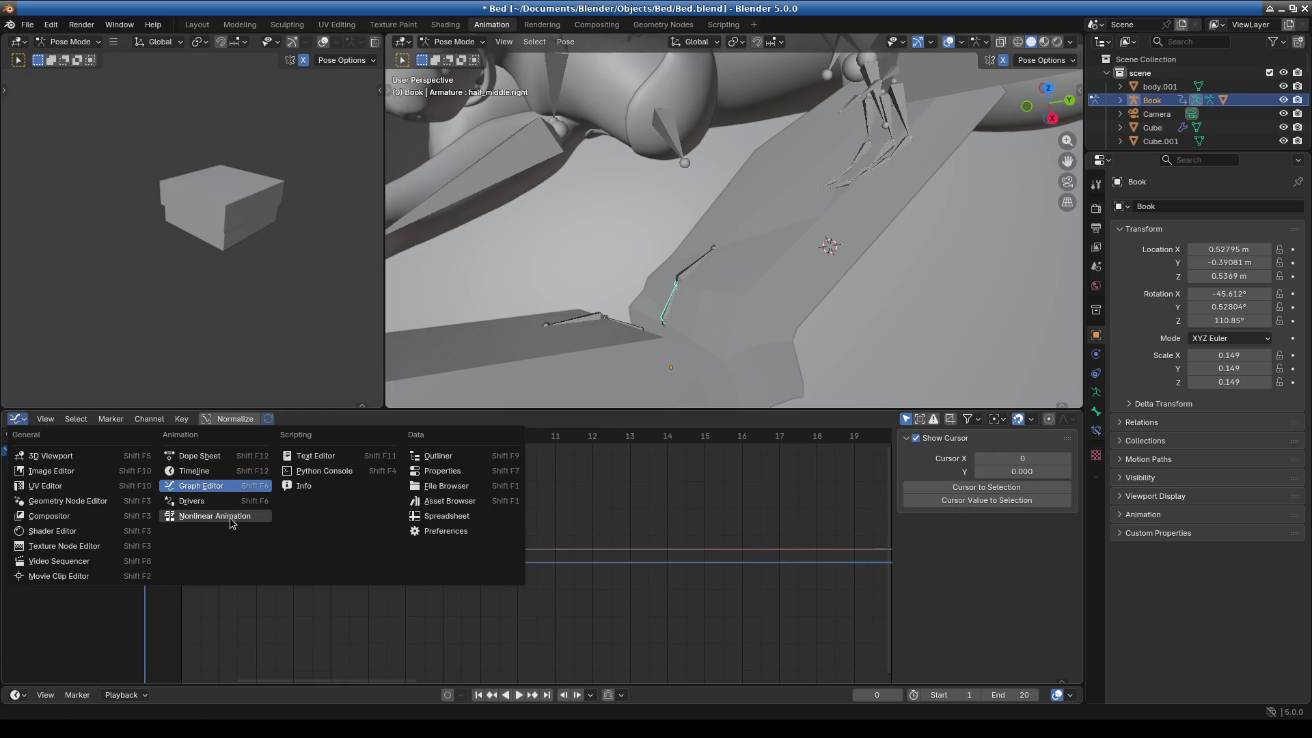
{"action": "left_click", "coordinate": [230, 516]}
{"action": "left_click_drag", "start_coordinate": [446, 407], "coordinate": [445, 306]}
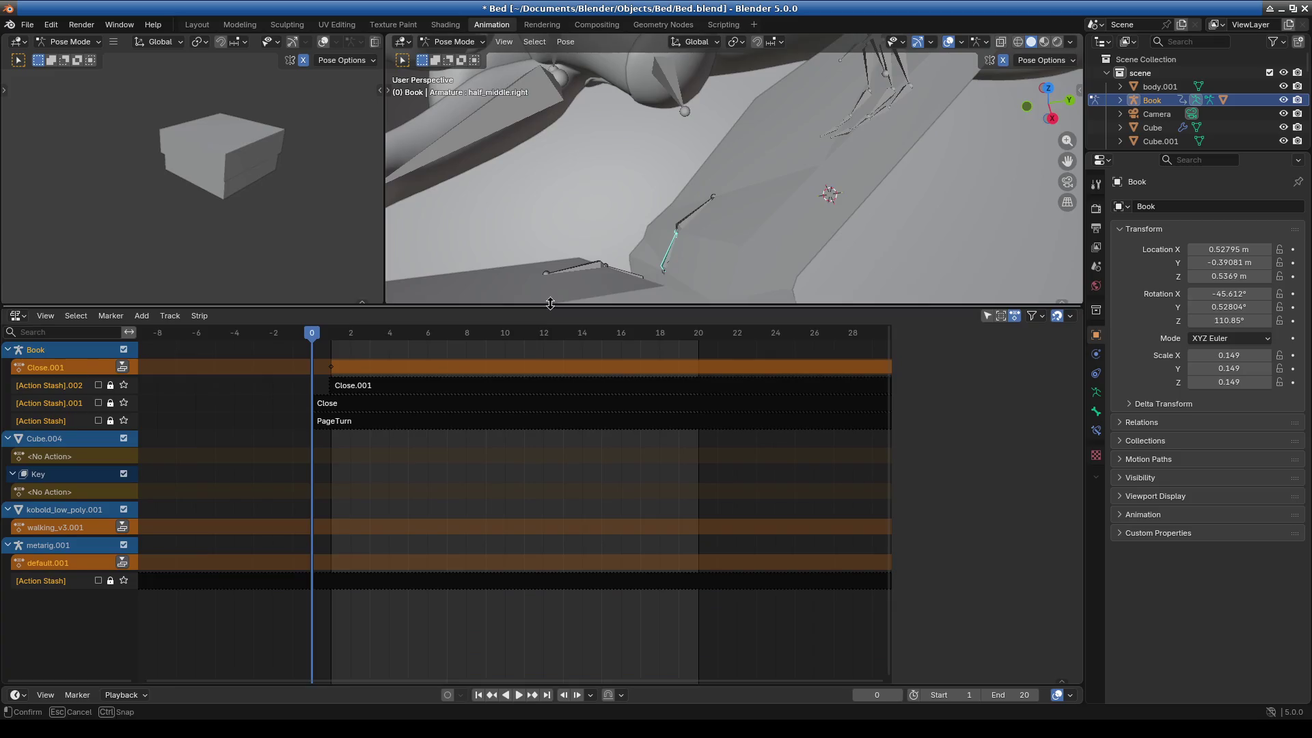
Select the PageTurn strip and play the animation briefly to preview it.
{"action": "left_click", "coordinate": [387, 408]}
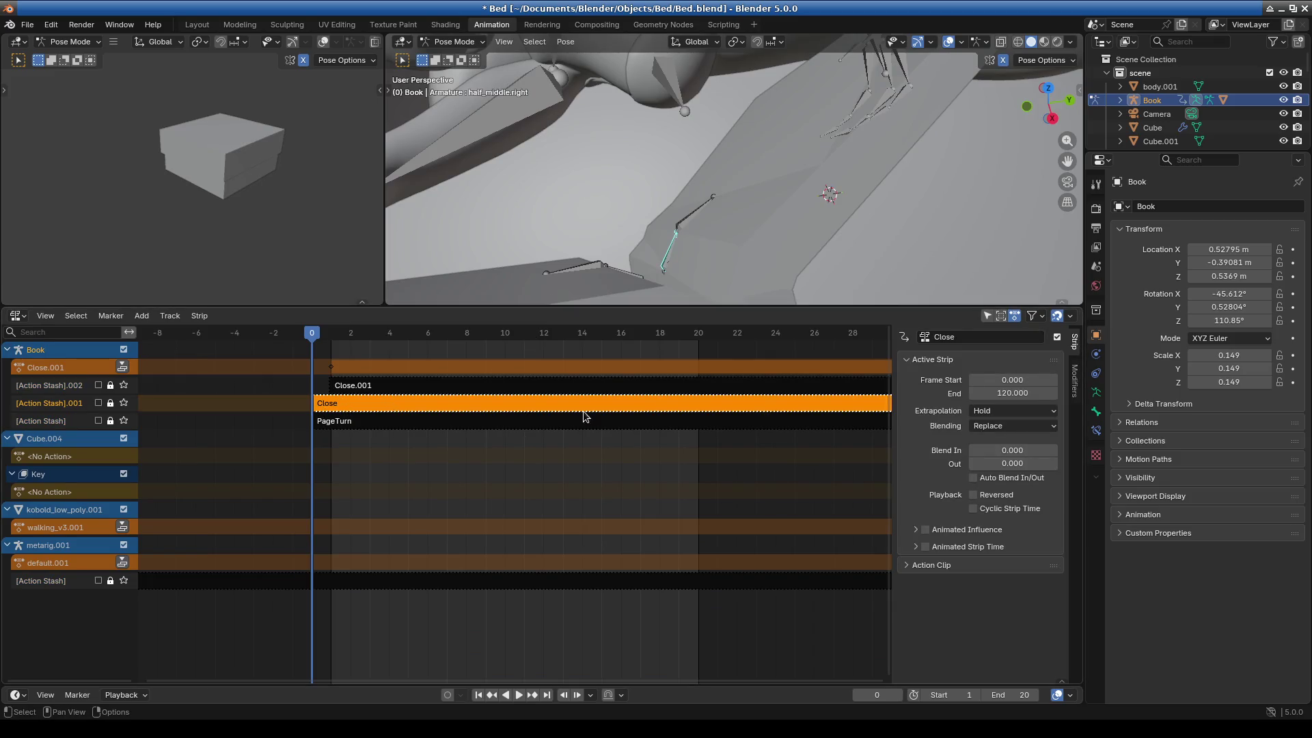
{"action": "left_click", "coordinate": [374, 423]}
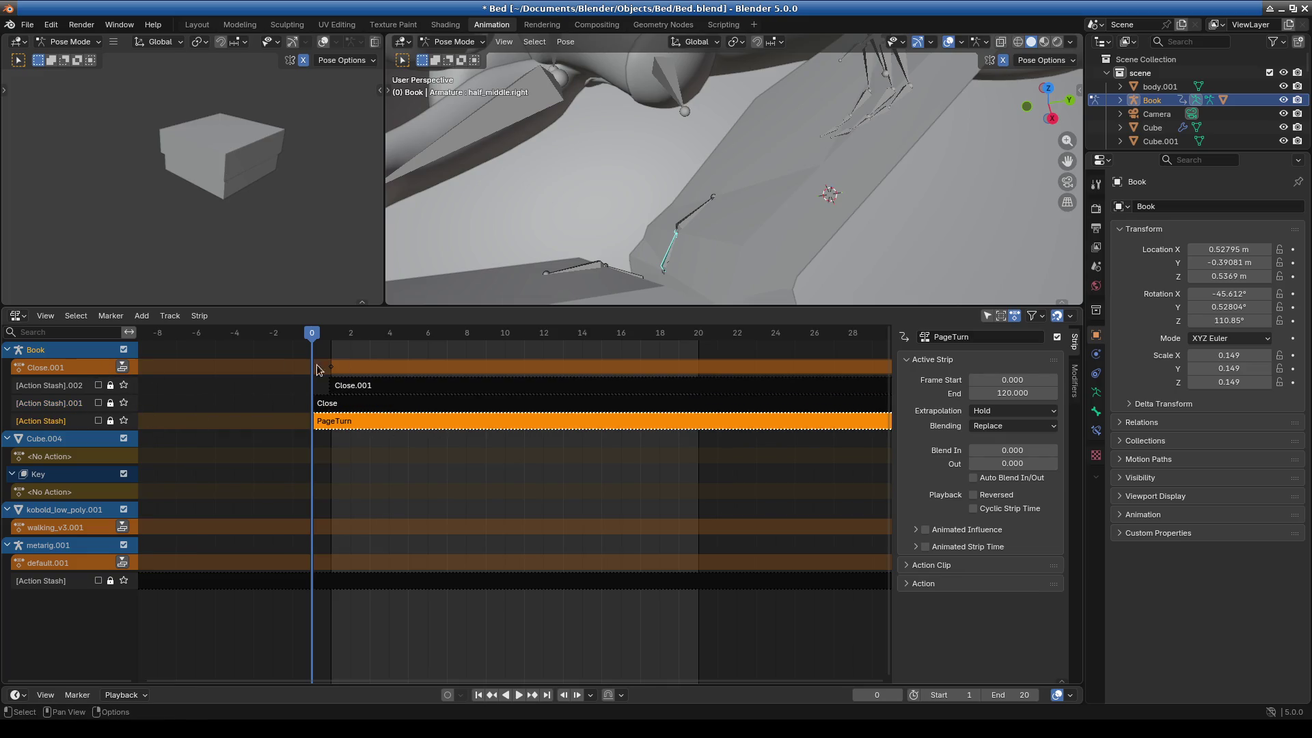
{"action": "key", "text": "space"}
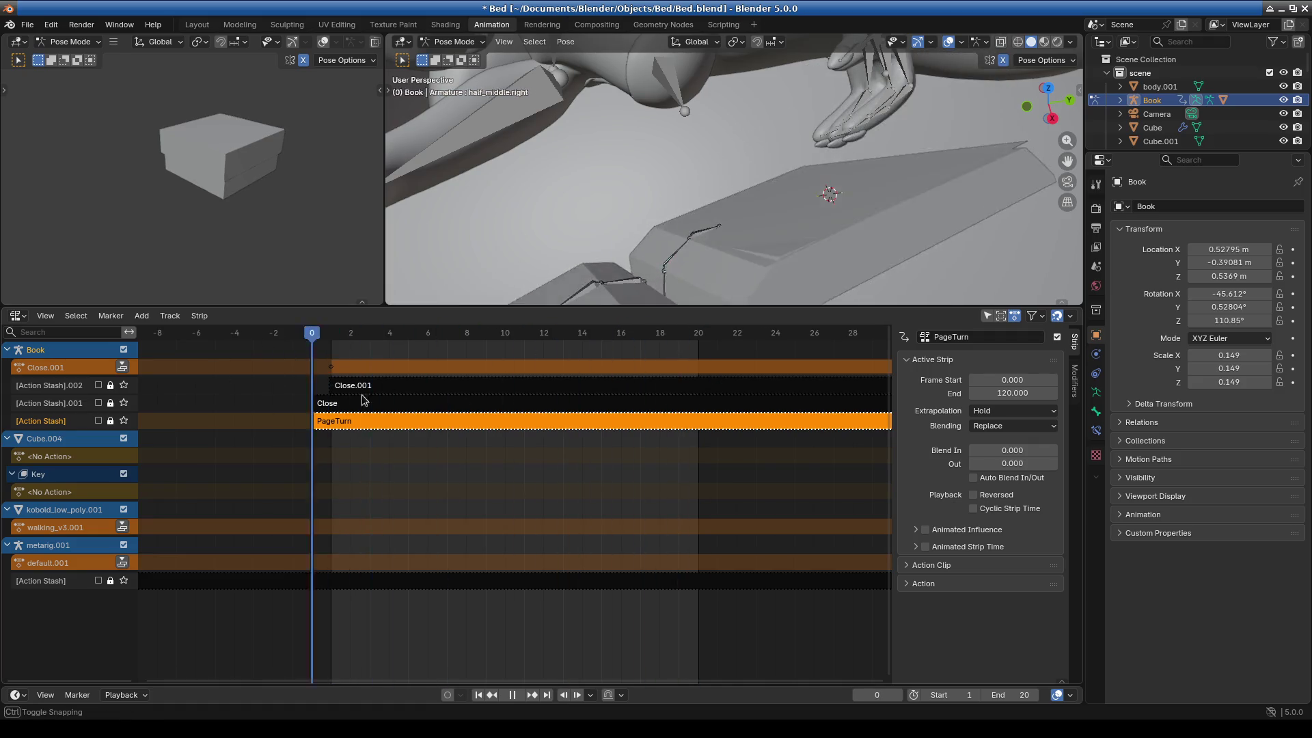
{"action": "key", "text": "space"}
Select the Close.001 strip and bring up its strip context menu.
{"action": "scroll", "coordinate": [465, 546], "scroll_direction": "down", "scroll_amount": 3}
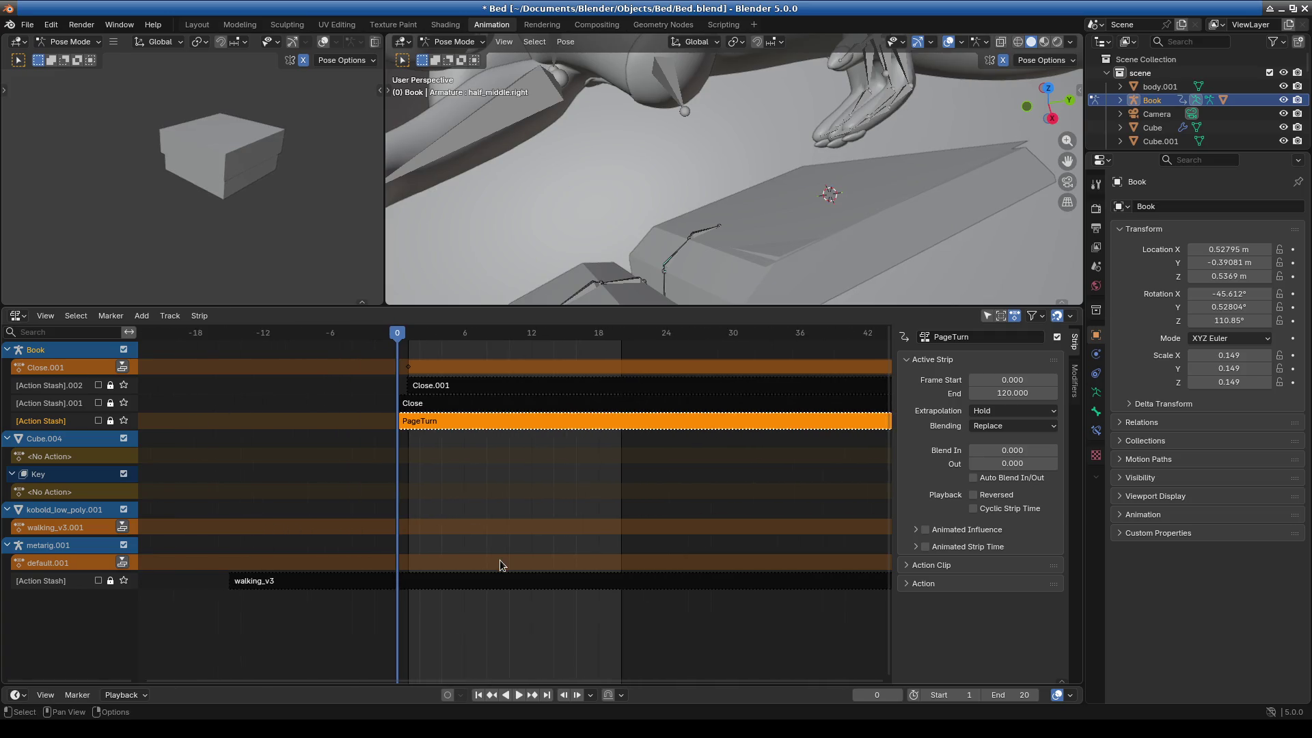
{"action": "left_click", "coordinate": [334, 582]}
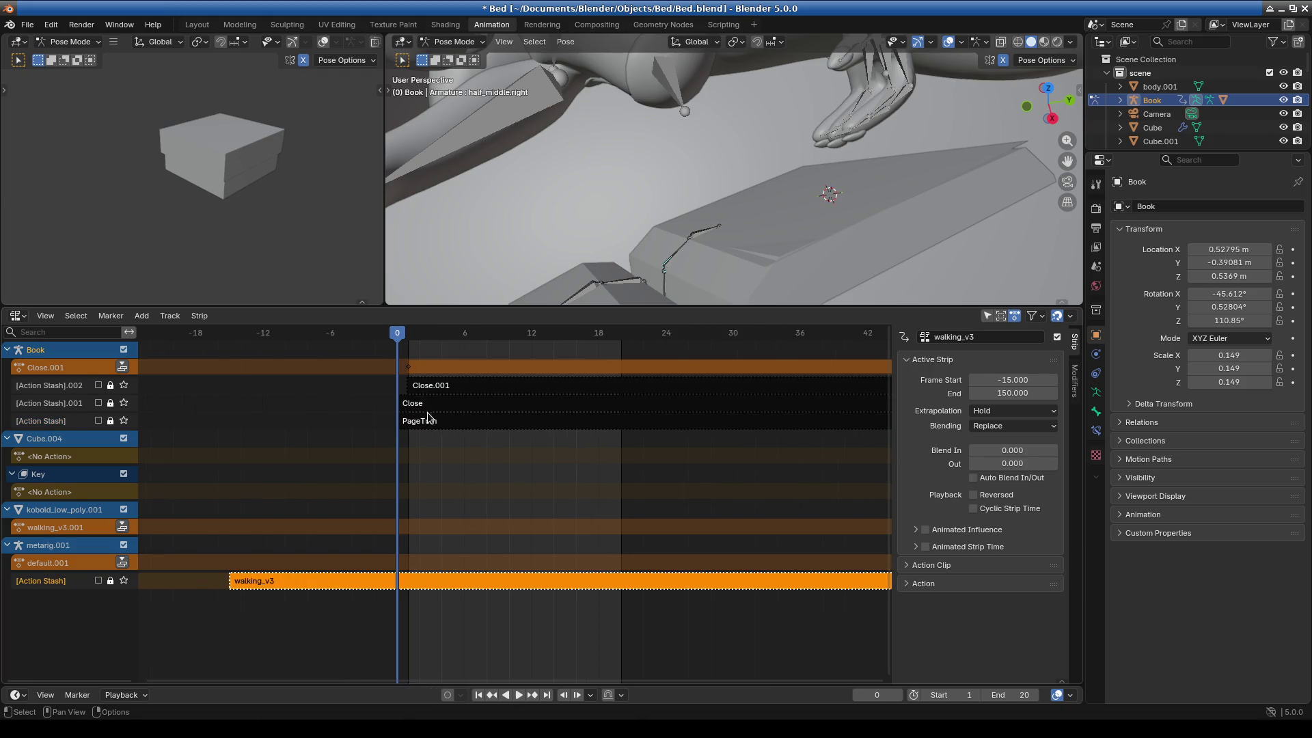
{"action": "left_click", "coordinate": [429, 405]}
{"action": "left_click", "coordinate": [444, 388]}
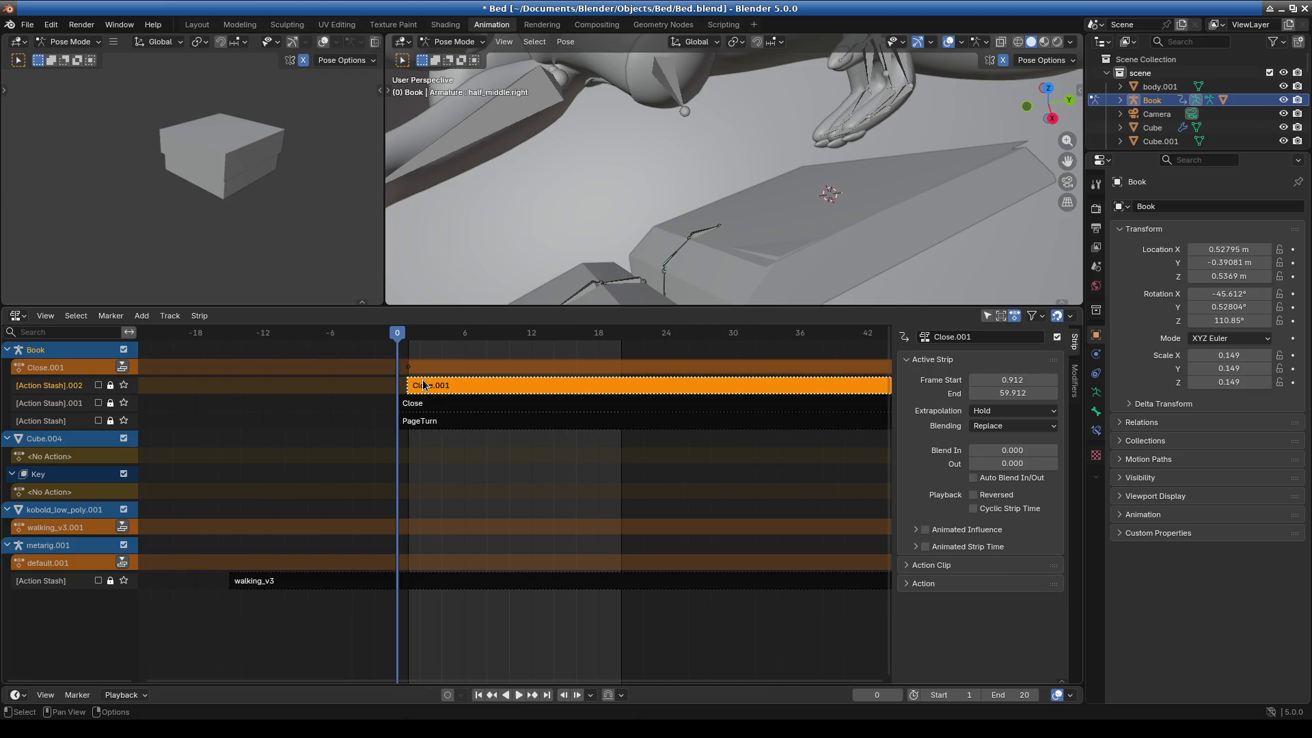
{"action": "right_click", "coordinate": [469, 390]}
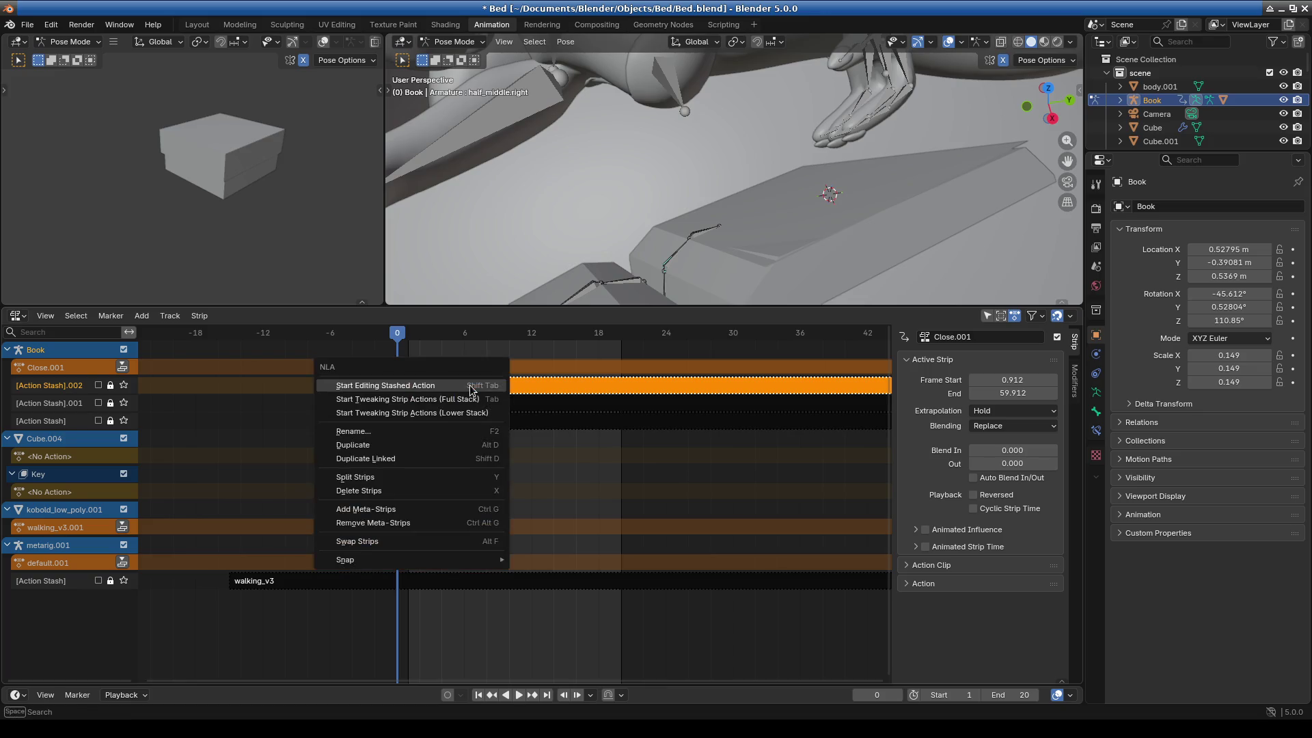
Look through the context menus of the Close.001, PageTurn and Close strips without changes.
{"action": "left_click", "coordinate": [433, 489]}
{"action": "right_click", "coordinate": [480, 395]}
{"action": "left_click", "coordinate": [486, 418]}
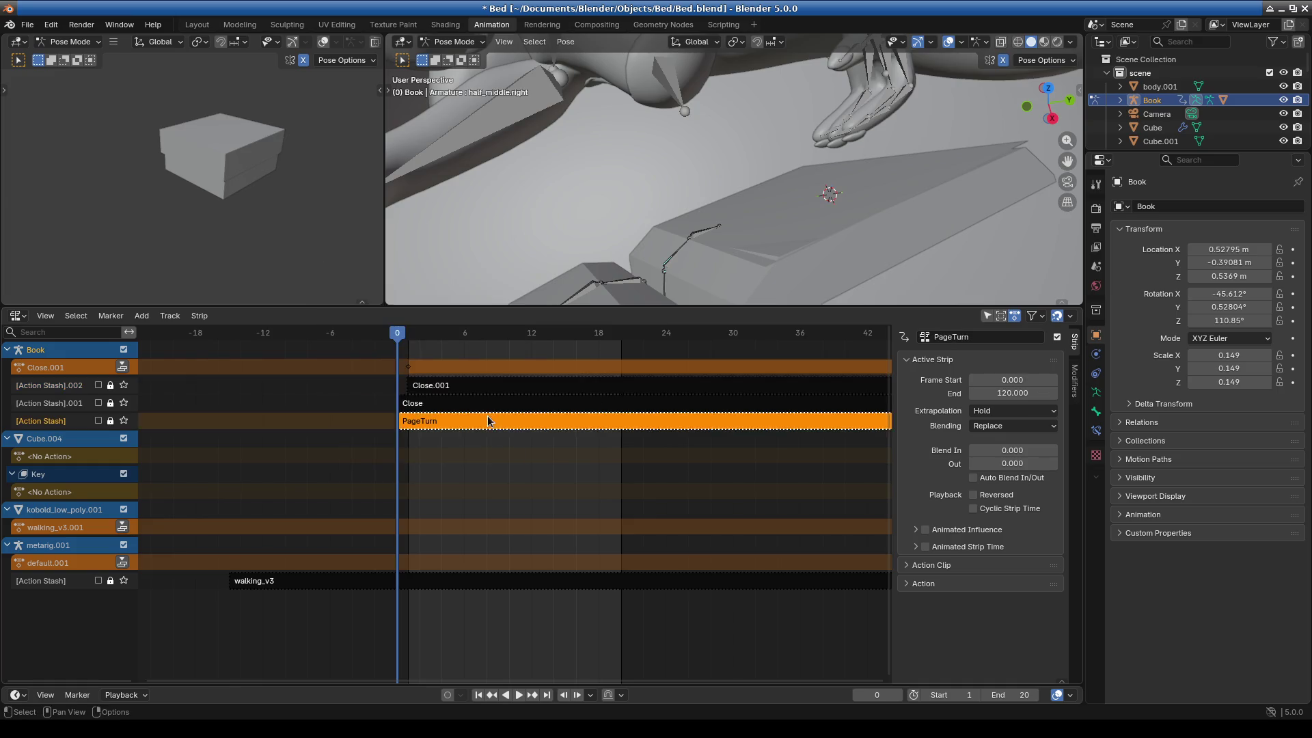
{"action": "right_click", "coordinate": [473, 423]}
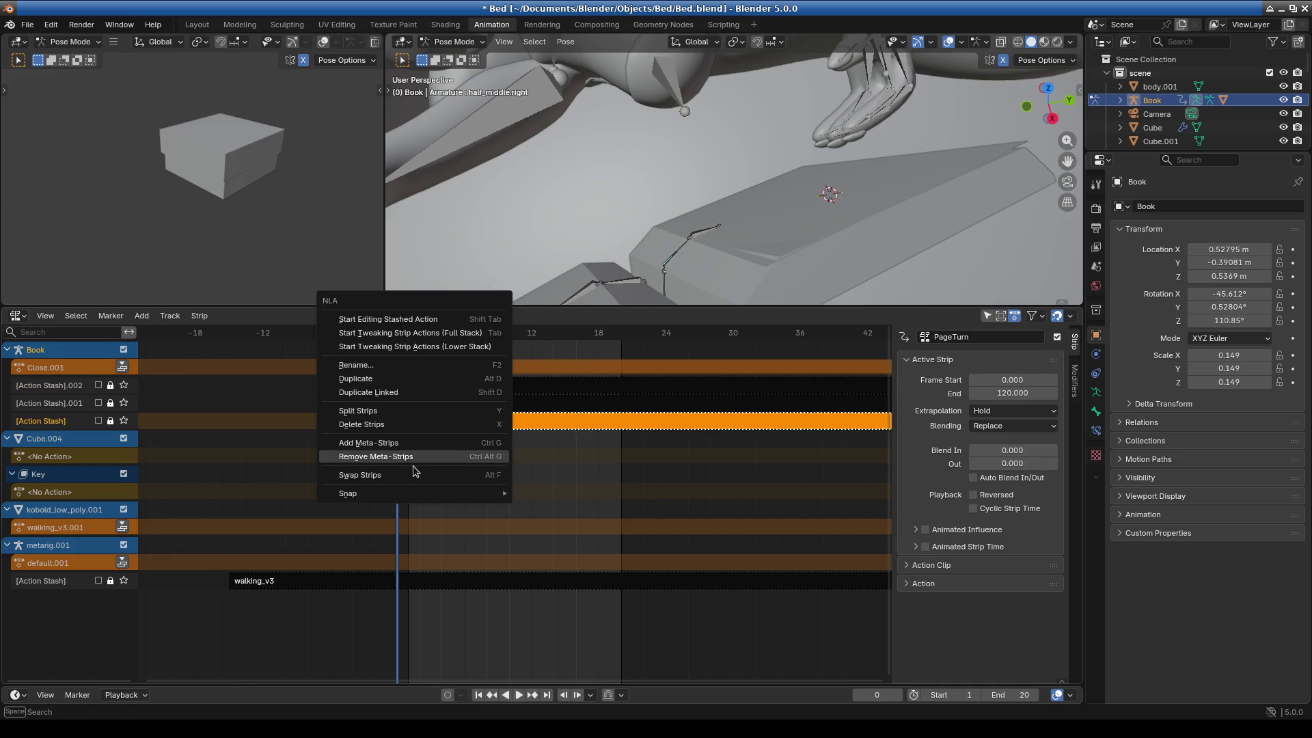
{"action": "left_click", "coordinate": [503, 404]}
{"action": "right_click", "coordinate": [490, 419]}
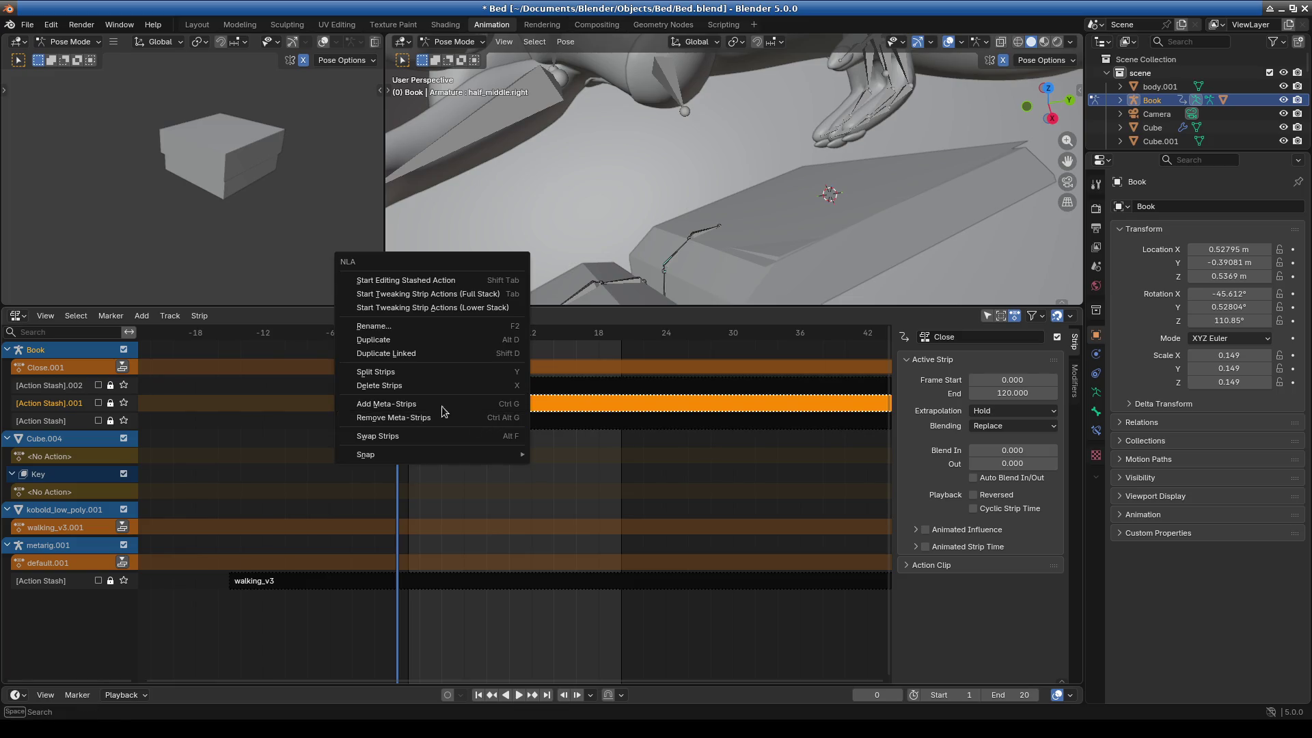
{"action": "key", "text": "Escape"}
{"action": "left_click", "coordinate": [493, 424]}
{"action": "right_click", "coordinate": [493, 423]}
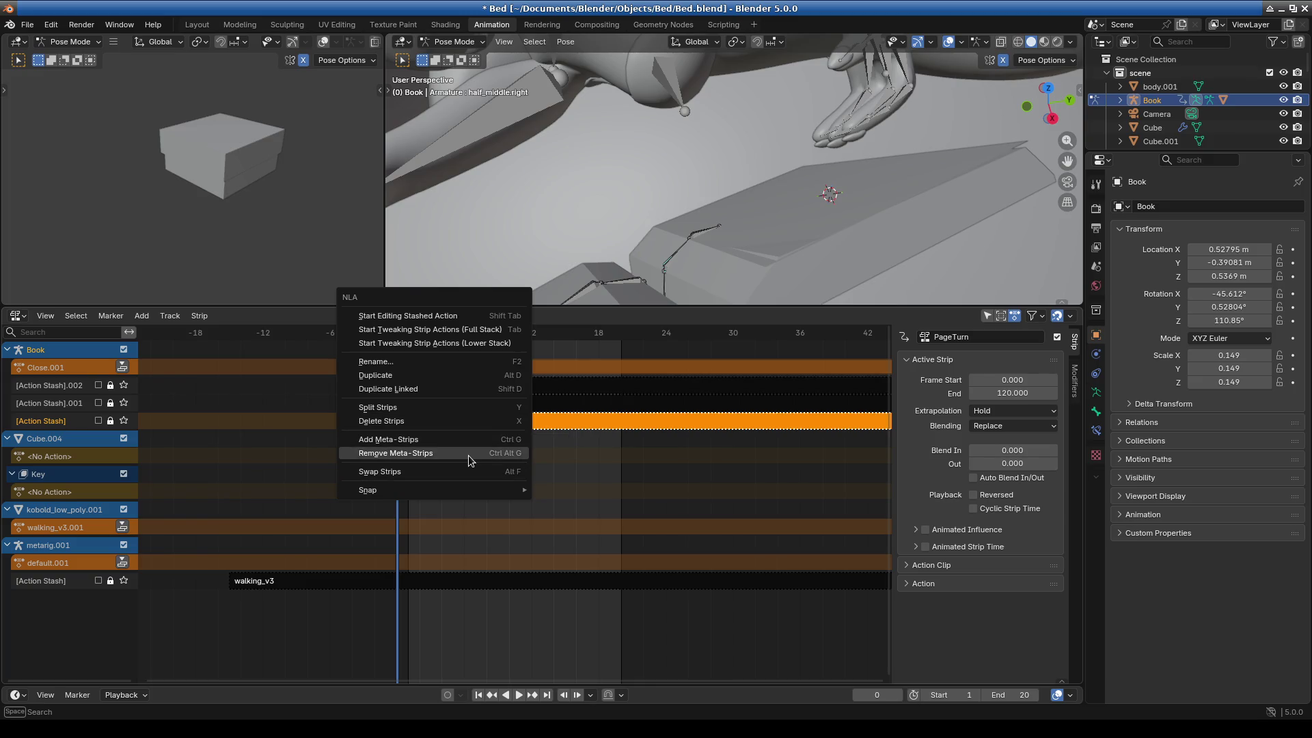
{"action": "key", "text": "Escape"}
Select the Close, Close.001 and PageTurn strips and remove empty animation data.
{"action": "left_click", "coordinate": [469, 404]}
{"action": "left_click", "coordinate": [467, 384]}
{"action": "left_click", "coordinate": [467, 405]}
{"action": "left_click", "coordinate": [463, 423]}
{"action": "right_click", "coordinate": [61, 424]}
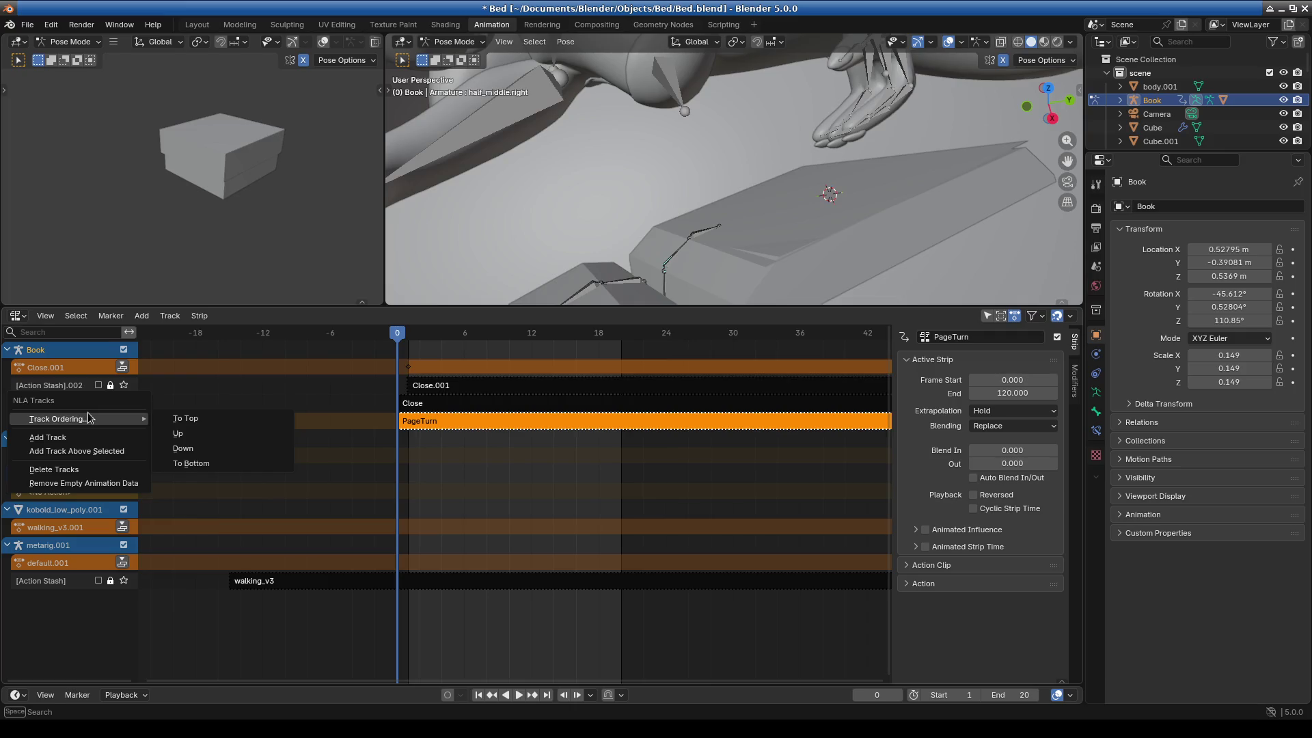
{"action": "left_click", "coordinate": [106, 483]}
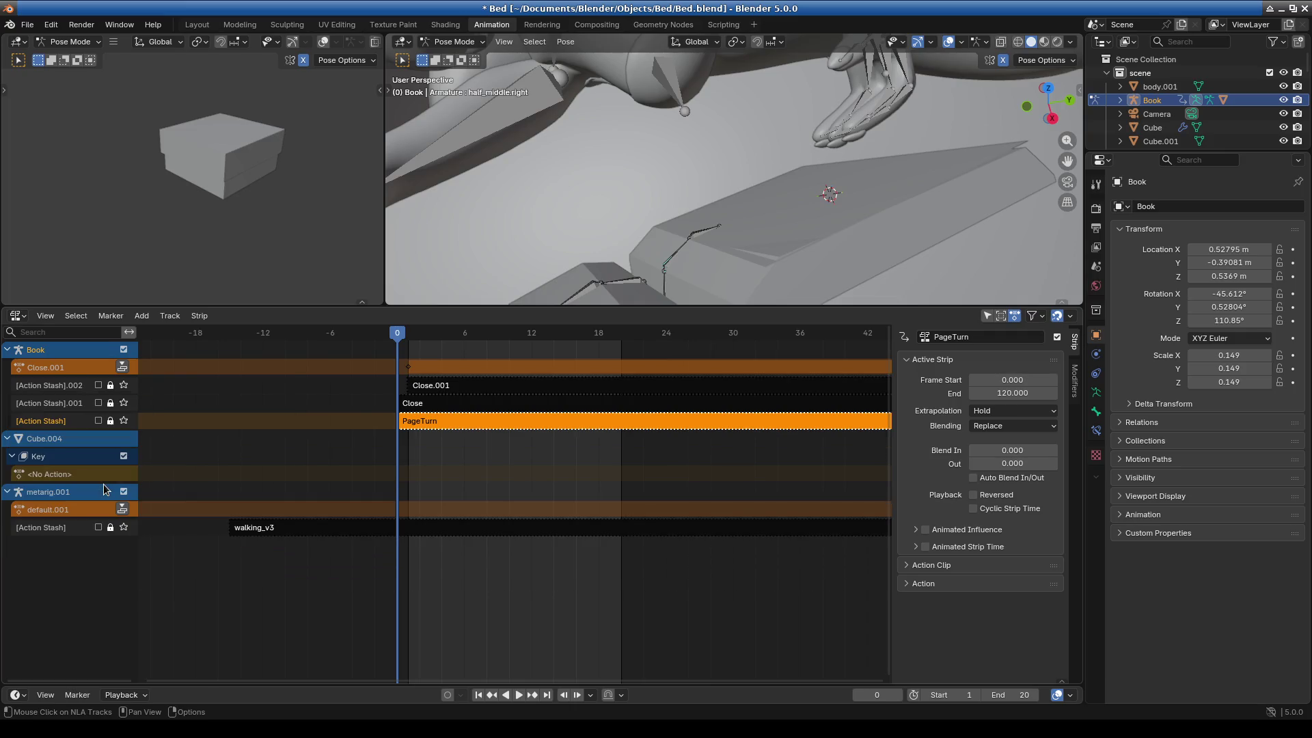
Select the [Action Stash].001 track and push the Close.001 action down into a strip.
{"action": "right_click", "coordinate": [64, 425]}
{"action": "key", "text": "Escape"}
{"action": "right_click", "coordinate": [71, 410]}
{"action": "left_click", "coordinate": [71, 409]}
{"action": "left_click", "coordinate": [69, 408]}
{"action": "right_click", "coordinate": [68, 408]}
{"action": "key", "text": "Escape"}
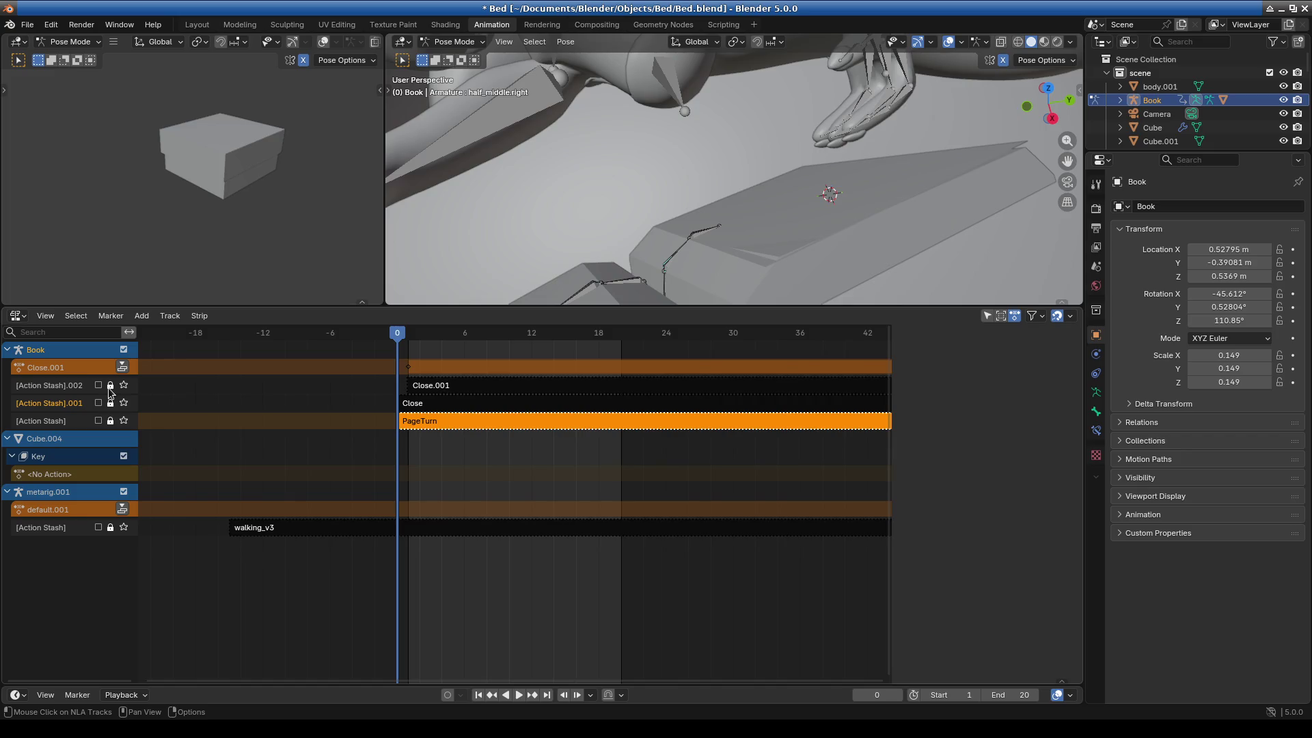
{"action": "left_click", "coordinate": [123, 370]}
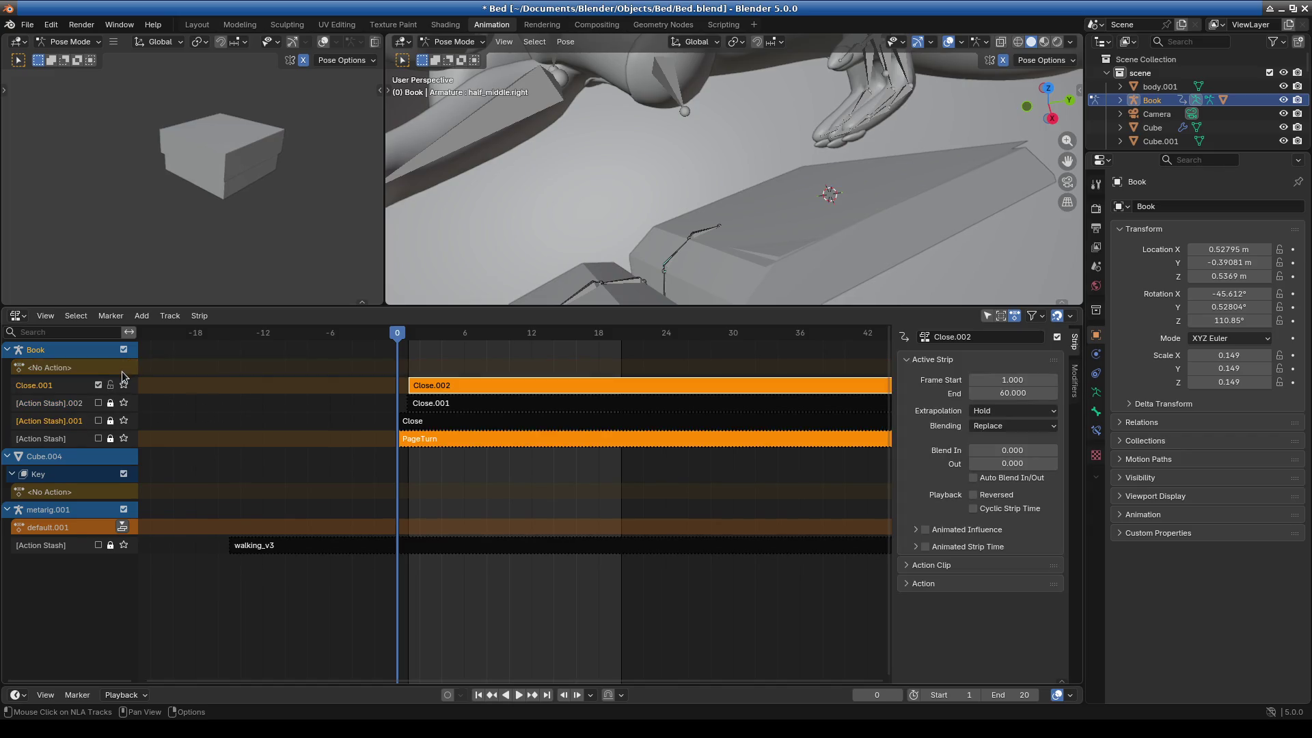
Delete the Close.002 strip from the NLA track.
{"action": "left_click", "coordinate": [444, 447]}
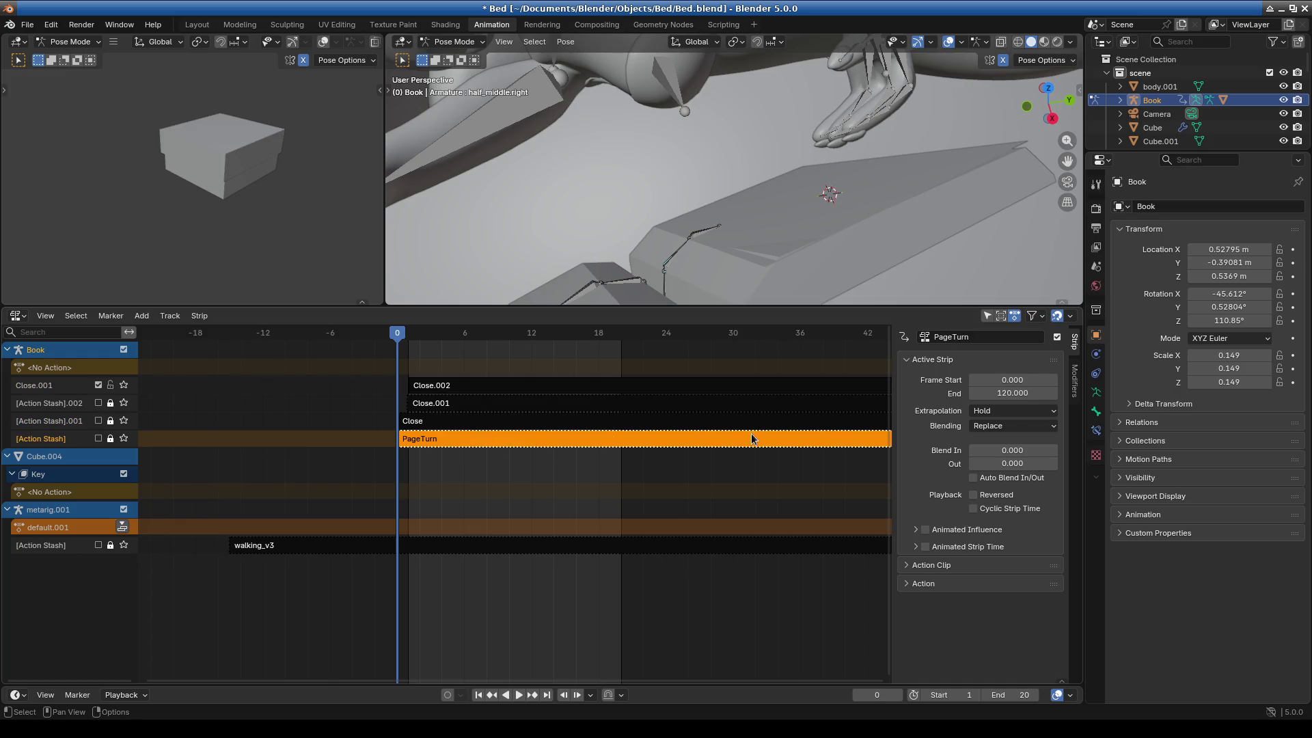
{"action": "left_click", "coordinate": [532, 386]}
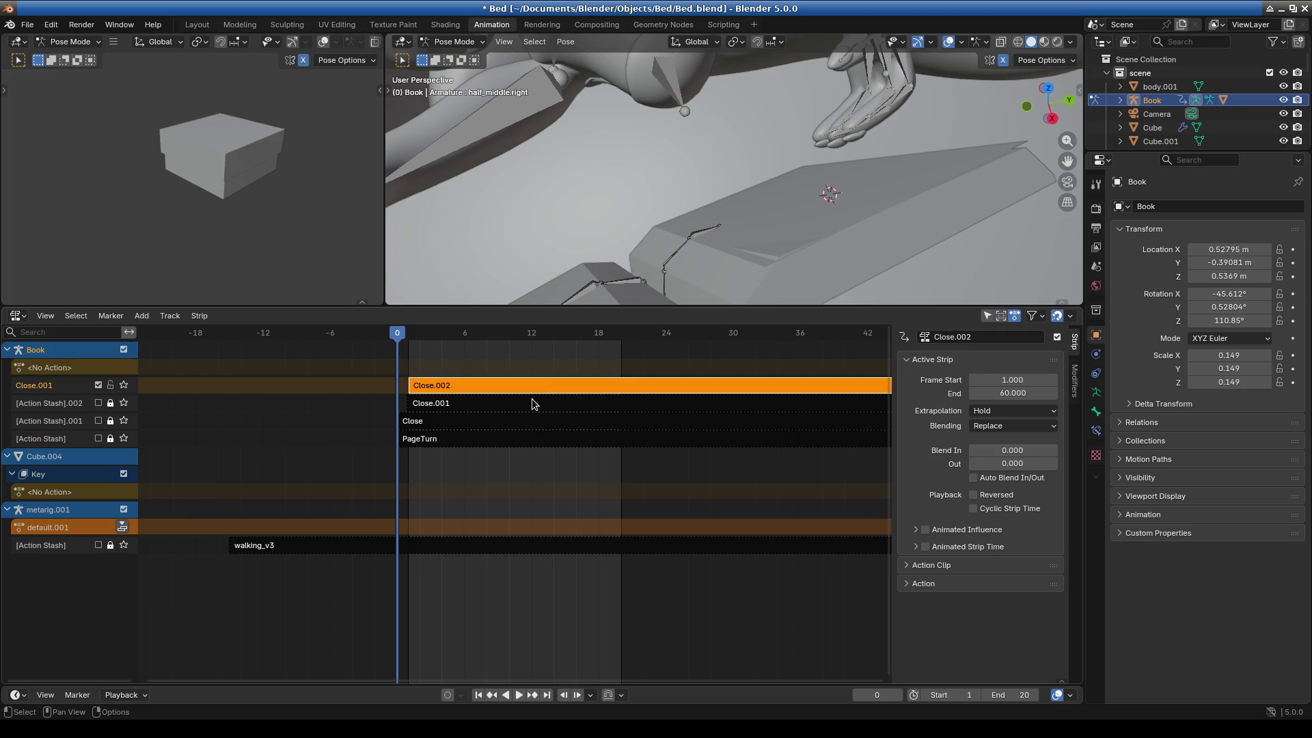
{"action": "key", "text": "x"}
Review the Close.001 strip's options and enlarge the Outliner to list more objects.
{"action": "left_click", "coordinate": [517, 408]}
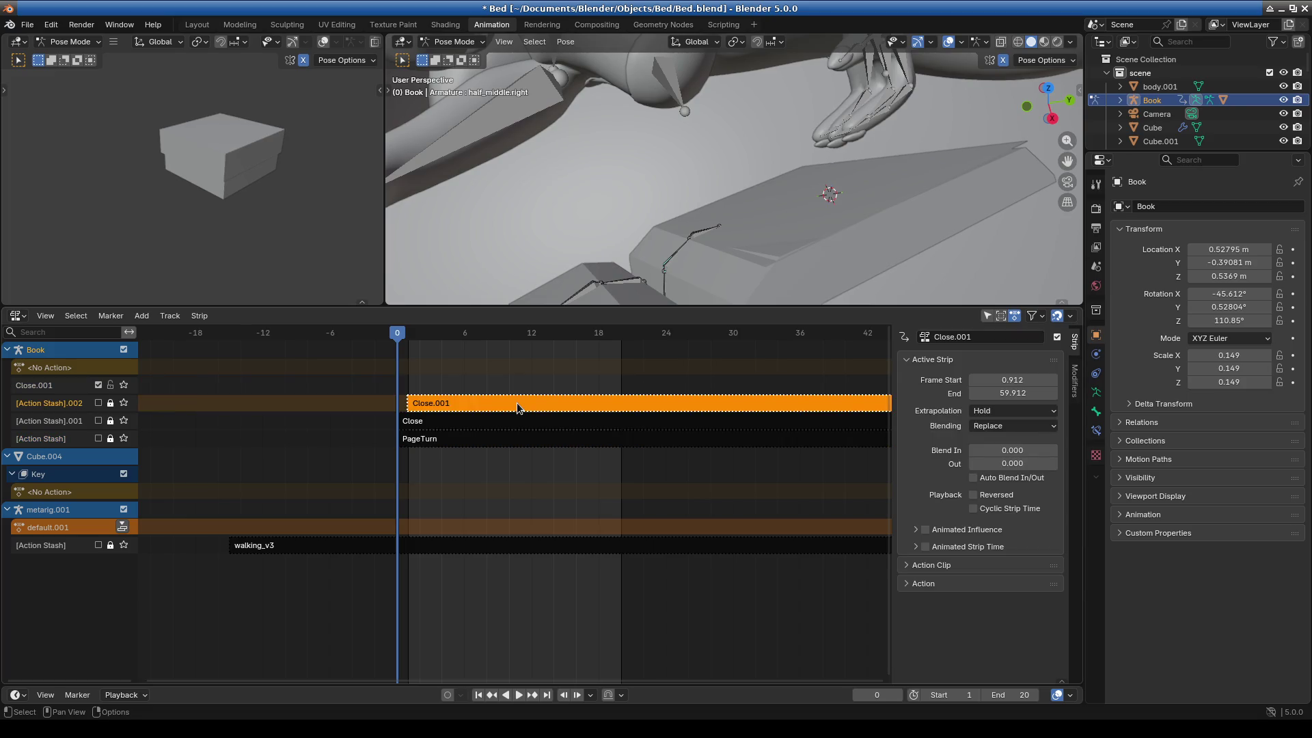
{"action": "right_click", "coordinate": [517, 408]}
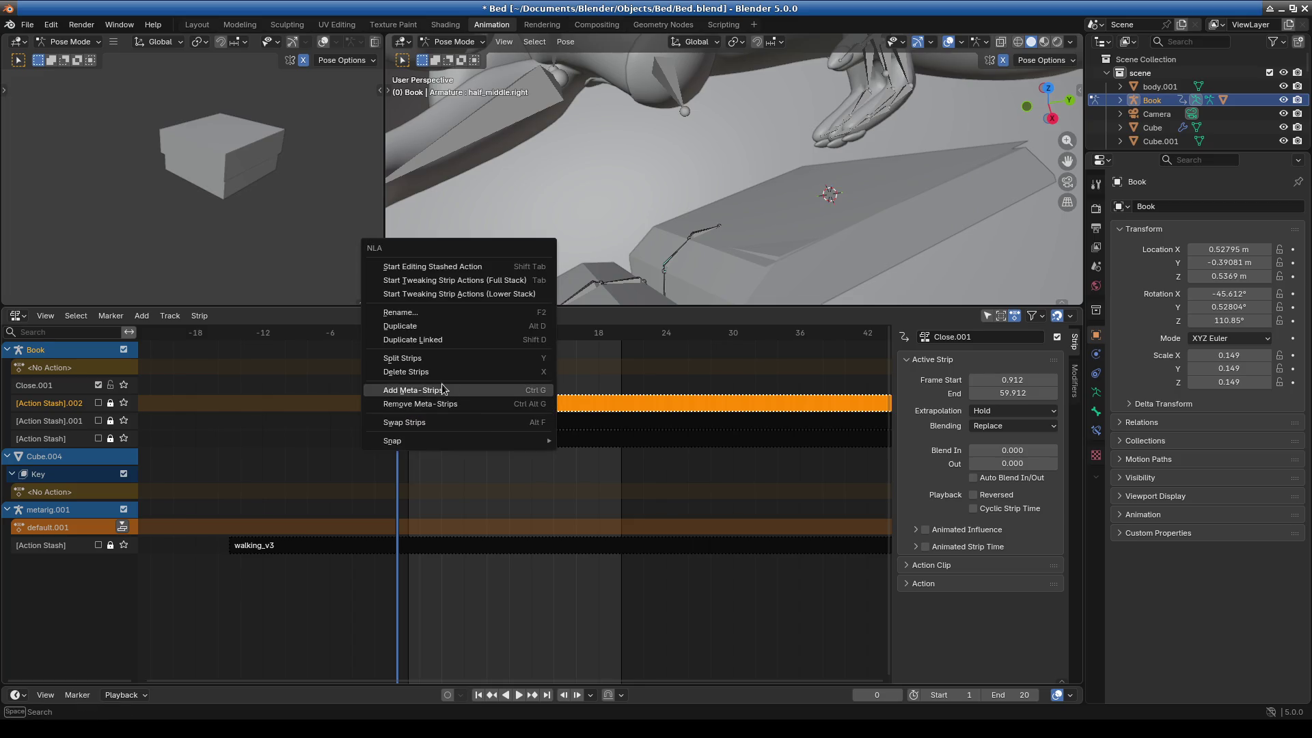
{"action": "left_click", "coordinate": [440, 380]}
{"action": "right_click", "coordinate": [509, 415]}
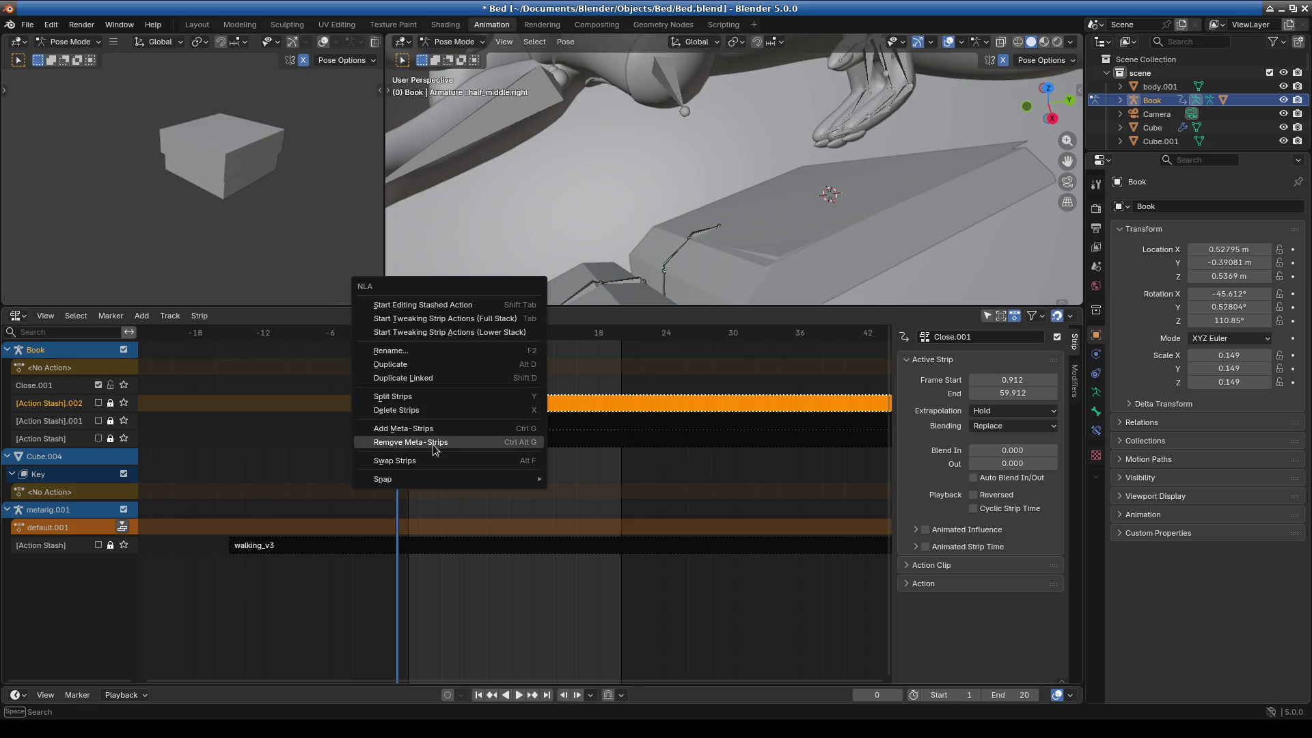
{"action": "left_click_drag", "start_coordinate": [1175, 151], "coordinate": [1175, 423]}
Expand the Book rig down to its NLA tracks in the Outliner, then delete the rig.
{"action": "left_click", "coordinate": [1120, 101]}
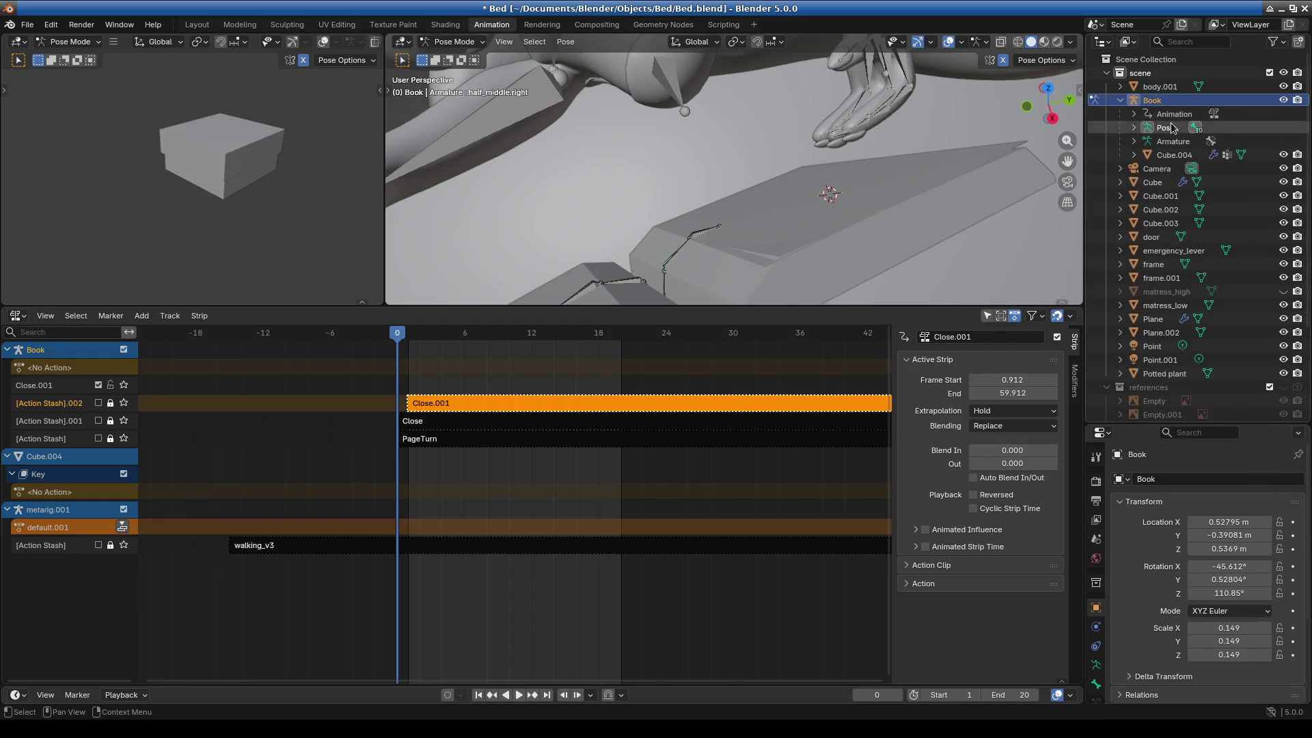
{"action": "left_click", "coordinate": [1134, 114]}
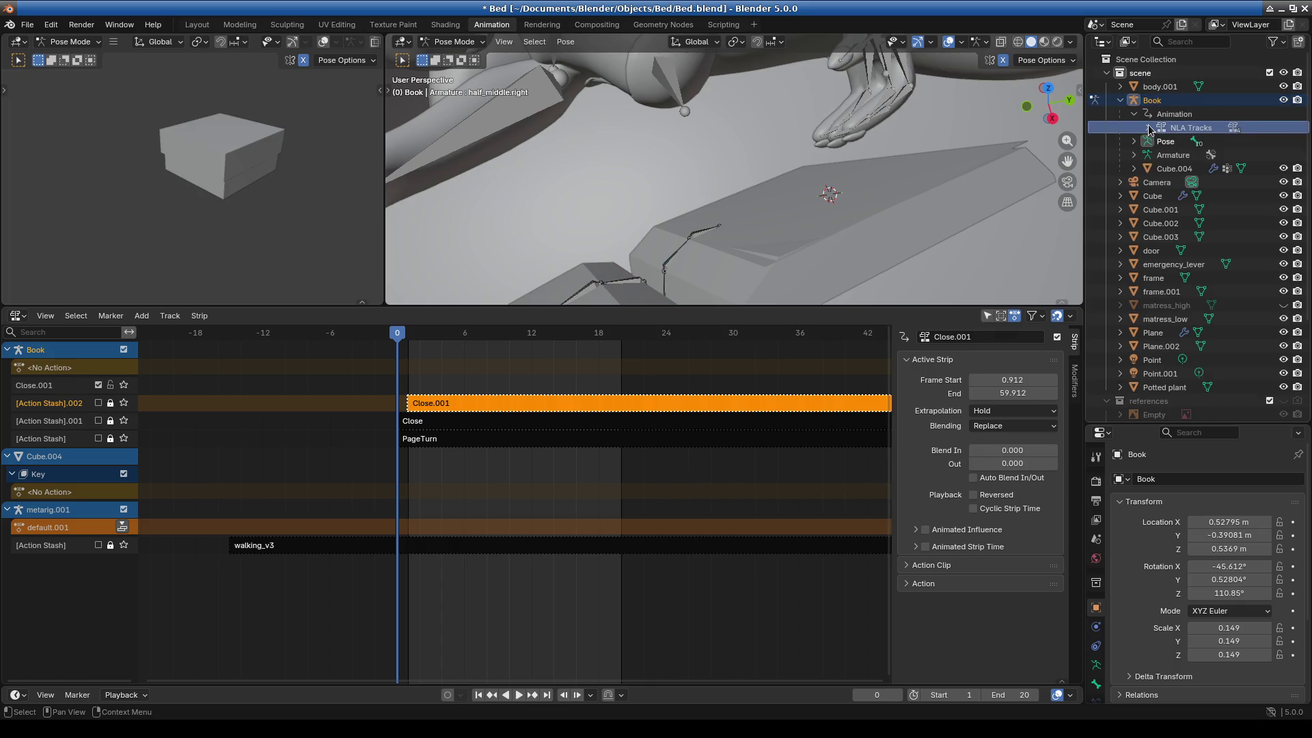
{"action": "key", "text": "x"}
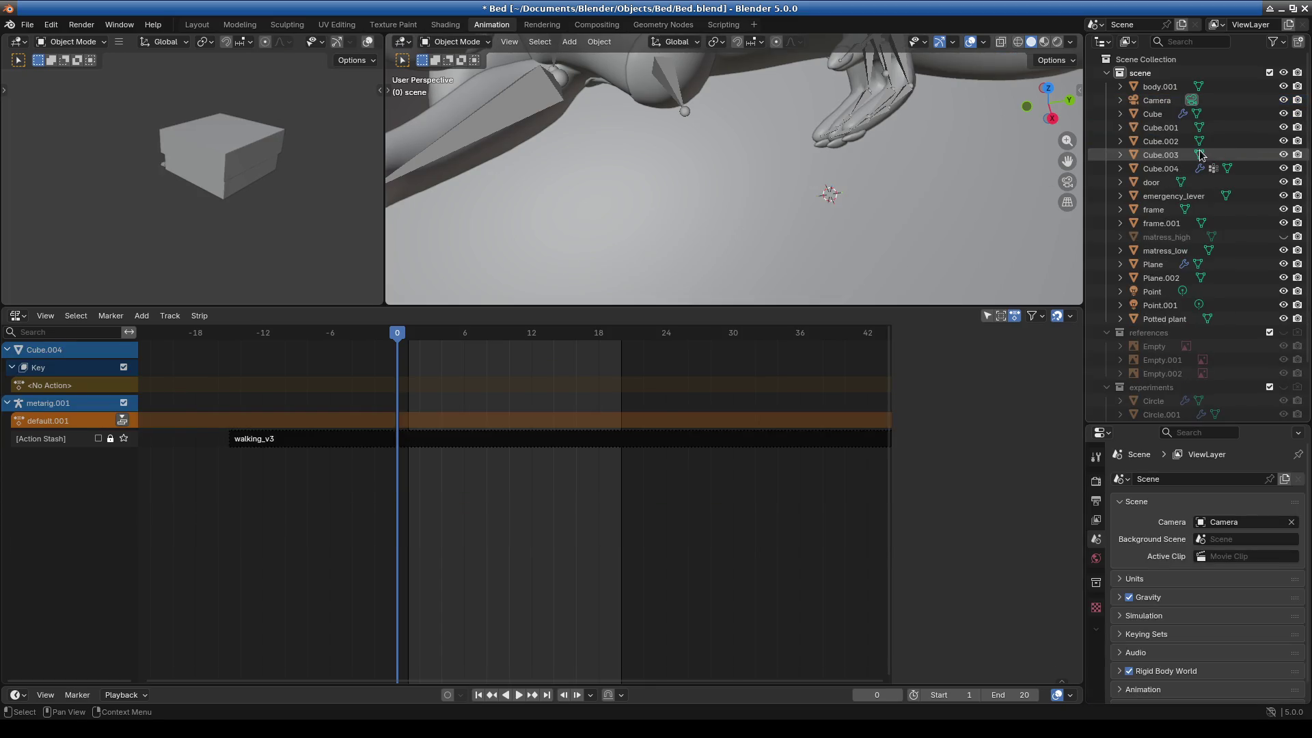
{"action": "scroll", "coordinate": [1194, 294], "scroll_direction": "down", "scroll_amount": 3}
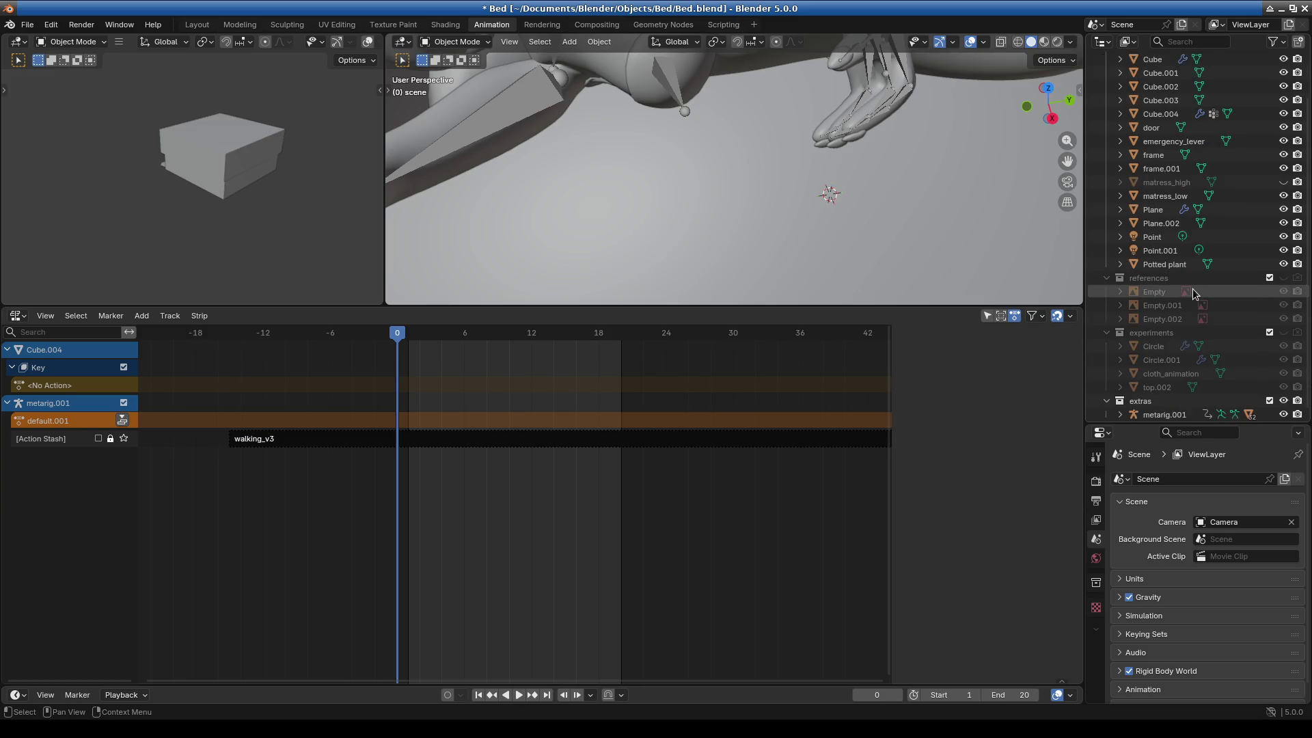
{"action": "scroll", "coordinate": [1194, 293], "scroll_direction": "up", "scroll_amount": 3}
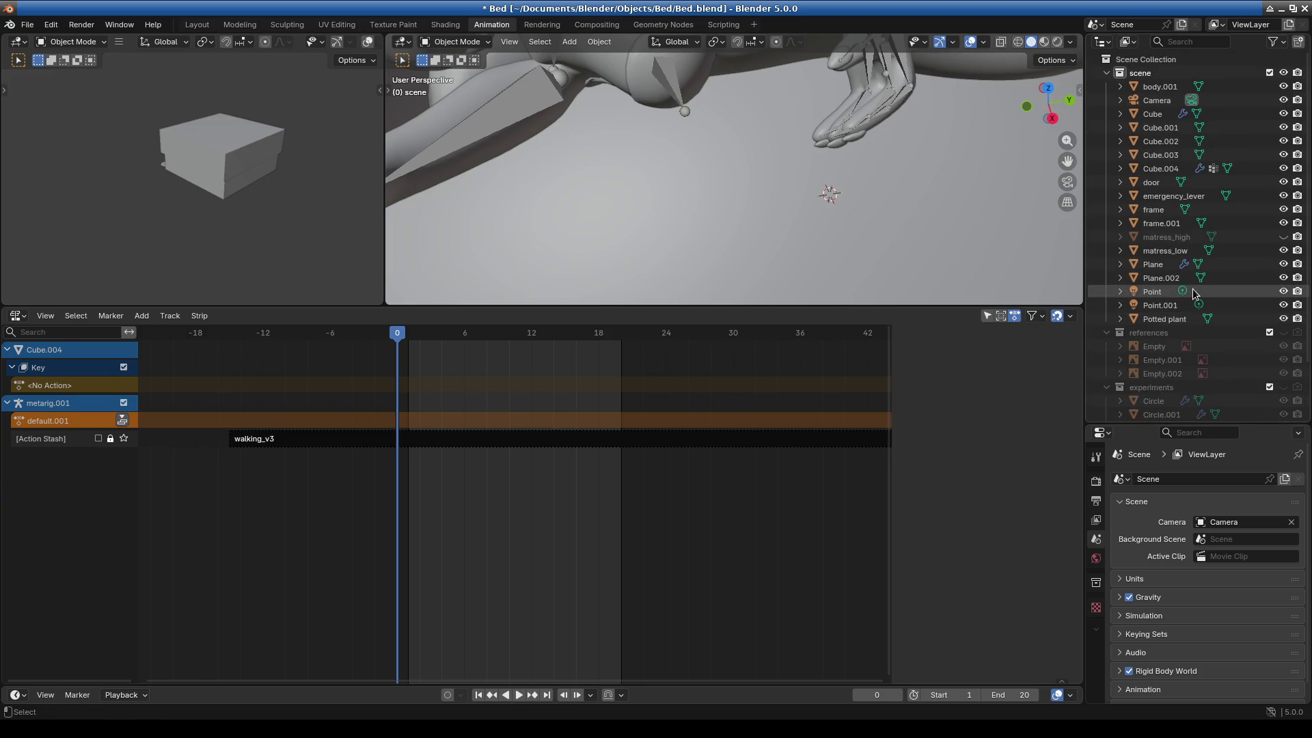
Undo the Book rig deletion, re-expand its entries, and bring up the editor-type choices.
{"action": "key", "text": "ctrl+z"}
{"action": "left_click", "coordinate": [1119, 101]}
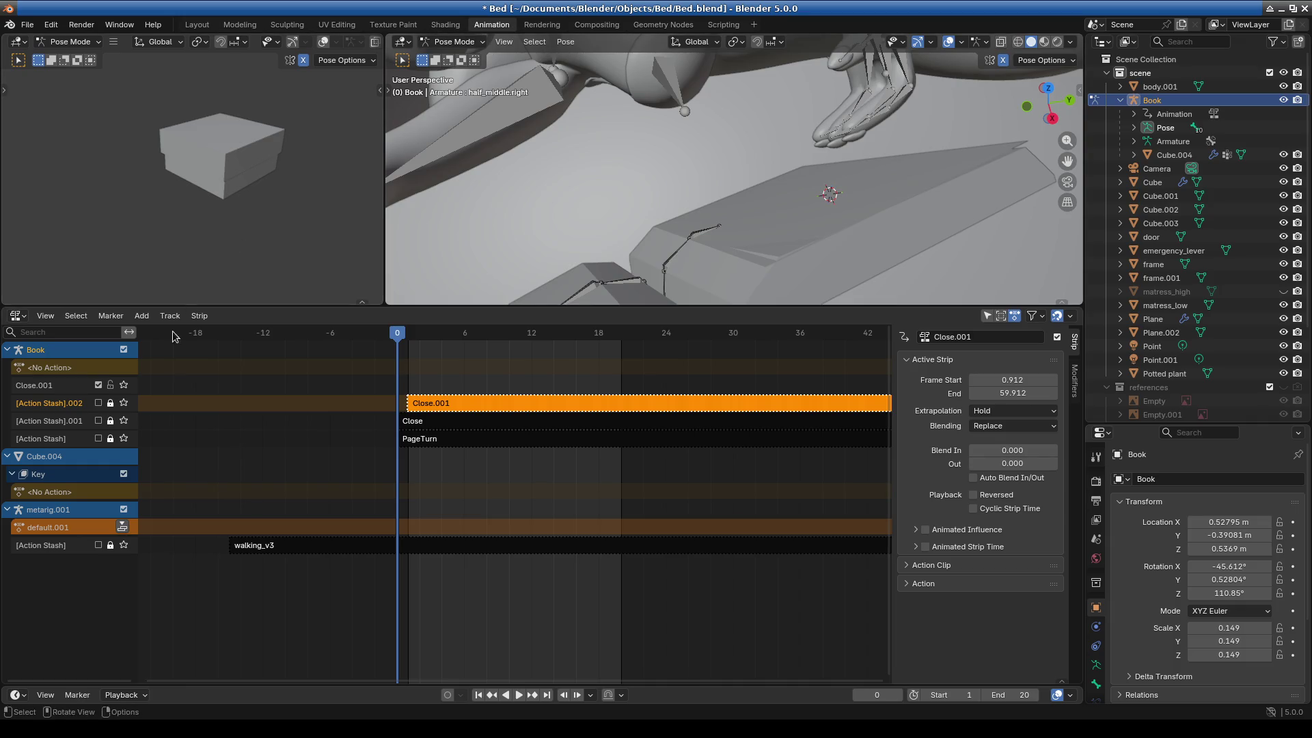
{"action": "left_click", "coordinate": [18, 319]}
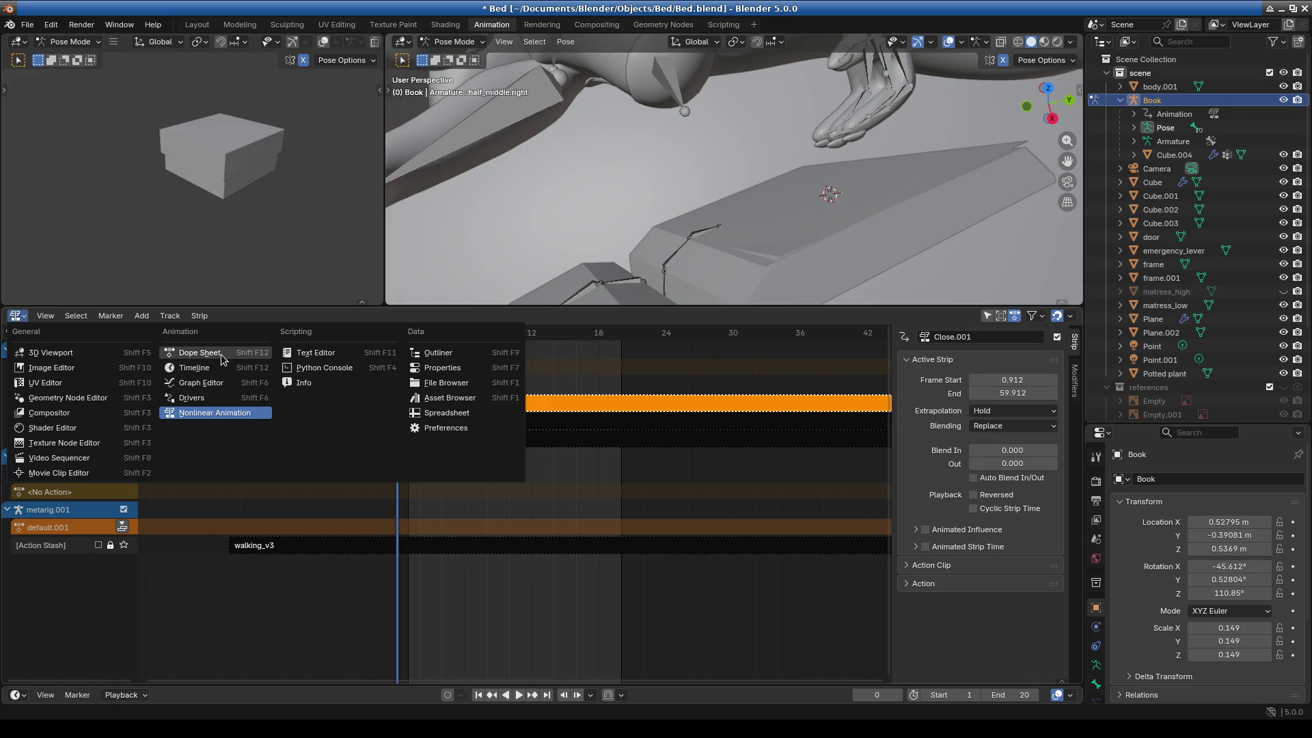
Turn the bottom editor into the Dope Sheet's Action Editor and load the Close action.
{"action": "left_click", "coordinate": [223, 354]}
{"action": "left_click", "coordinate": [93, 316]}
{"action": "left_click", "coordinate": [92, 372]}
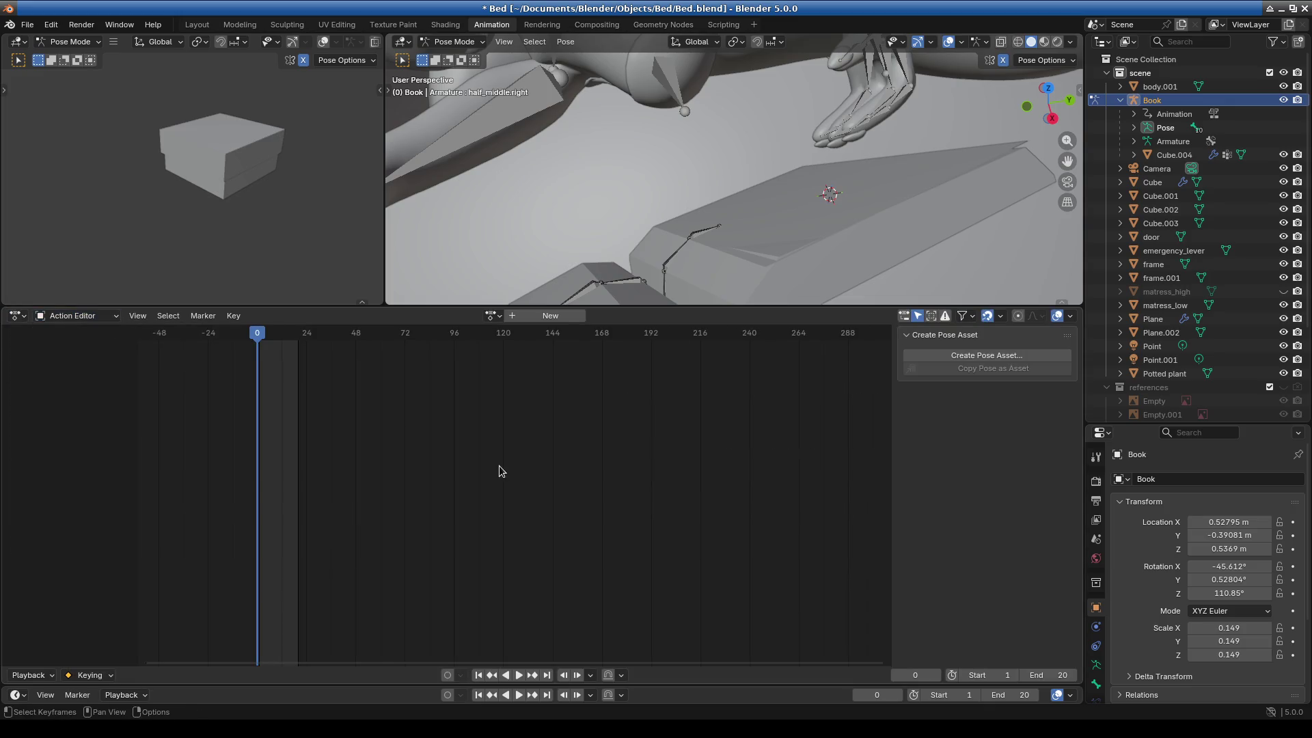
{"action": "scroll", "coordinate": [505, 471], "scroll_direction": "down", "scroll_amount": 2}
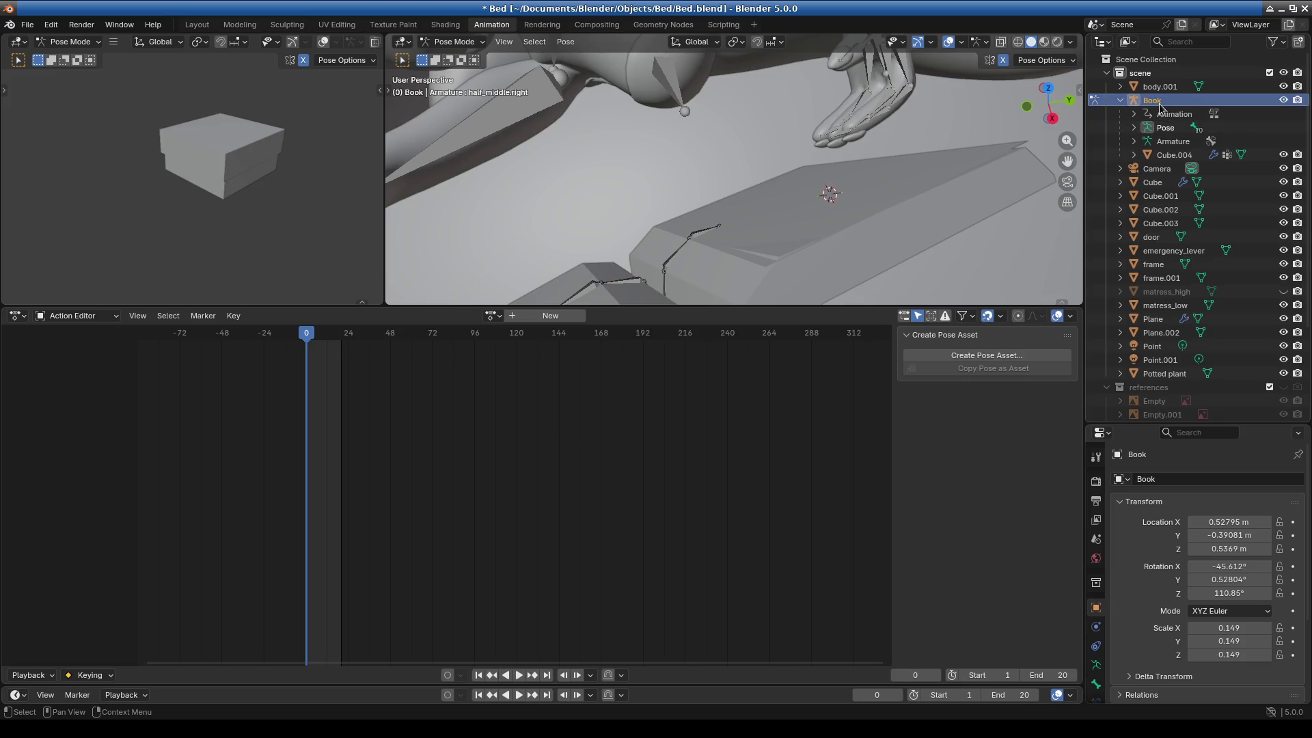
{"action": "scroll", "coordinate": [448, 424], "scroll_direction": "left", "scroll_amount": 1, "text": "ctrl"}
{"action": "left_click", "coordinate": [487, 315]}
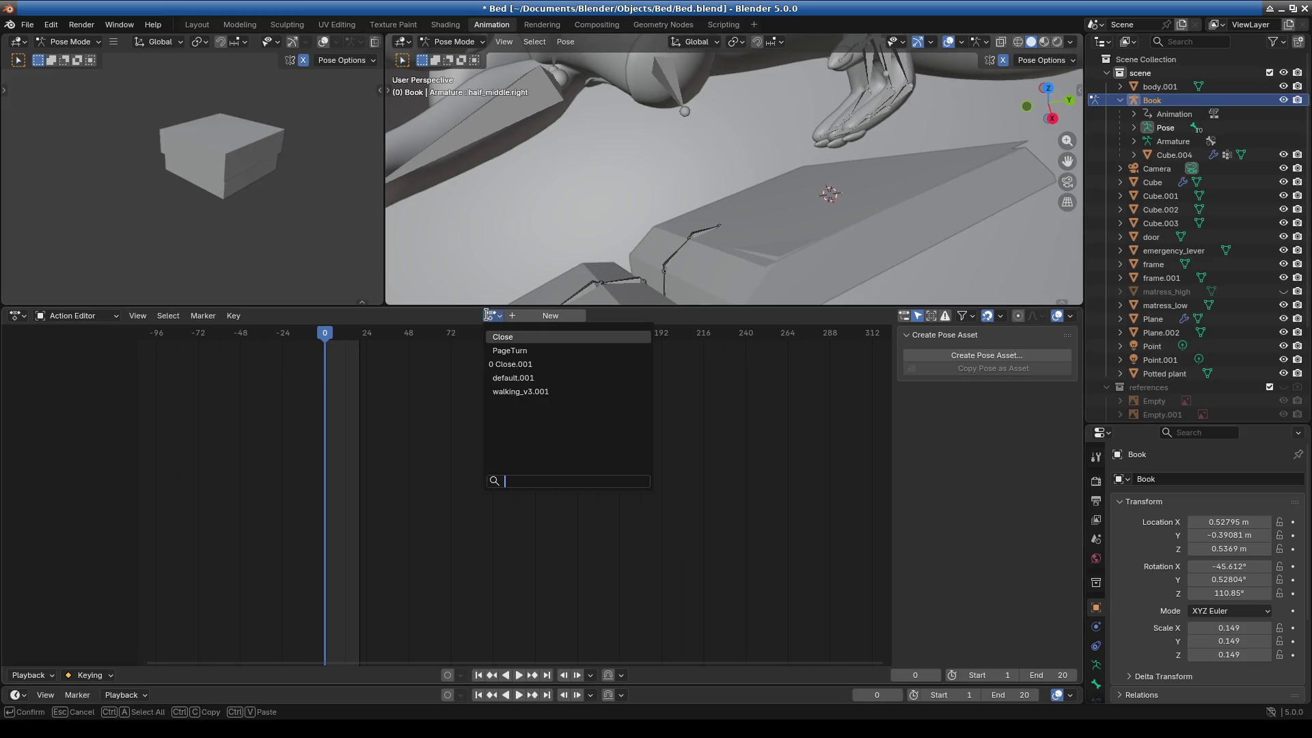
{"action": "left_click", "coordinate": [509, 337]}
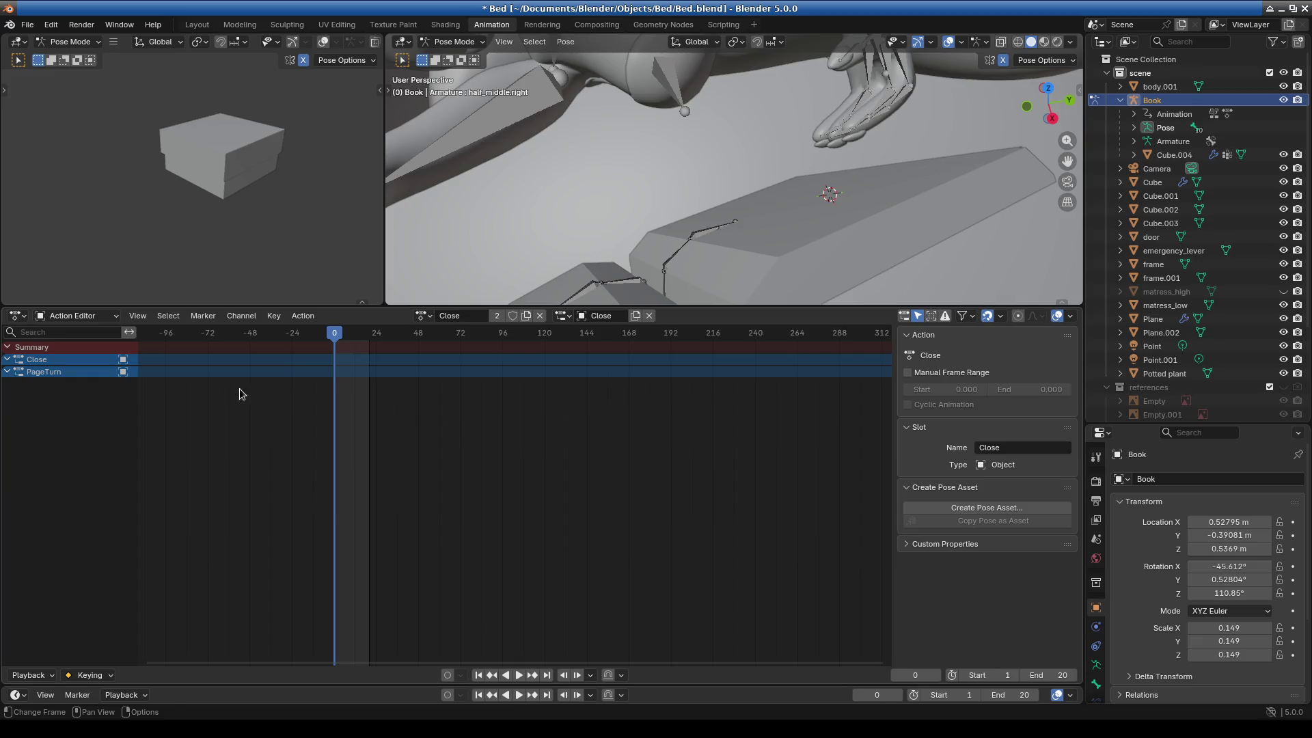
Unlink Close, load PageTurn, and delete its Object Transforms channels and keyframes.
{"action": "left_click", "coordinate": [32, 373]}
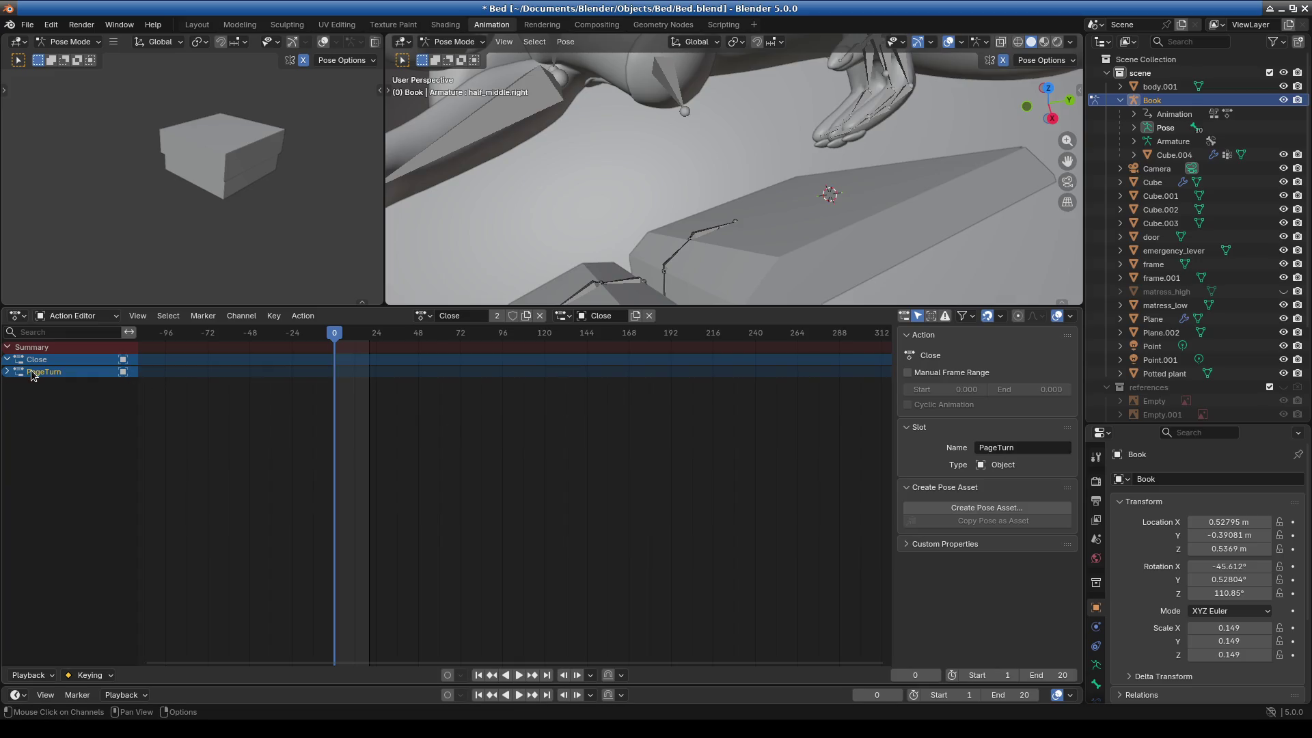
{"action": "key", "text": "Delete"}
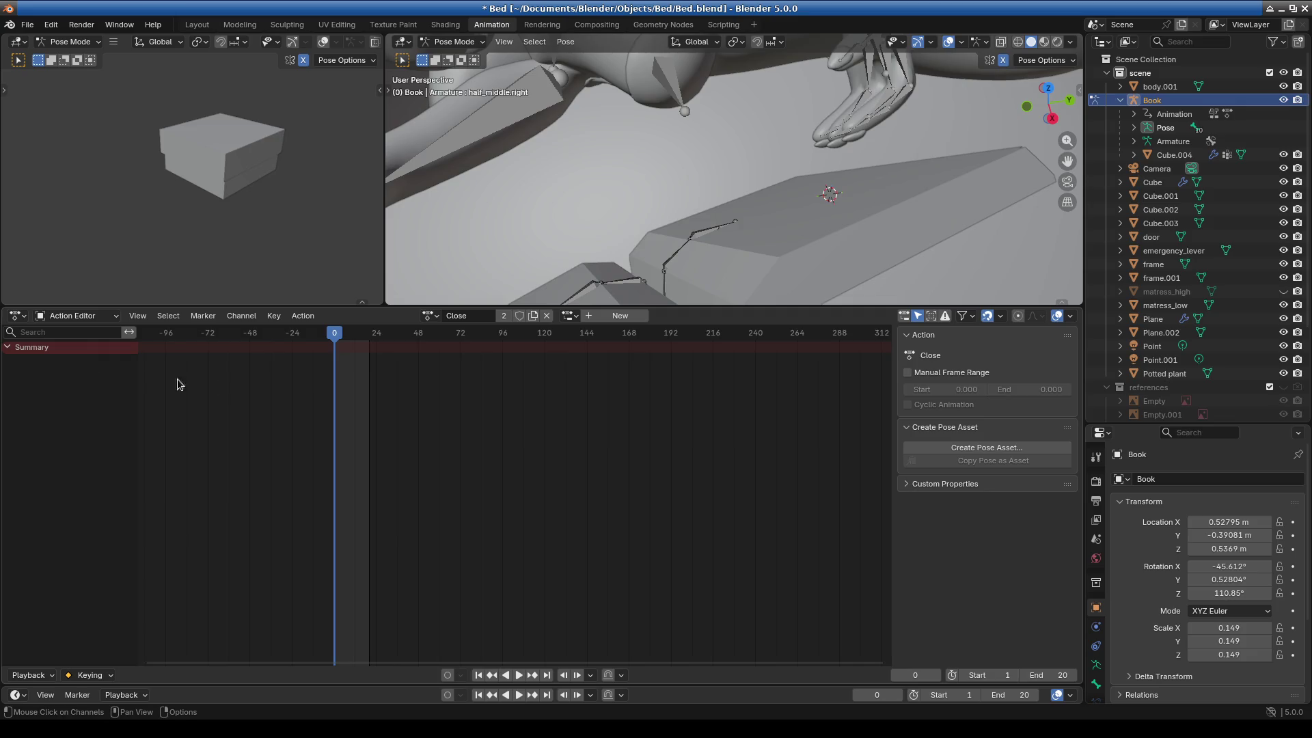
{"action": "left_click", "coordinate": [428, 315]}
{"action": "left_click", "coordinate": [447, 350]}
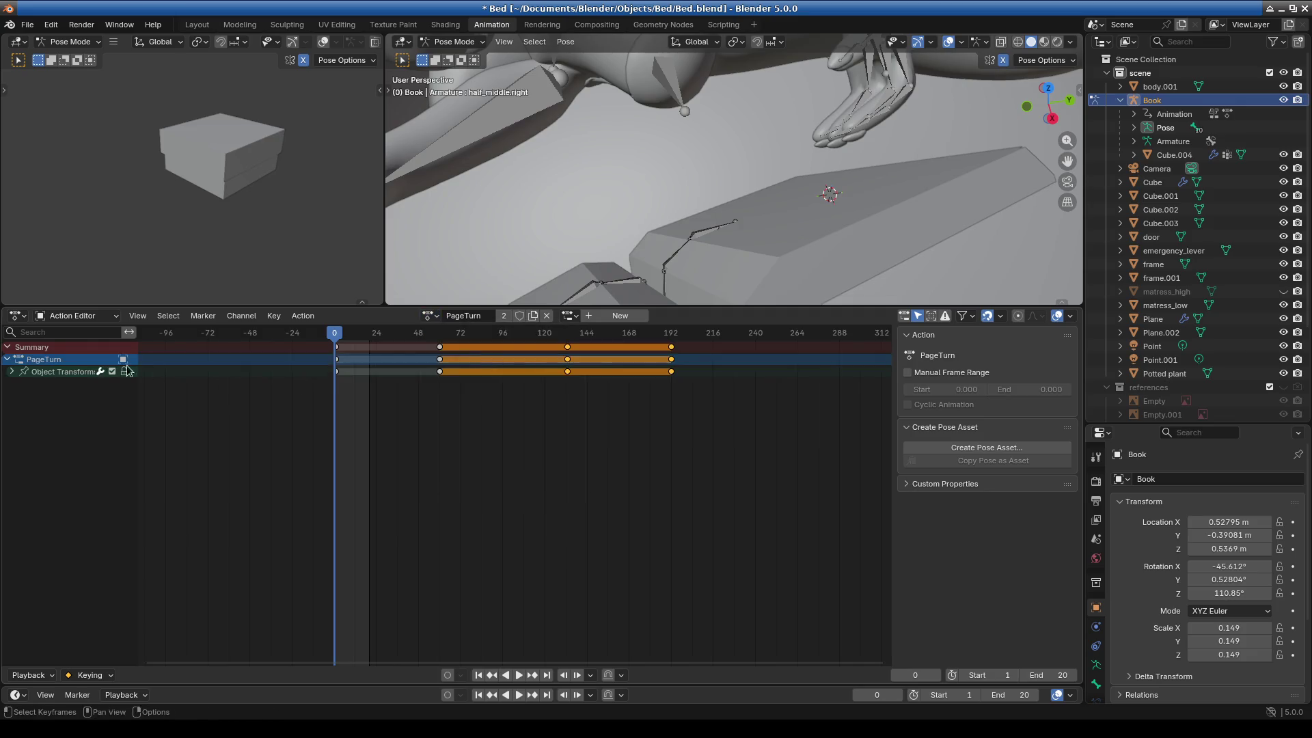
{"action": "left_click", "coordinate": [72, 374]}
{"action": "key", "text": "Delete"}
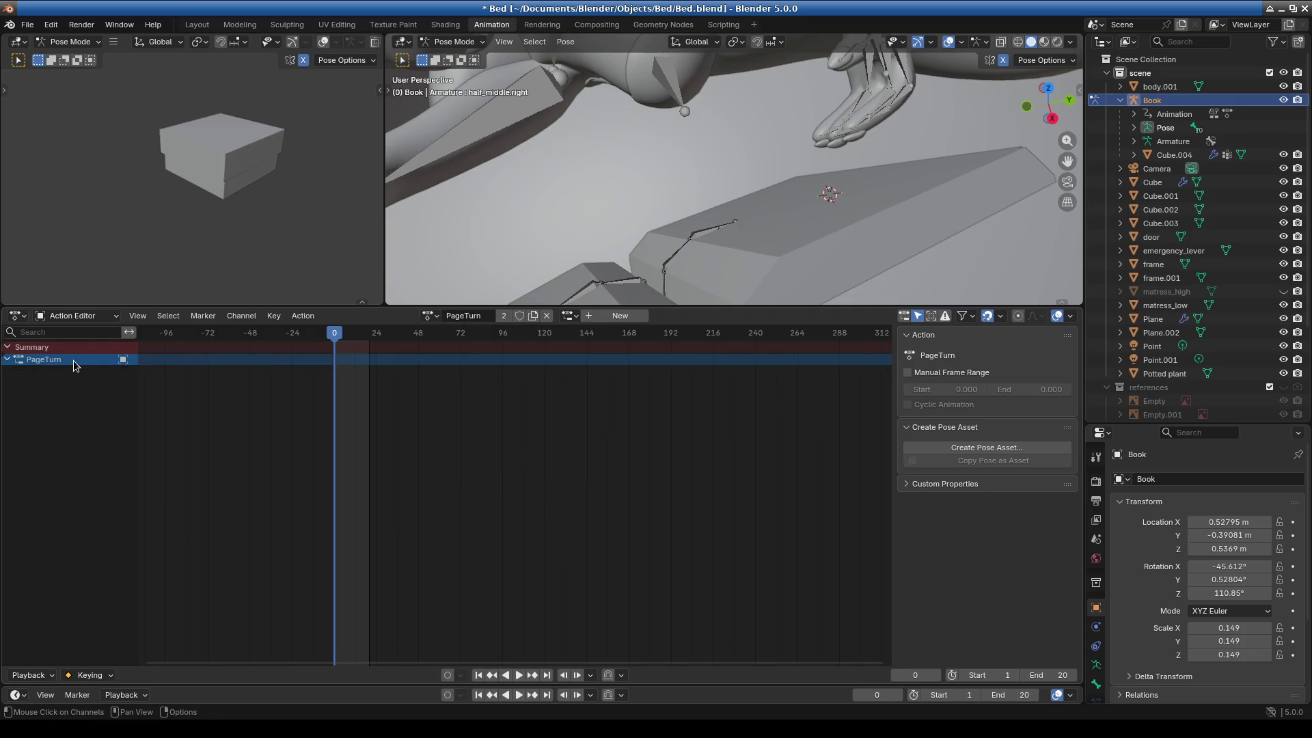
{"action": "key", "text": "Delete"}
{"action": "middle_click_drag", "start_coordinate": [634, 221], "coordinate": [704, 263]}
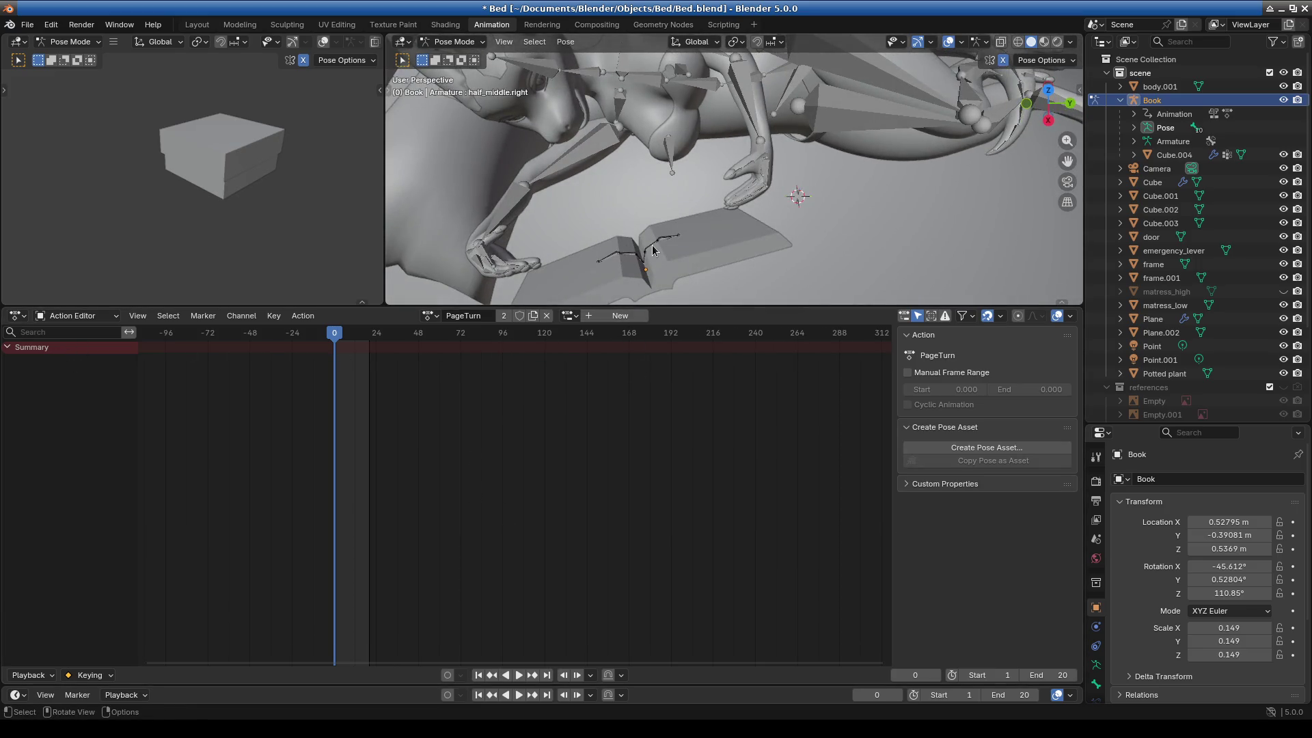
Rotate the book's Page_middle bone upward to about -28°.
{"action": "left_click", "coordinate": [655, 251]}
{"action": "key", "text": "r"}
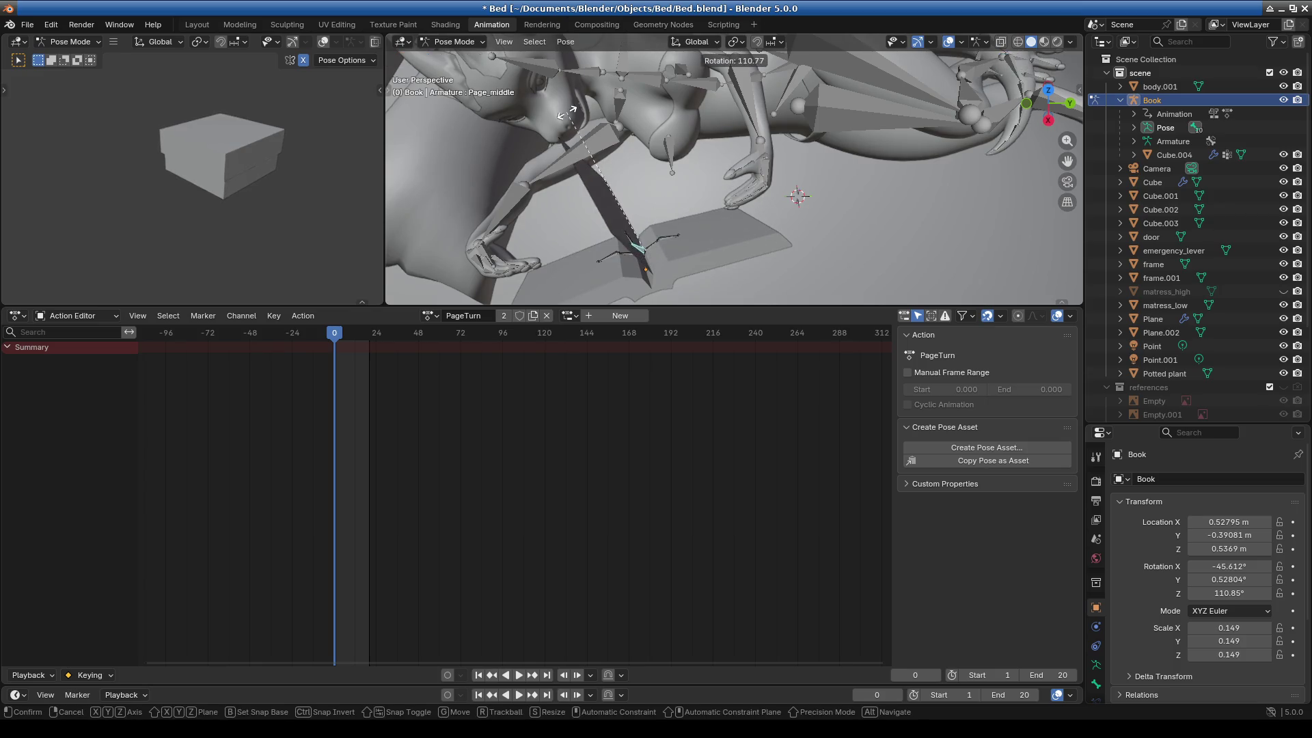
{"action": "left_click", "coordinate": [608, 260]}
Render the current frame with F12 and enlarge the 3D viewport area.
{"action": "key", "text": "F12"}
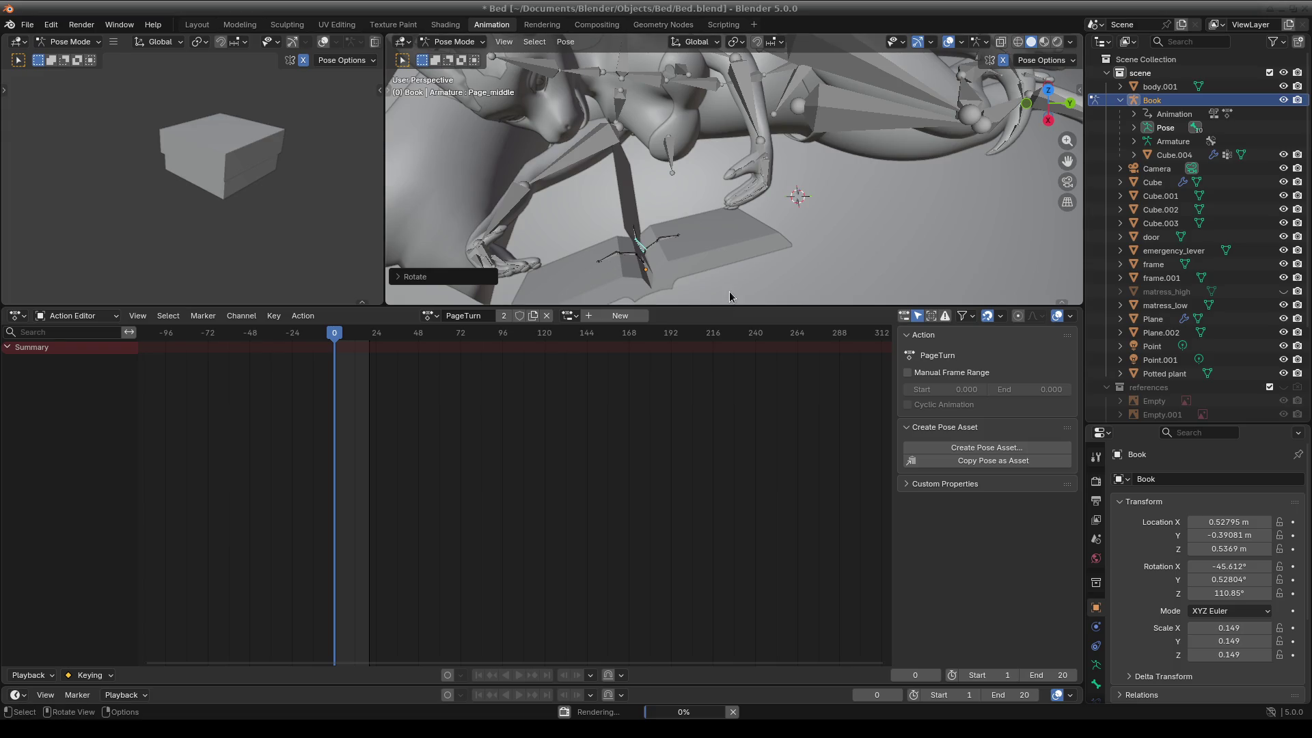
{"action": "left_click_drag", "start_coordinate": [728, 306], "coordinate": [728, 455]}
{"action": "scroll", "coordinate": [799, 287], "scroll_direction": "up", "scroll_amount": 5}
{"action": "scroll", "coordinate": [799, 287], "scroll_direction": "down", "scroll_amount": 4}
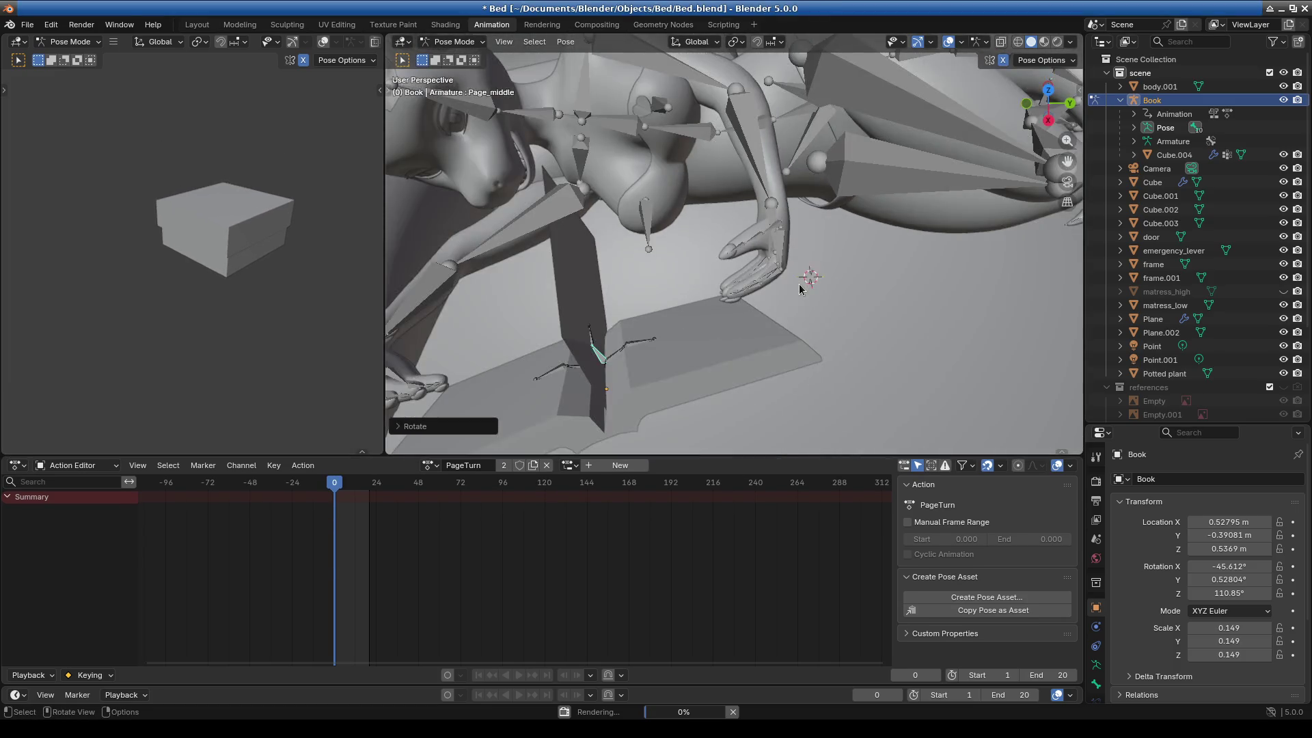
Reselect the Page_middle bone and inspect the book from front, right and perspective views.
{"action": "left_click", "coordinate": [646, 329]}
{"action": "key", "text": "ctrl+z"}
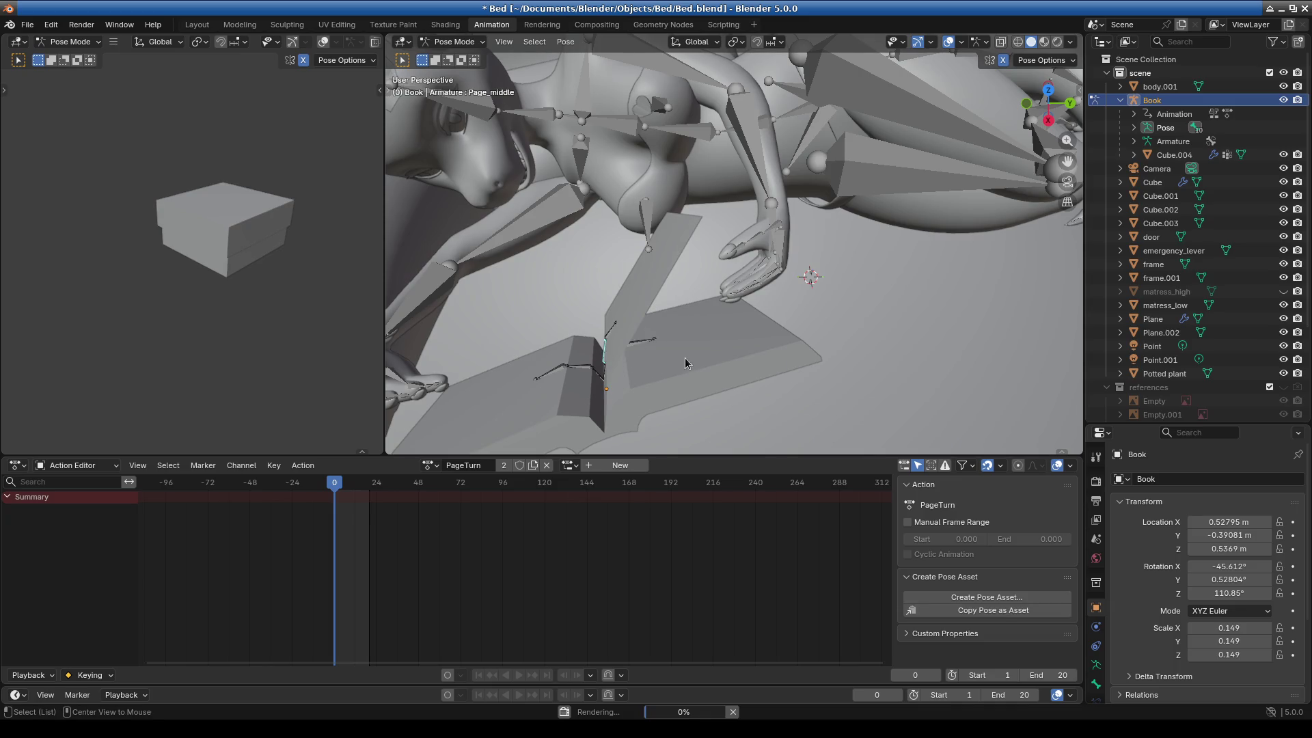
{"action": "left_click", "coordinate": [612, 333]}
{"action": "middle_click_drag", "start_coordinate": [612, 333], "coordinate": [666, 383]}
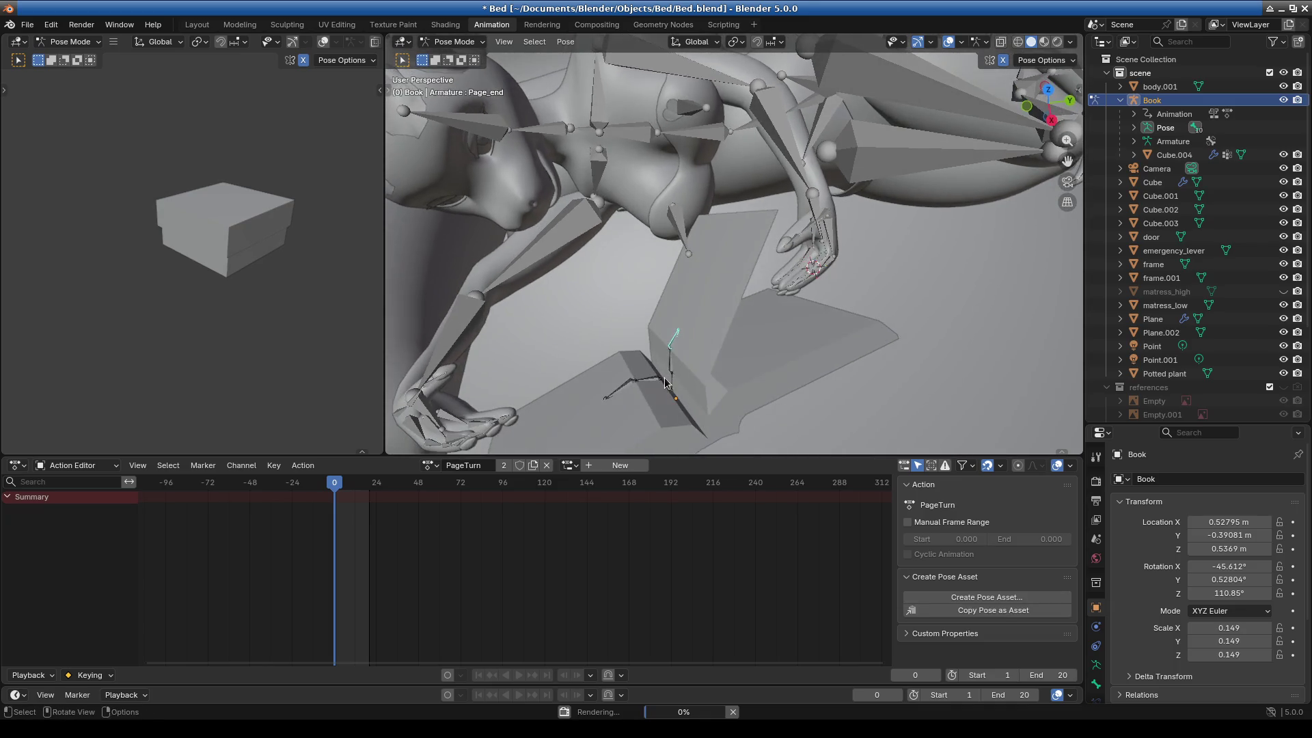
{"action": "left_click", "coordinate": [671, 379]}
{"action": "key", "text": "KP_1"}
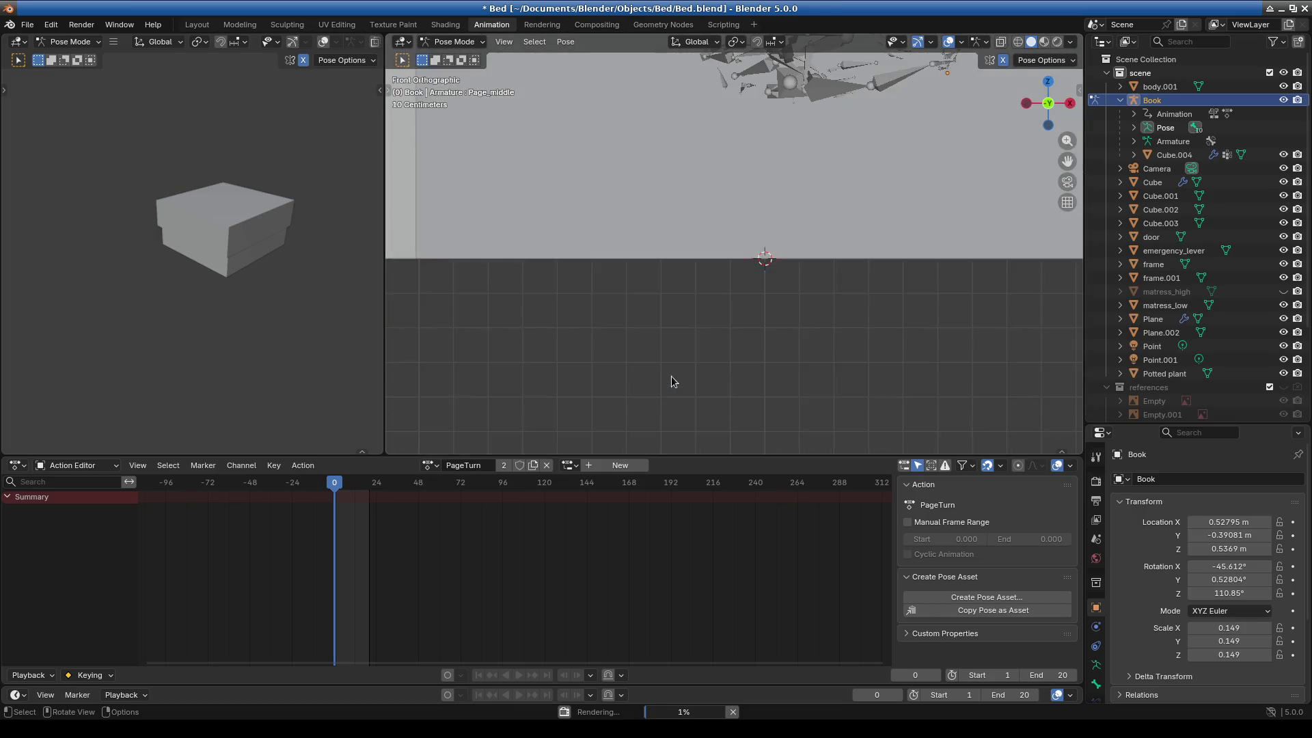
{"action": "key", "text": "KP_3"}
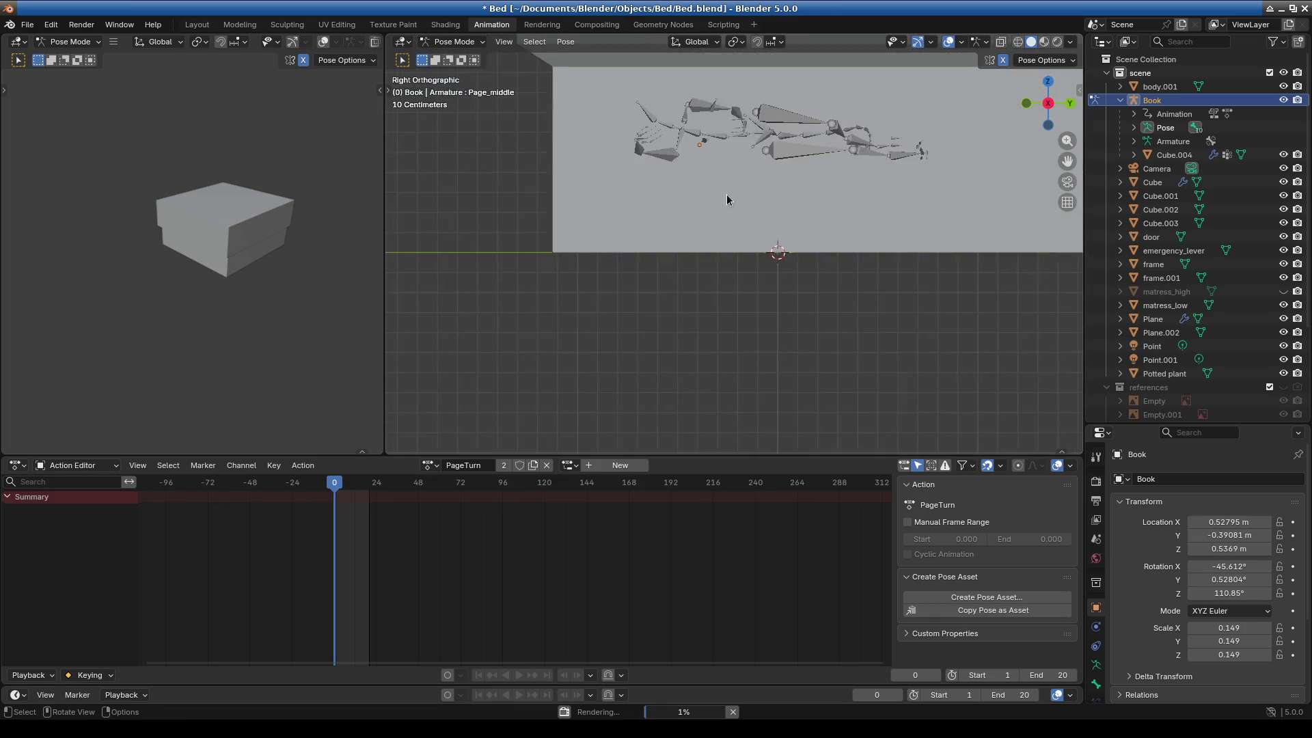
{"action": "mouse_move", "coordinate": [663, 299]}
{"action": "middle_mouse_down"}
{"action": "mouse_move", "coordinate": [648, 297]}
{"action": "mouse_move", "coordinate": [653, 341]}
{"action": "mouse_move", "coordinate": [782, 241]}
{"action": "mouse_move", "coordinate": [798, 310]}
{"action": "mouse_move", "coordinate": [703, 206]}
{"action": "mouse_move", "coordinate": [765, 206]}
{"action": "mouse_move", "coordinate": [795, 237]}
{"action": "mouse_move", "coordinate": [750, 227]}
{"action": "middle_mouse_up"}
{"action": "scroll", "coordinate": [703, 206], "scroll_direction": "up", "scroll_amount": 5}
Flatten the Page_middle page and rotate the half_middle.left bone.
{"action": "key", "text": "r"}
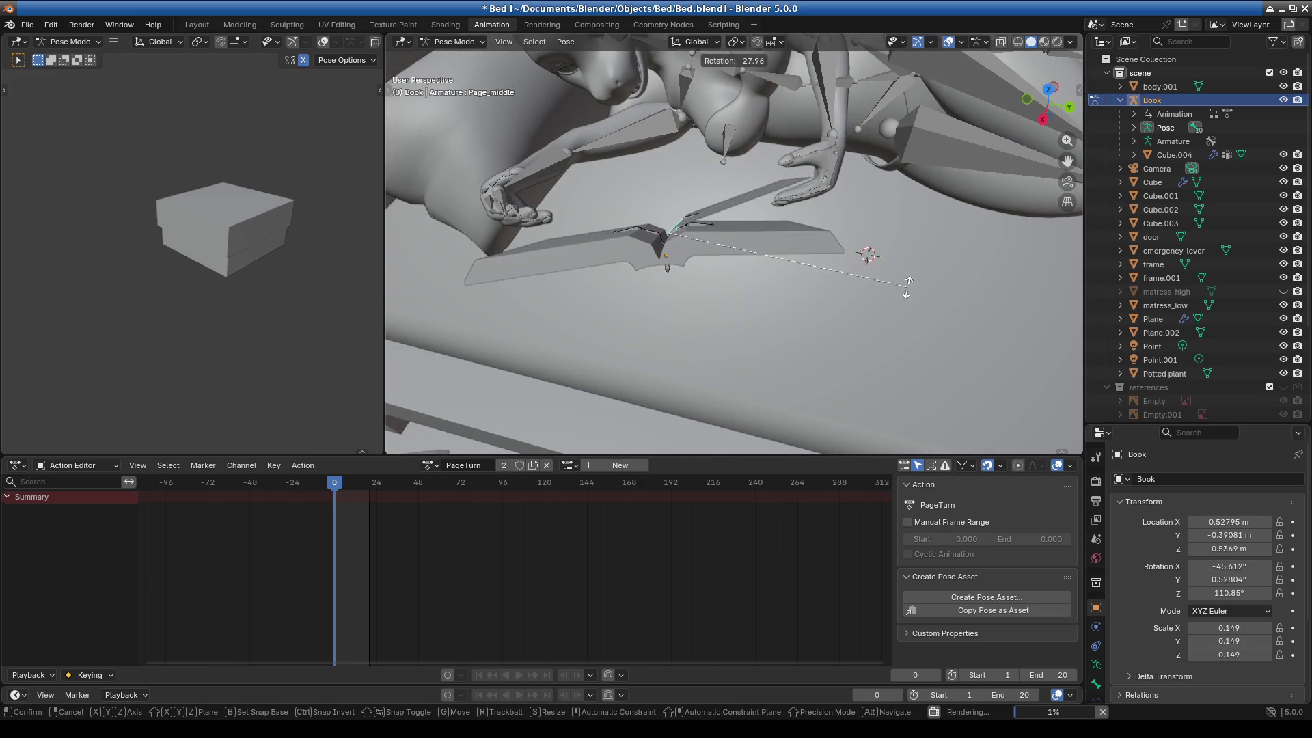
{"action": "left_click", "coordinate": [905, 295]}
{"action": "left_click", "coordinate": [649, 233]}
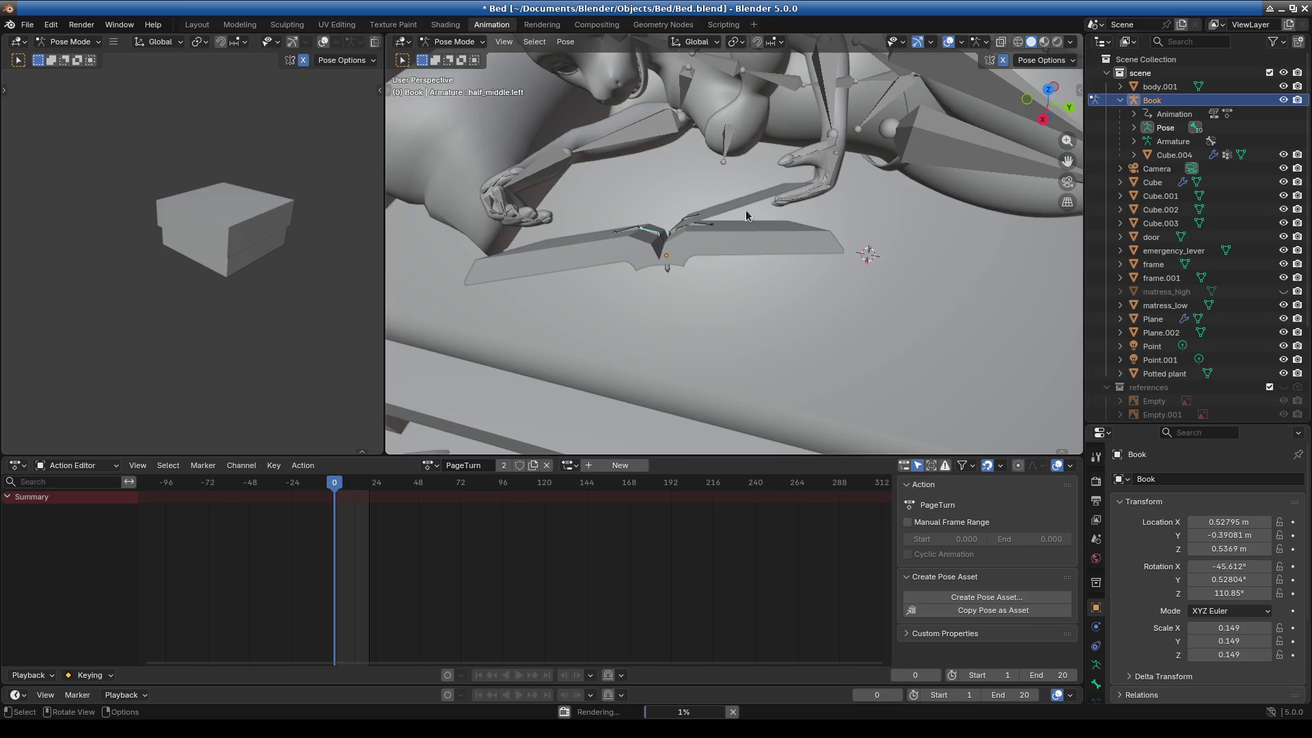
{"action": "key", "text": "r"}
{"action": "left_click", "coordinate": [666, 293]}
Select and rotate the half_end.left page bone.
{"action": "mouse_move", "coordinate": [666, 294]}
{"action": "middle_mouse_down"}
{"action": "mouse_move", "coordinate": [688, 284]}
{"action": "mouse_move", "coordinate": [750, 311]}
{"action": "mouse_move", "coordinate": [862, 286]}
{"action": "middle_mouse_up"}
{"action": "scroll", "coordinate": [826, 260], "scroll_direction": "up", "scroll_amount": 3}
{"action": "scroll", "coordinate": [826, 259], "scroll_direction": "up", "scroll_amount": 2}
{"action": "left_click", "coordinate": [862, 285]}
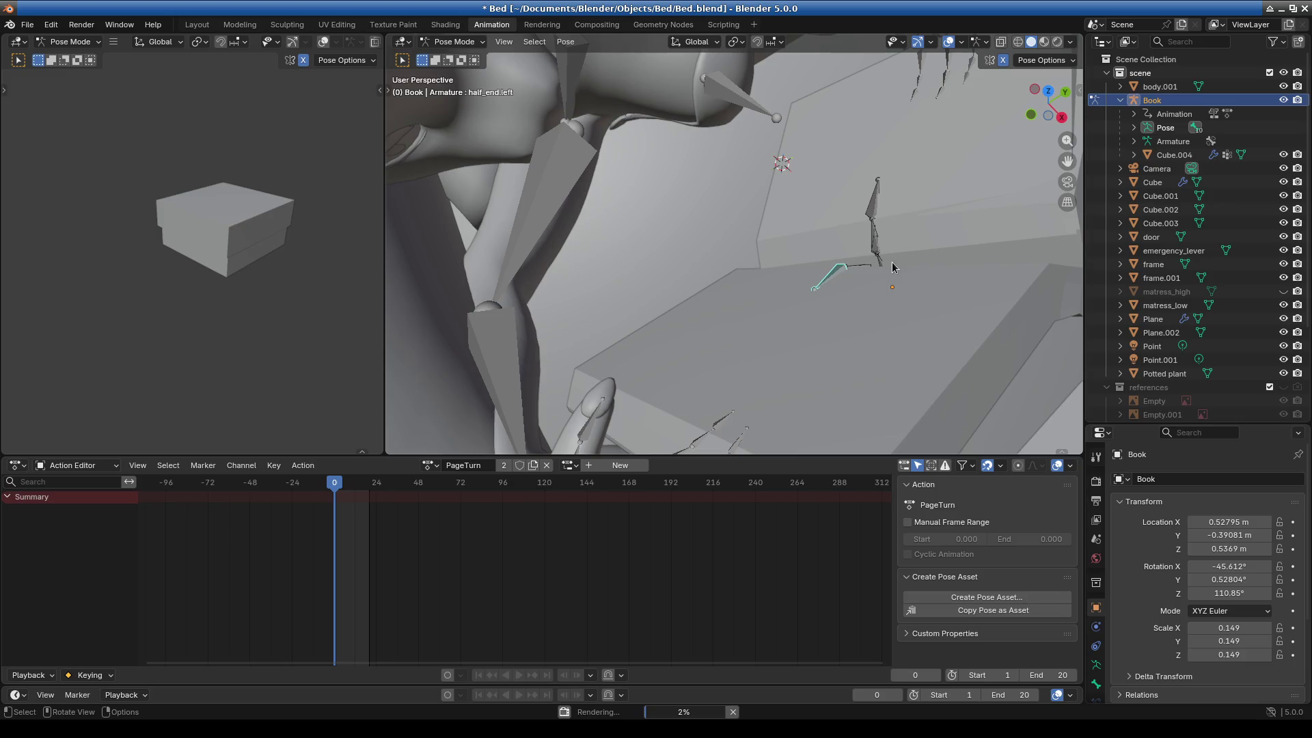
{"action": "middle_click_drag", "start_coordinate": [894, 329], "coordinate": [716, 325]}
{"action": "key", "text": "r"}
{"action": "left_click", "coordinate": [871, 338]}
Rotate the half_end.right bone on the right half of the book.
{"action": "mouse_move", "coordinate": [871, 338]}
{"action": "middle_mouse_down"}
{"action": "mouse_move", "coordinate": [830, 346]}
{"action": "mouse_move", "coordinate": [641, 301]}
{"action": "middle_mouse_up"}
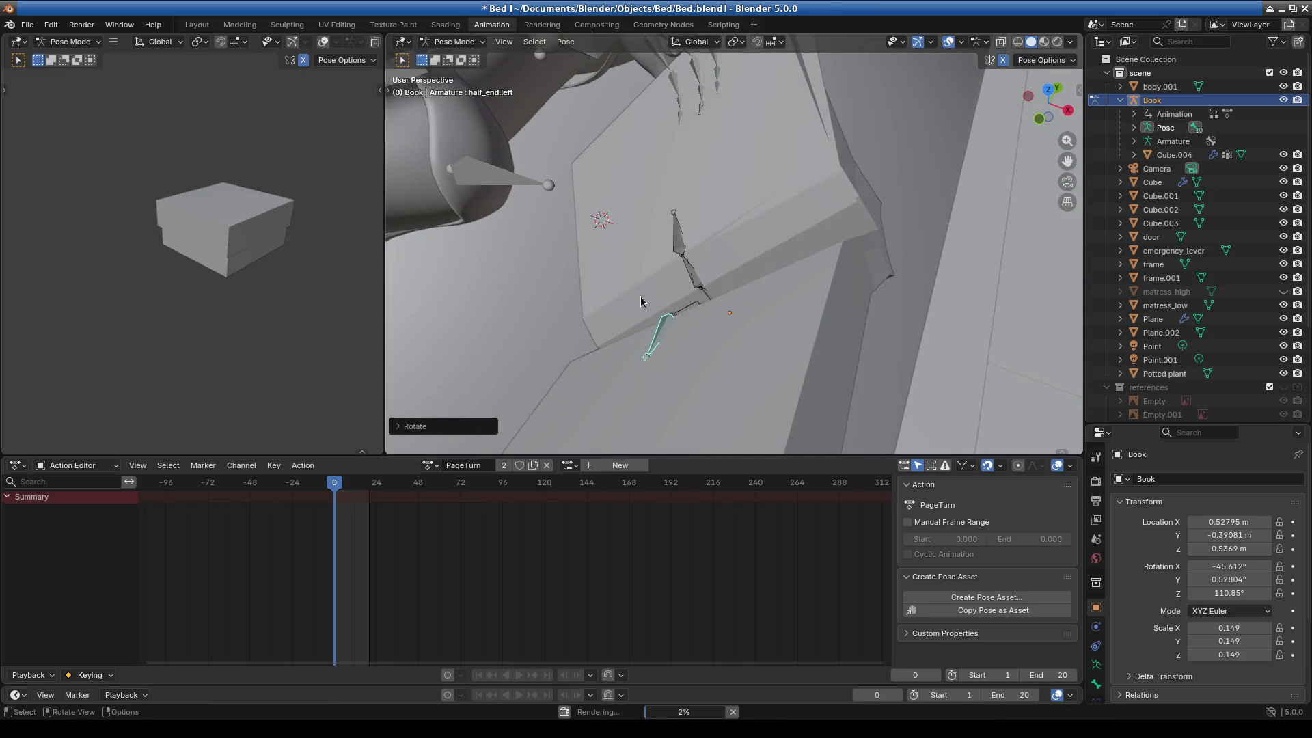
{"action": "mouse_move", "coordinate": [719, 244]}
{"action": "middle_mouse_down"}
{"action": "mouse_move", "coordinate": [799, 235]}
{"action": "mouse_move", "coordinate": [761, 253]}
{"action": "mouse_move", "coordinate": [786, 220]}
{"action": "middle_mouse_up"}
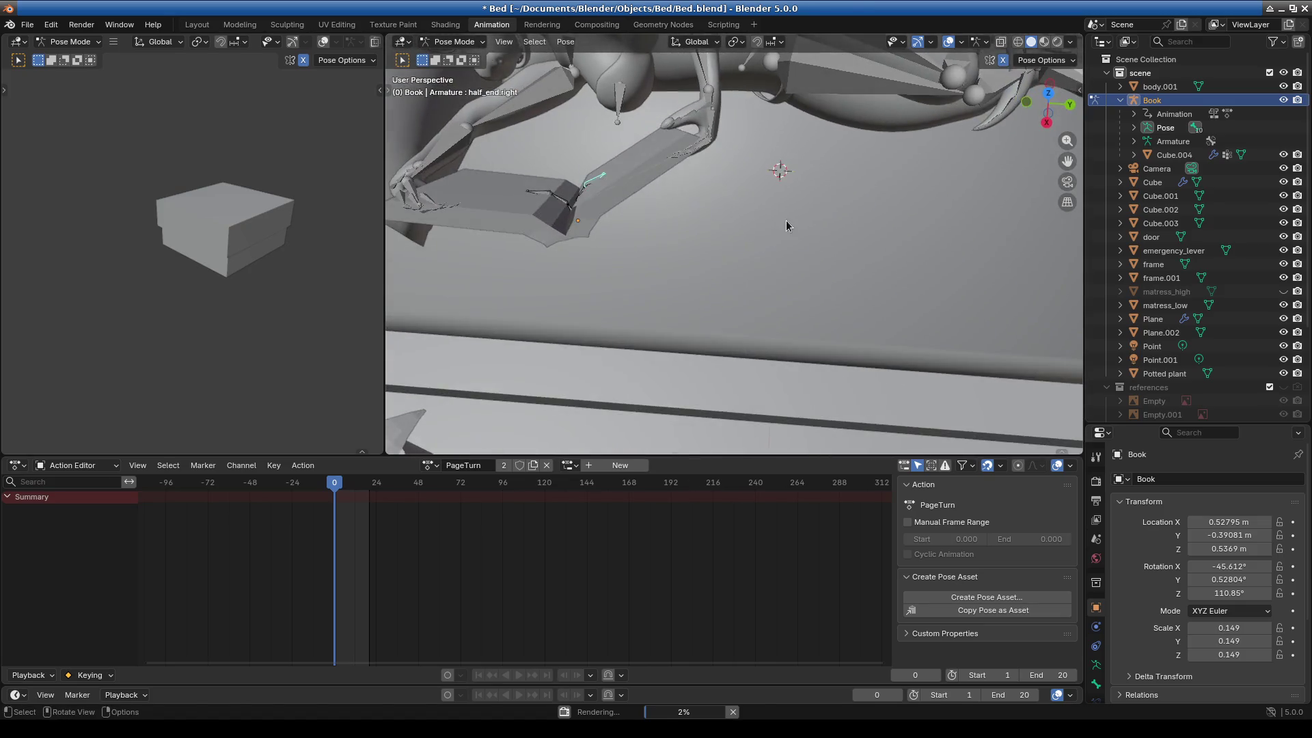
{"action": "key", "text": "r"}
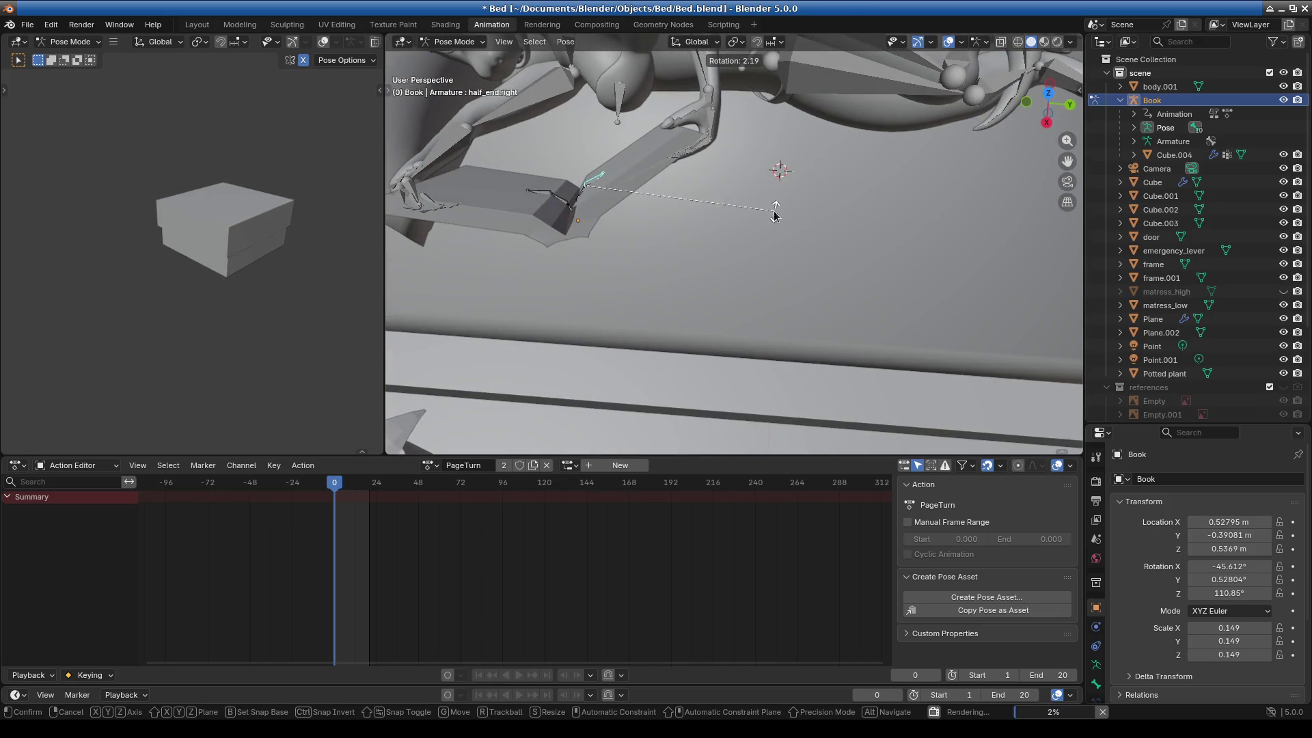
{"action": "left_click", "coordinate": [536, 176]}
{"action": "scroll", "coordinate": [537, 176], "scroll_direction": "up", "scroll_amount": 1}
Rotate the Page_end bone twice, then render the reposed scene with F12.
{"action": "left_click", "coordinate": [550, 167]}
{"action": "middle_click_drag", "start_coordinate": [550, 166], "coordinate": [1018, 227]}
{"action": "key", "text": "r"}
{"action": "left_click", "coordinate": [686, 180]}
{"action": "key", "text": "r"}
{"action": "left_click", "coordinate": [737, 179]}
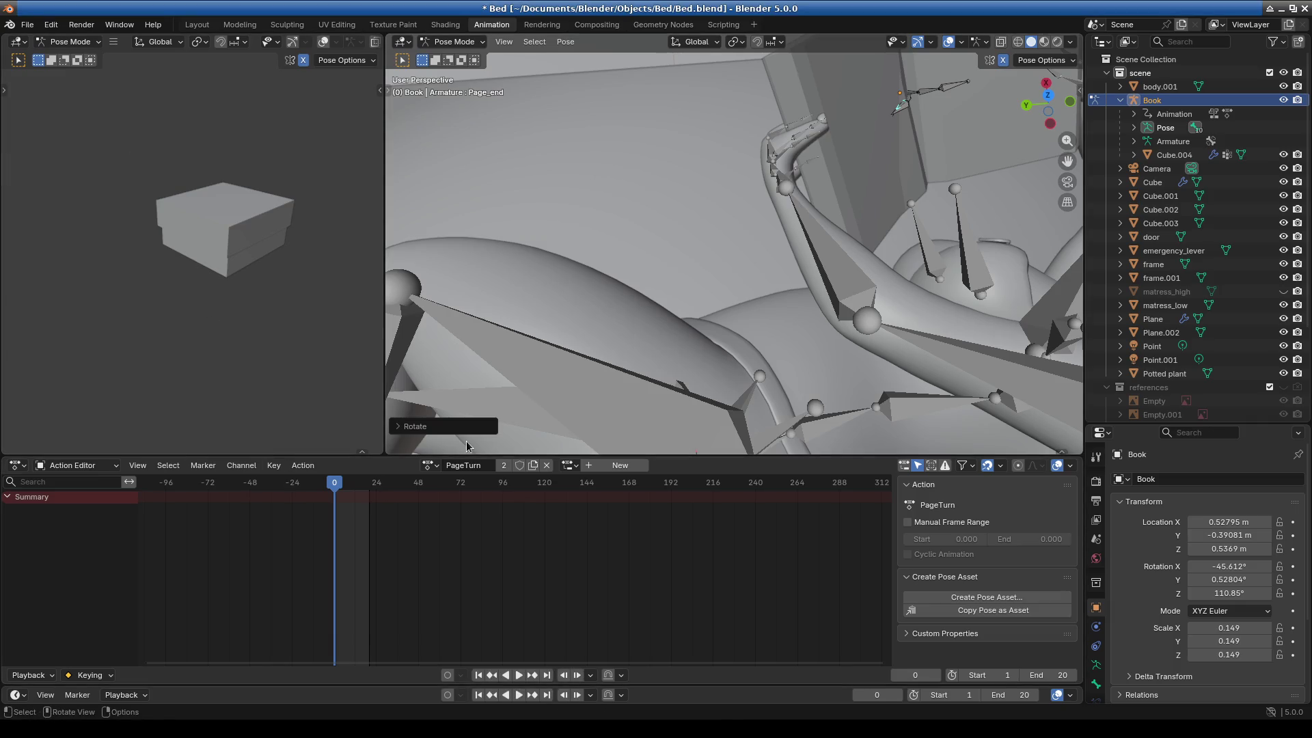
{"action": "key", "text": "F12"}
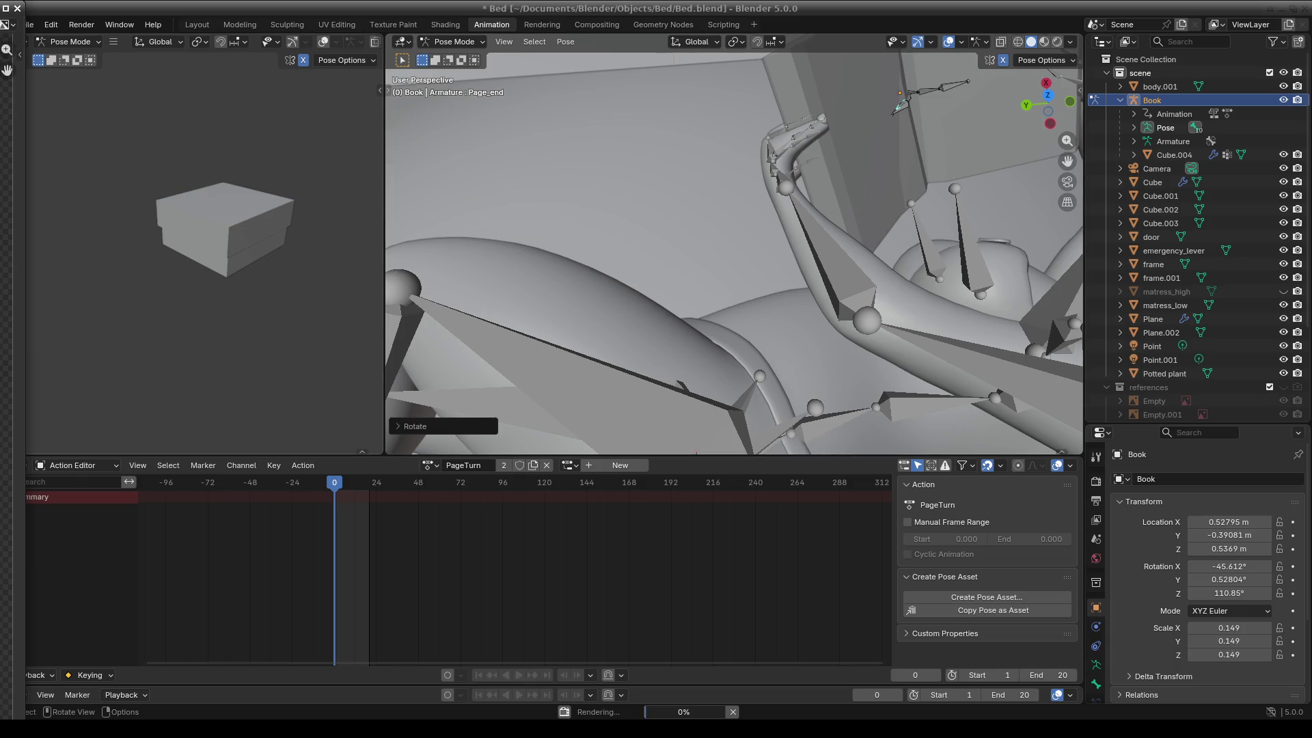
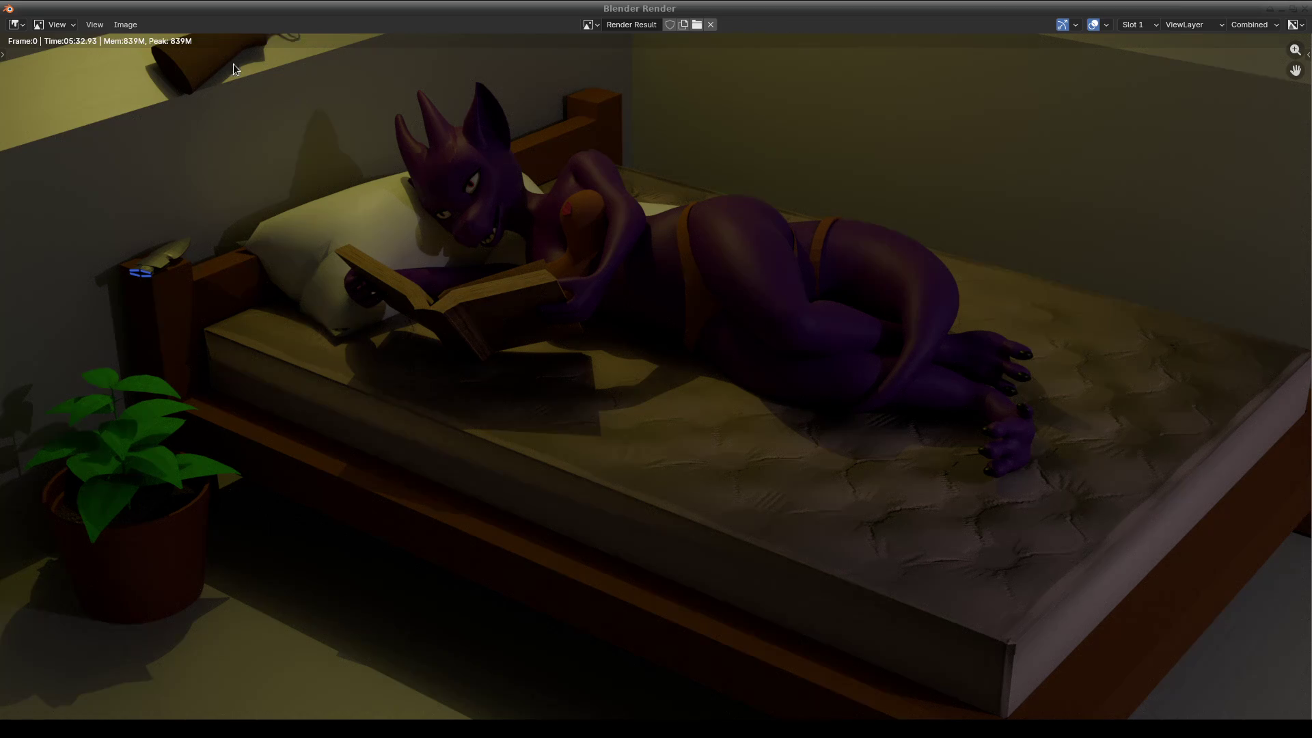
Focus the render window and dismiss the new blank image settings without creating one.
{"action": "left_click", "coordinate": [223, 26]}
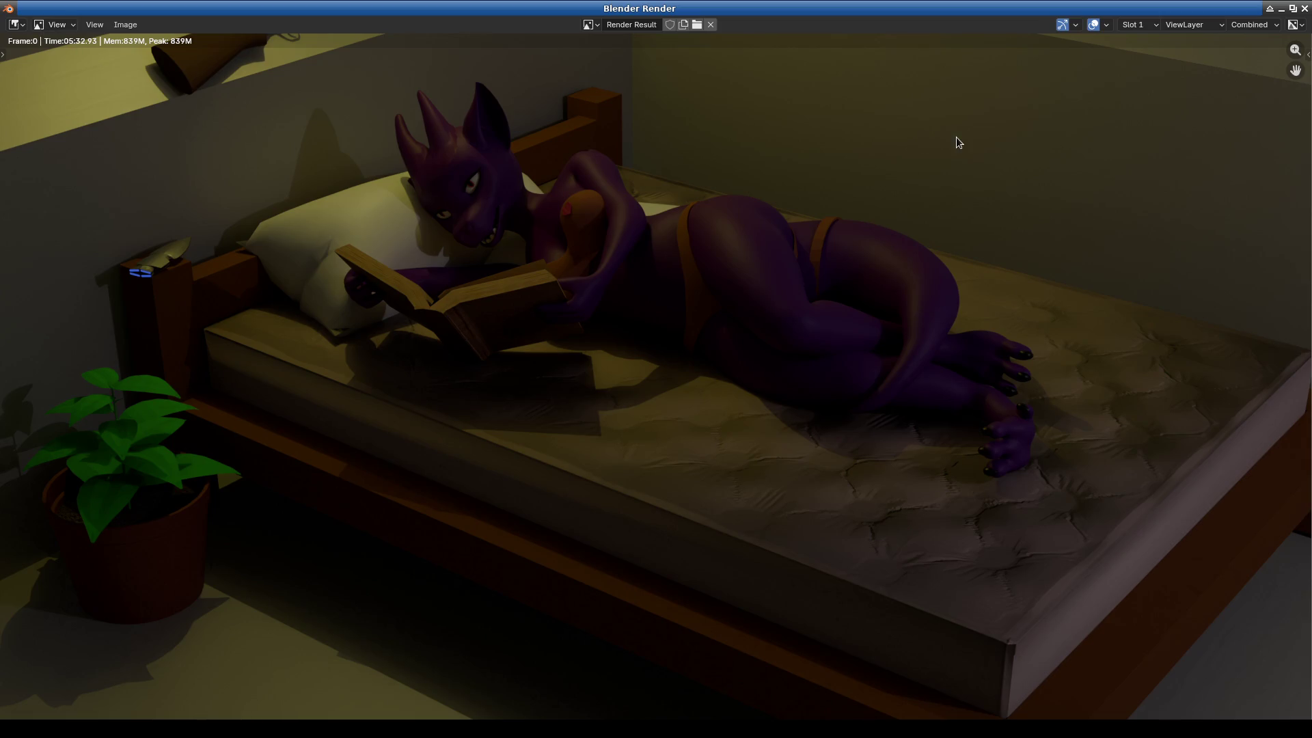
{"action": "left_click", "coordinate": [683, 25]}
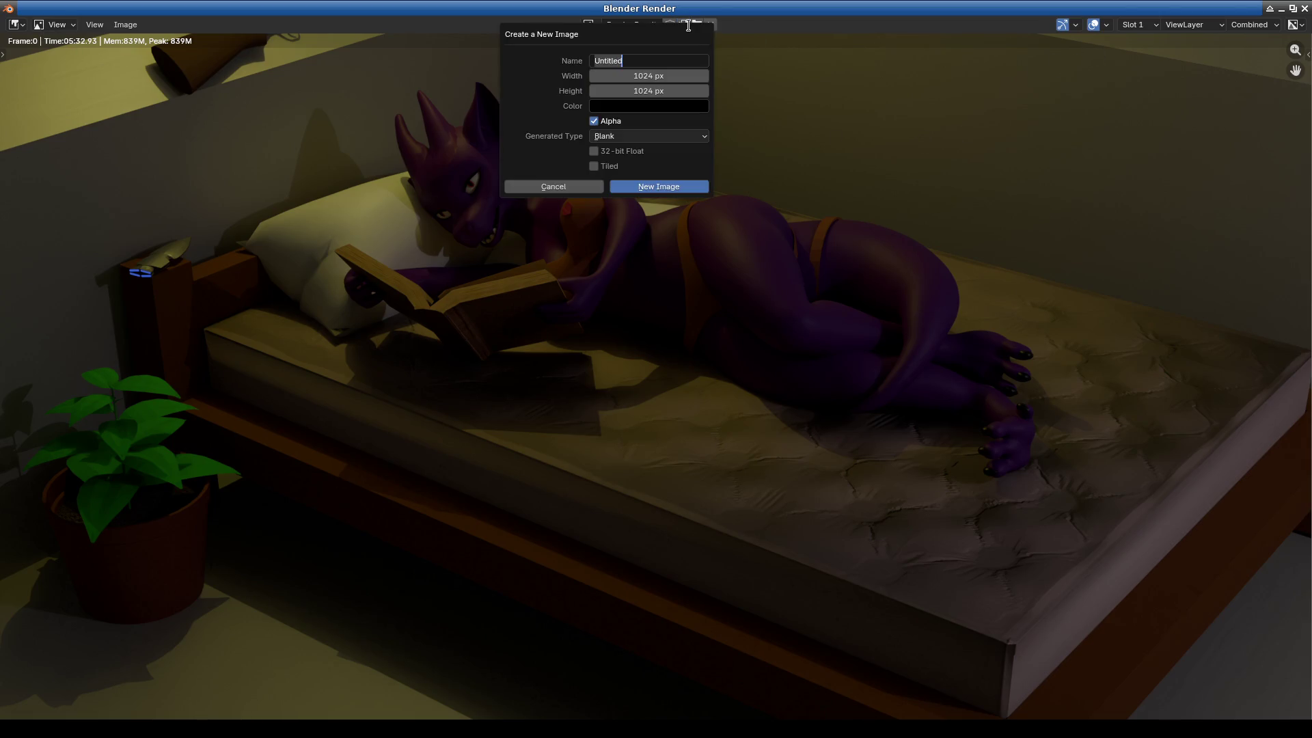
{"action": "left_click", "coordinate": [574, 185]}
Cancel opening an existing image, sample a render pixel's colour, and show the Image menu.
{"action": "left_click", "coordinate": [697, 25]}
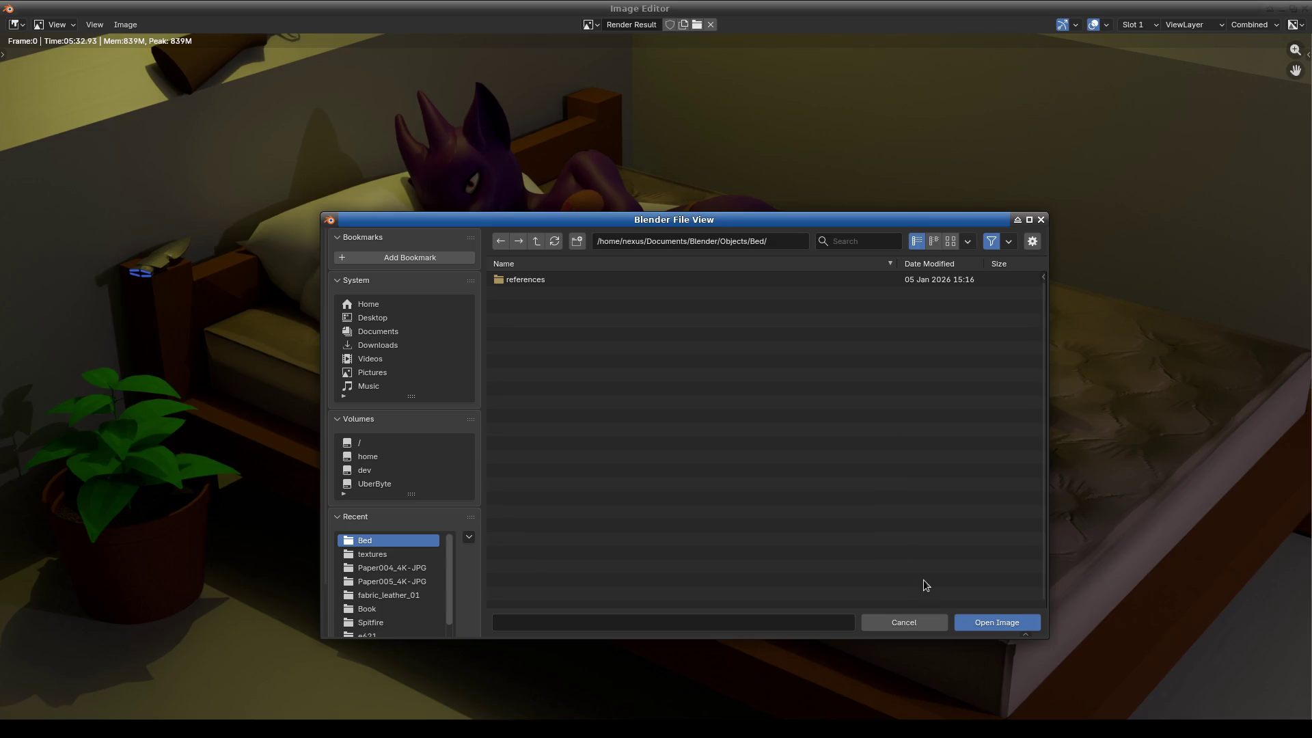
{"action": "left_click", "coordinate": [903, 621]}
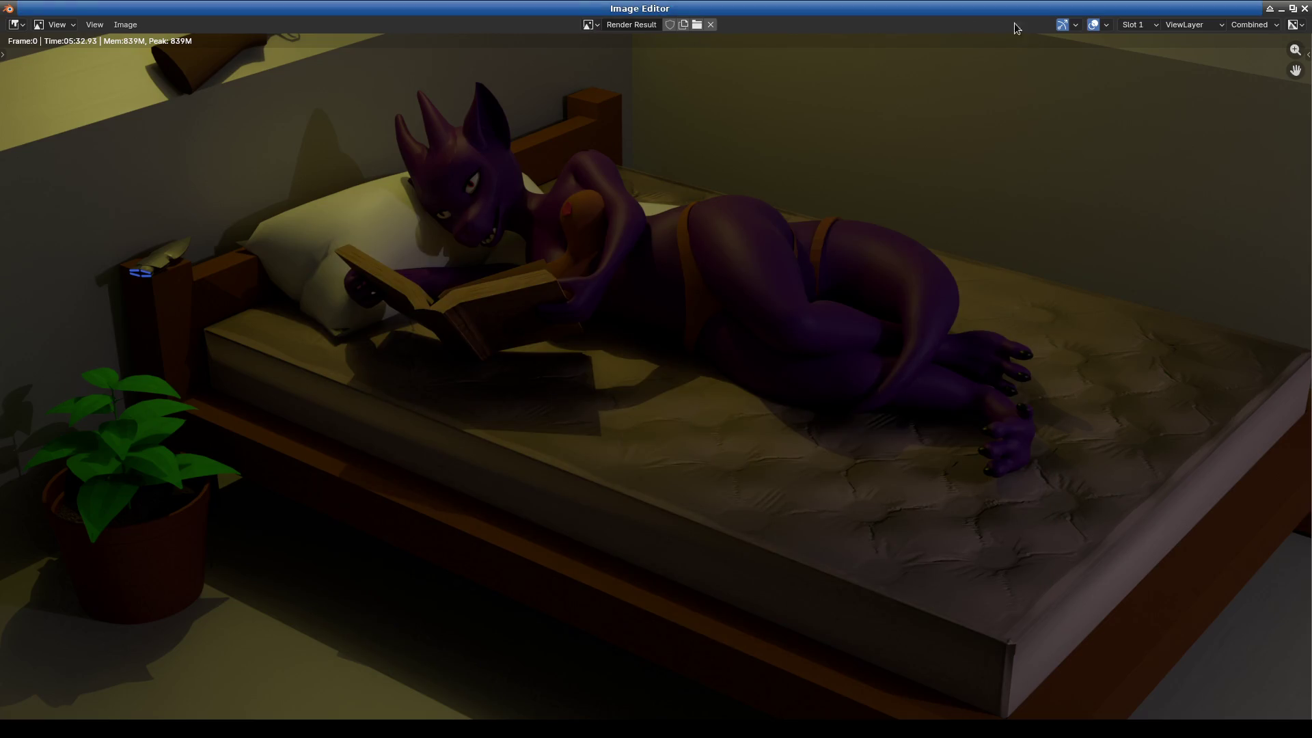
{"action": "left_click", "coordinate": [728, 306]}
{"action": "left_click", "coordinate": [125, 25]}
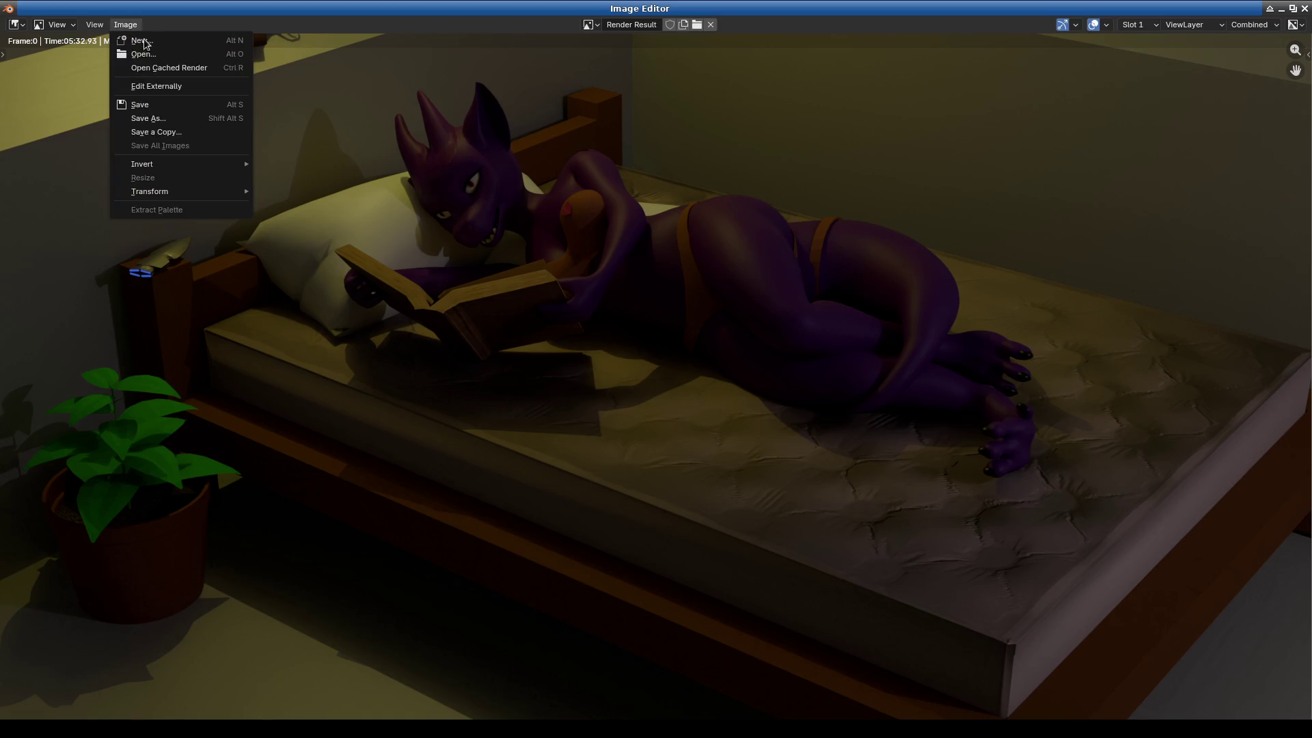
Save the render as Render Result.png, replacing the default Untitled name.
{"action": "left_click", "coordinate": [175, 119]}
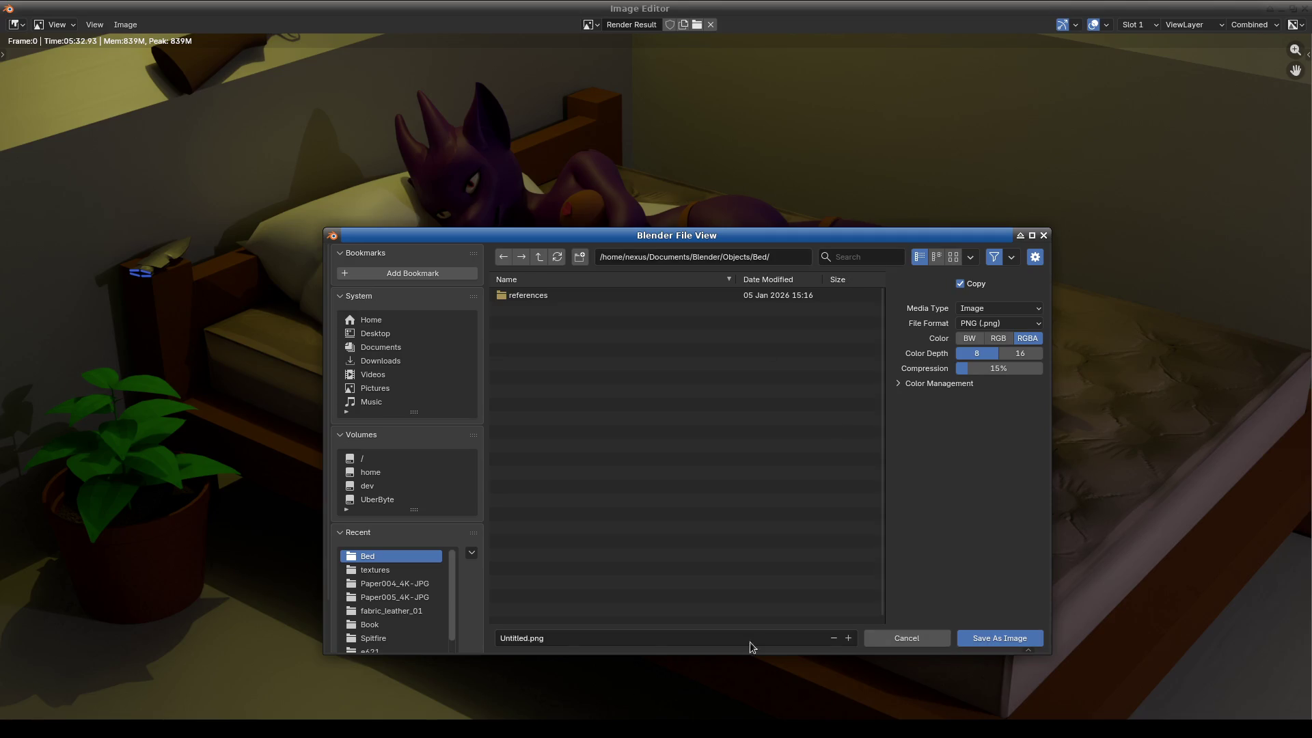
{"action": "left_click", "coordinate": [518, 638]}
{"action": "key", "text": "Delete"}
{"action": "key", "text": "Delete"}
{"action": "key", "text": "Delete"}
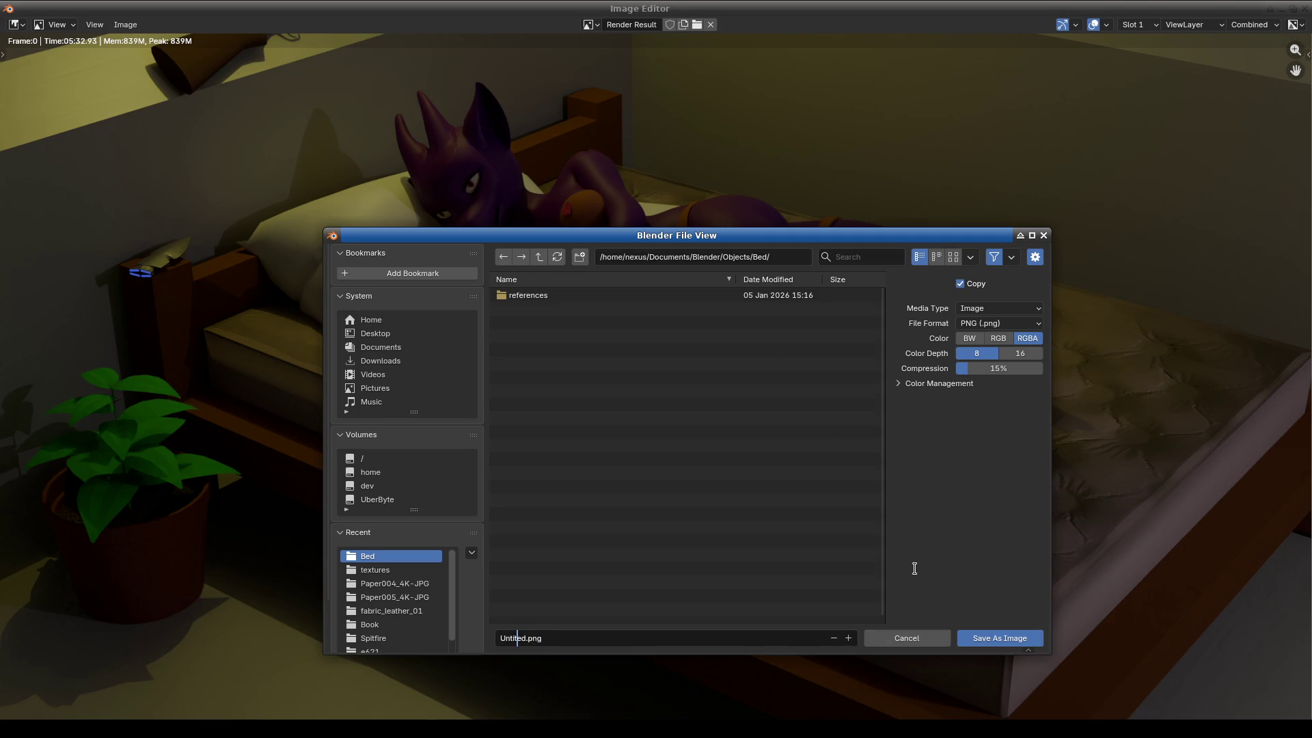
{"action": "key", "text": "BackSpace"}
{"action": "key", "text": "BackSpace"}
{"action": "key", "text": "BackSpace"}
{"action": "key", "text": "BackSpace"}
{"action": "type", "text": "RenderRe"}
{"action": "type", "text": "sult"}
{"action": "left_click", "coordinate": [529, 638]}
{"action": "left_click", "coordinate": [1022, 638]}
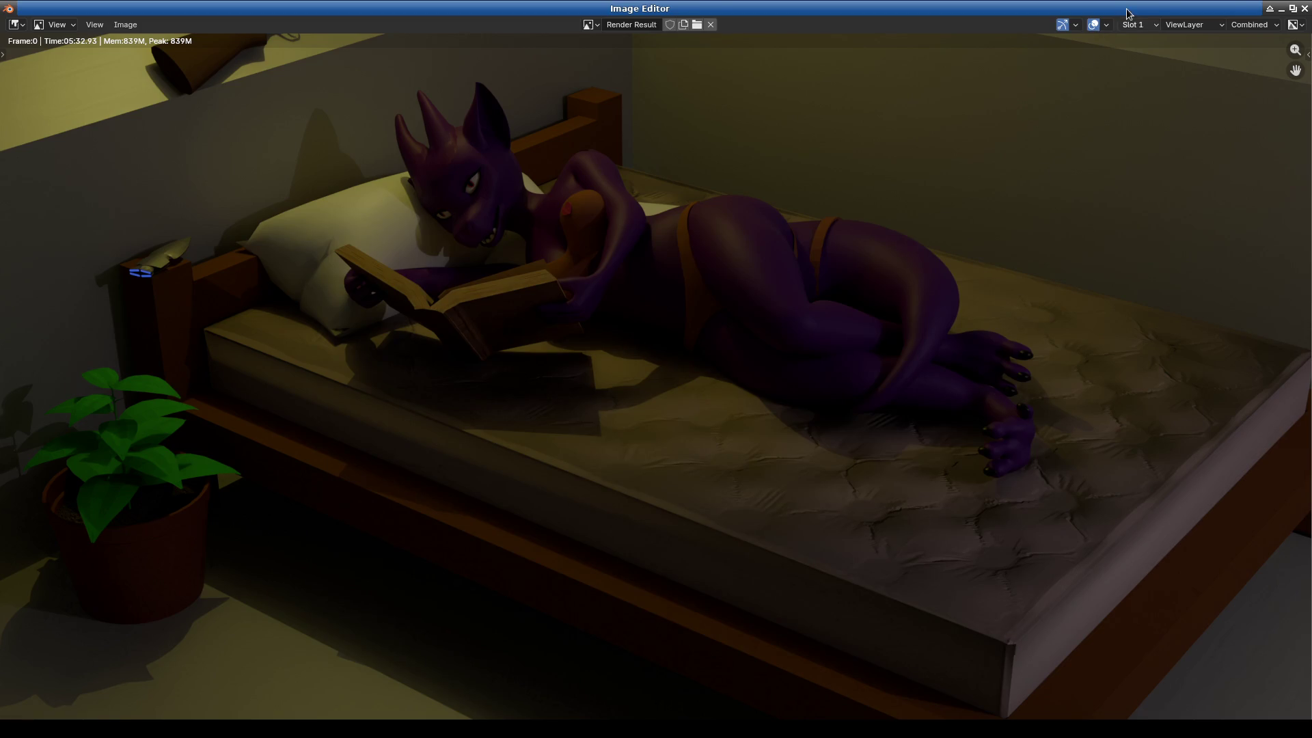
Close the render window and bring the file manager to the front.
{"action": "double_click", "coordinate": [1127, 14]}
{"action": "left_click", "coordinate": [1105, 37]}
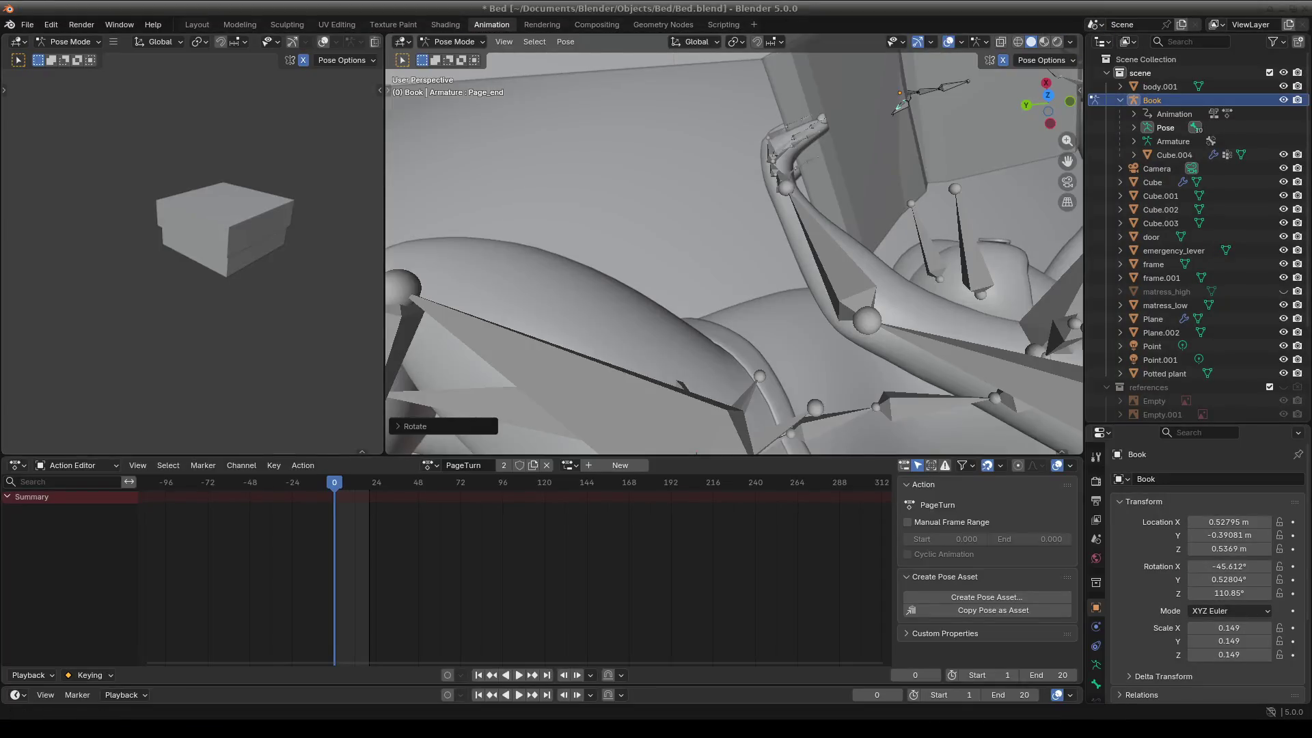
{"action": "left_click", "coordinate": [687, 7]}
{"action": "left_click", "coordinate": [688, 49]}
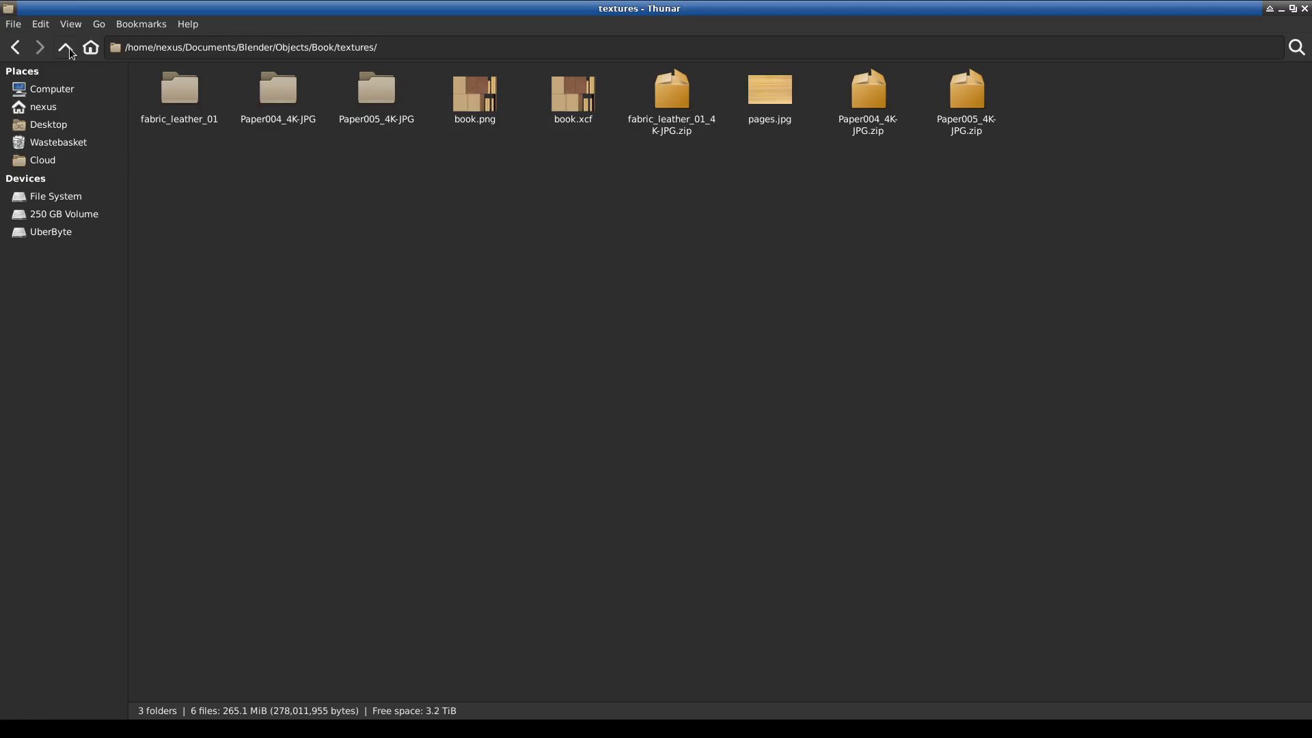
Navigate up to the Bed folder and open Render Result.png in GIMP.
{"action": "left_click", "coordinate": [66, 47]}
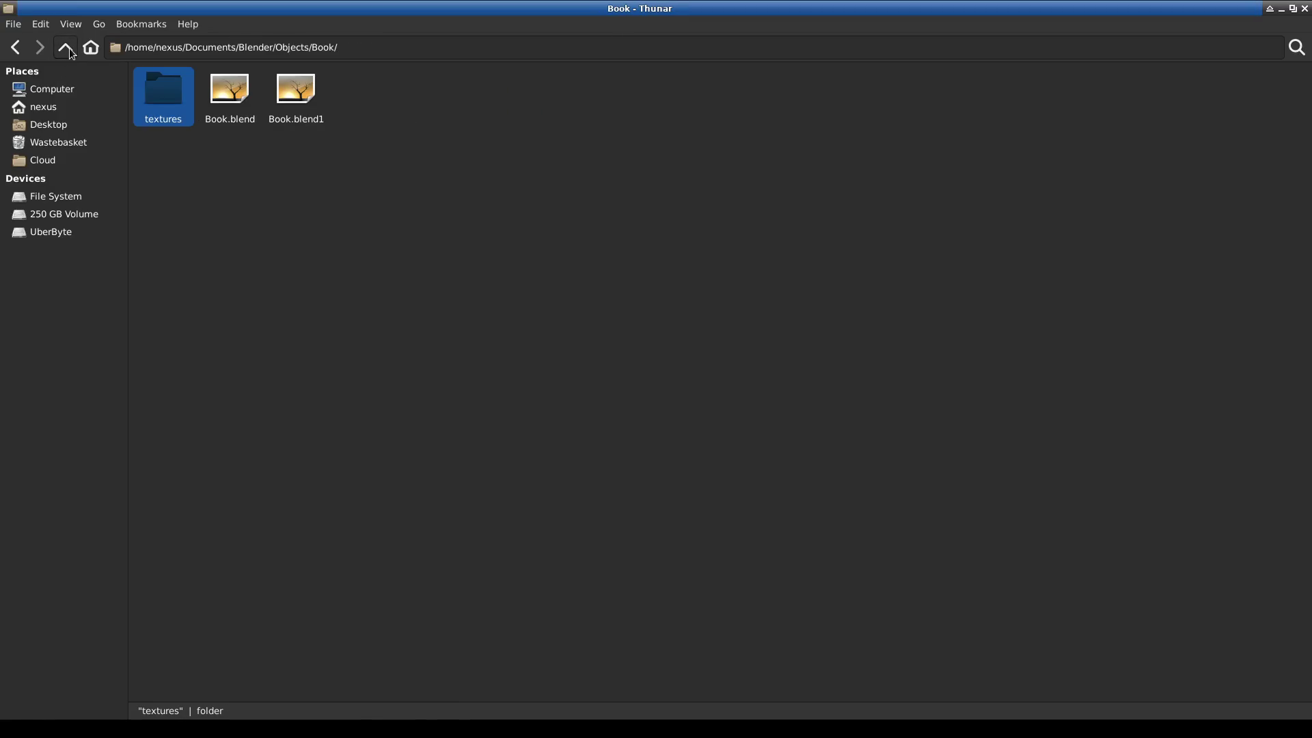
{"action": "left_click", "coordinate": [66, 47]}
{"action": "left_click", "coordinate": [330, 145]}
{"action": "double_click", "coordinate": [169, 107]}
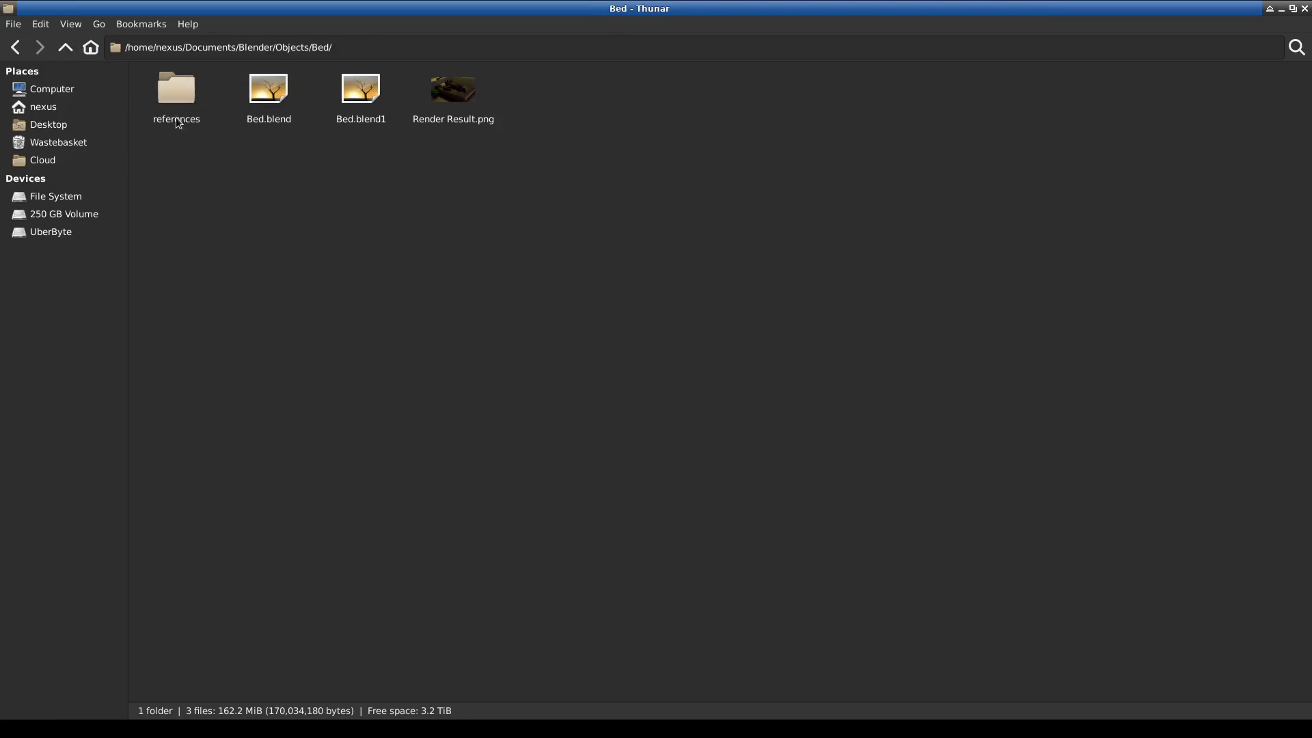
{"action": "double_click", "coordinate": [447, 101]}
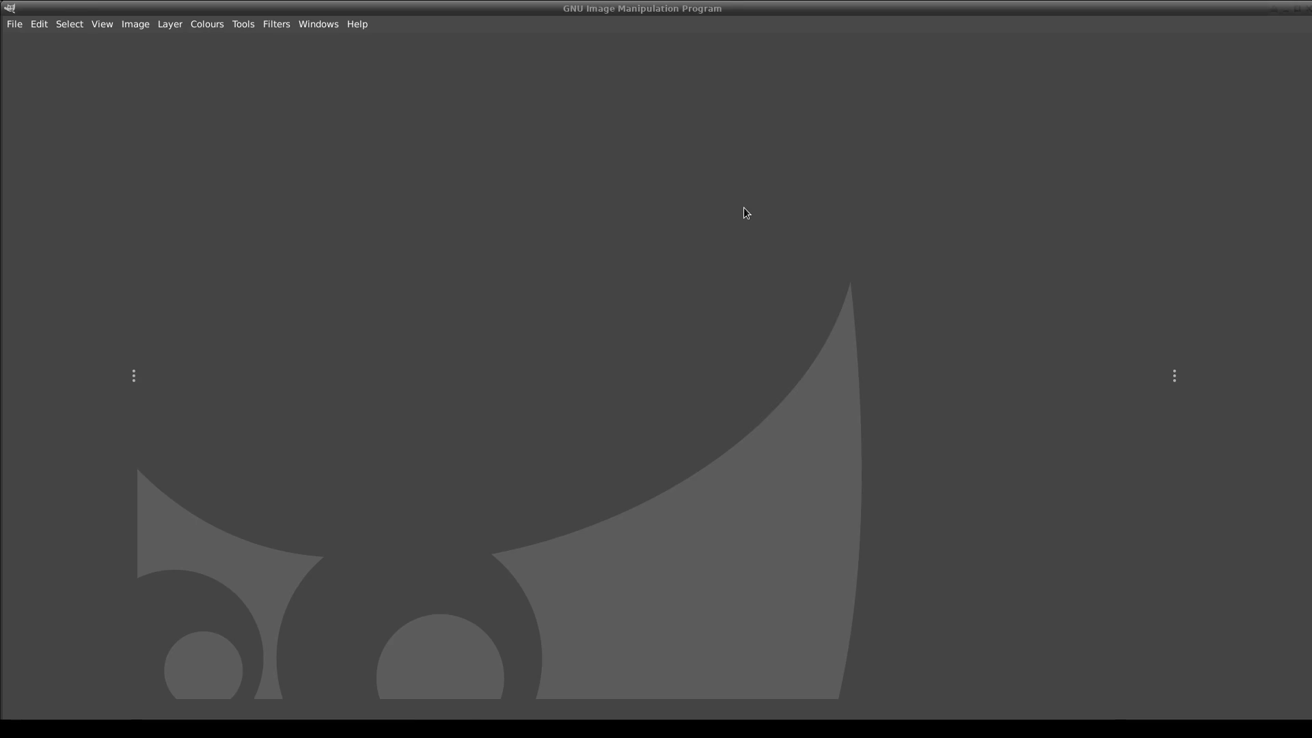